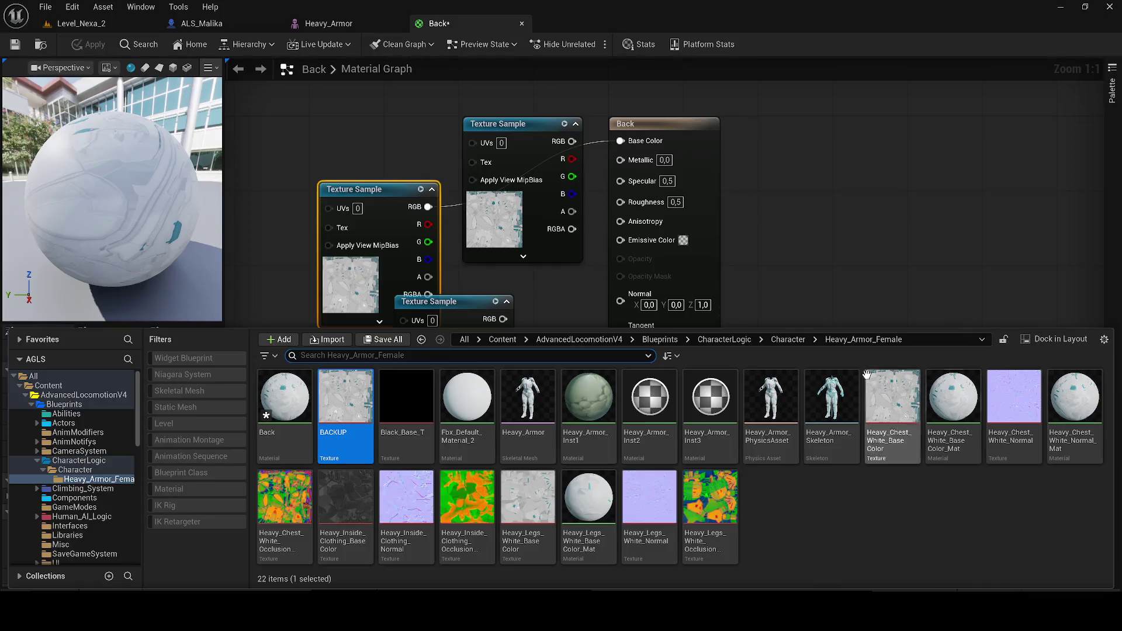
Unlink the texture from the Back material's Base Color, apply it, and play Level_Nexa_2.
{"action": "left_click", "coordinate": [427, 208], "text": "alt"}
{"action": "left_click", "coordinate": [92, 46]}
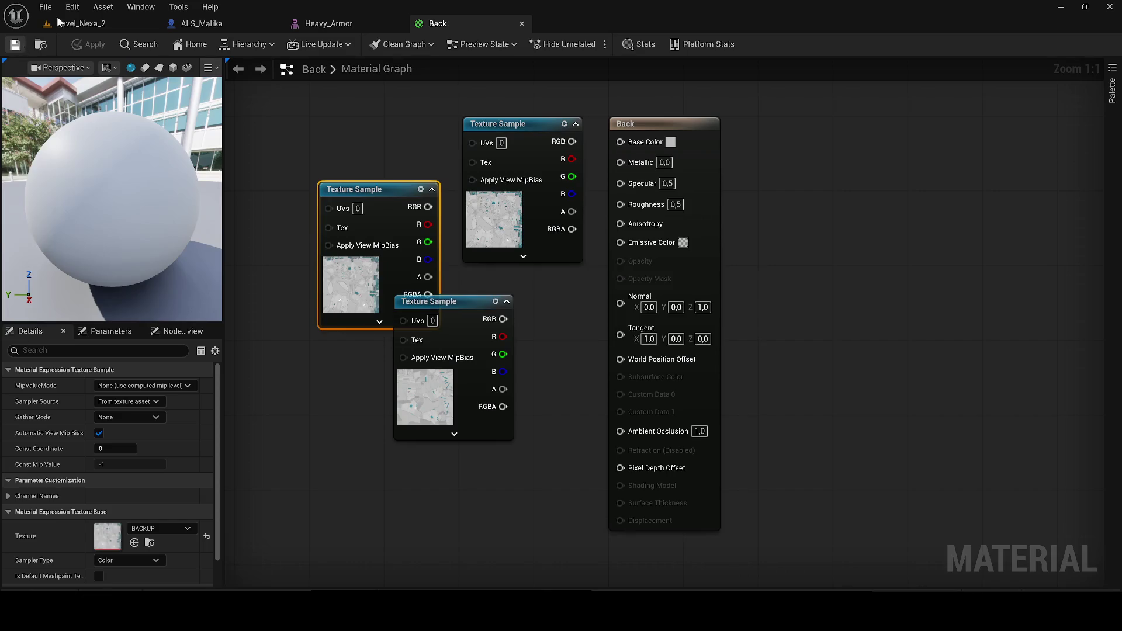
{"action": "left_click", "coordinate": [76, 24]}
{"action": "left_click", "coordinate": [292, 45]}
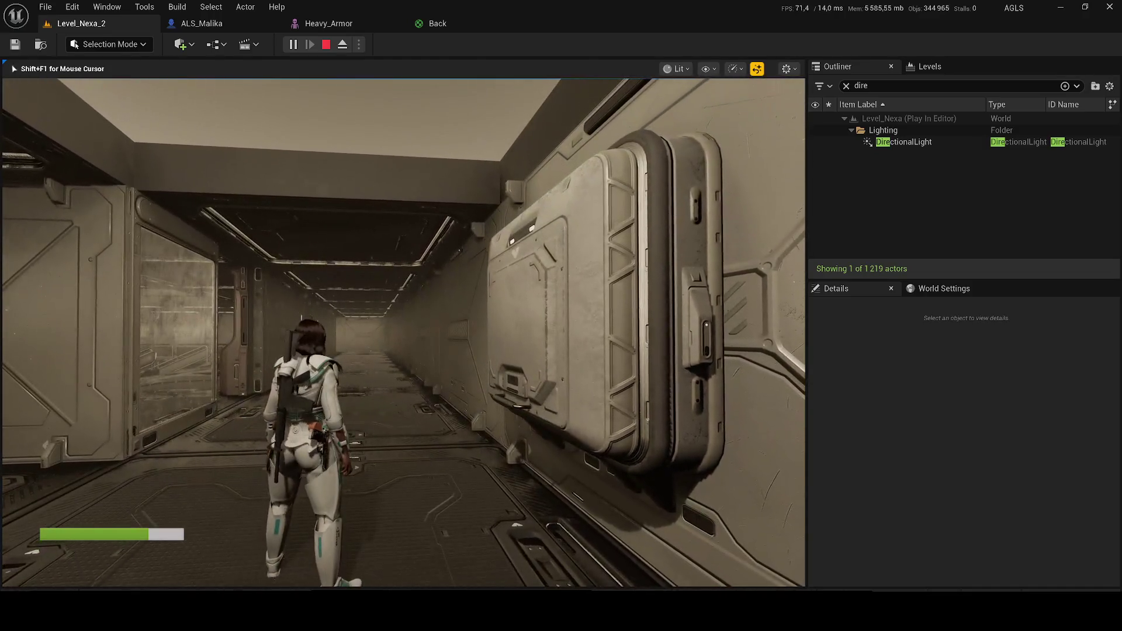
Run Malika through the corridors with weapon drawn, stop, hide DirectionalLight, and open ALS_Malika.
{"action": "key", "text": "1"}
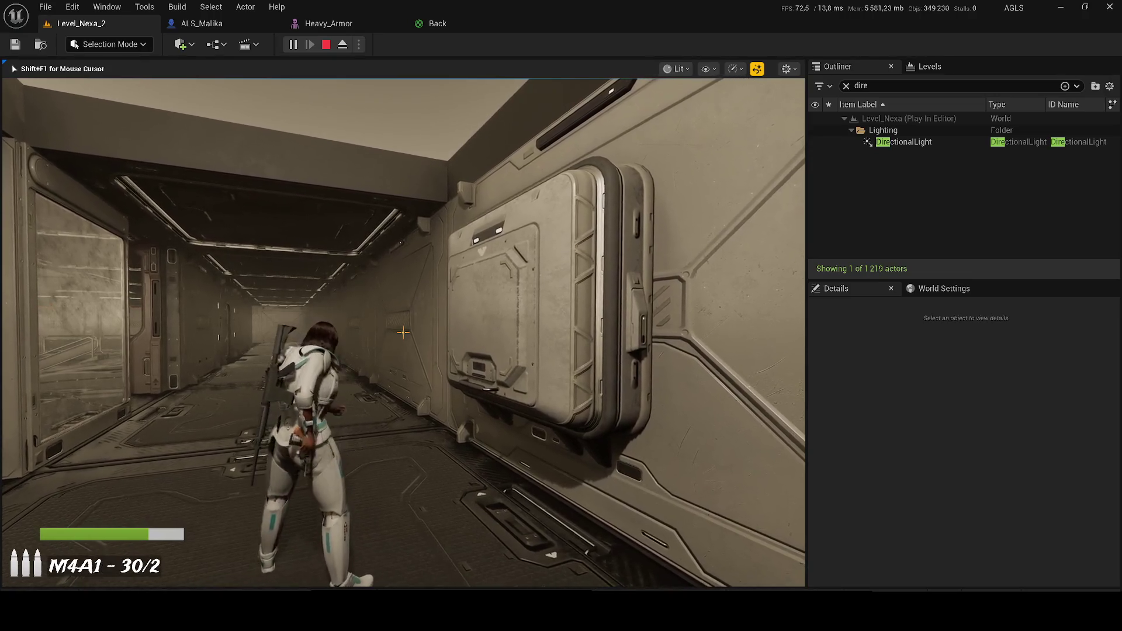
{"action": "key", "text": "w"}
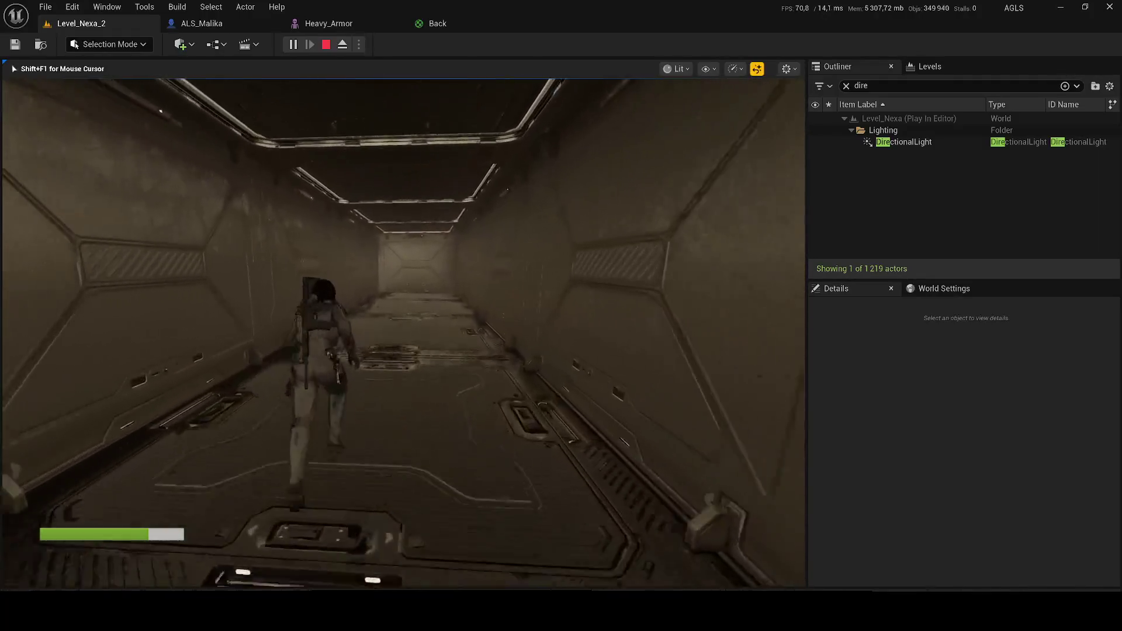
{"action": "key", "text": "w"}
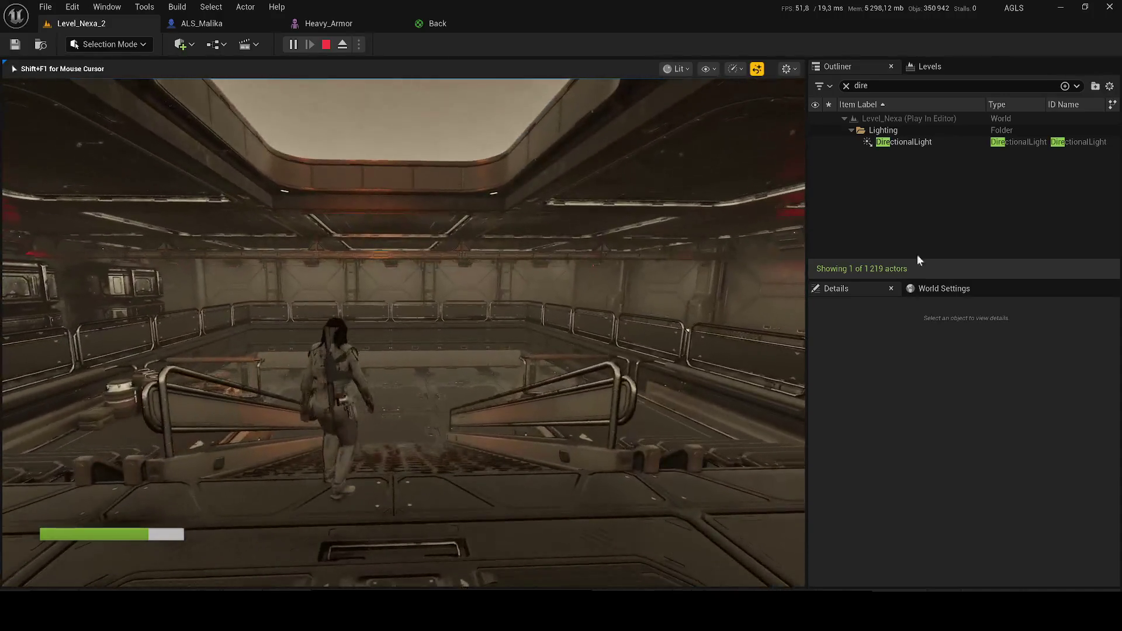
{"action": "key", "text": "Escape"}
{"action": "left_click", "coordinate": [816, 142]}
{"action": "left_click", "coordinate": [184, 28]}
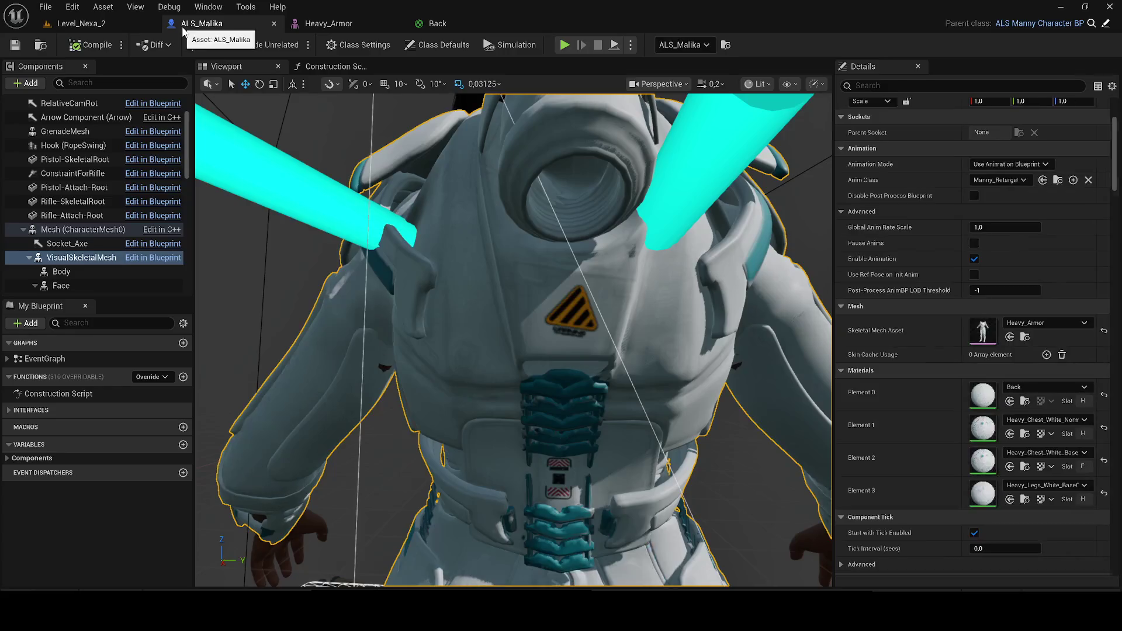
Close the ALS_Malika, Heavy_Armor and Back editor tabs.
{"action": "left_click", "coordinate": [274, 24]}
{"action": "left_click", "coordinate": [273, 23]}
{"action": "left_click", "coordinate": [274, 24]}
Review the Level Blueprint's Event BeginPlay chain, then return to Level_Nexa_2.
{"action": "left_click", "coordinate": [218, 51]}
{"action": "left_click", "coordinate": [246, 133]}
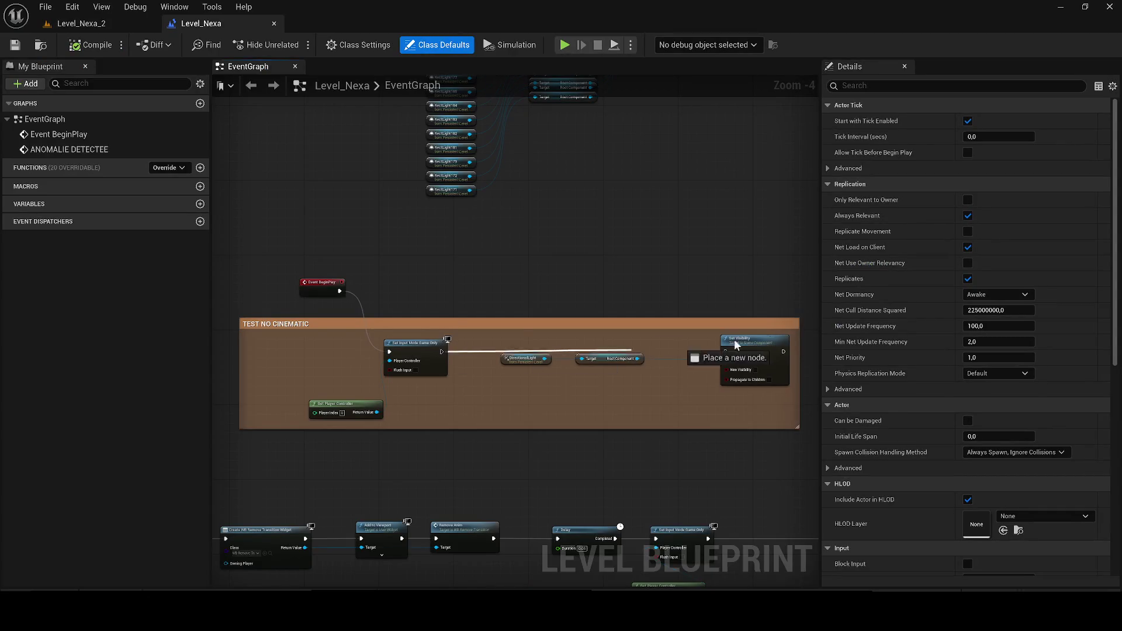
{"action": "mouse_move", "coordinate": [397, 374]}
{"action": "left_mouse_down"}
{"action": "mouse_move", "coordinate": [555, 315]}
{"action": "mouse_move", "coordinate": [692, 303]}
{"action": "mouse_move", "coordinate": [776, 262]}
{"action": "left_mouse_up"}
{"action": "left_click_drag", "start_coordinate": [497, 324], "coordinate": [344, 309]}
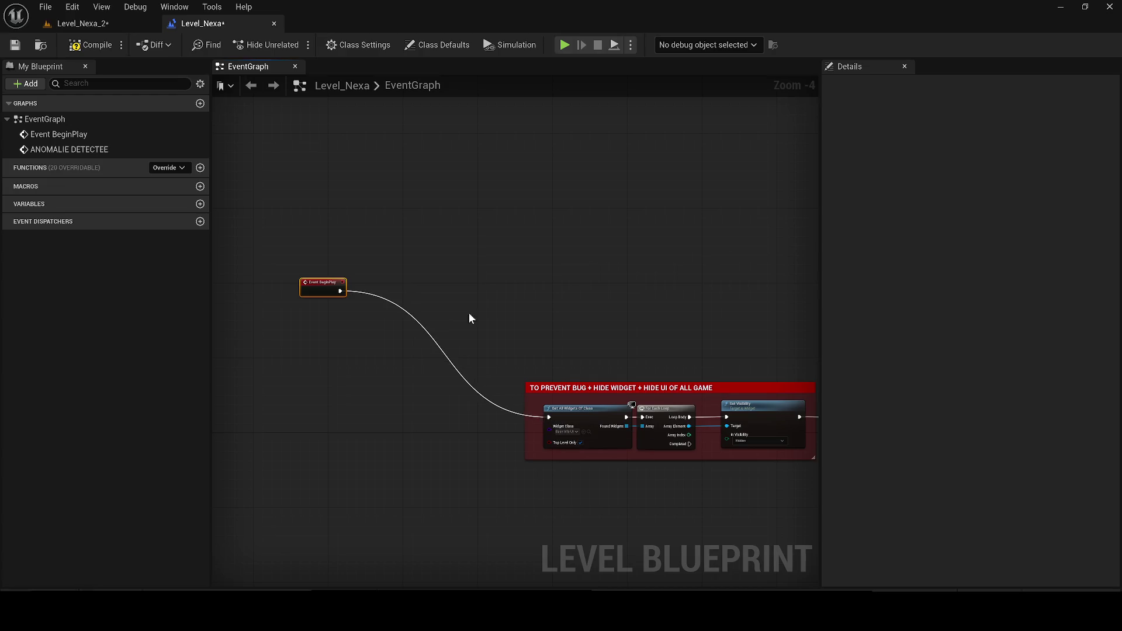
{"action": "left_click", "coordinate": [103, 29]}
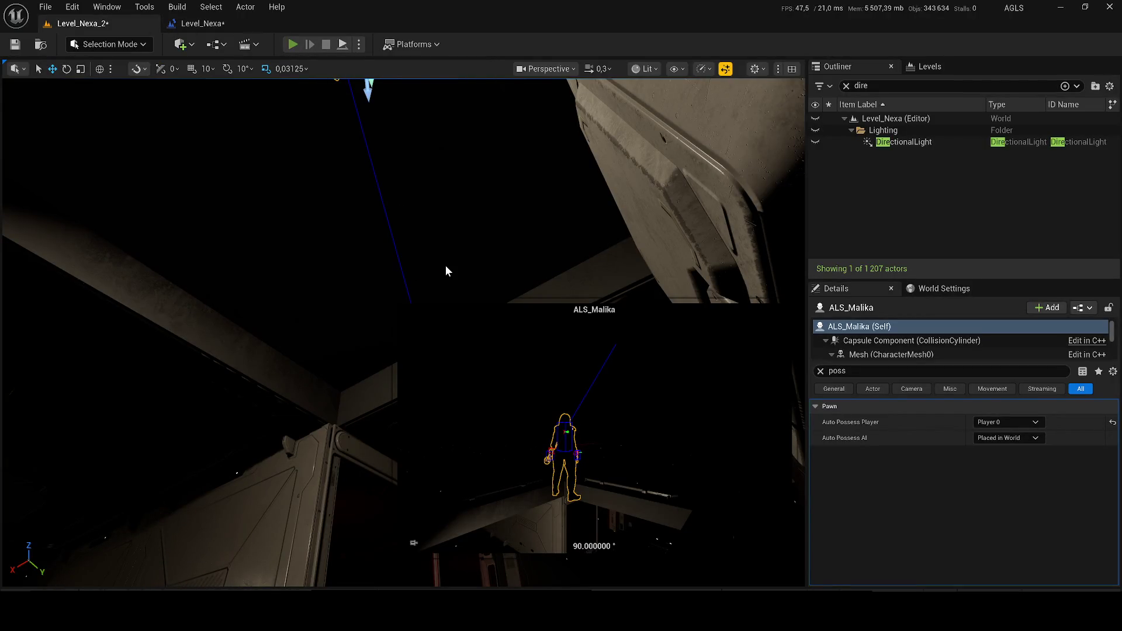
Play the level and walk Malika through the dark, red-lit rooms and corridor.
{"action": "key", "text": "alt+p"}
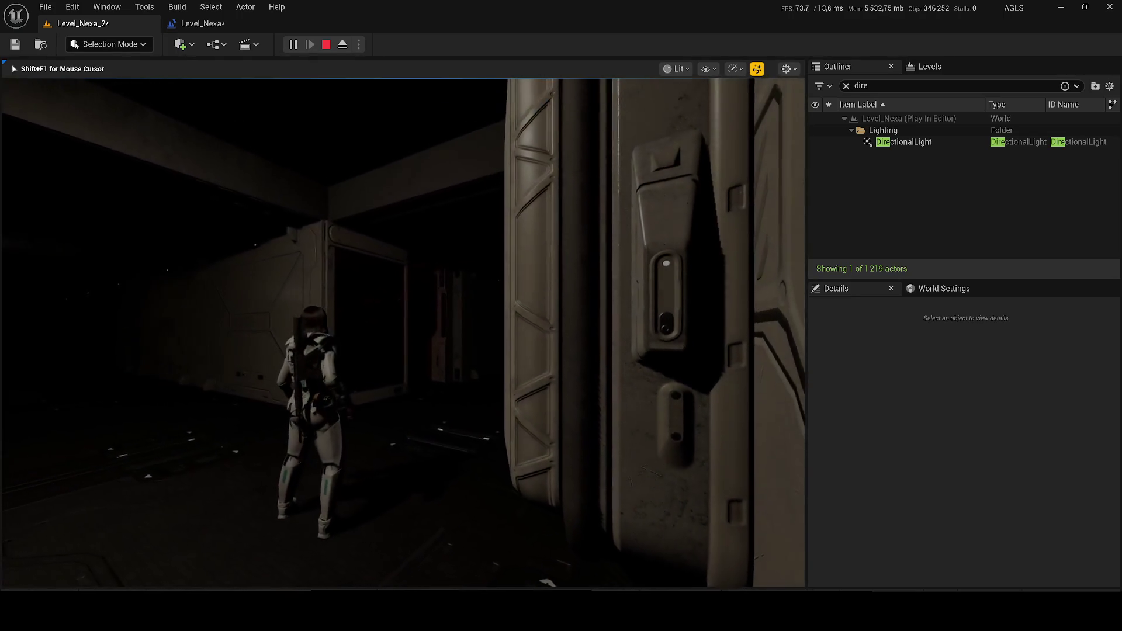
{"action": "key", "text": "w"}
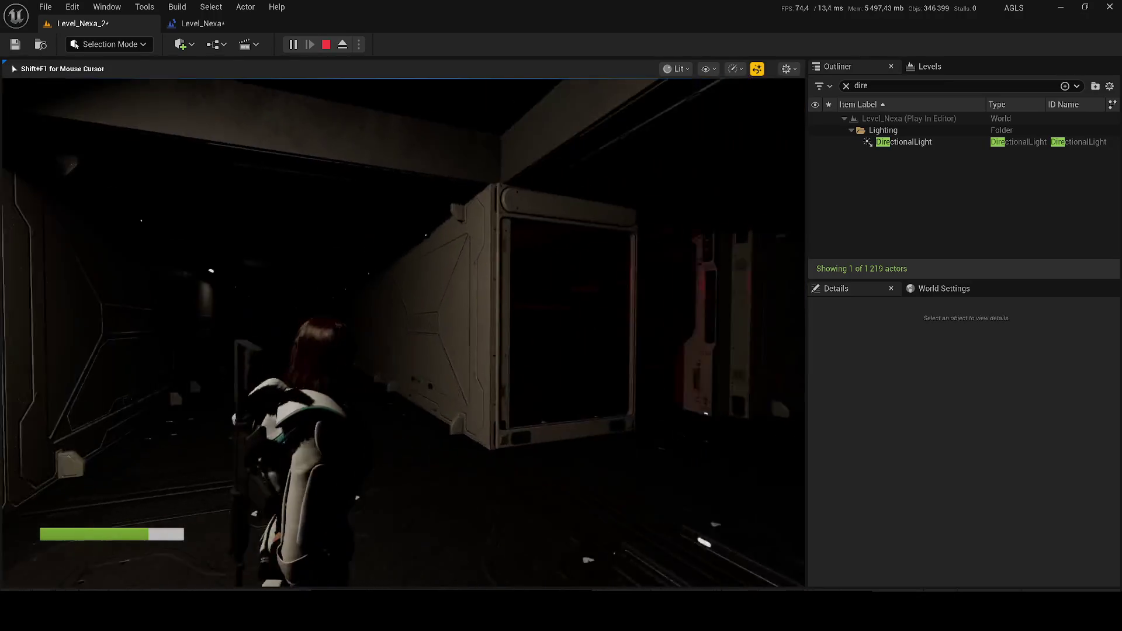
{"action": "key", "text": "w"}
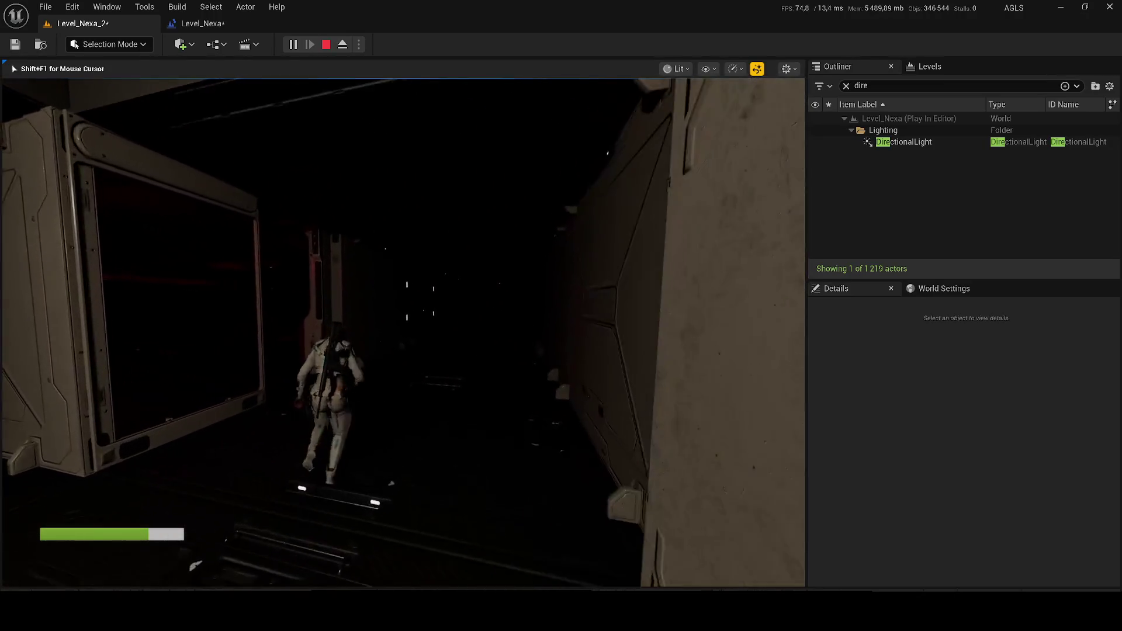
{"action": "key", "text": "w"}
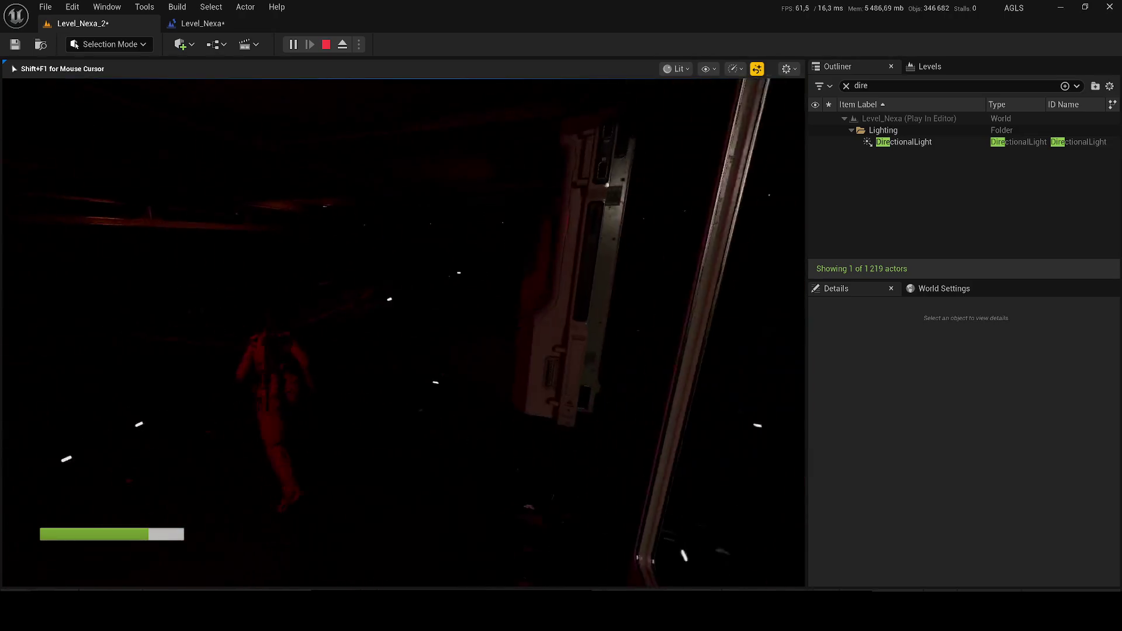
{"action": "key", "text": "w"}
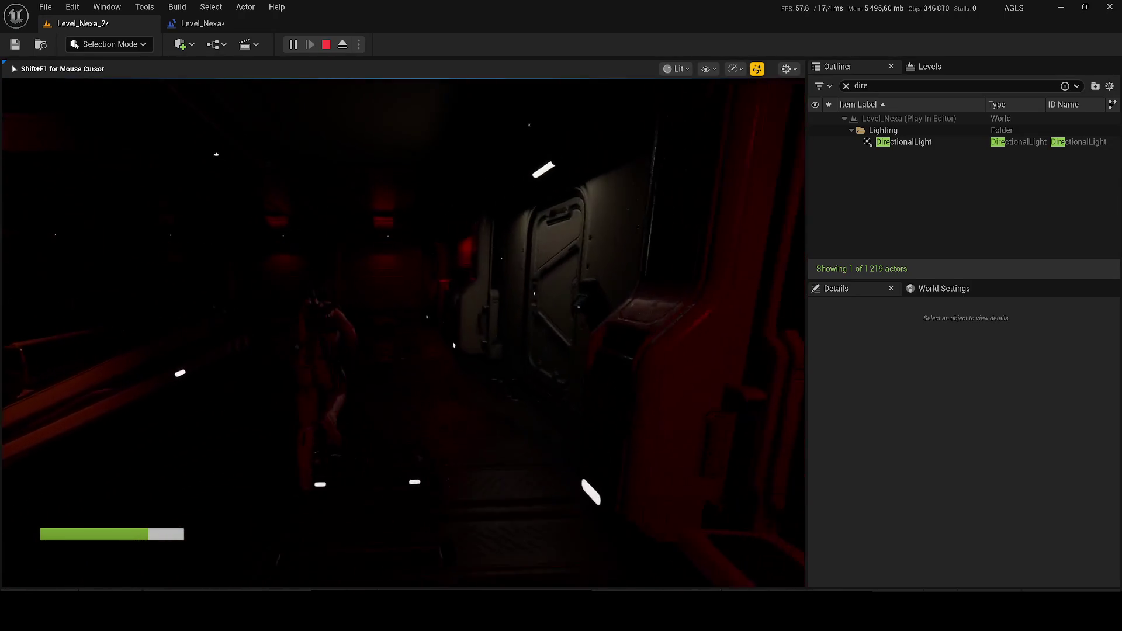
{"action": "key", "text": "w"}
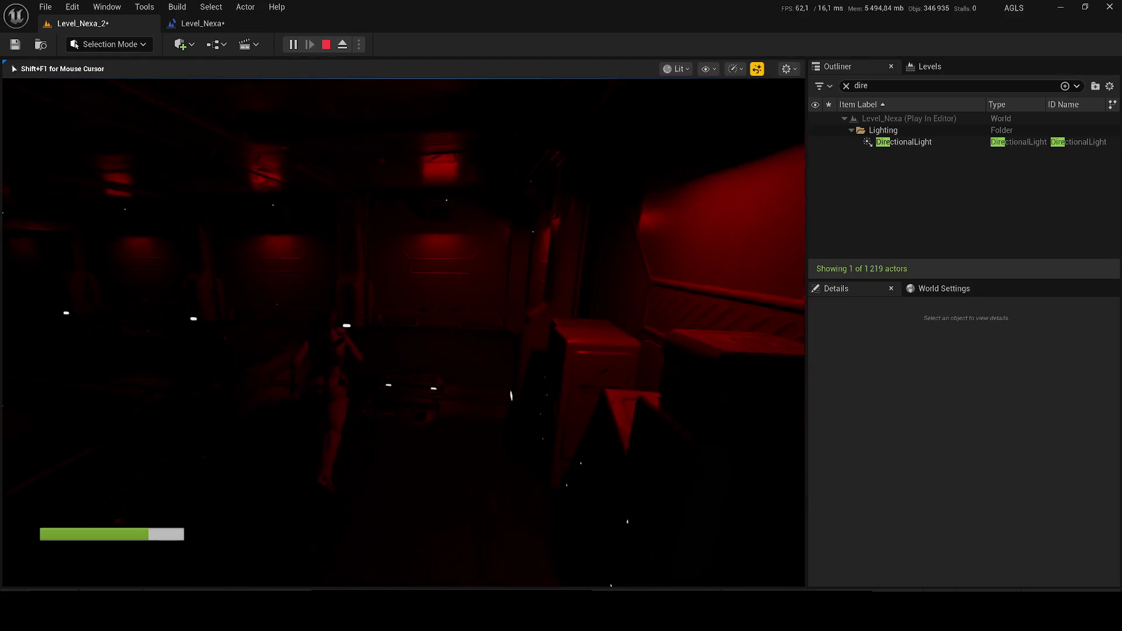
{"action": "key", "text": "w"}
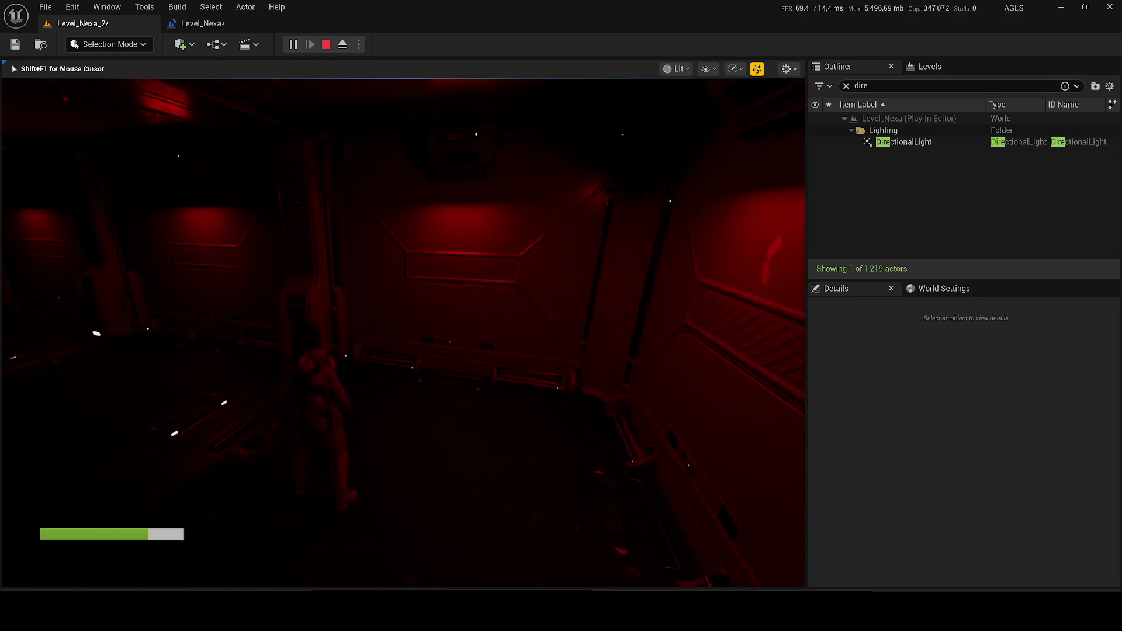
{"action": "key", "text": "w"}
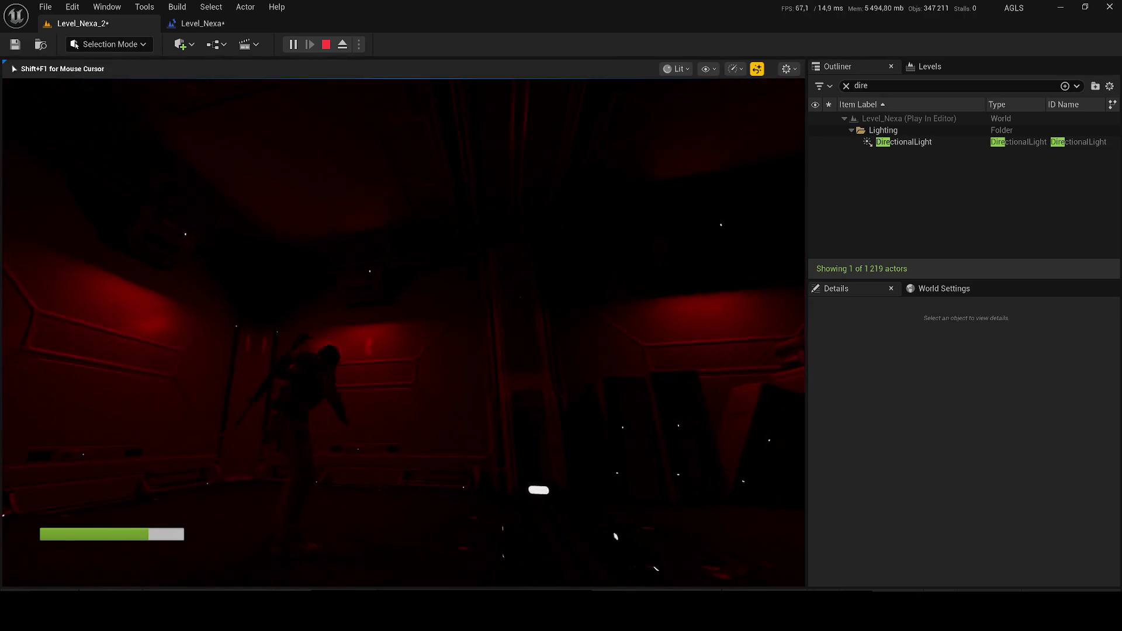
{"action": "key", "text": "w"}
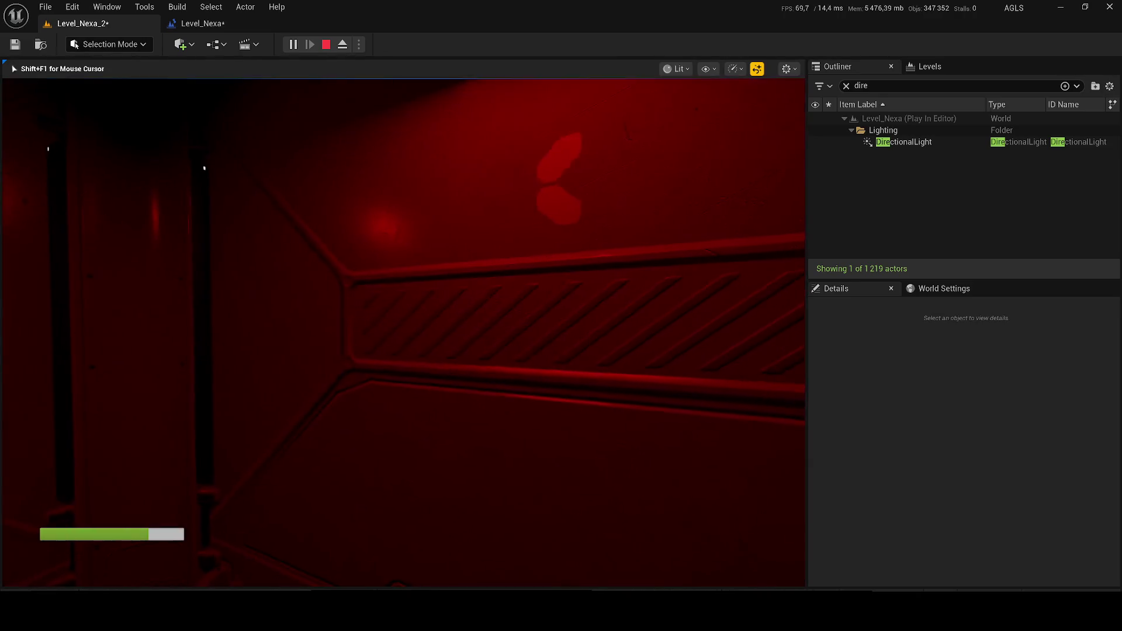
{"action": "key", "text": "w"}
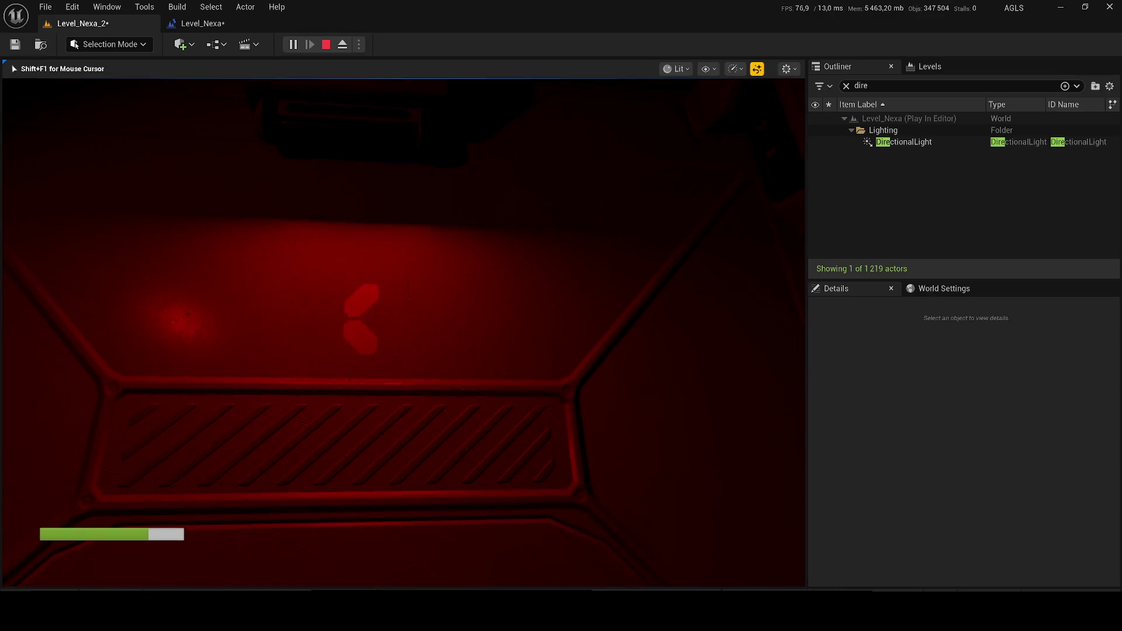
{"action": "key", "text": "w"}
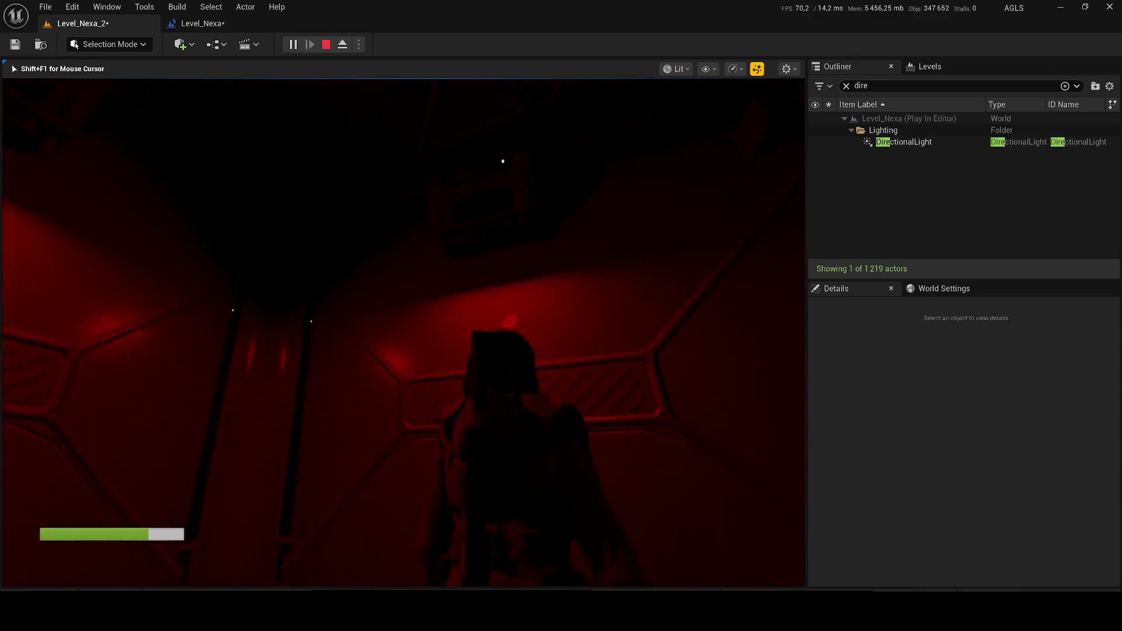
{"action": "key", "text": "w"}
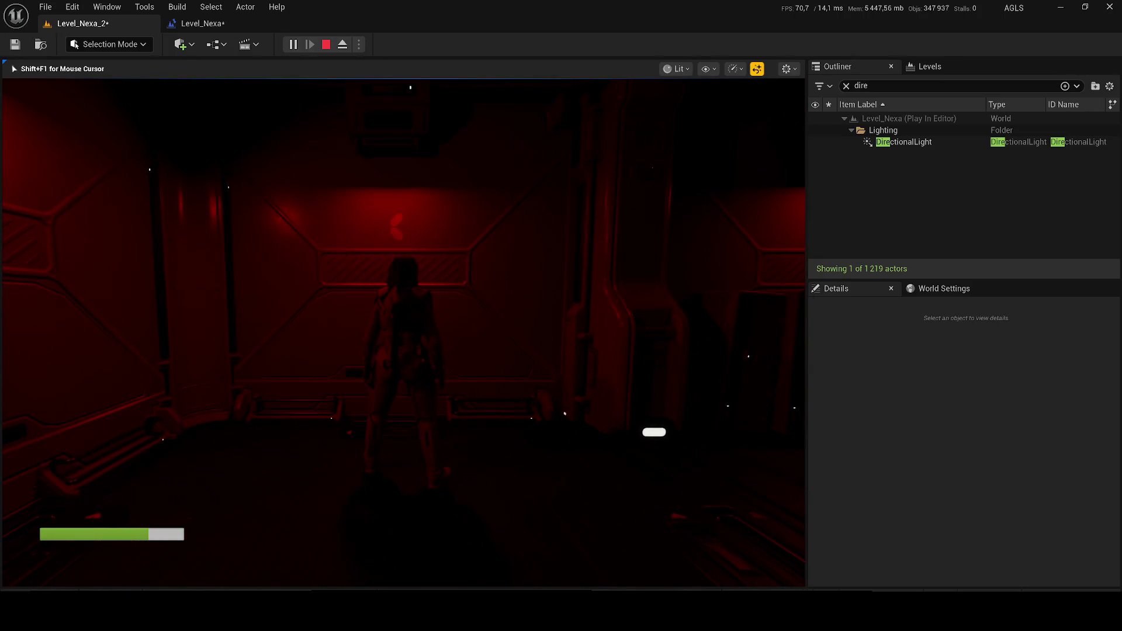
{"action": "key", "text": "w"}
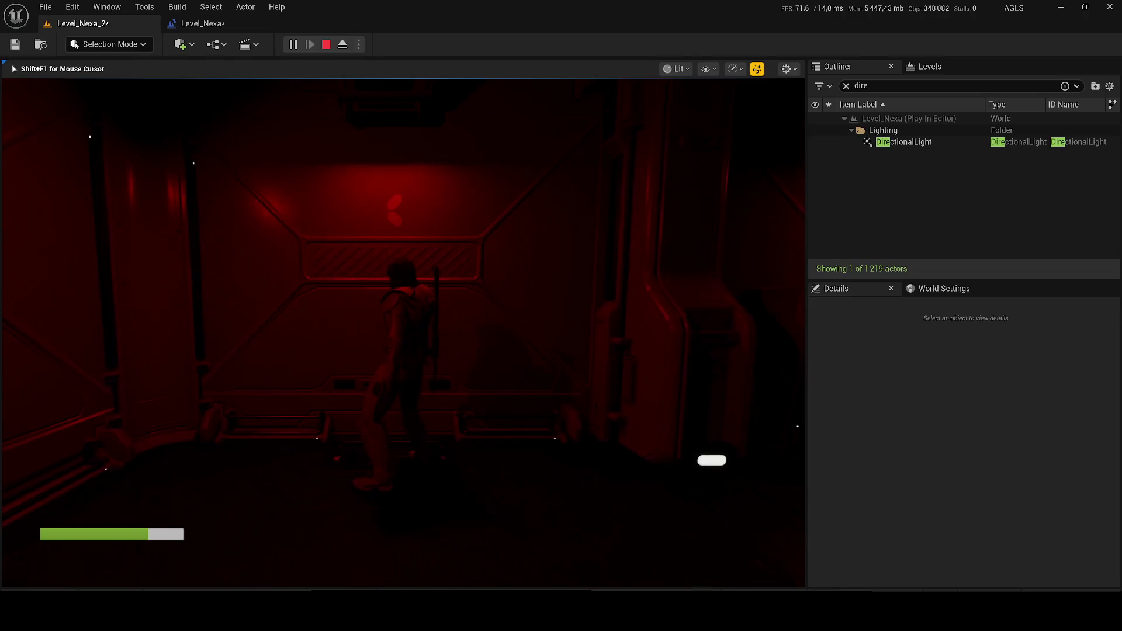
{"action": "key", "text": "w"}
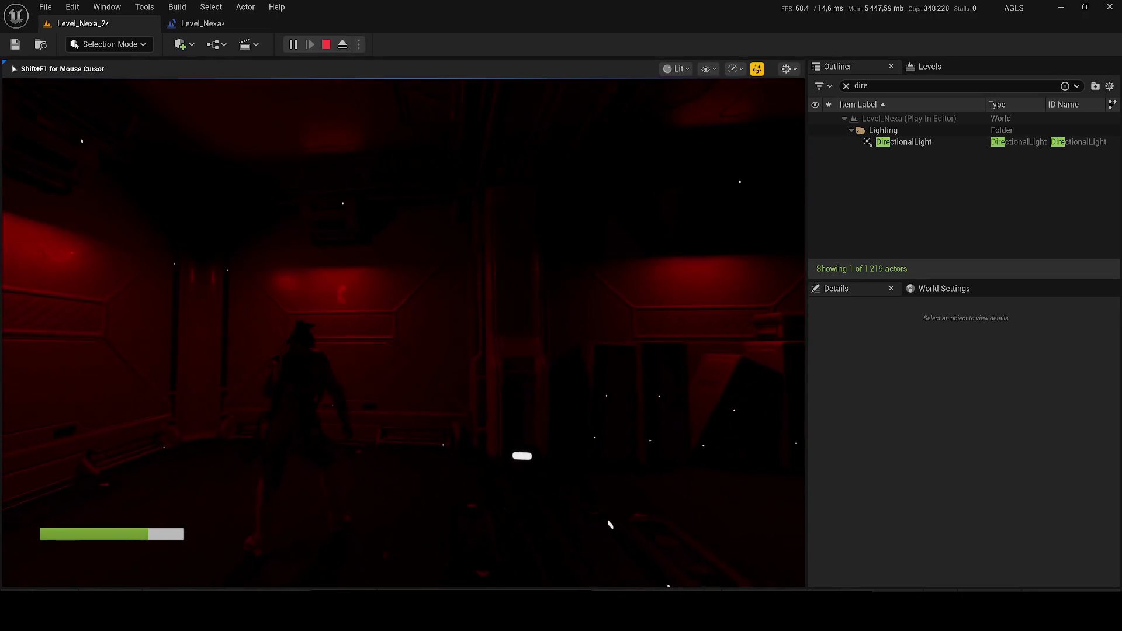
{"action": "key", "text": "w"}
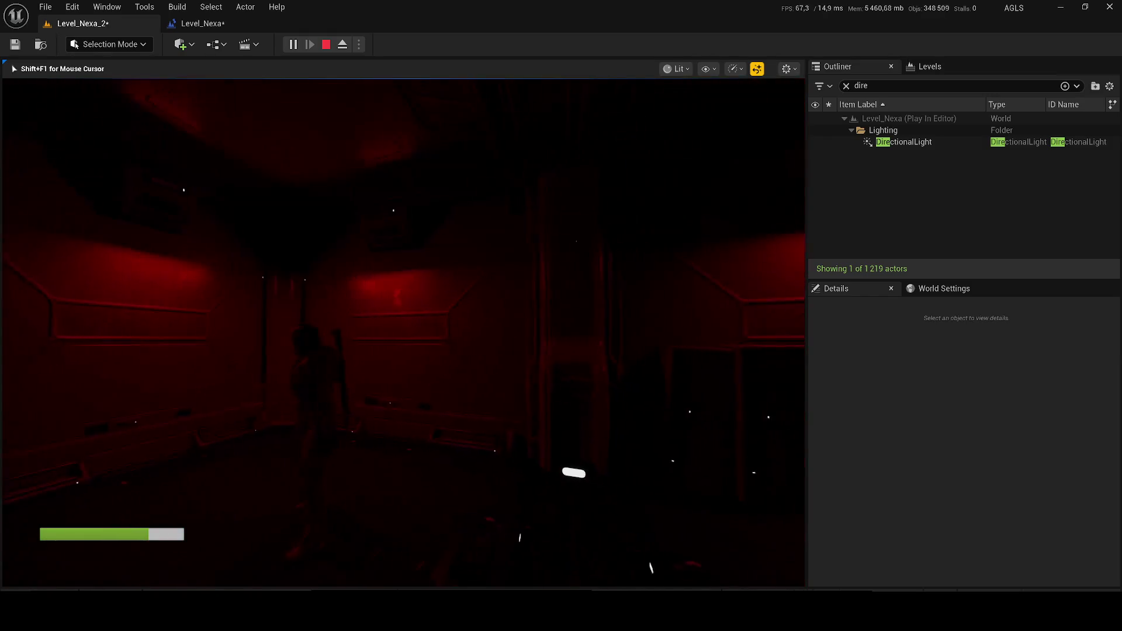
Eject with F8 to select the directional light, resume playing, then stop the session.
{"action": "key", "text": "super"}
{"action": "key", "text": "super"}
{"action": "key", "text": "F8"}
{"action": "left_click", "coordinate": [888, 142]}
{"action": "key", "text": "F8"}
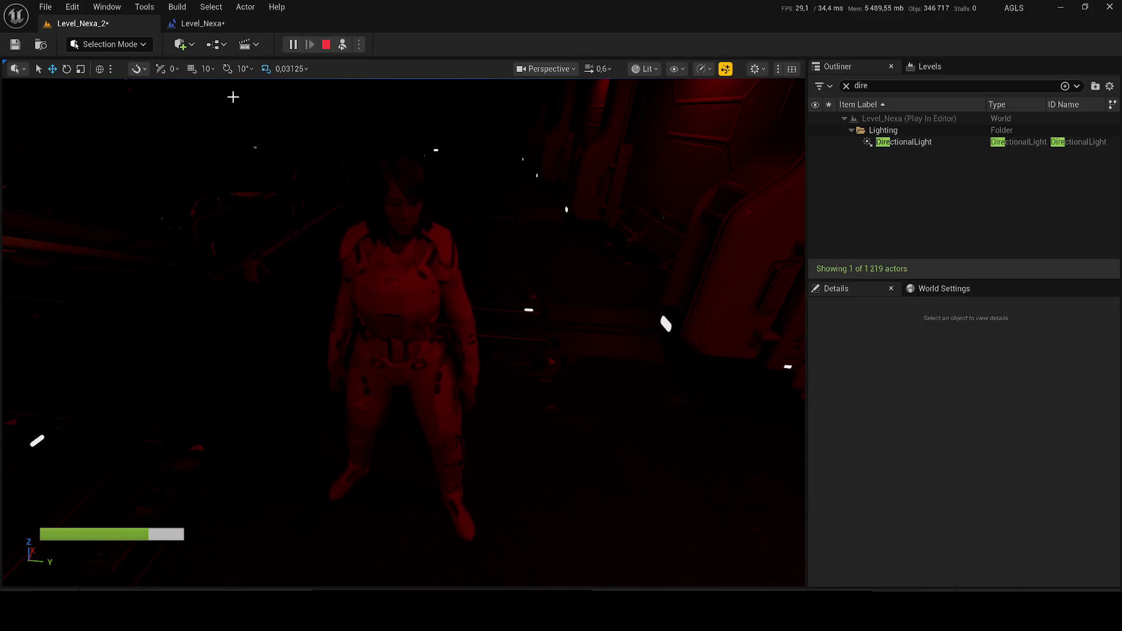
{"action": "left_click", "coordinate": [326, 45]}
Save all levels, re-enable the DirectionalLight, and clear the Outliner search filter.
{"action": "left_click", "coordinate": [15, 45]}
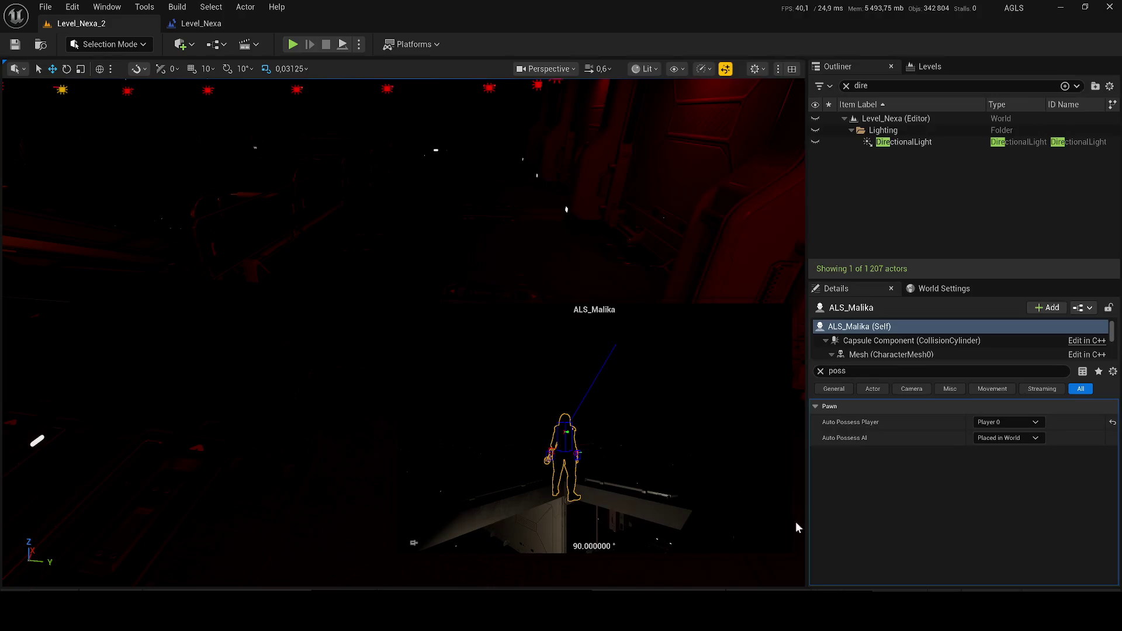
{"action": "left_click", "coordinate": [892, 143]}
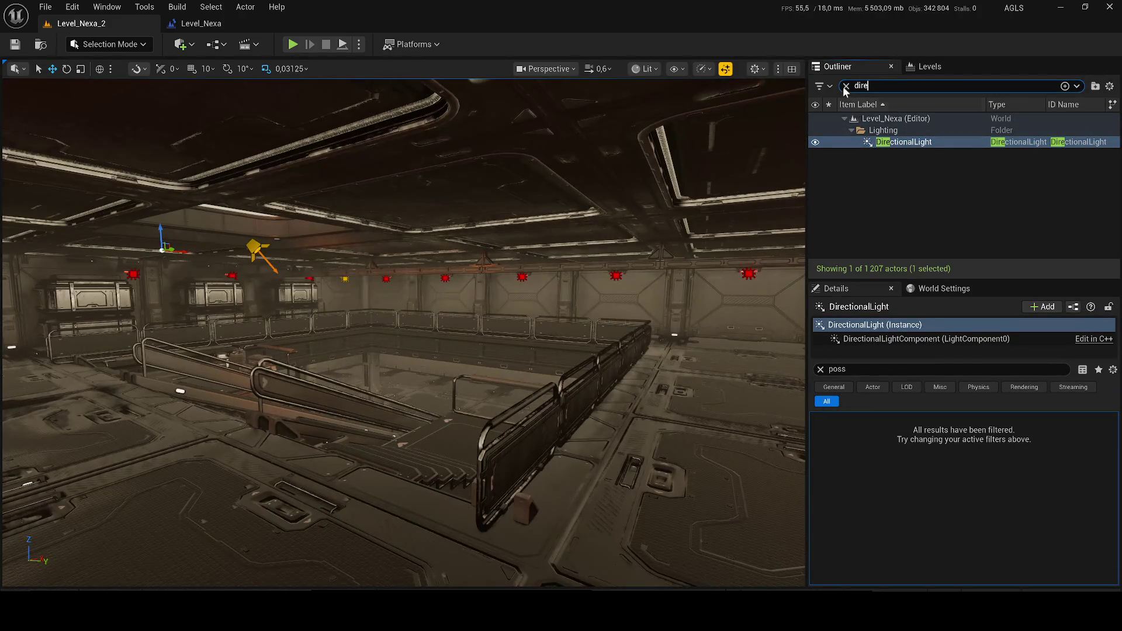
{"action": "left_click", "coordinate": [845, 86]}
{"action": "left_click", "coordinate": [883, 130]}
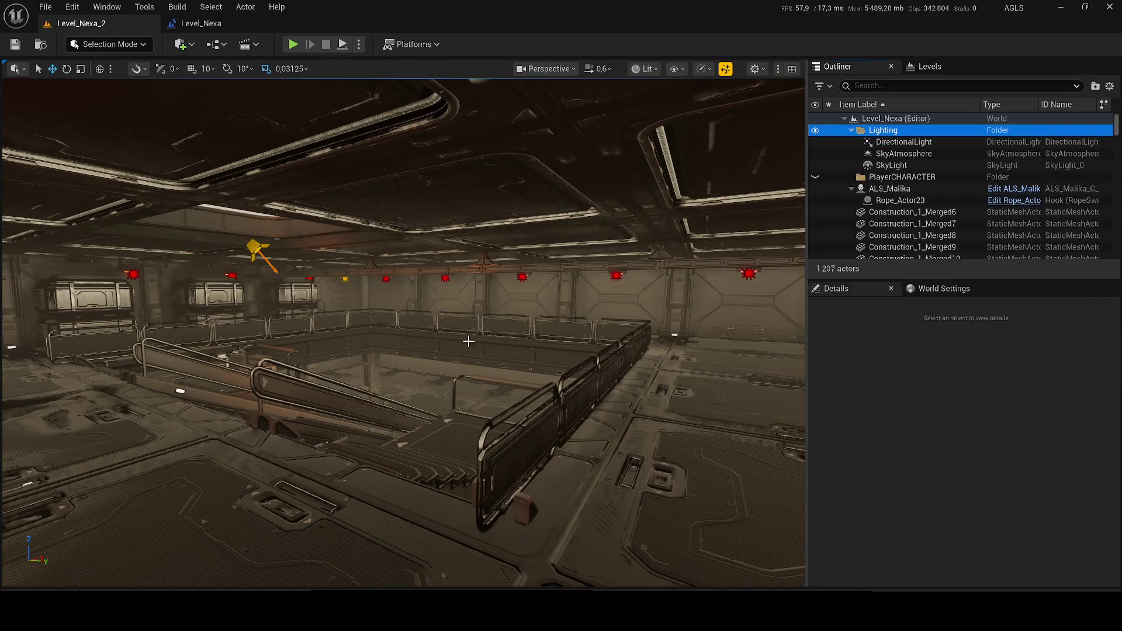
Search Content for 'zombie' level assets and open ZombiesDemonstration_Testv3.
{"action": "key", "text": "ctrl+space"}
{"action": "left_click", "coordinate": [489, 342]}
{"action": "left_click", "coordinate": [477, 360]}
{"action": "type", "text": "zombie"}
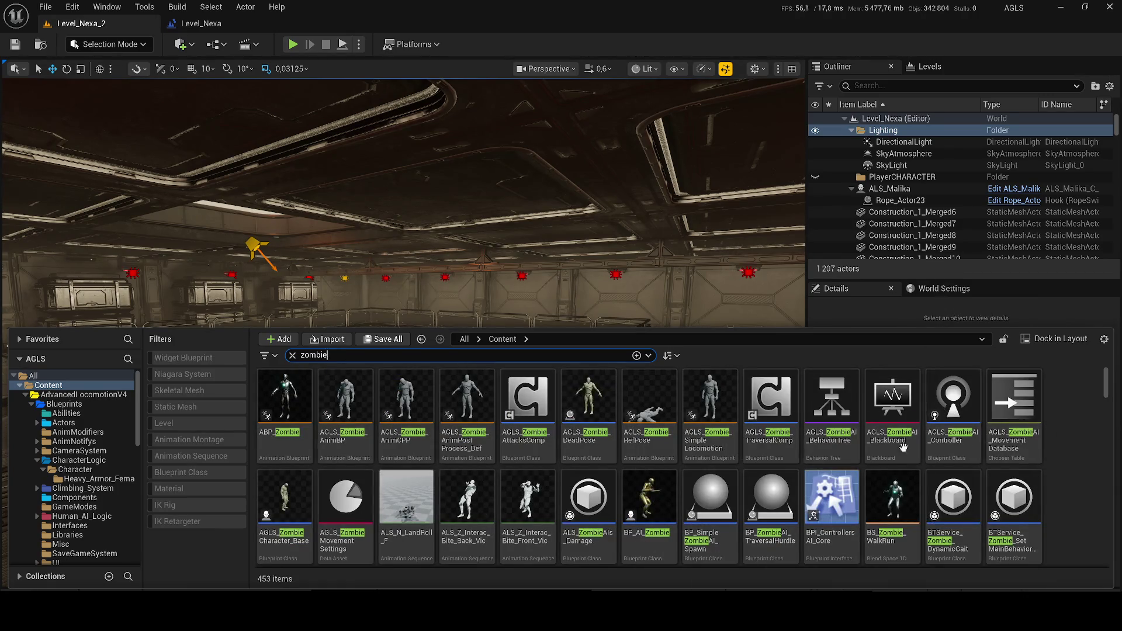
{"action": "left_click", "coordinate": [180, 421]}
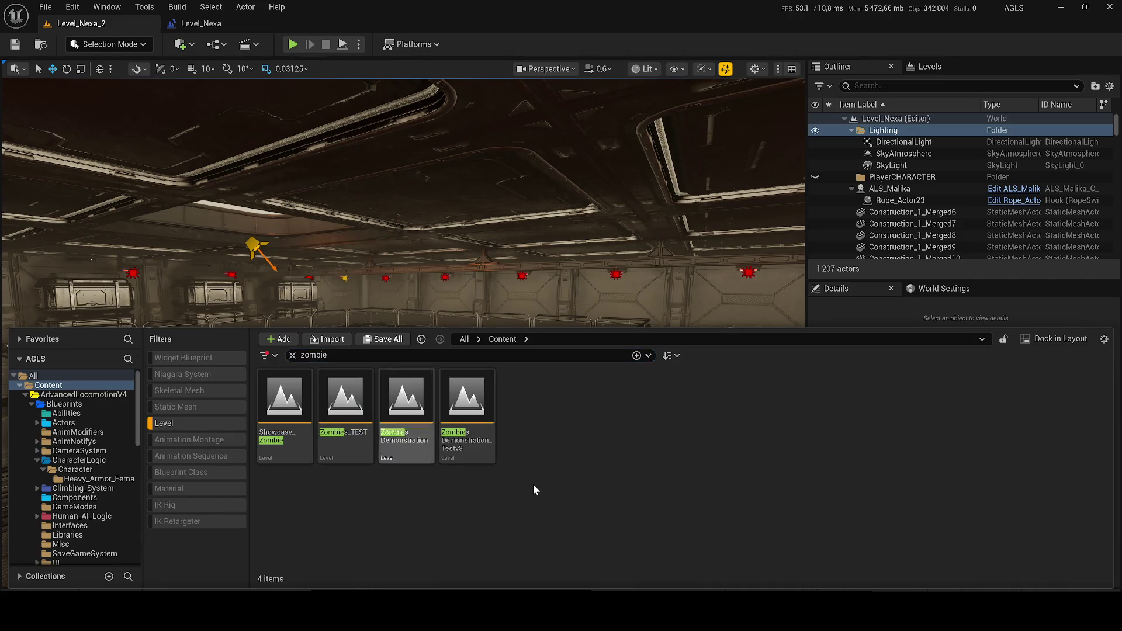
{"action": "double_click", "coordinate": [461, 432]}
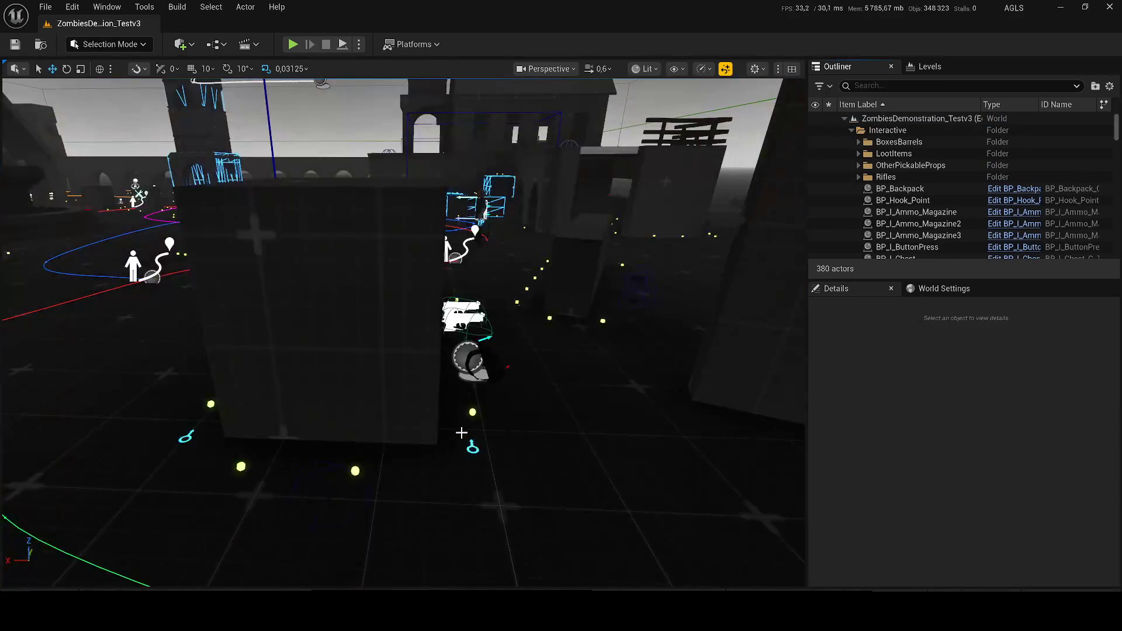
{"action": "left_click", "coordinate": [292, 46]}
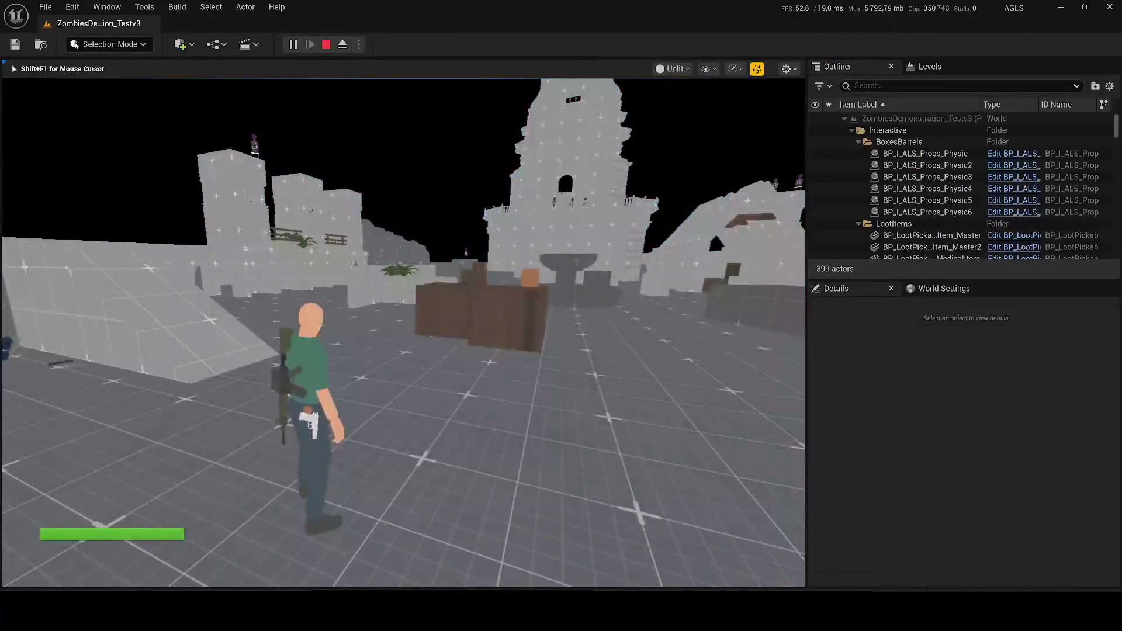
{"action": "key", "text": "w"}
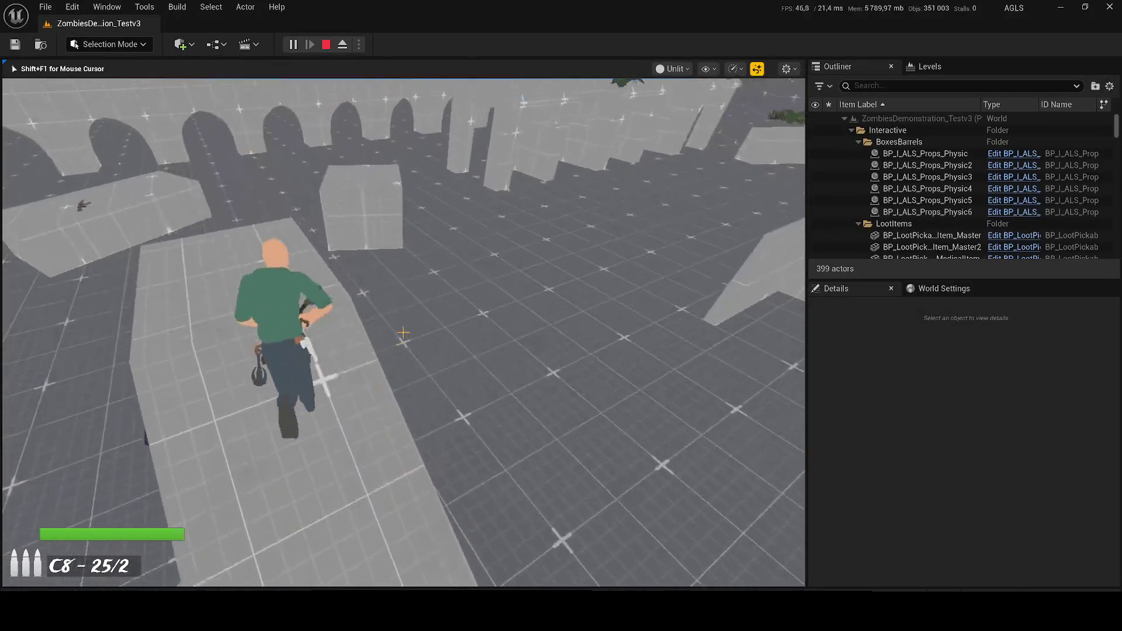
{"action": "left_click", "coordinate": [403, 333]}
{"action": "left_click", "coordinate": [404, 333]}
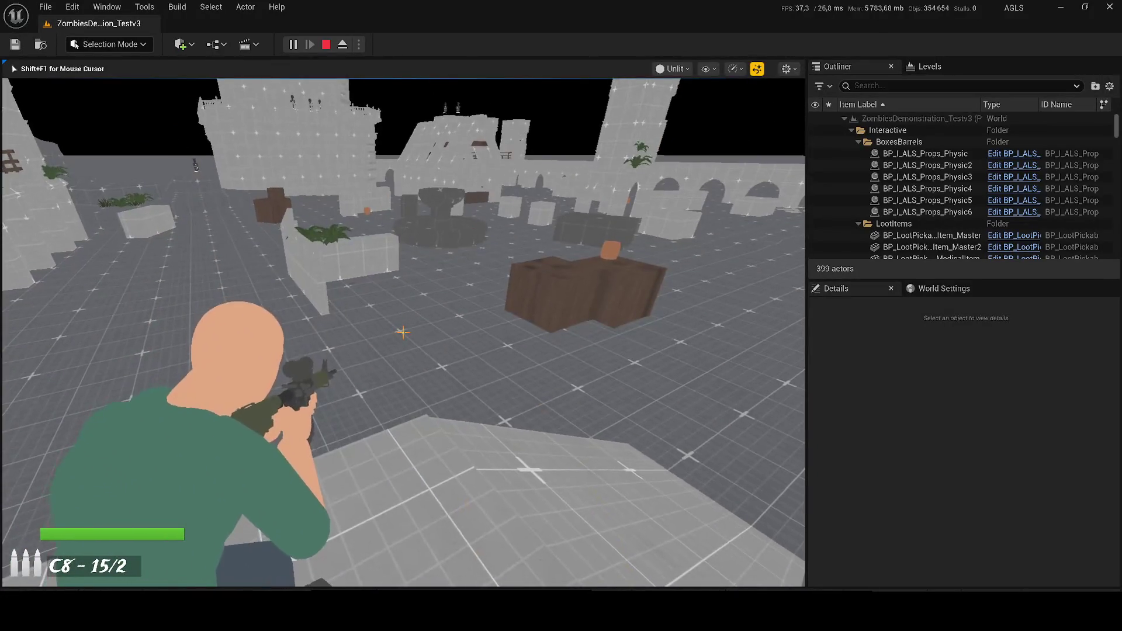
{"action": "key", "text": "w"}
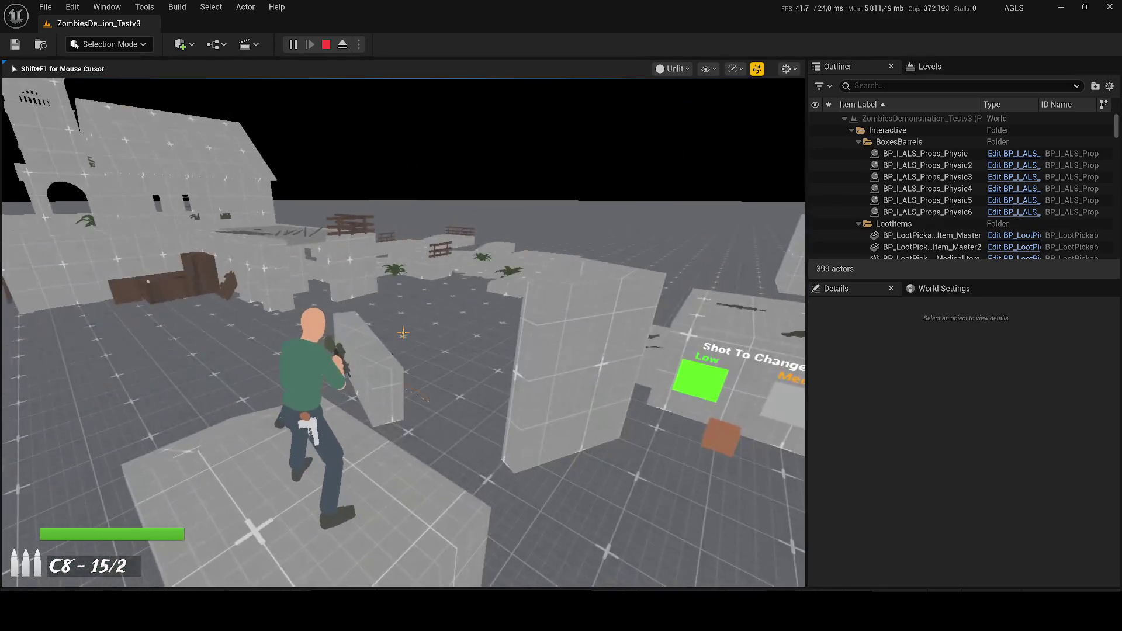
{"action": "key", "text": "w"}
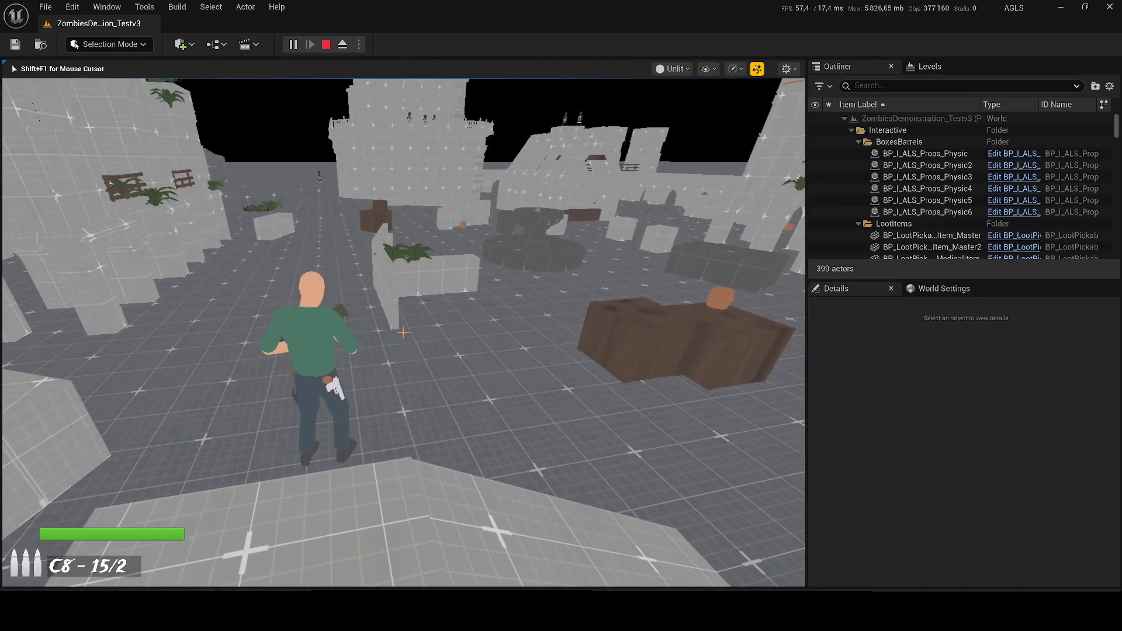
{"action": "key", "text": "Escape"}
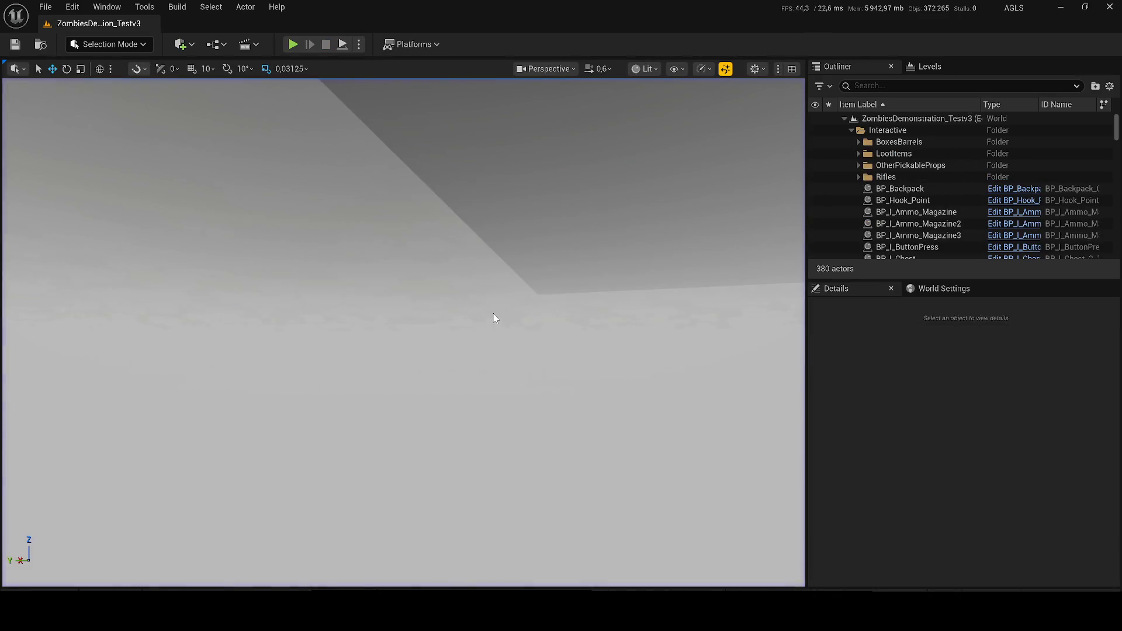
{"action": "key", "text": "ctrl+space"}
Open ZombiesDemonstration, start playing, and shoot and reload the rifle at zombies.
{"action": "double_click", "coordinate": [416, 417]}
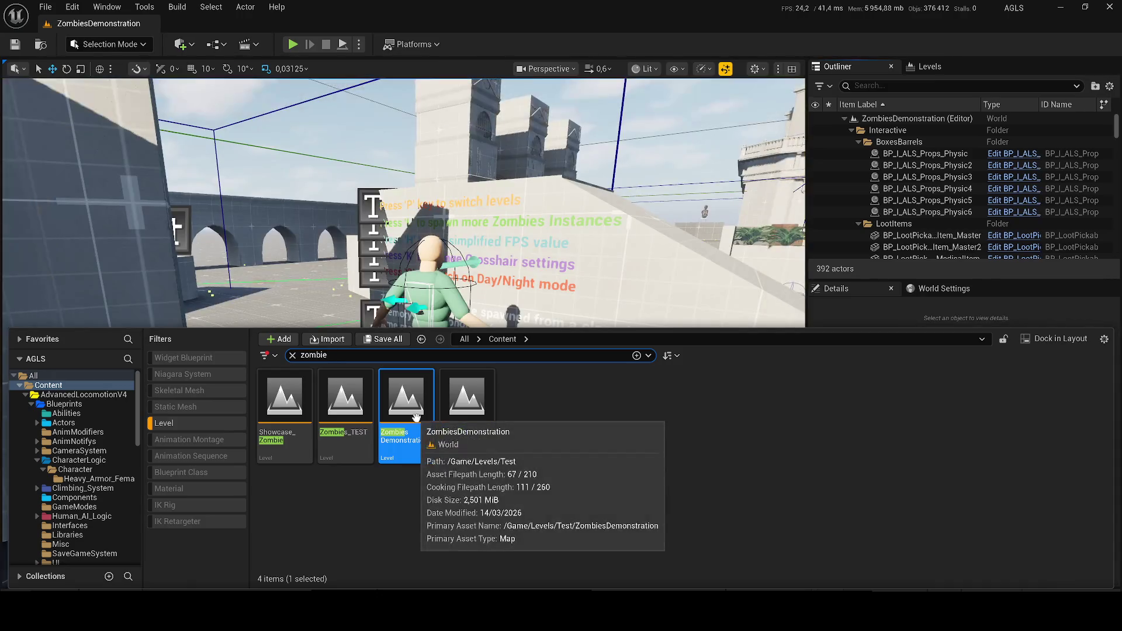
{"action": "left_click", "coordinate": [292, 47]}
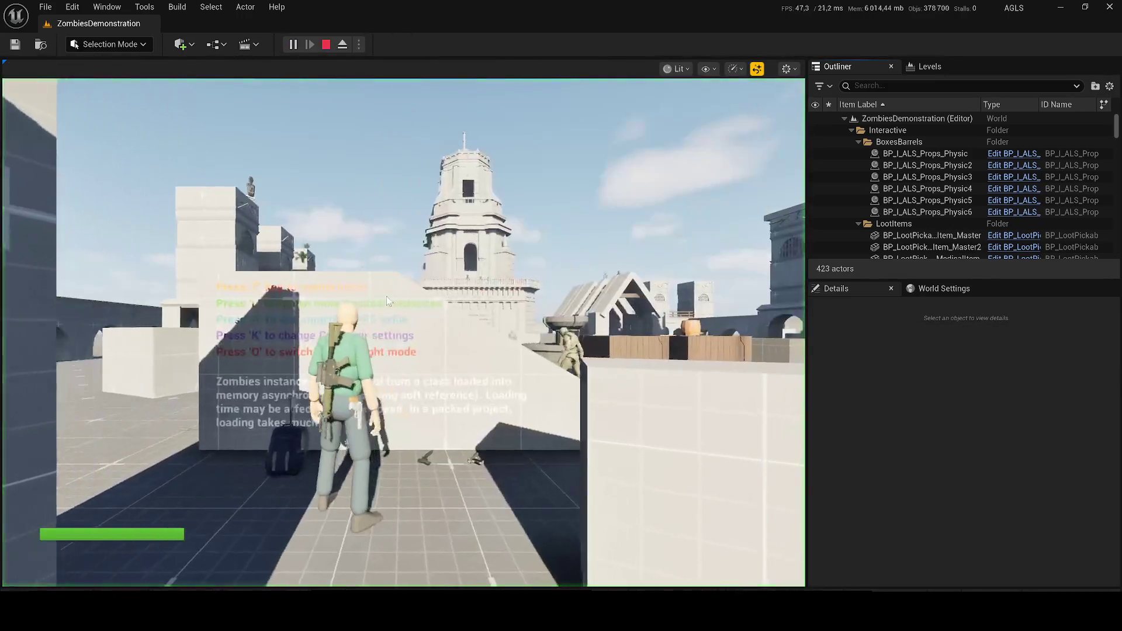
{"action": "key", "text": "w"}
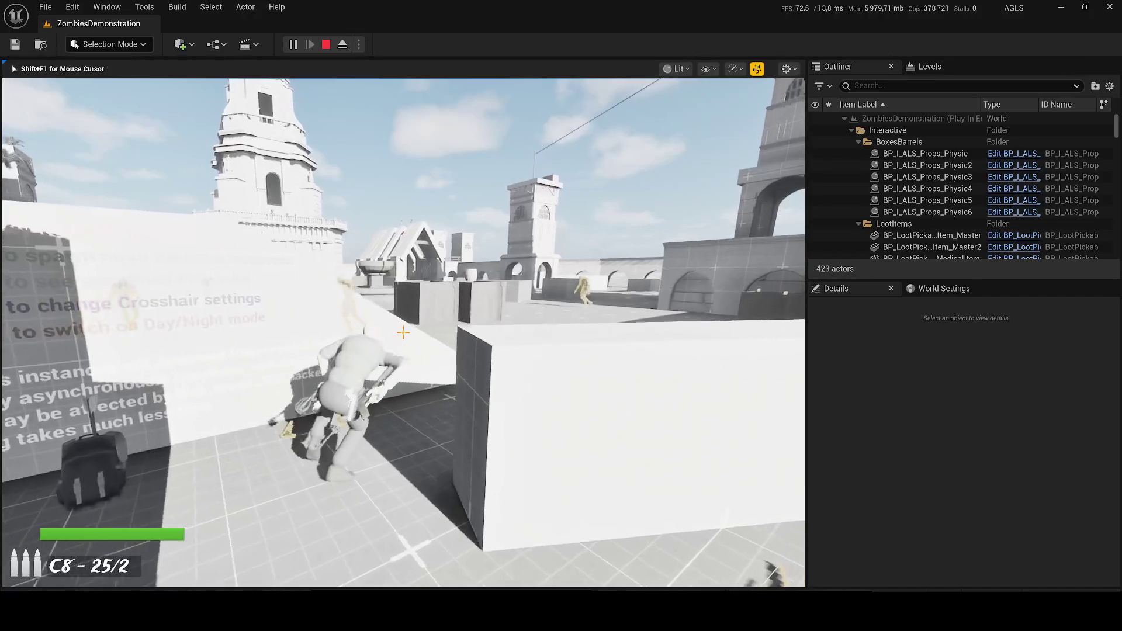
{"action": "left_click_drag", "start_coordinate": [403, 333], "coordinate": [368, 338]}
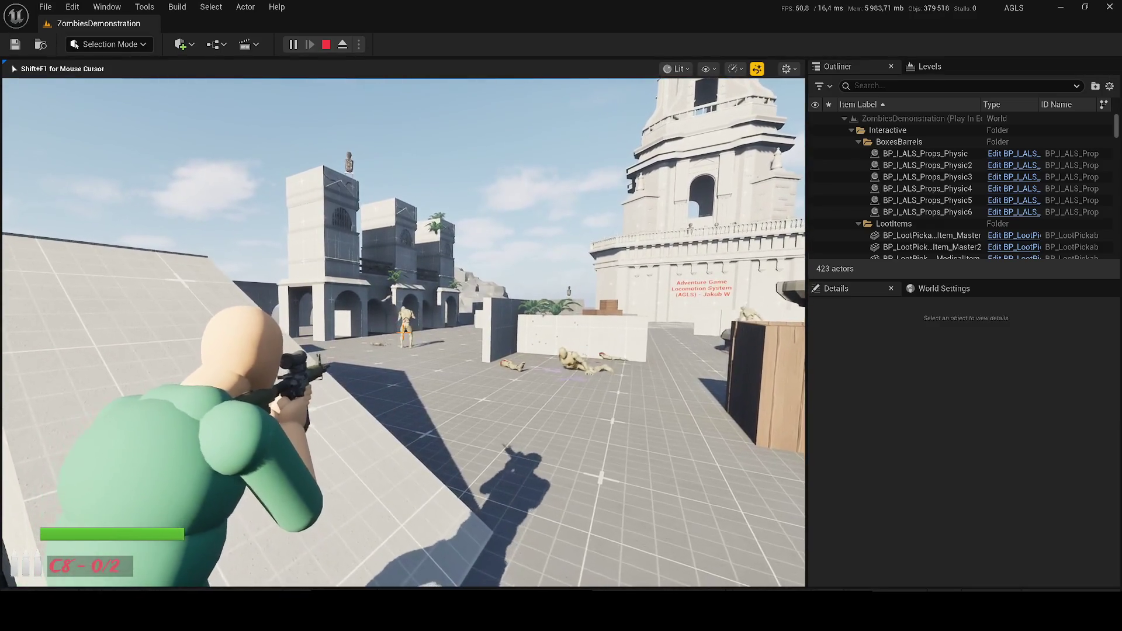
{"action": "key", "text": "r"}
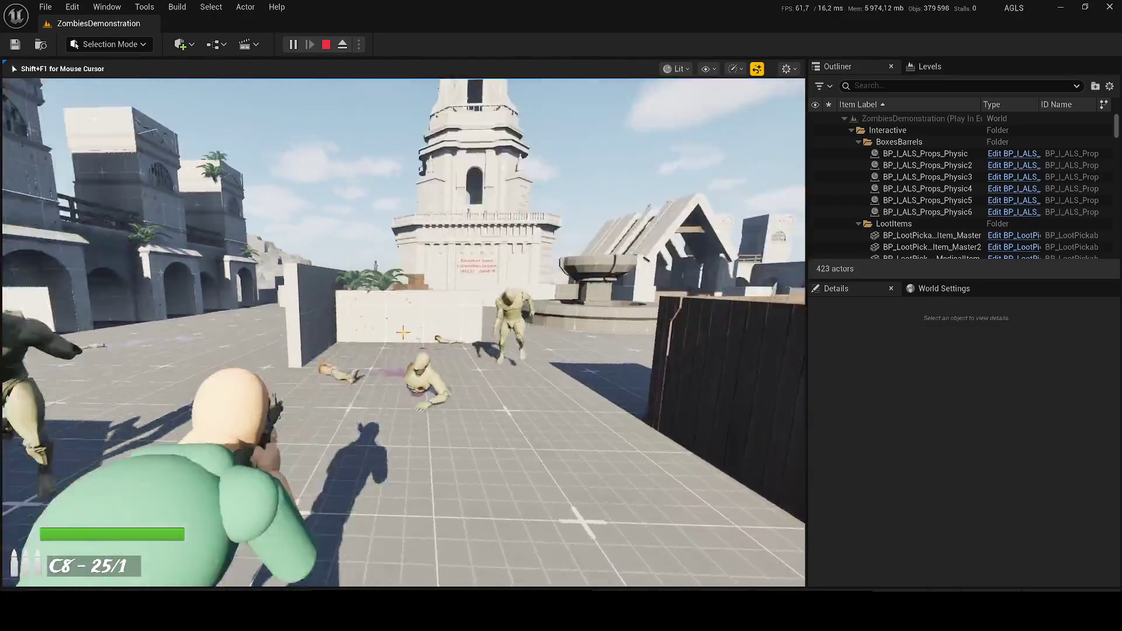
{"action": "left_click_drag", "start_coordinate": [403, 332], "coordinate": [402, 332]}
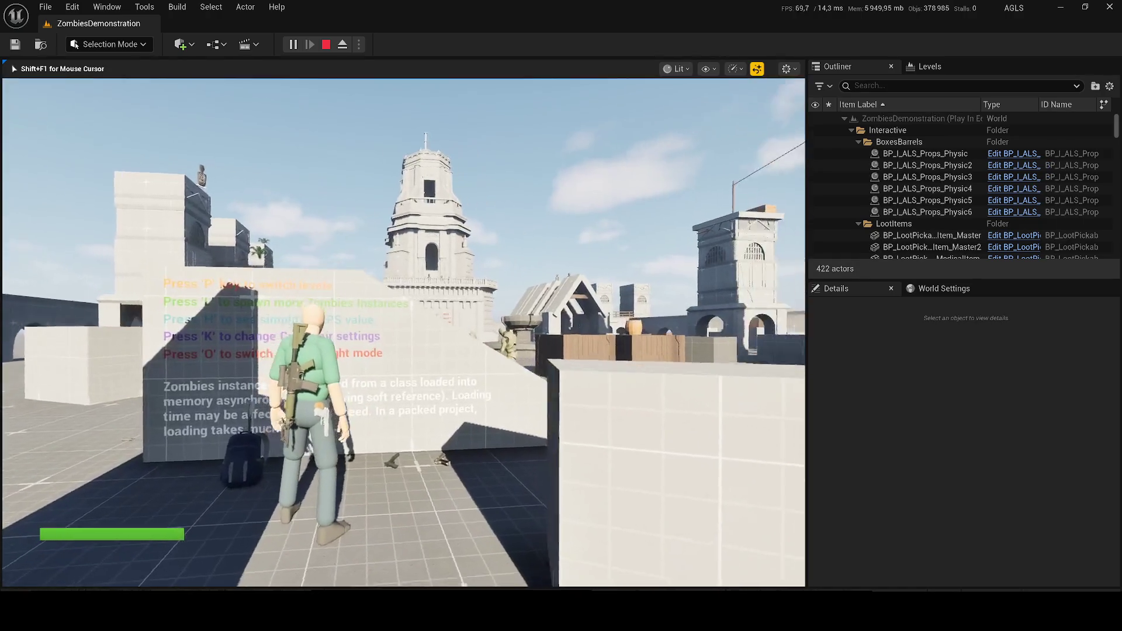
Toggle the gameplay debugger on zombies with apostrophe while shooting the approaching ones.
{"action": "key", "text": "apostrophe"}
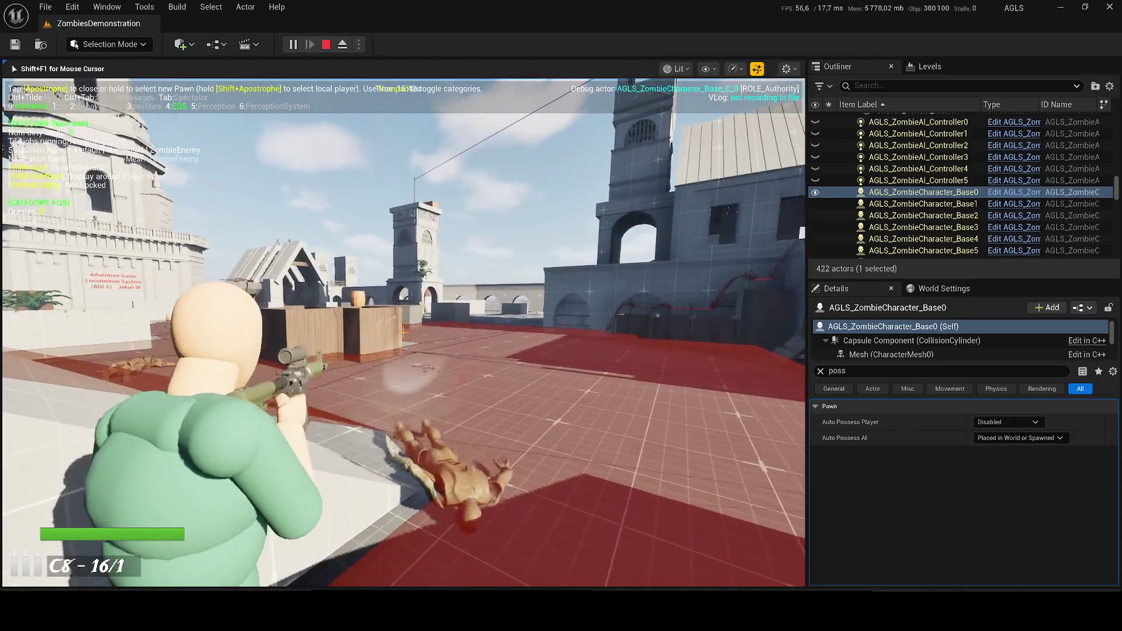
{"action": "key", "text": "apostrophe"}
{"action": "left_click", "coordinate": [403, 332]}
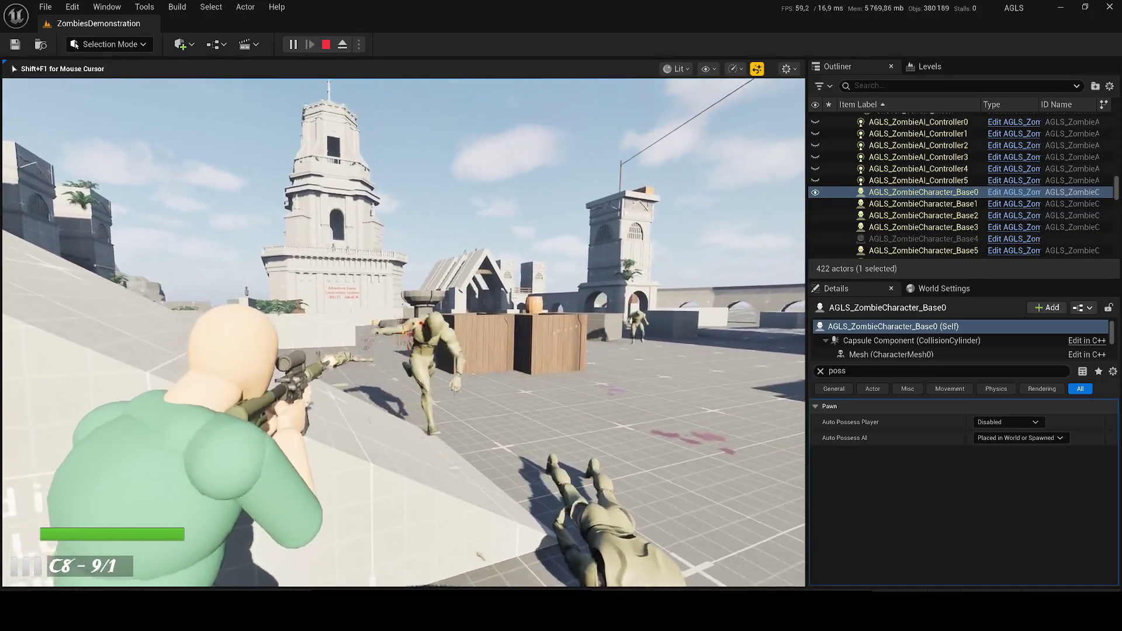
{"action": "left_click", "coordinate": [403, 331]}
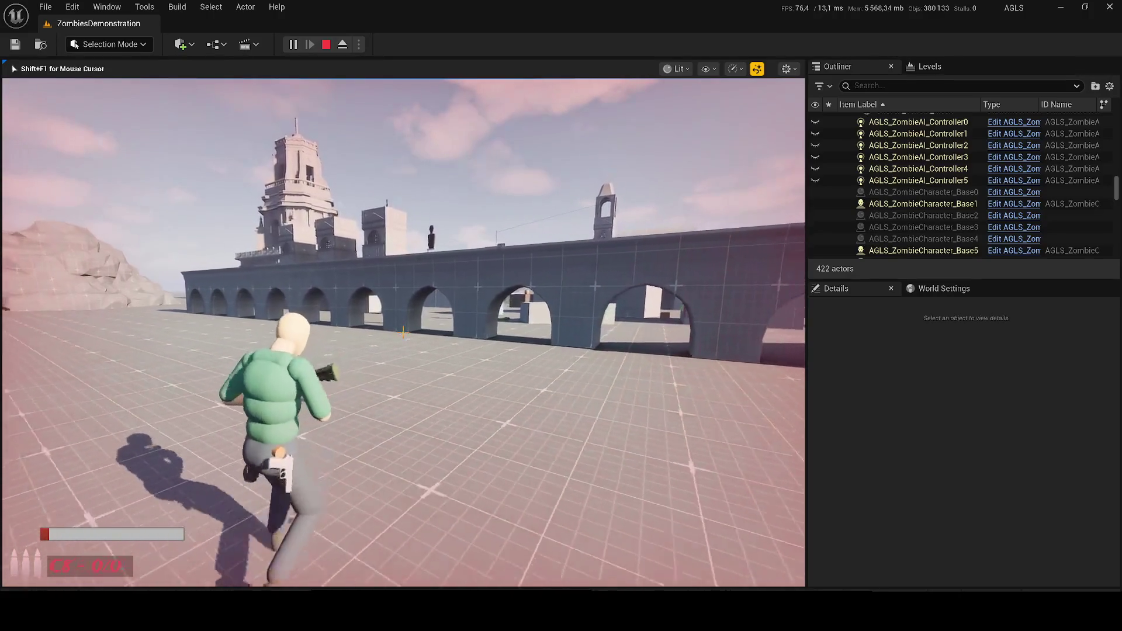
{"action": "key", "text": "apostrophe"}
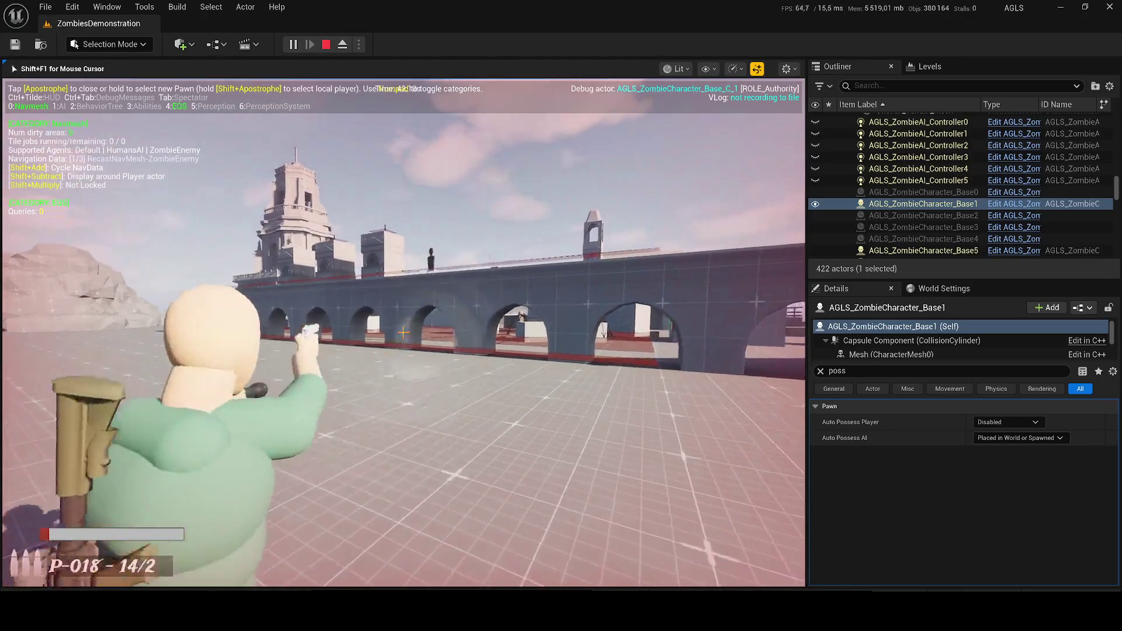
Aim and fire the pistol at courtyard zombies, then end the session with Esc.
{"action": "right_click", "coordinate": [403, 332]}
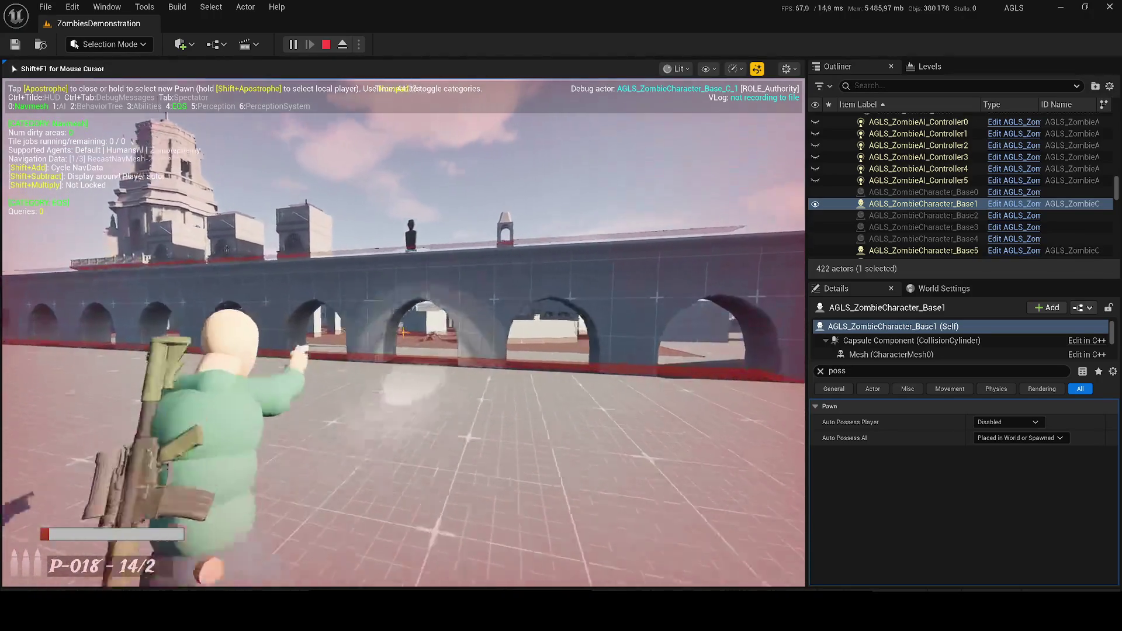
{"action": "left_click", "coordinate": [403, 333]}
{"action": "left_click", "coordinate": [403, 333]}
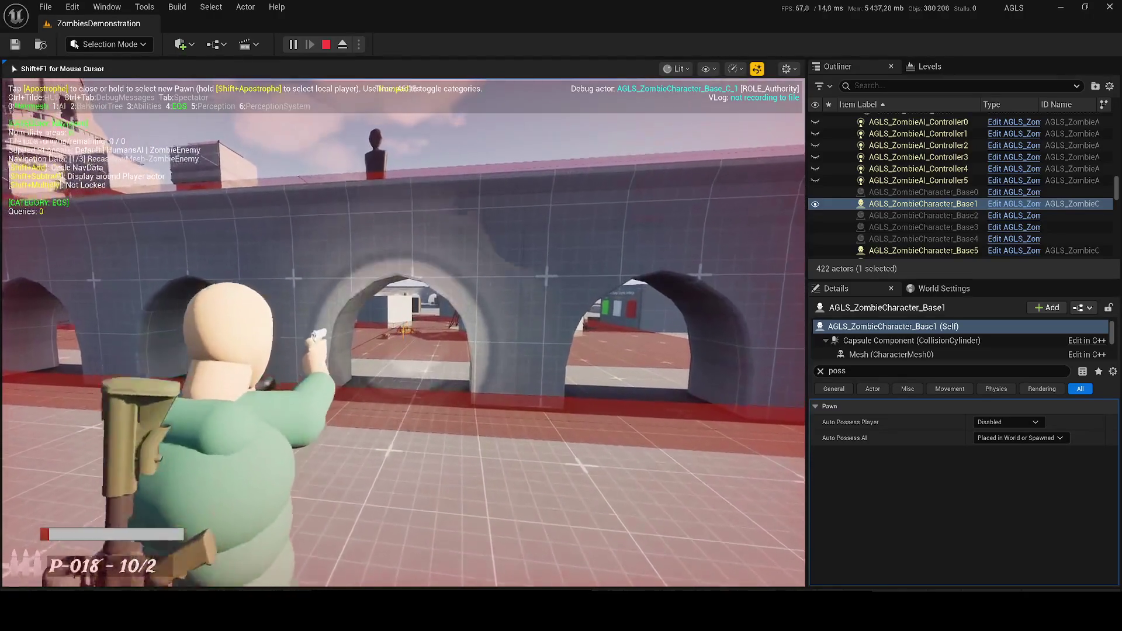
{"action": "left_click", "coordinate": [403, 333]}
{"action": "left_click", "coordinate": [403, 333]}
{"action": "key", "text": "w"}
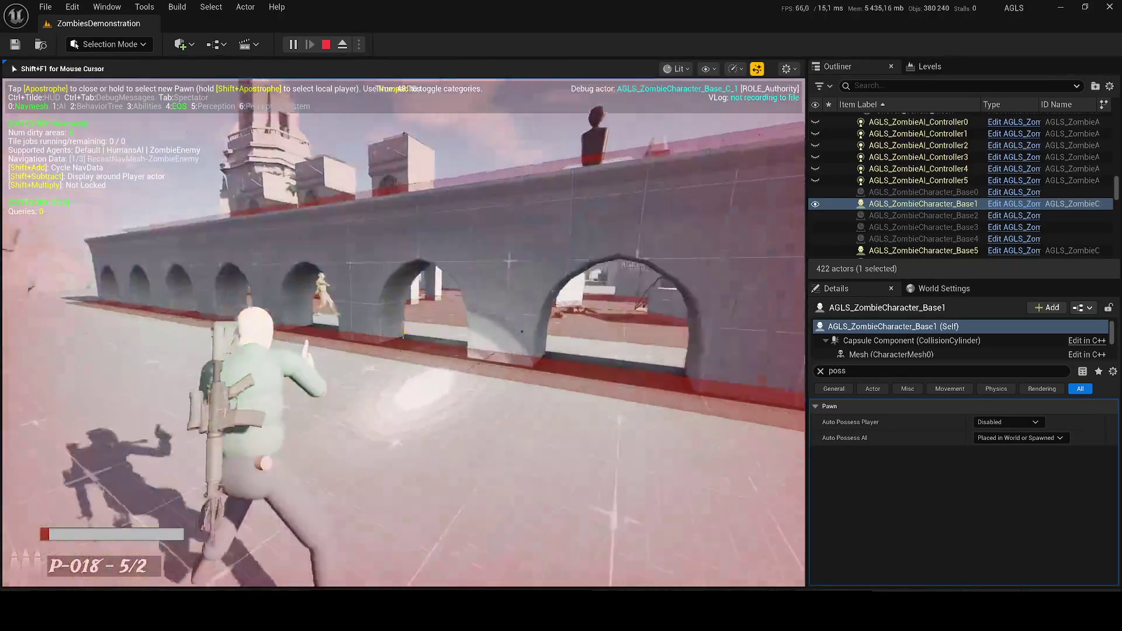
{"action": "key", "text": "w"}
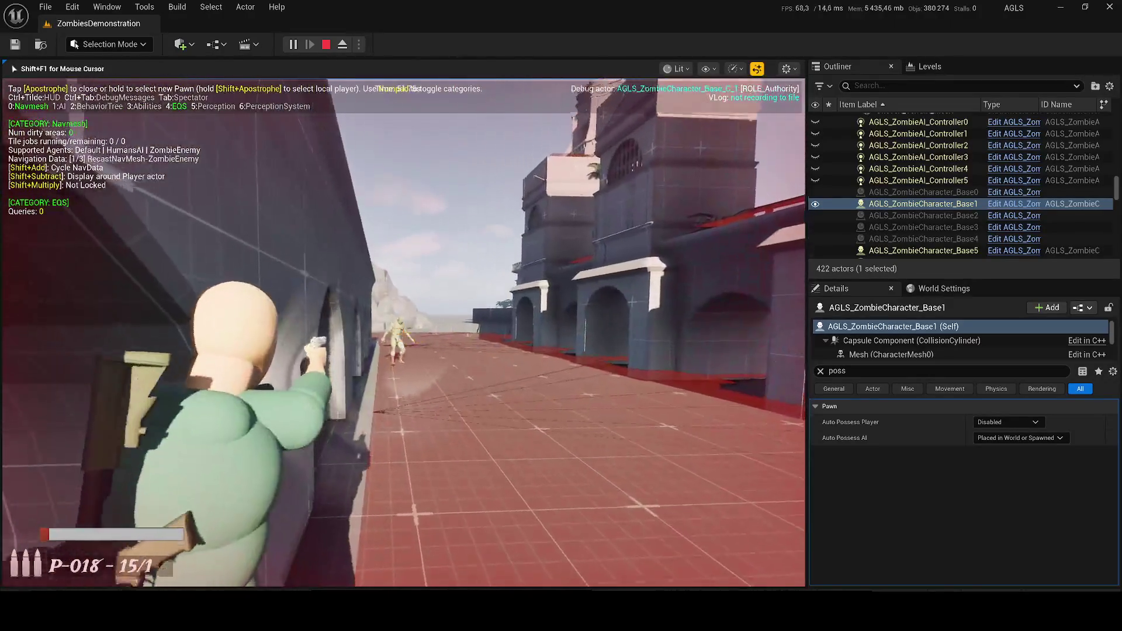
{"action": "left_click", "coordinate": [404, 333]}
{"action": "left_click", "coordinate": [403, 333]}
{"action": "left_click", "coordinate": [403, 333]}
{"action": "left_click", "coordinate": [403, 333]}
{"action": "left_click", "coordinate": [403, 333]}
{"action": "left_click", "coordinate": [403, 333]}
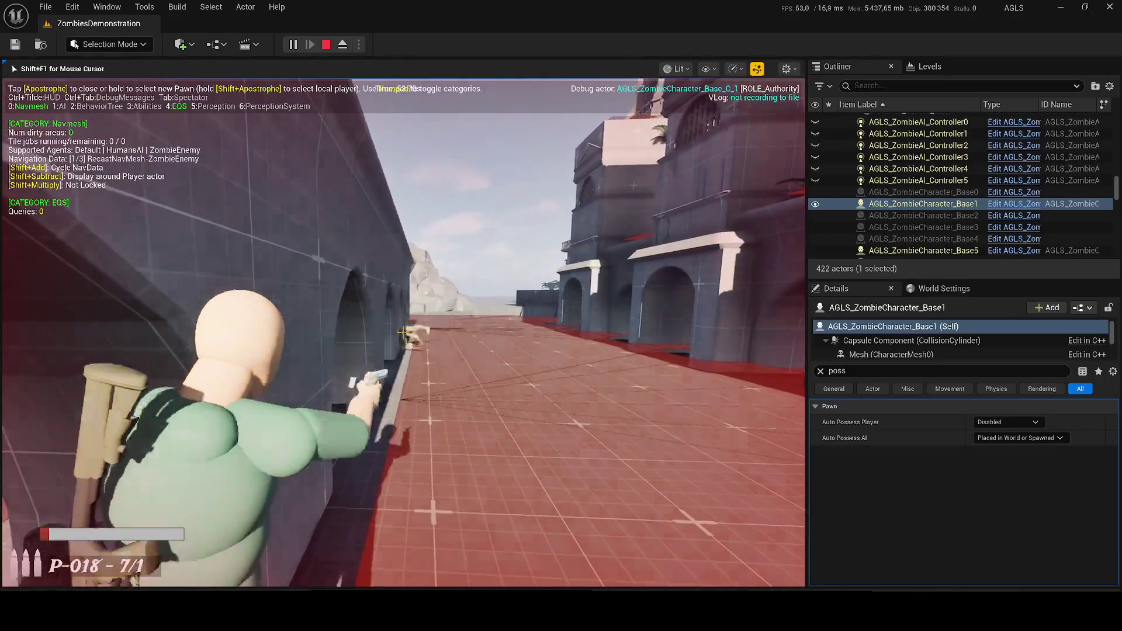
{"action": "key", "text": "w"}
{"action": "key", "text": "Escape"}
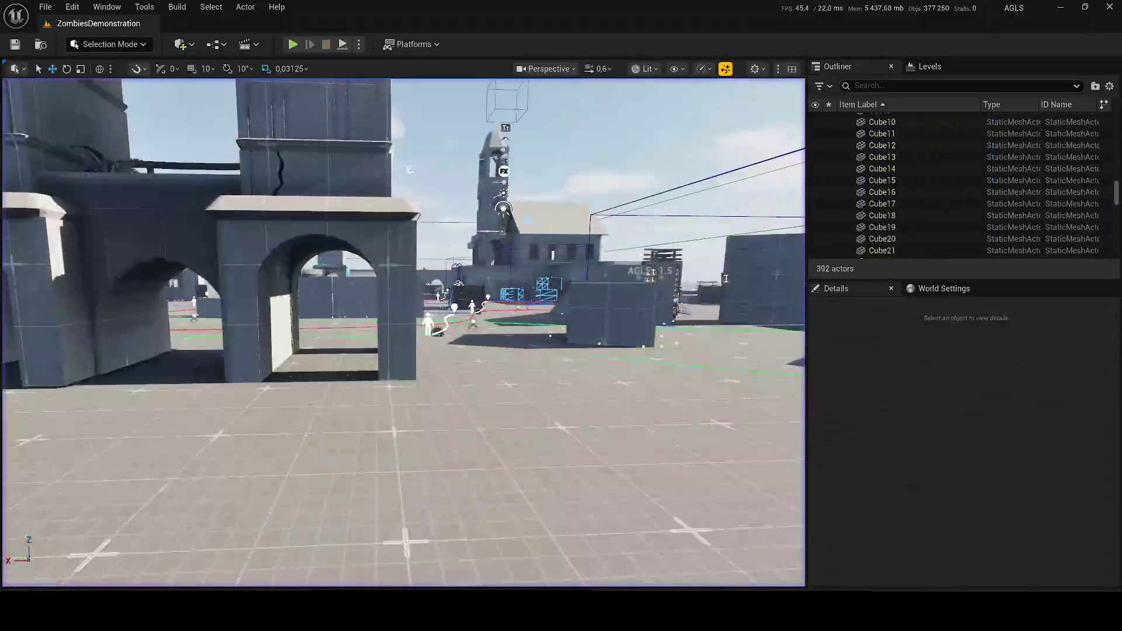
Locate ZombiesDemonstration in Folder View, duplicate it as Zombie_Game_Nexa_For_Import, and open the copy.
{"action": "scroll", "coordinate": [403, 333], "scroll_direction": "down", "scroll_amount": 10}
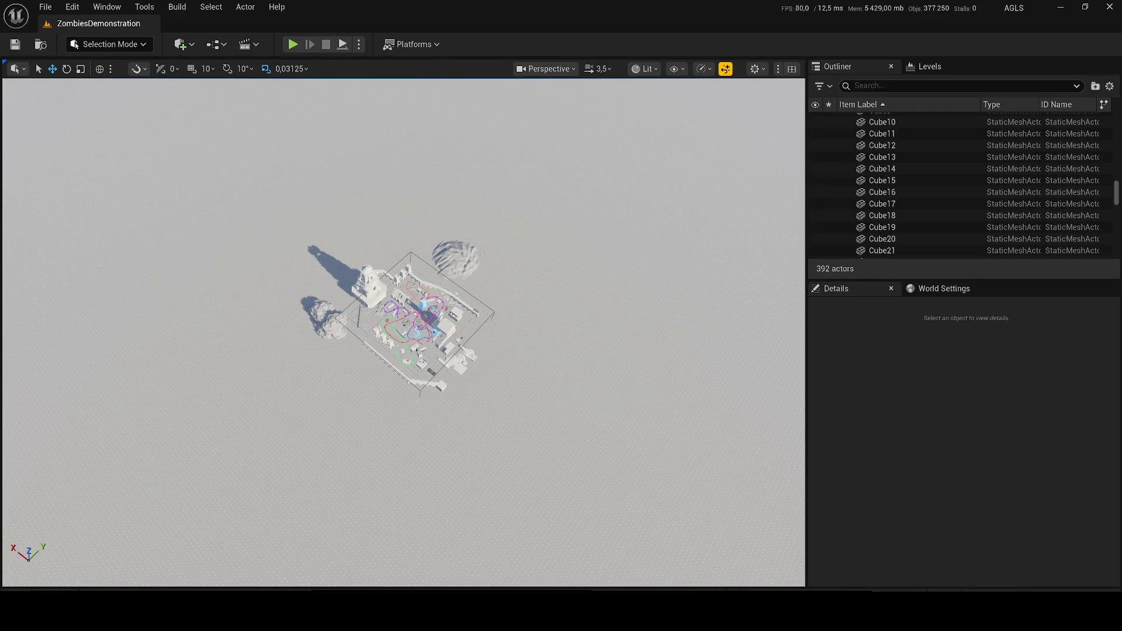
{"action": "key", "text": "ctrl+space"}
{"action": "right_click", "coordinate": [396, 406]}
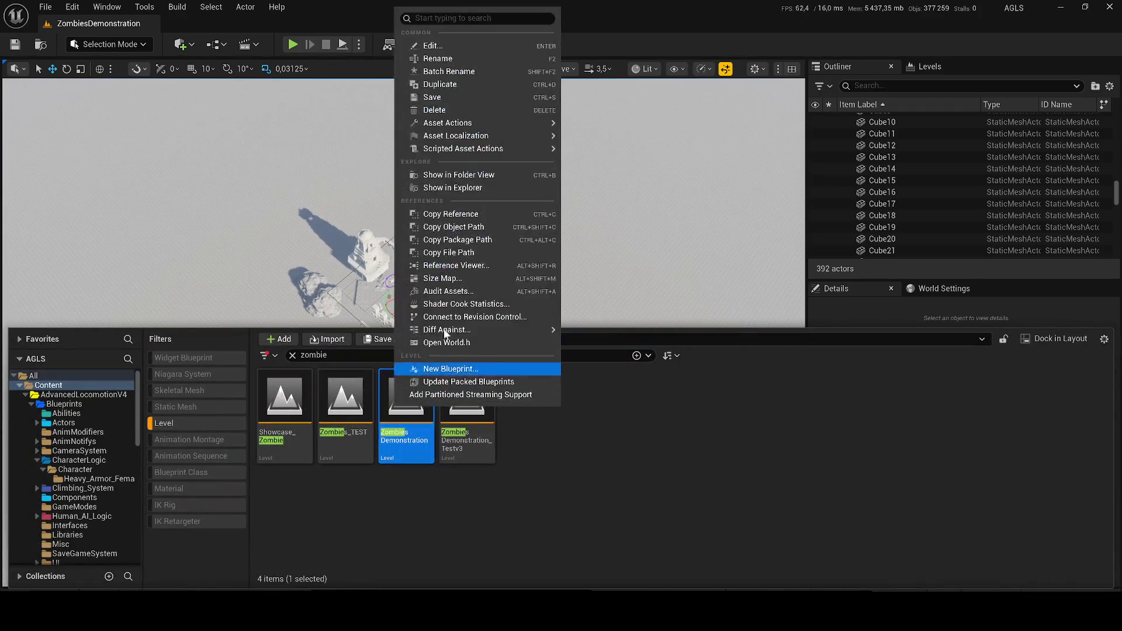
{"action": "left_click", "coordinate": [440, 176]}
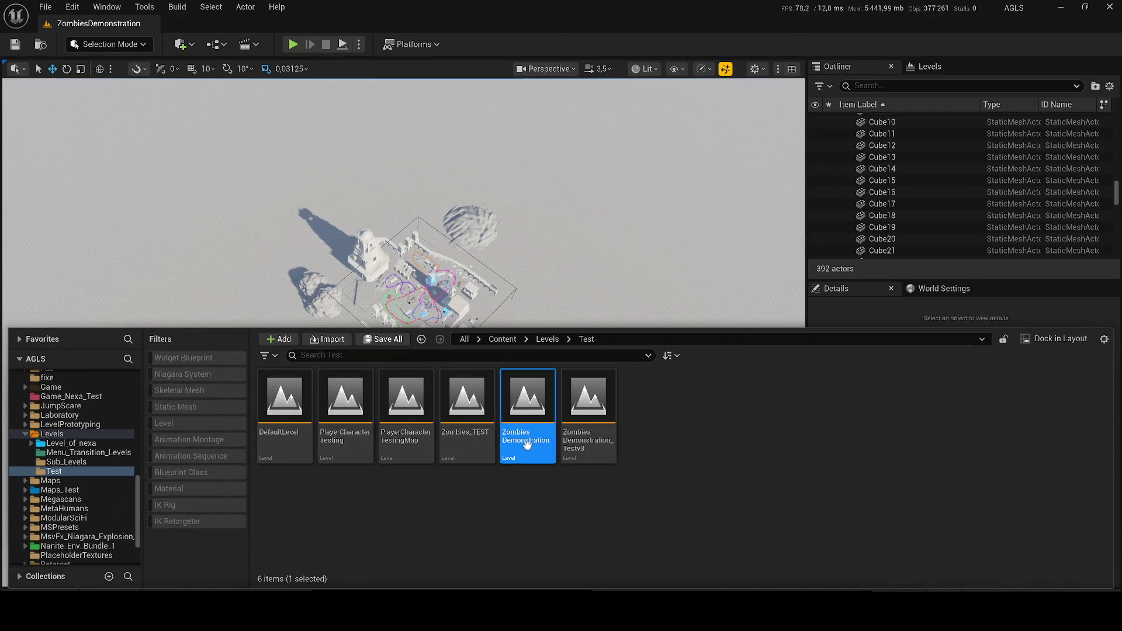
{"action": "key", "text": "ctrl+d"}
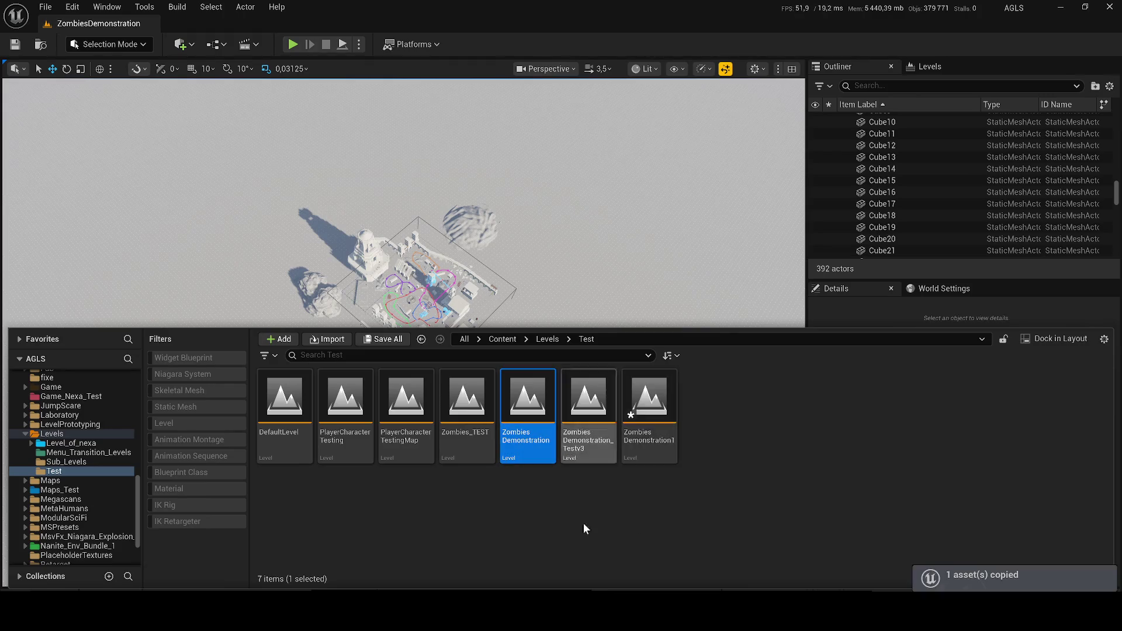
{"action": "type", "text": "Zomb"}
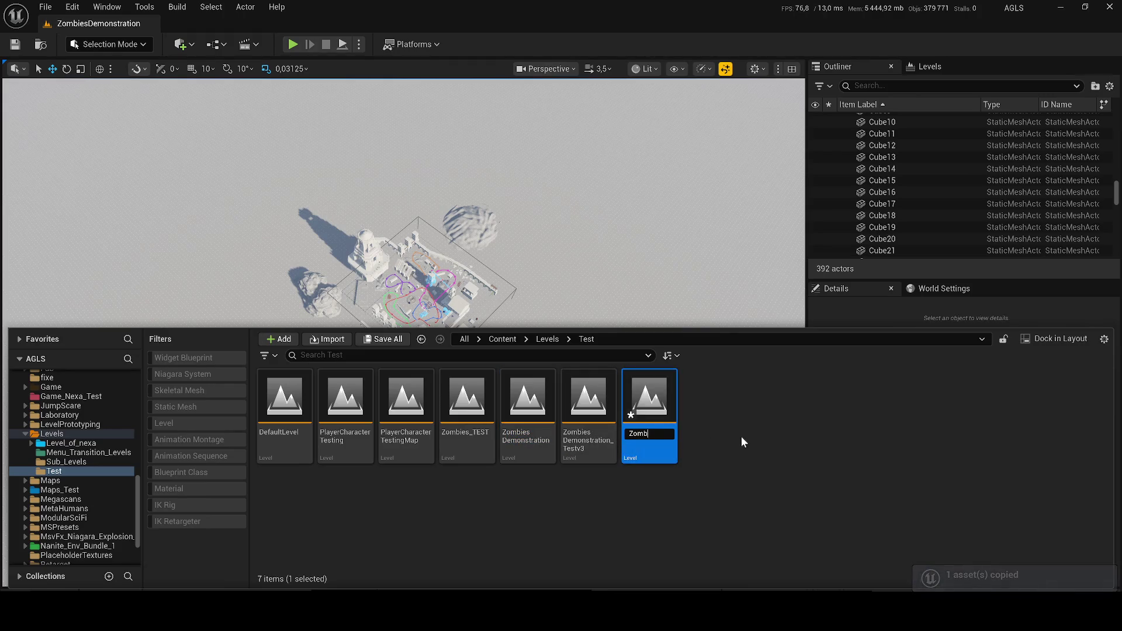
{"action": "type", "text": "nbie_Game_"}
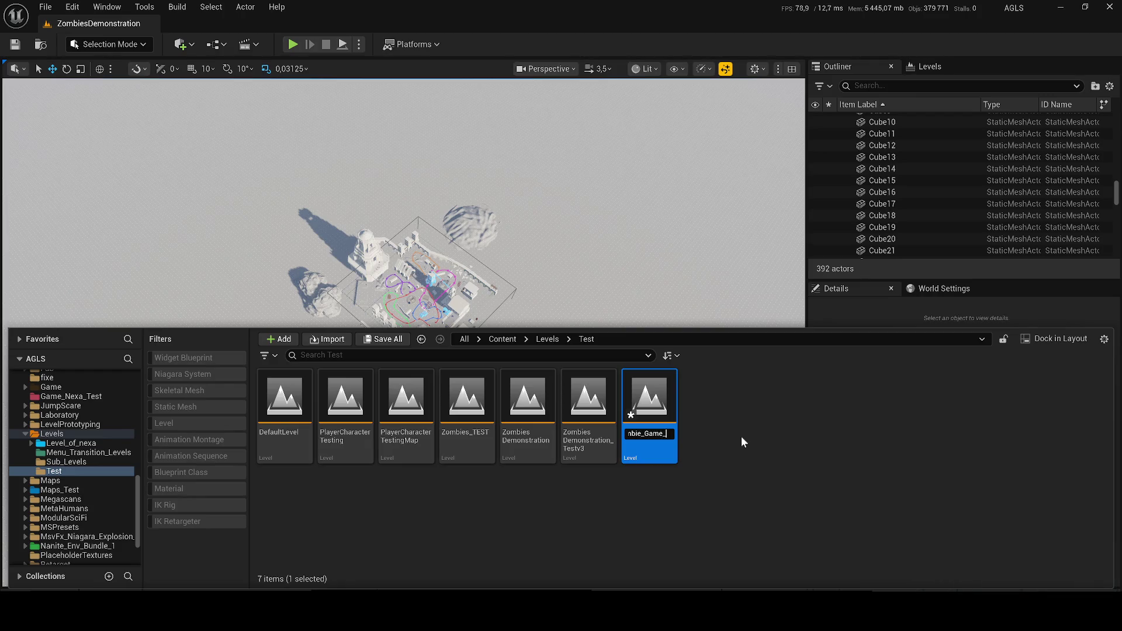
{"action": "type", "text": "Nexa_For_Im"}
{"action": "type", "text": "port"}
{"action": "key", "text": "Return"}
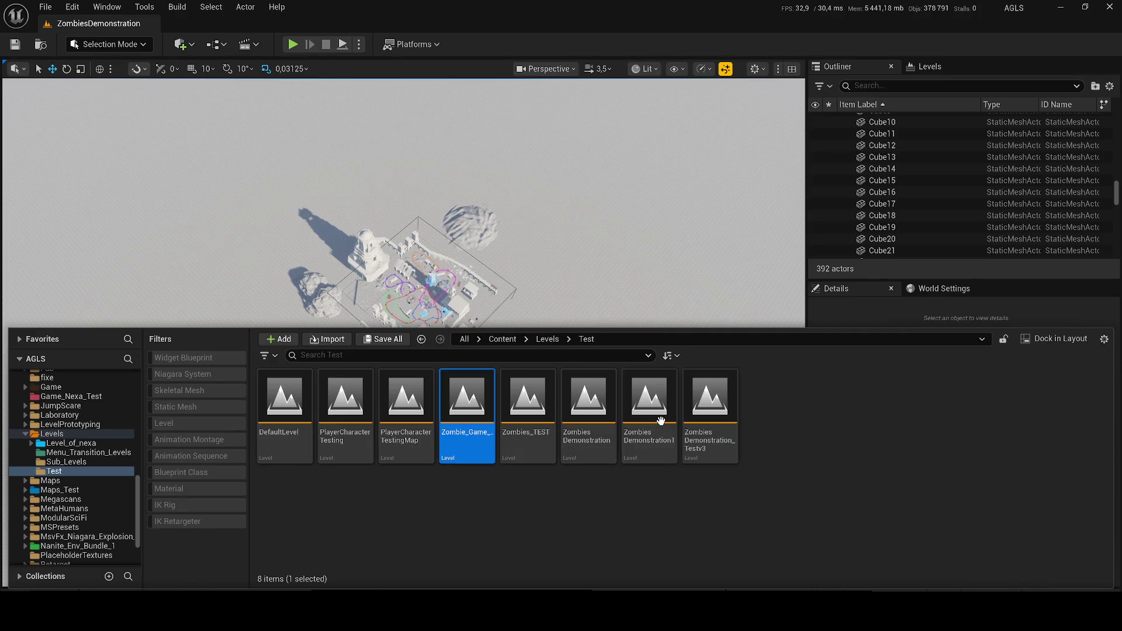
{"action": "double_click", "coordinate": [459, 439]}
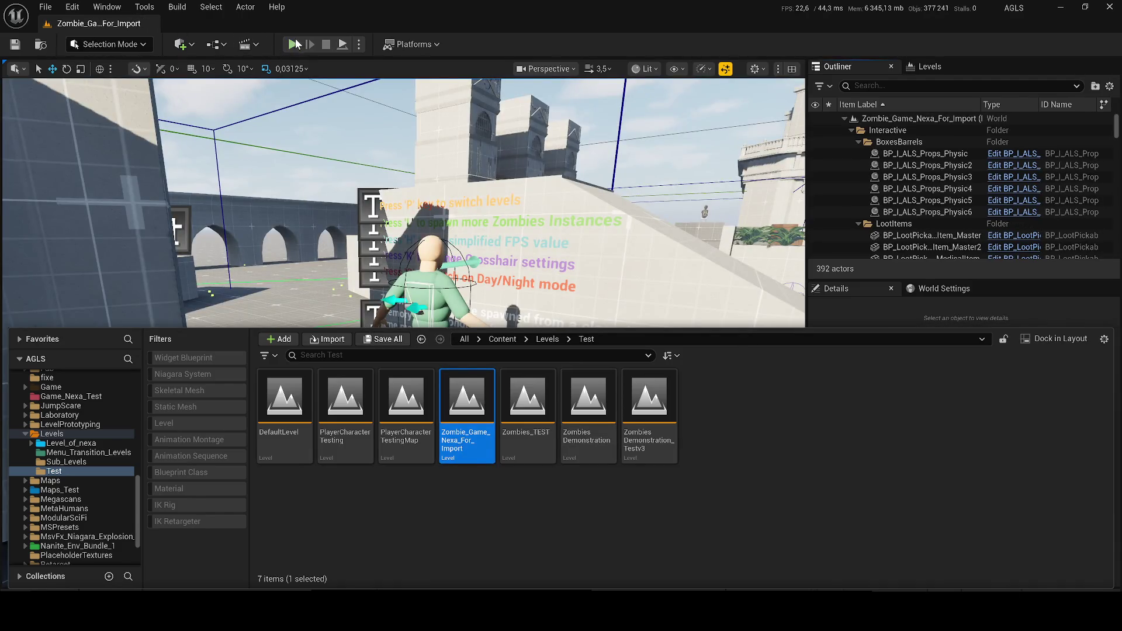
Open the Level Blueprint and pan the EventGraph to the fog nodes.
{"action": "left_click", "coordinate": [293, 44]}
{"action": "key", "text": "Escape"}
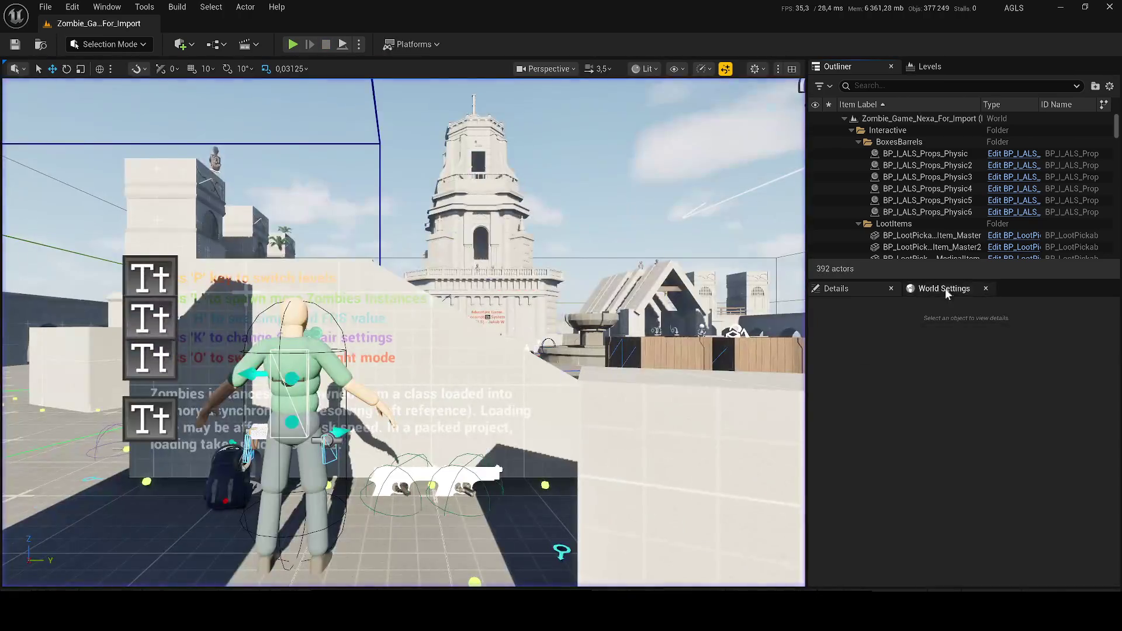
{"action": "left_click", "coordinate": [216, 45]}
{"action": "left_click", "coordinate": [245, 131]}
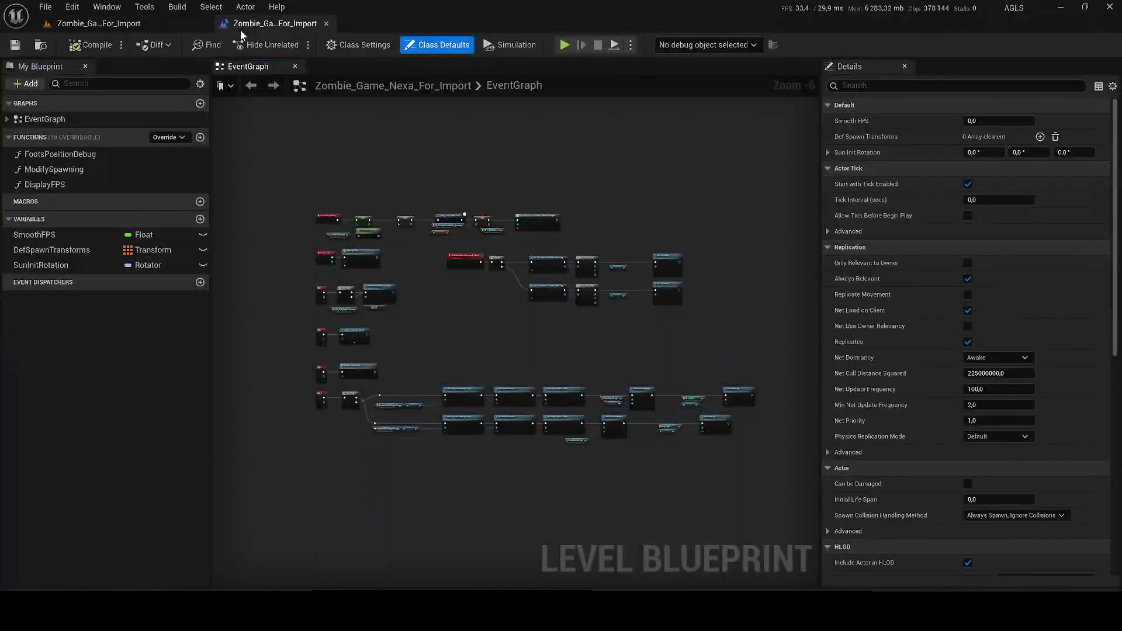
{"action": "scroll", "coordinate": [351, 333], "scroll_direction": "down", "scroll_amount": 1}
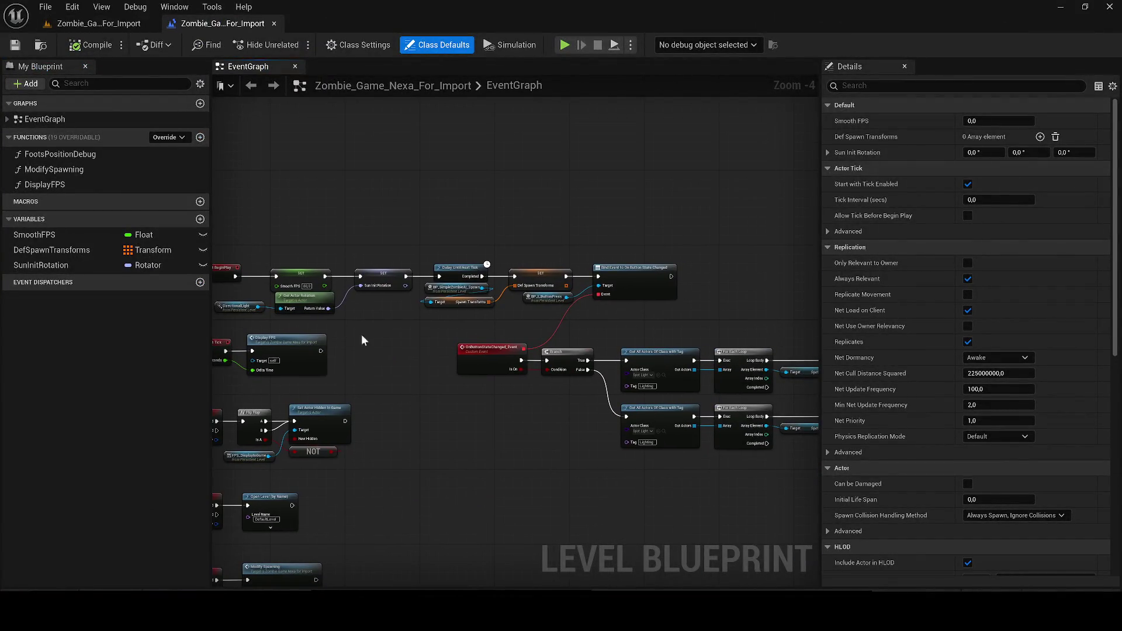
{"action": "left_click_drag", "start_coordinate": [361, 334], "coordinate": [665, 328]}
{"action": "left_click_drag", "start_coordinate": [607, 369], "coordinate": [475, 281]}
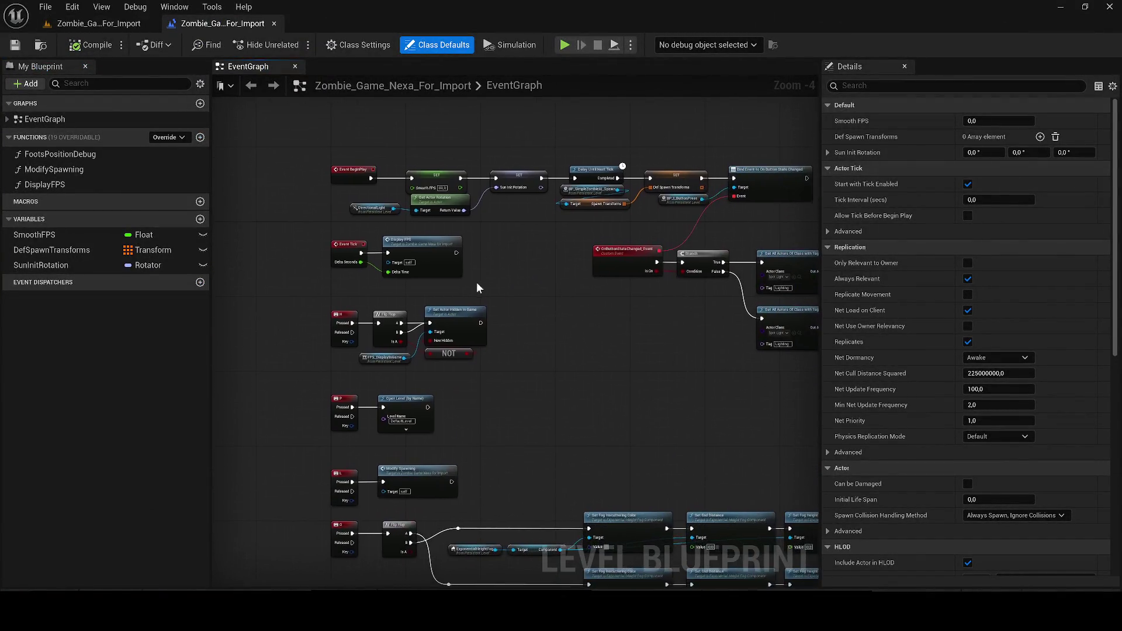
{"action": "mouse_move", "coordinate": [376, 388]}
{"action": "left_mouse_down"}
{"action": "mouse_move", "coordinate": [430, 276]}
{"action": "mouse_move", "coordinate": [506, 428]}
{"action": "left_mouse_up"}
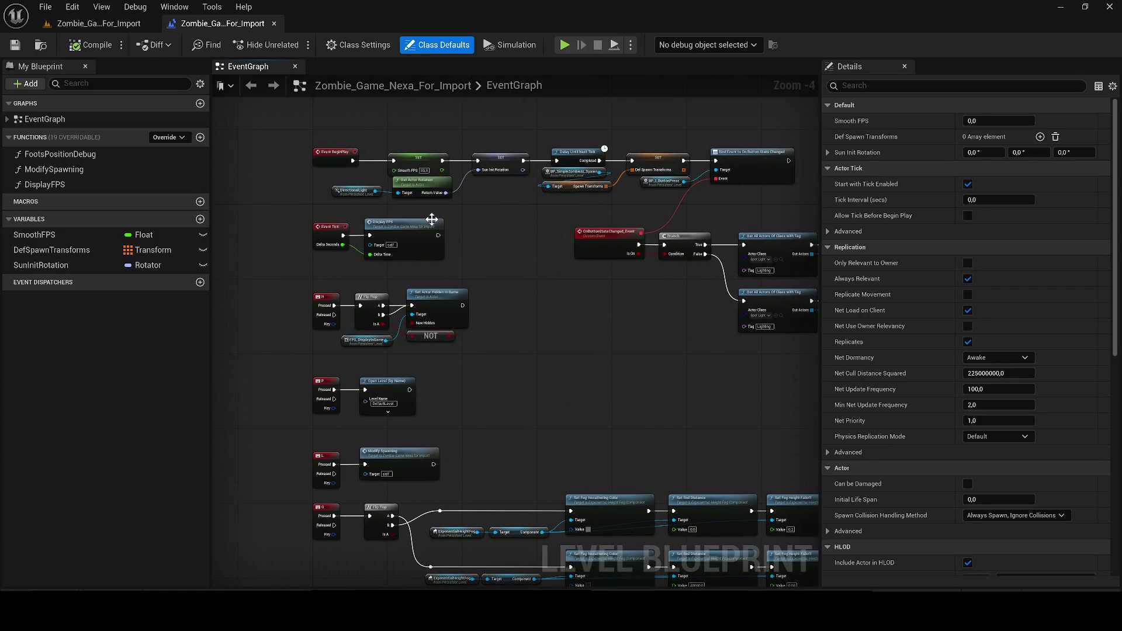
{"action": "left_click_drag", "start_coordinate": [554, 461], "coordinate": [429, 247]}
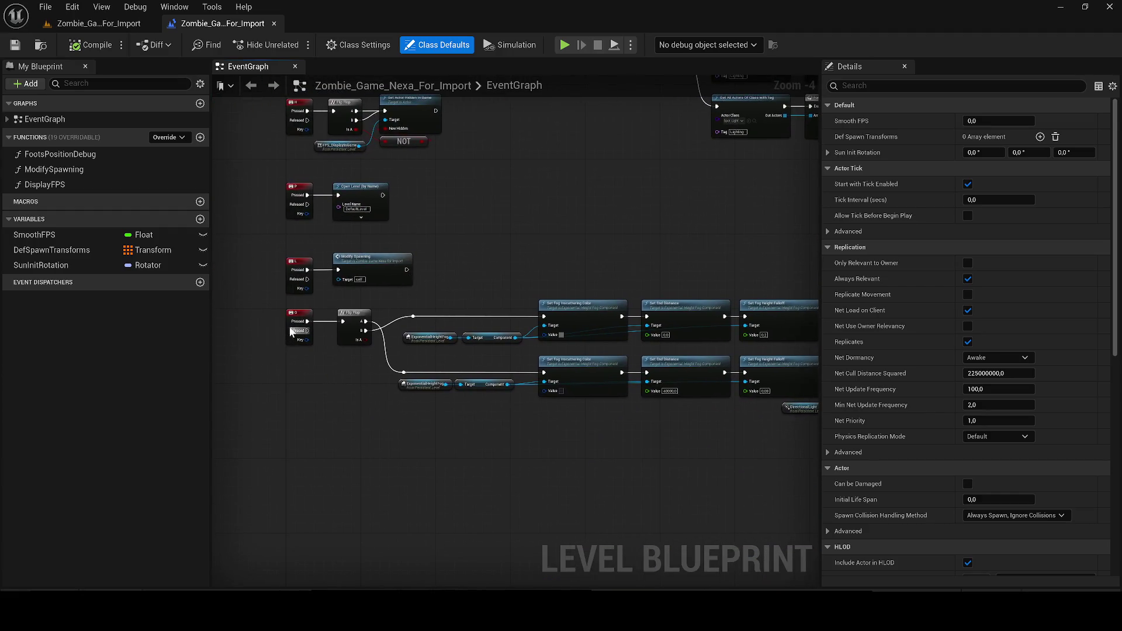
Test-play briefly, then marquee-select the P key event and Open Level nodes.
{"action": "key", "text": "alt+p"}
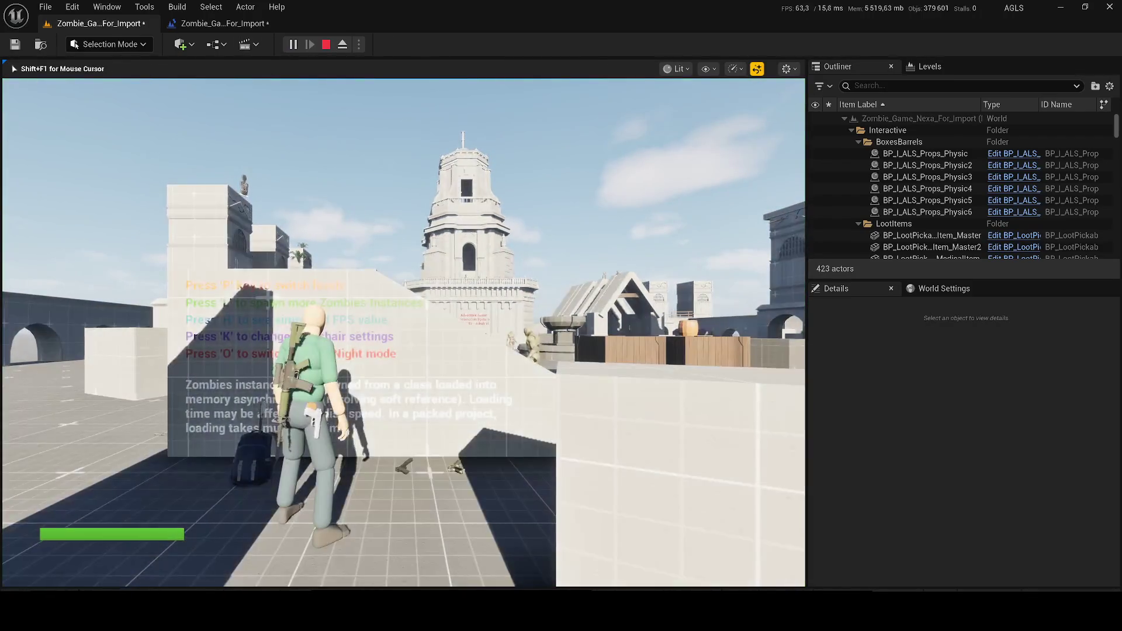
{"action": "key", "text": "Escape"}
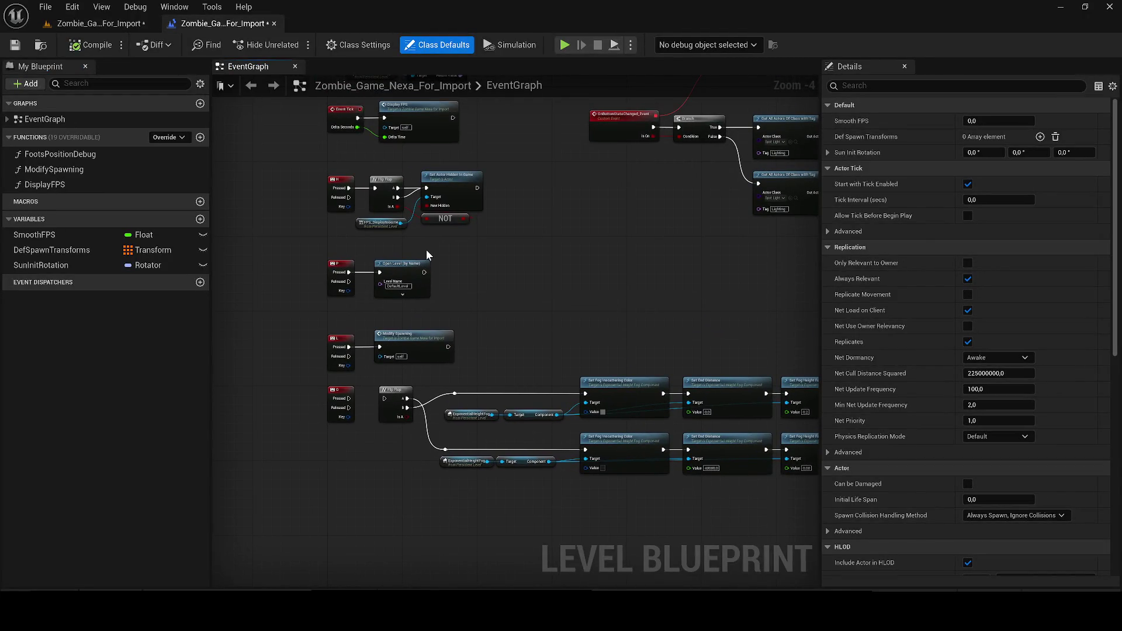
{"action": "left_click_drag", "start_coordinate": [436, 253], "coordinate": [310, 269]}
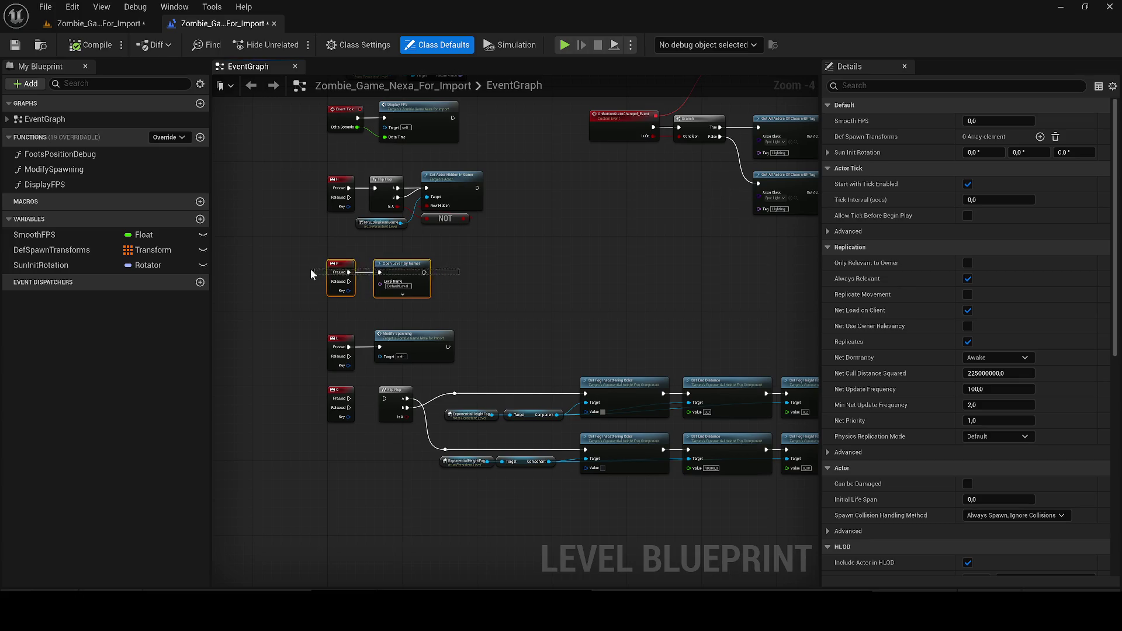
Delete the P-key Open Level nodes and pan the graph to the BeginPlay chain.
{"action": "key", "text": "Delete"}
{"action": "left_click_drag", "start_coordinate": [463, 223], "coordinate": [396, 397]}
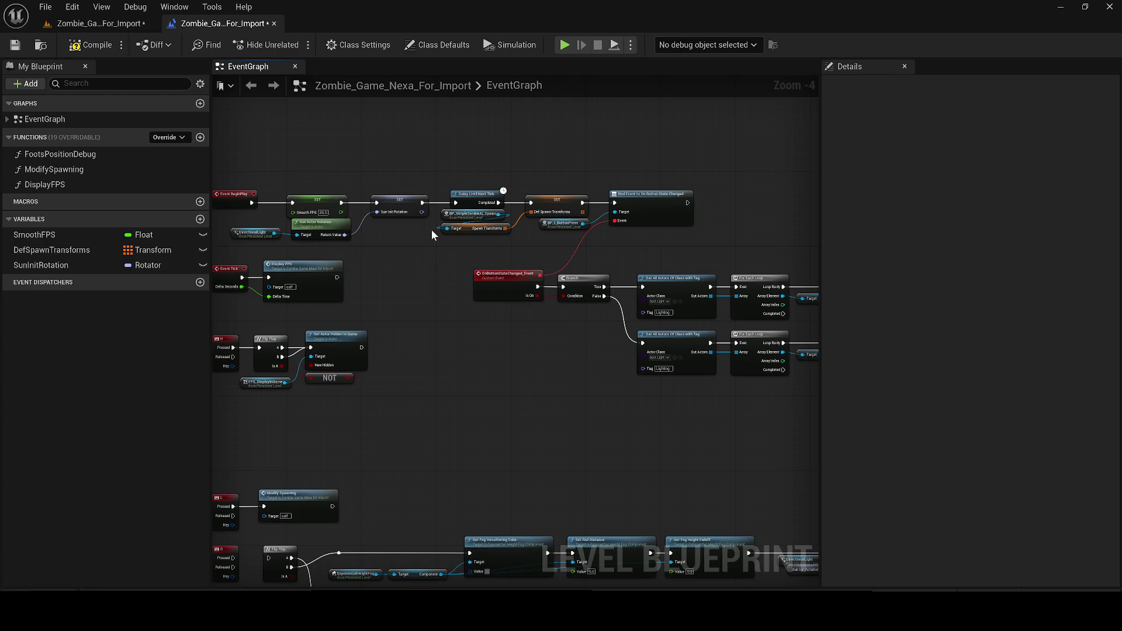
{"action": "scroll", "coordinate": [431, 229], "scroll_direction": "up", "scroll_amount": 1}
{"action": "left_click_drag", "start_coordinate": [429, 278], "coordinate": [243, 282]}
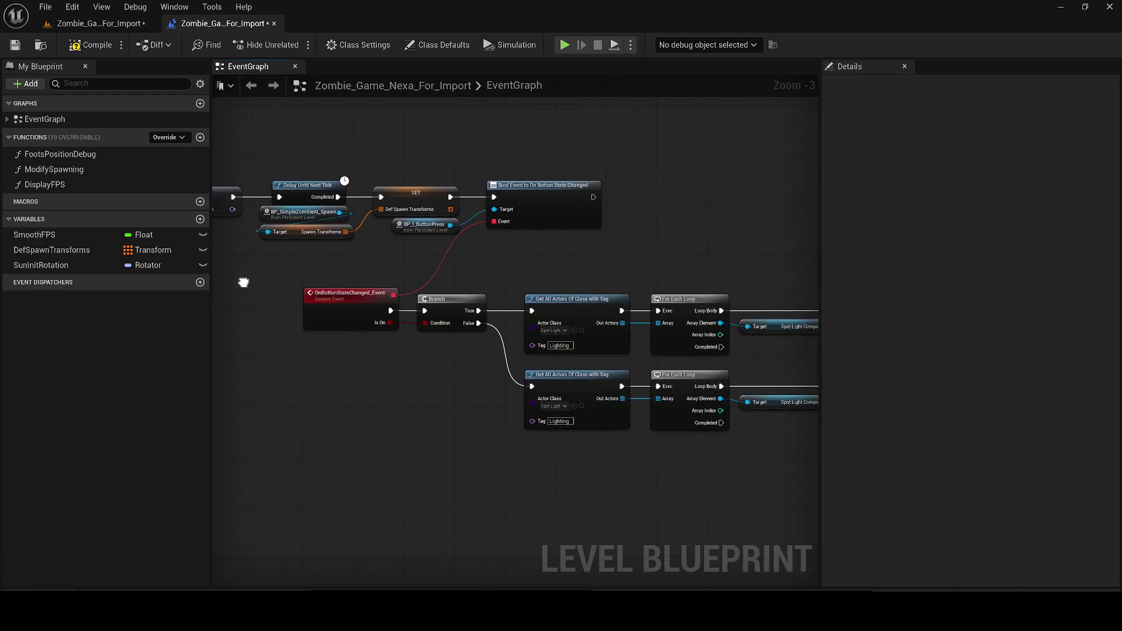
{"action": "mouse_move", "coordinate": [458, 341]}
{"action": "left_mouse_down"}
{"action": "mouse_move", "coordinate": [219, 345]}
{"action": "mouse_move", "coordinate": [233, 326]}
{"action": "mouse_move", "coordinate": [262, 326]}
{"action": "mouse_move", "coordinate": [284, 181]}
{"action": "mouse_move", "coordinate": [614, 180]}
{"action": "mouse_move", "coordinate": [947, 154]}
{"action": "left_mouse_up"}
{"action": "scroll", "coordinate": [233, 325], "scroll_direction": "down", "scroll_amount": 1}
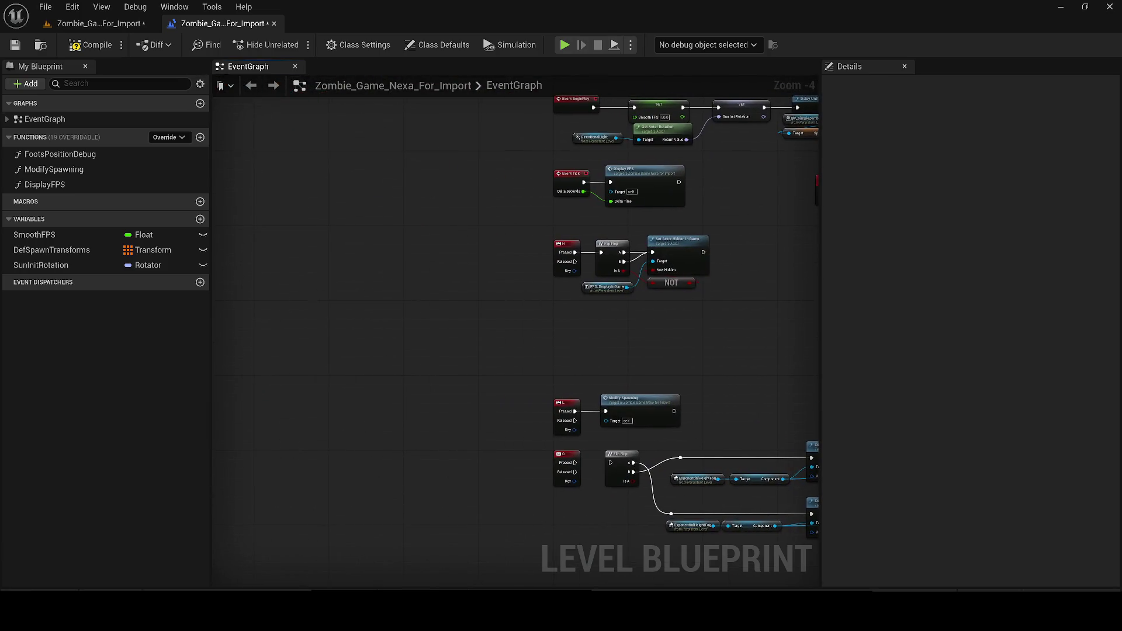
{"action": "left_click_drag", "start_coordinate": [930, 218], "coordinate": [696, 191]}
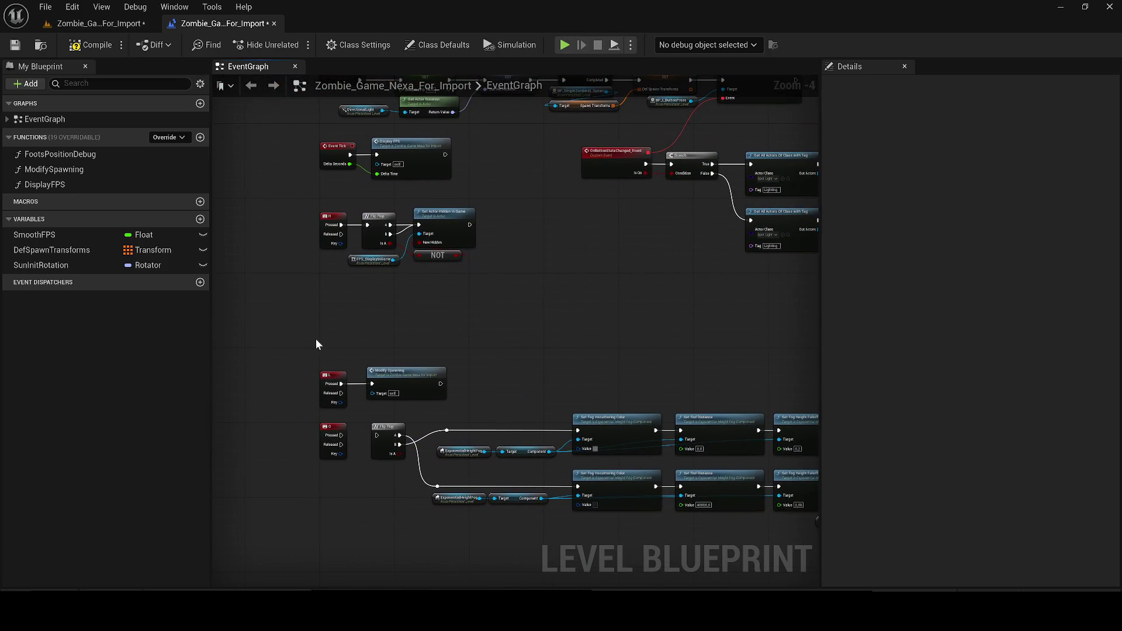
{"action": "scroll", "coordinate": [578, 374], "scroll_direction": "down", "scroll_amount": 2}
{"action": "mouse_move", "coordinate": [767, 391]}
{"action": "left_mouse_down"}
{"action": "mouse_move", "coordinate": [389, 291]}
{"action": "mouse_move", "coordinate": [326, 212]}
{"action": "left_mouse_up"}
{"action": "scroll", "coordinate": [374, 276], "scroll_direction": "up", "scroll_amount": 1}
{"action": "scroll", "coordinate": [374, 276], "scroll_direction": "up", "scroll_amount": 1}
Add Set Input Mode Game Only after Bind Event, fed by Get Player Controller.
{"action": "left_click_drag", "start_coordinate": [751, 290], "coordinate": [508, 171]}
{"action": "type", "text": "spawn"}
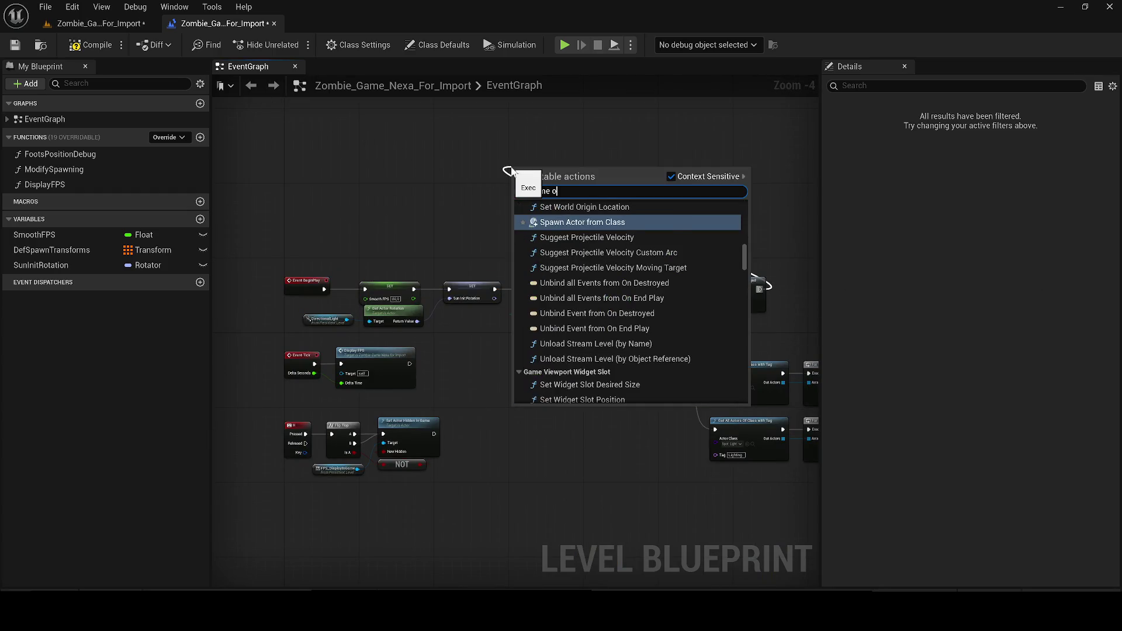
{"action": "type", "text": "ly"}
{"action": "key", "text": "Return"}
{"action": "left_click_drag", "start_coordinate": [514, 186], "coordinate": [436, 222]}
{"action": "type", "text": "get pla"}
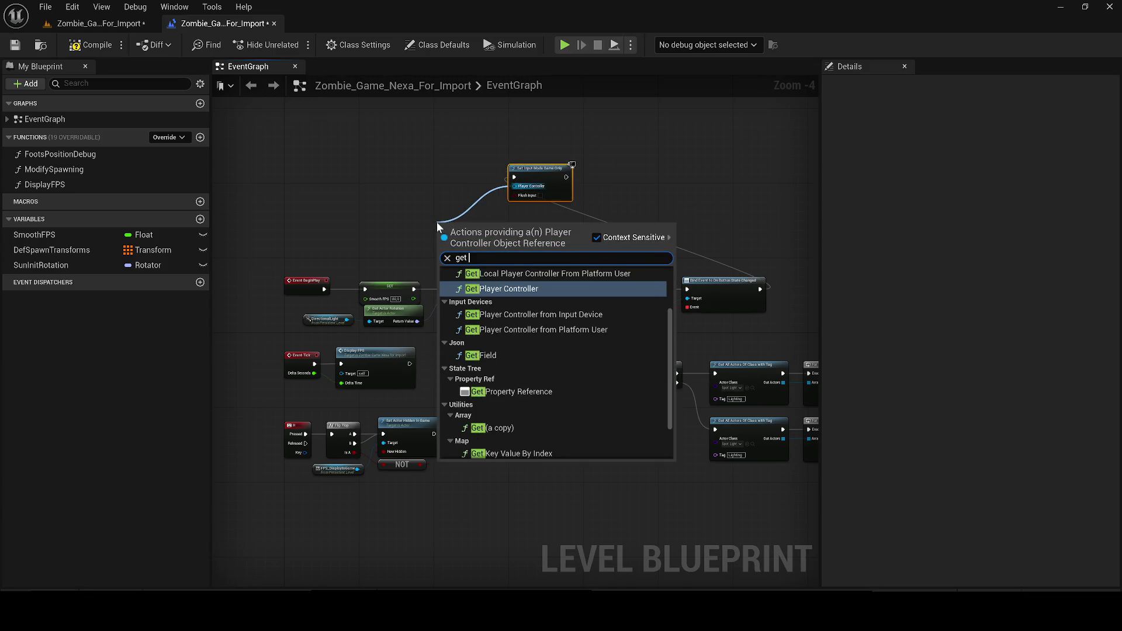
{"action": "key", "text": "Return"}
{"action": "key", "text": "alt+p"}
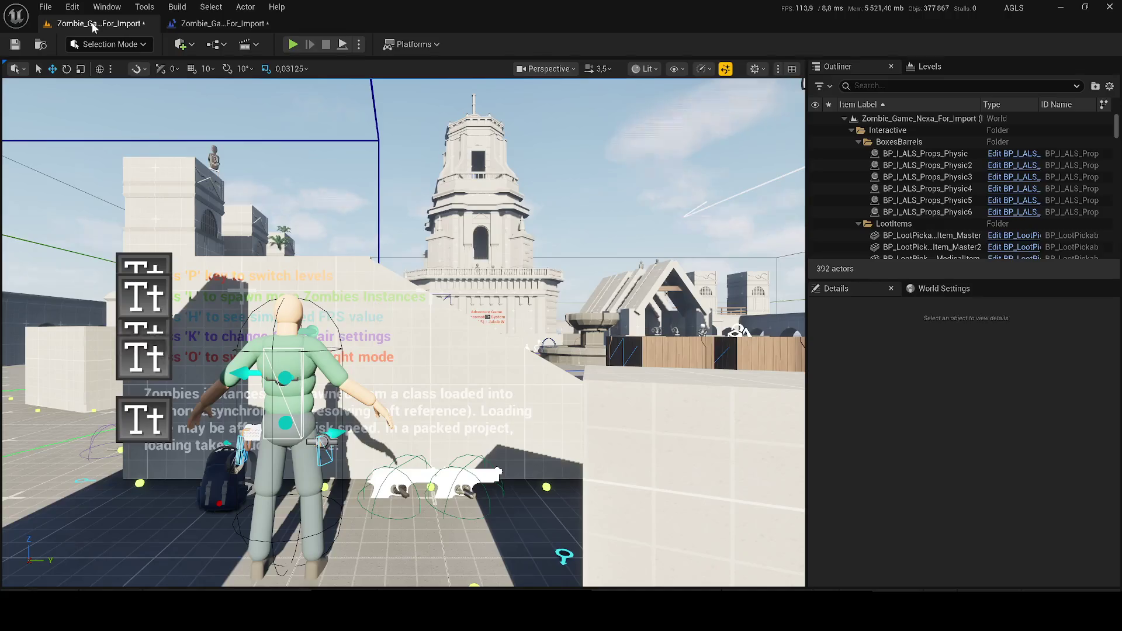
Stop the test play and save the level.
{"action": "key", "text": "w"}
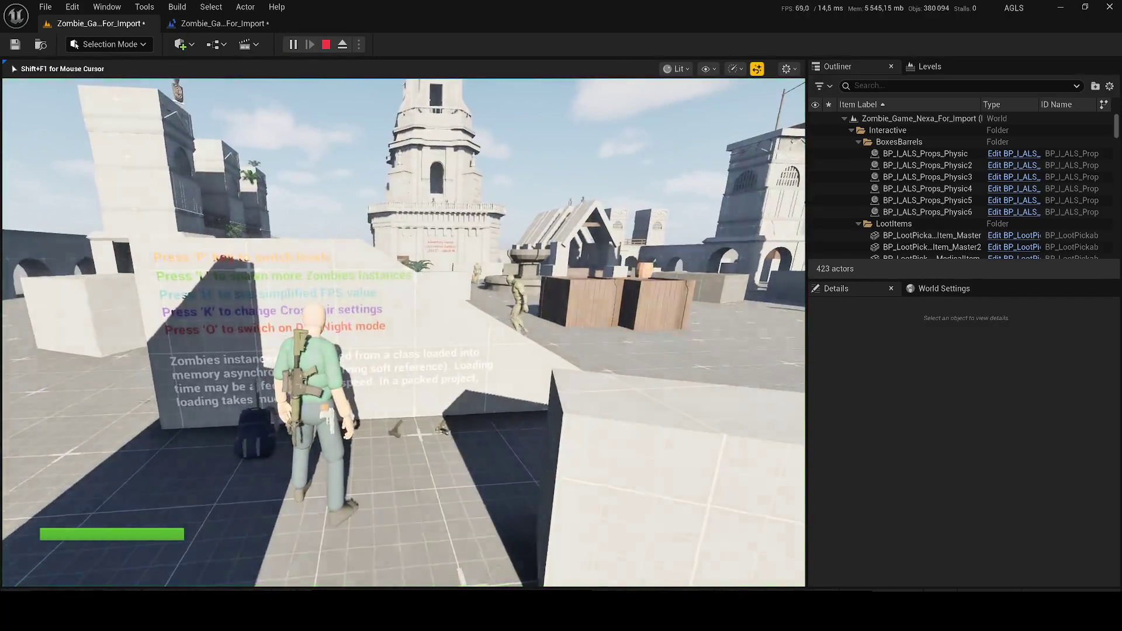
{"action": "key", "text": "grave"}
{"action": "key", "text": "Escape"}
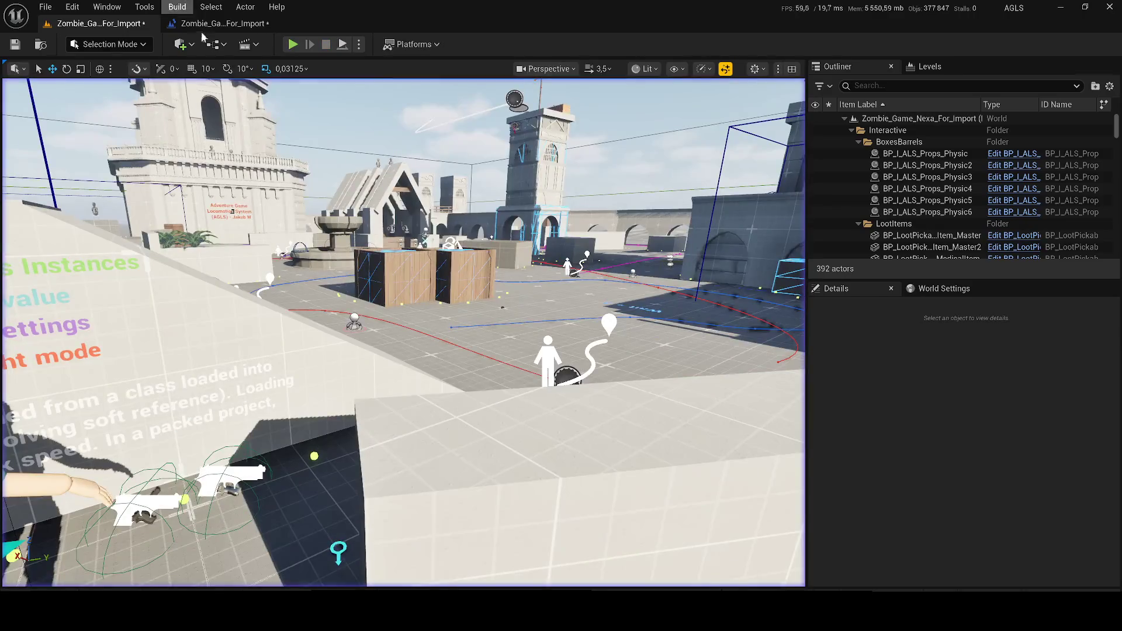
{"action": "left_click", "coordinate": [15, 45]}
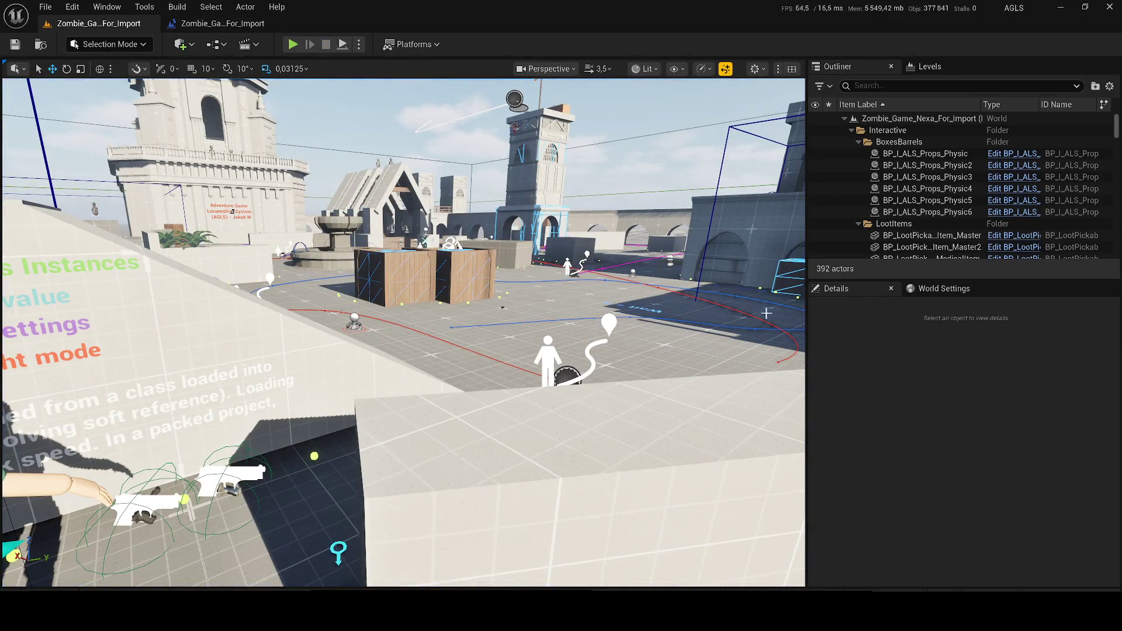
Delete the green-shirted character standing beside the instruction wall.
{"action": "scroll", "coordinate": [403, 333], "scroll_direction": "down", "scroll_amount": 2}
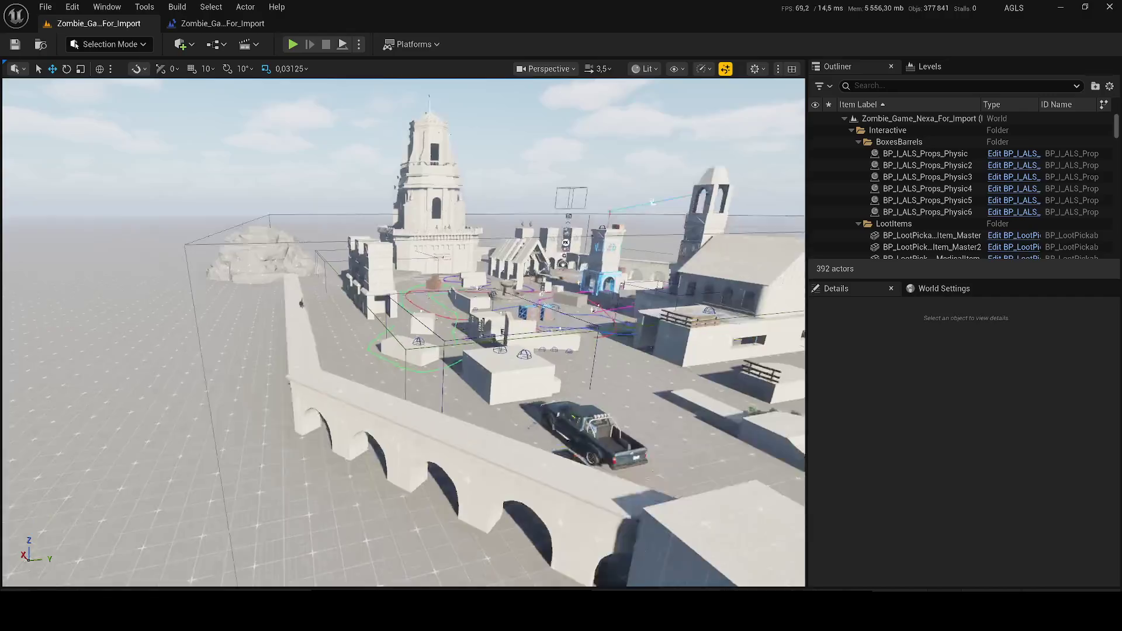
{"action": "scroll", "coordinate": [403, 333], "scroll_direction": "down", "scroll_amount": 2}
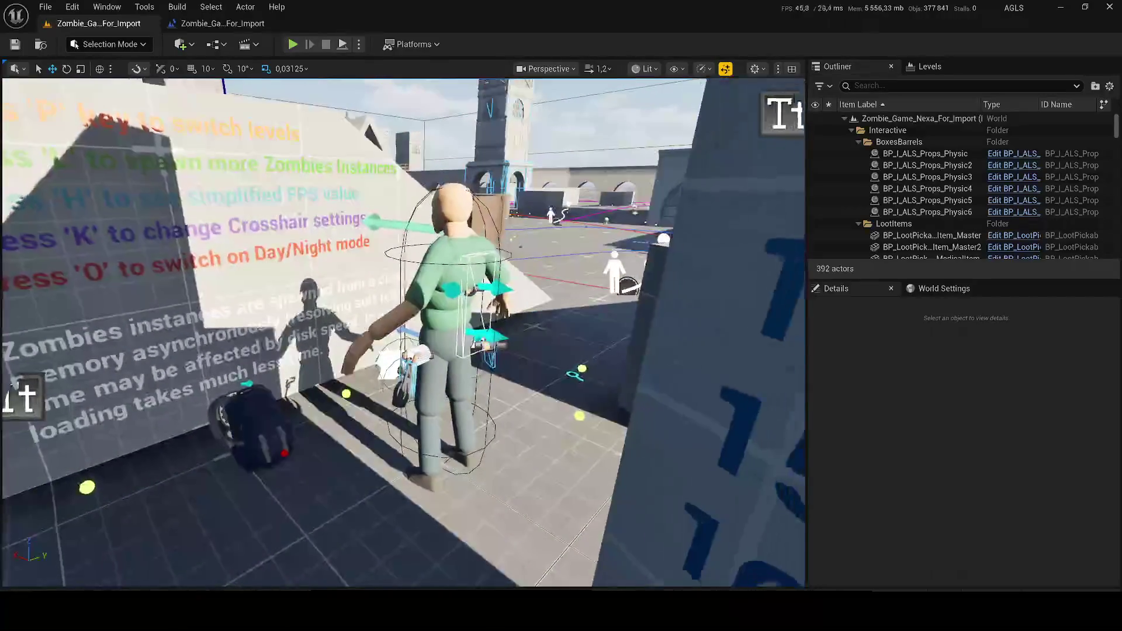
{"action": "left_click", "coordinate": [245, 245]}
{"action": "left_click", "coordinate": [430, 308]}
{"action": "key", "text": "Delete"}
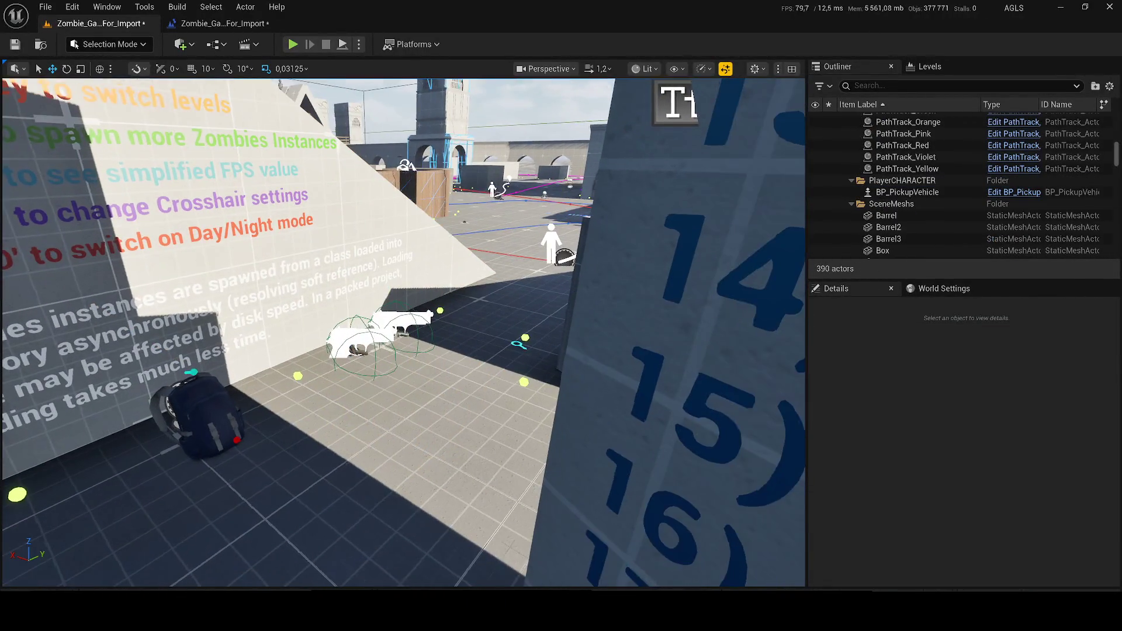
Restore the PlayerCHARACTER Outliner folder after deleting it by mistake.
{"action": "scroll", "coordinate": [403, 333], "scroll_direction": "down", "scroll_amount": 2}
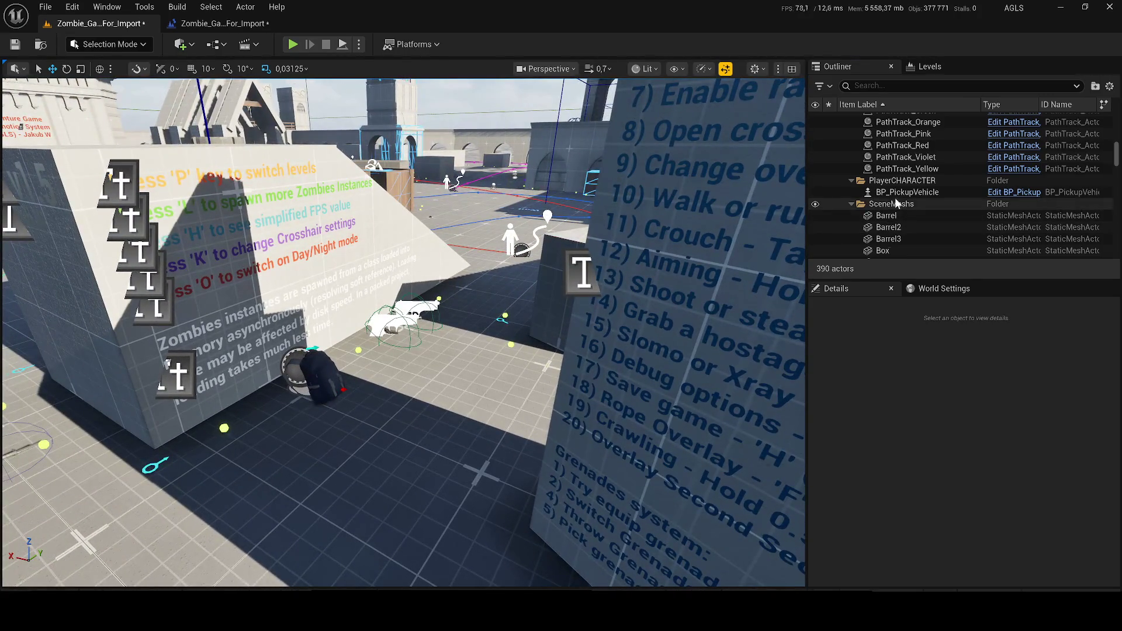
{"action": "left_click", "coordinate": [907, 191]}
{"action": "left_click", "coordinate": [900, 180]}
{"action": "key", "text": "Delete"}
{"action": "key", "text": "ctrl+z"}
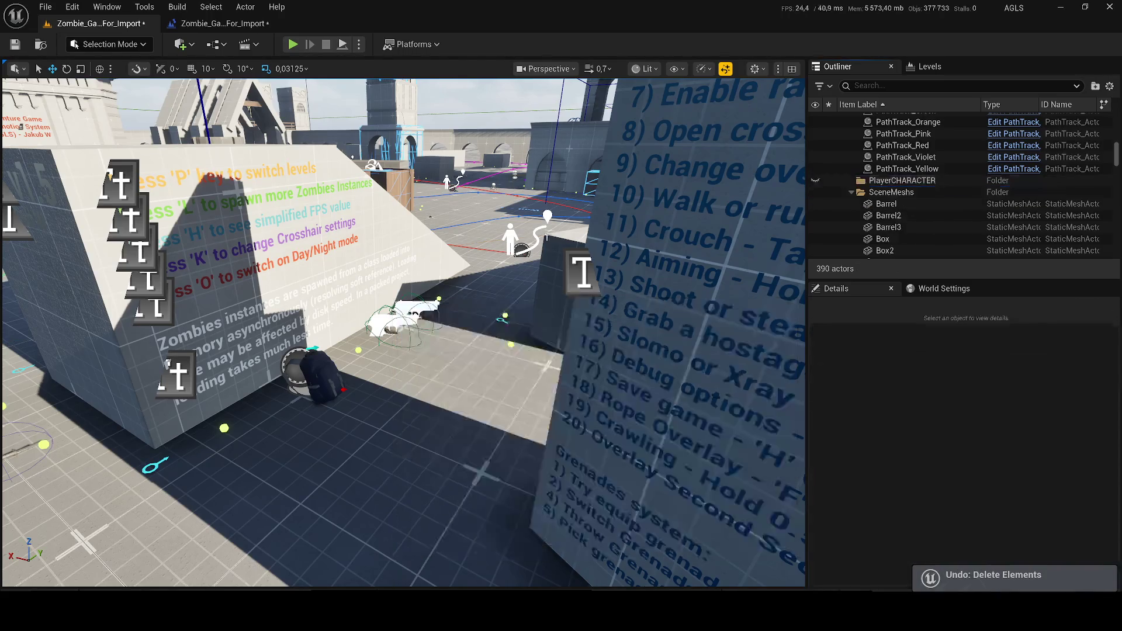
{"action": "scroll", "coordinate": [526, 293], "scroll_direction": "up", "scroll_amount": 2}
{"action": "key", "text": "ctrl+space"}
Place ALS_Malika from the Content folder into the level and set Auto Possess Player to Player 0.
{"action": "left_click", "coordinate": [501, 340]}
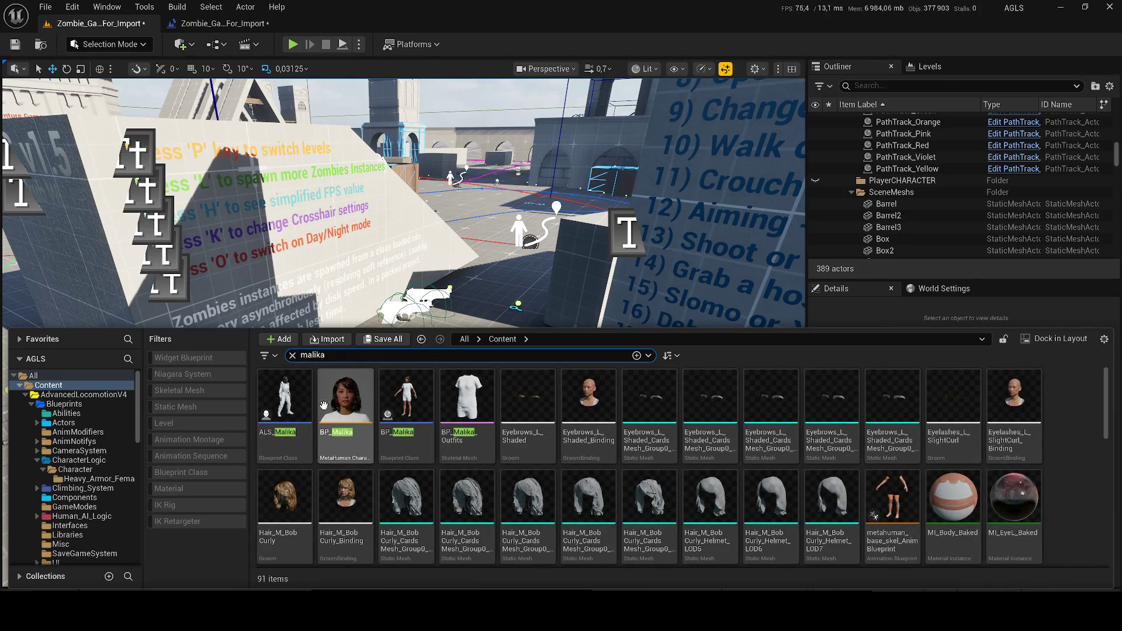
{"action": "mouse_move", "coordinate": [285, 397]}
{"action": "left_mouse_down"}
{"action": "mouse_move", "coordinate": [423, 317]}
{"action": "mouse_move", "coordinate": [439, 380]}
{"action": "left_mouse_up"}
{"action": "left_click", "coordinate": [1006, 422]}
{"action": "left_click", "coordinate": [993, 438]}
Play the level, running toward the zombies, shooting and reloading the rifle, then stop.
{"action": "left_click", "coordinate": [293, 46]}
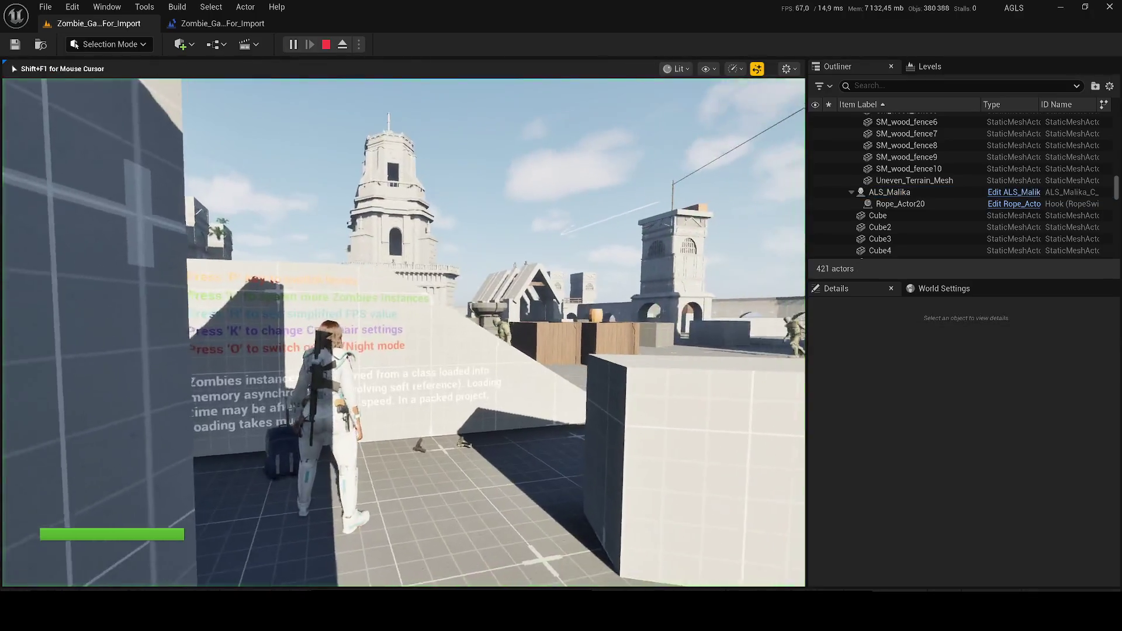
{"action": "key", "text": "w"}
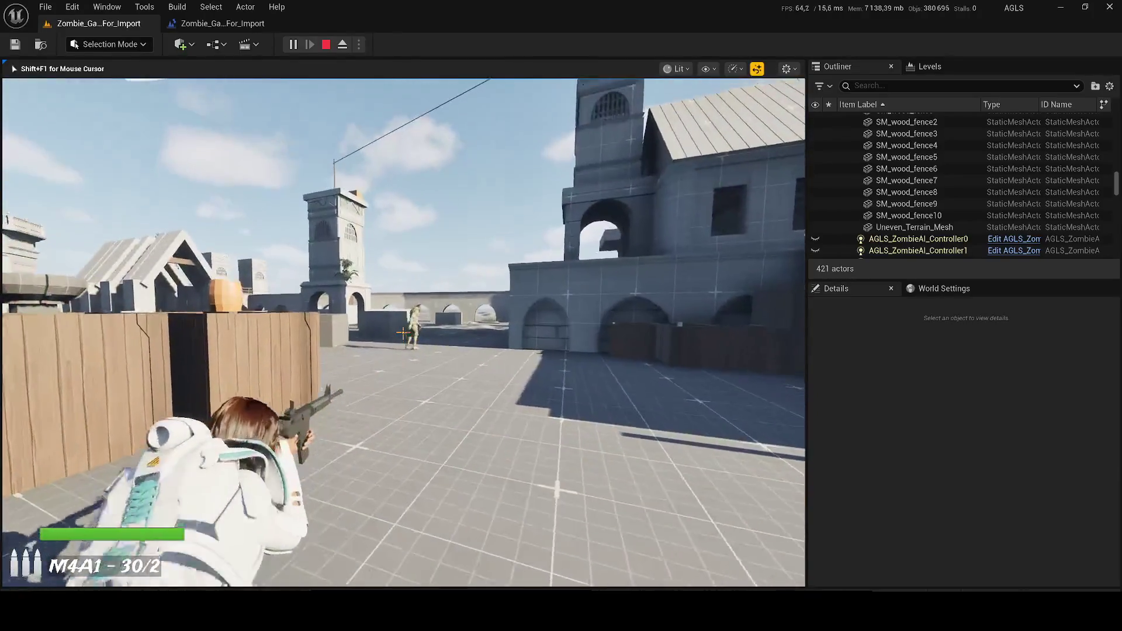
{"action": "left_click", "coordinate": [403, 333]}
{"action": "left_click", "coordinate": [404, 333]}
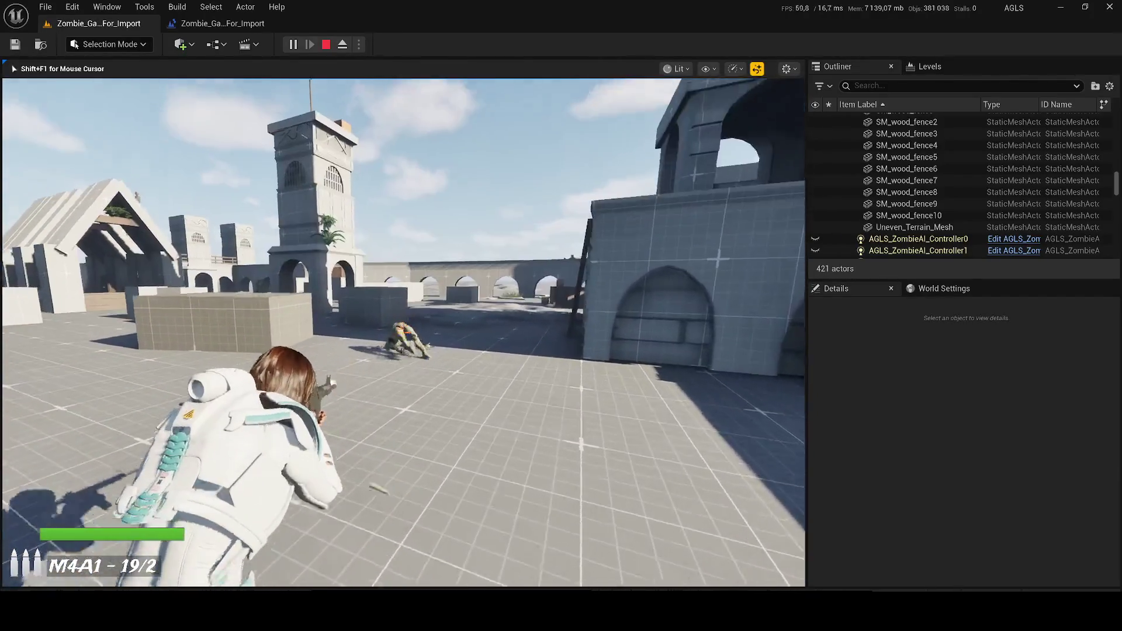
{"action": "key", "text": "w"}
{"action": "key", "text": "r"}
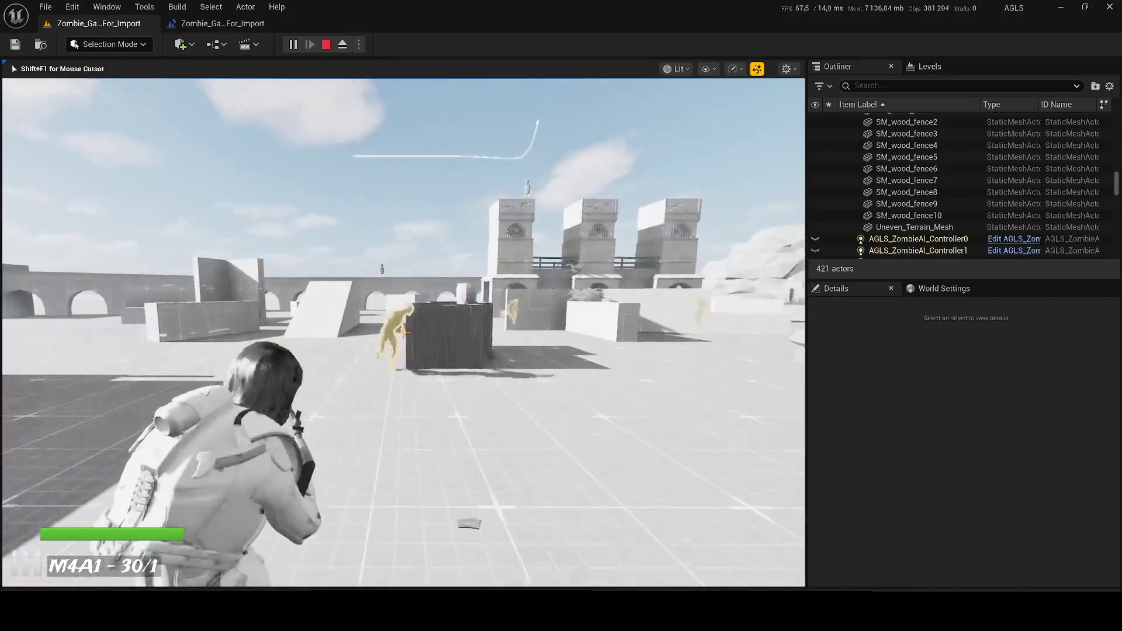
{"action": "left_click", "coordinate": [403, 333]}
{"action": "left_click", "coordinate": [403, 333]}
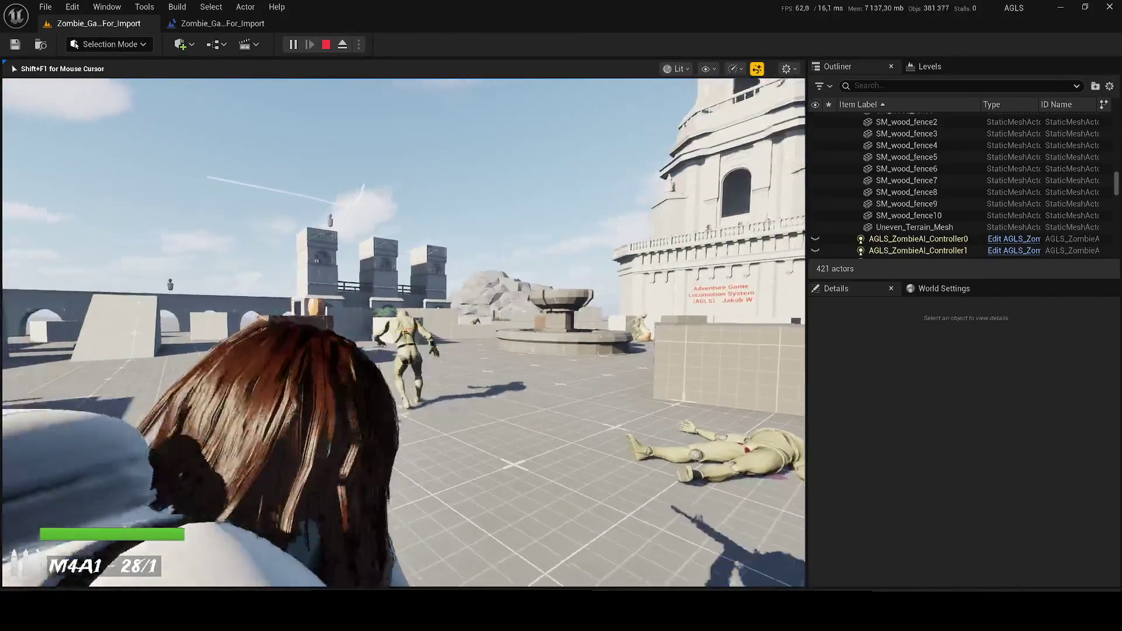
{"action": "key", "text": "w"}
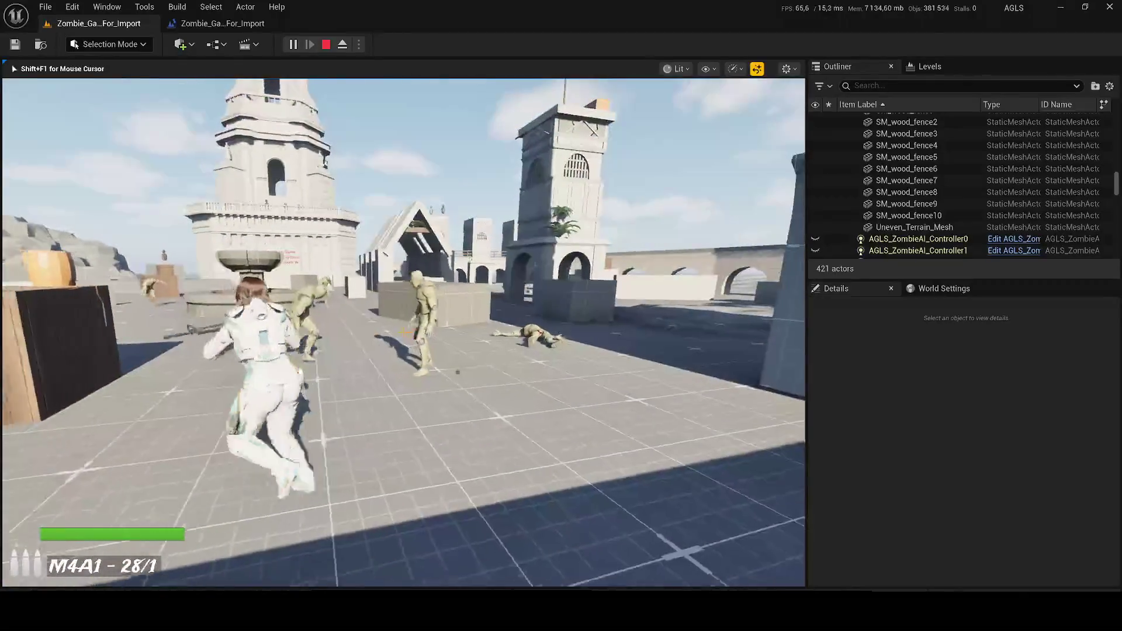
{"action": "key", "text": "w"}
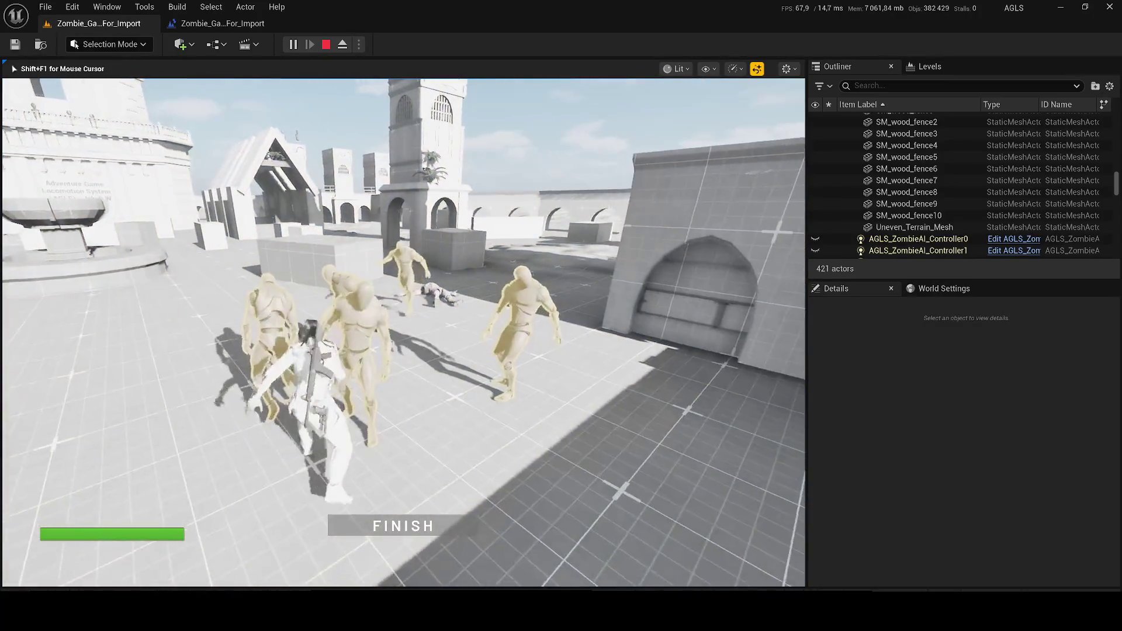
{"action": "key", "text": "Escape"}
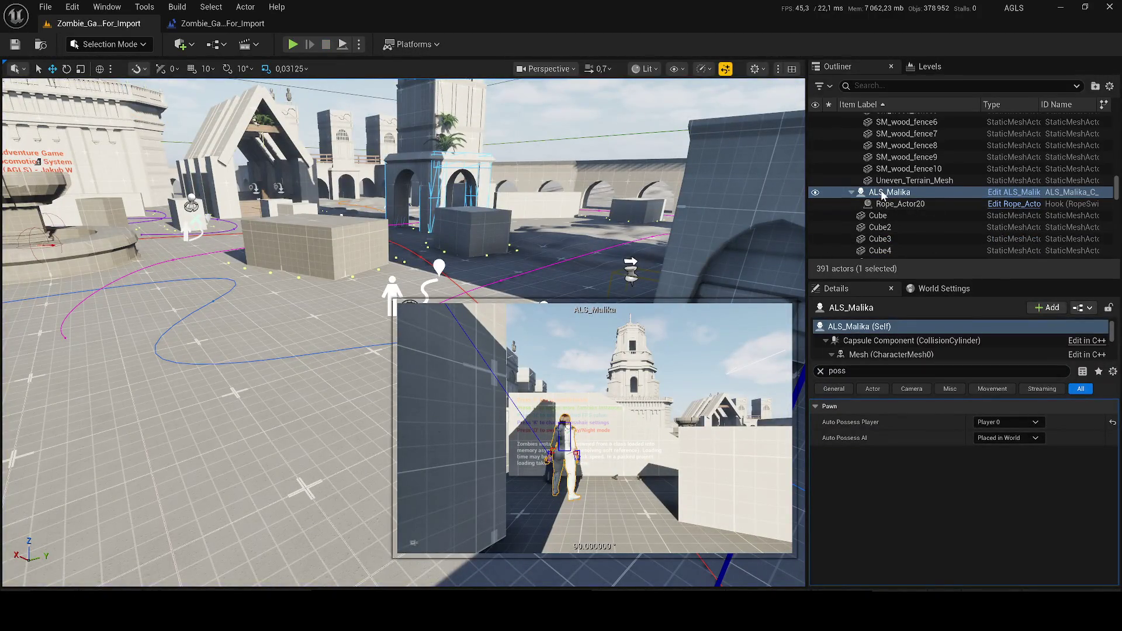
Check the ALS_Malika actor's actions and Details, then open its character Blueprint with Ctrl+E.
{"action": "right_click", "coordinate": [941, 192]}
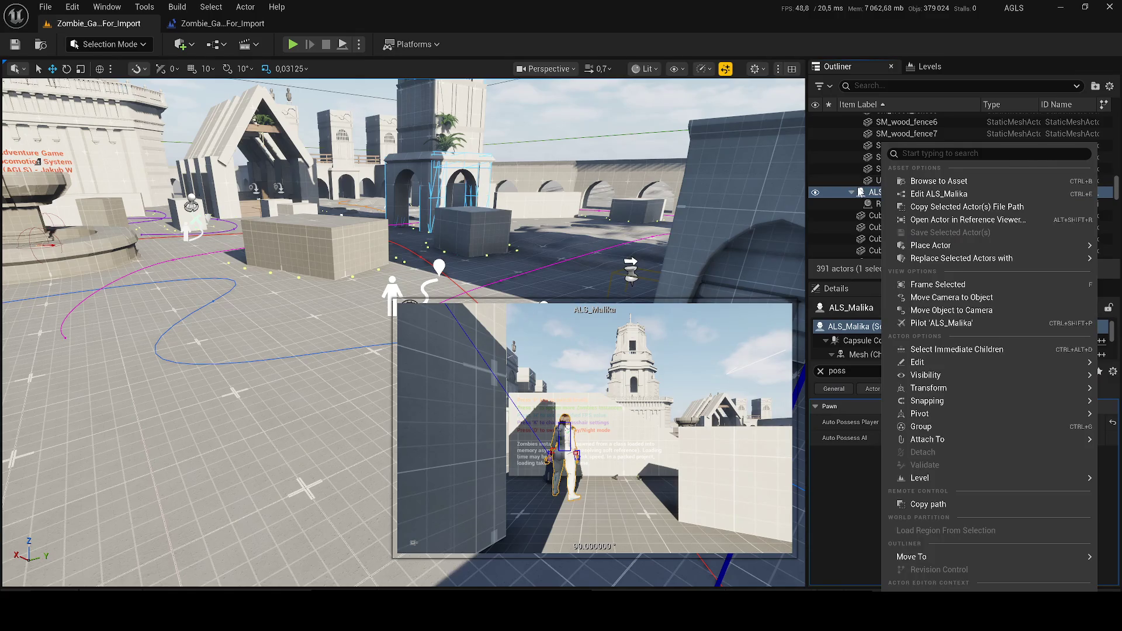
{"action": "key", "text": "Escape"}
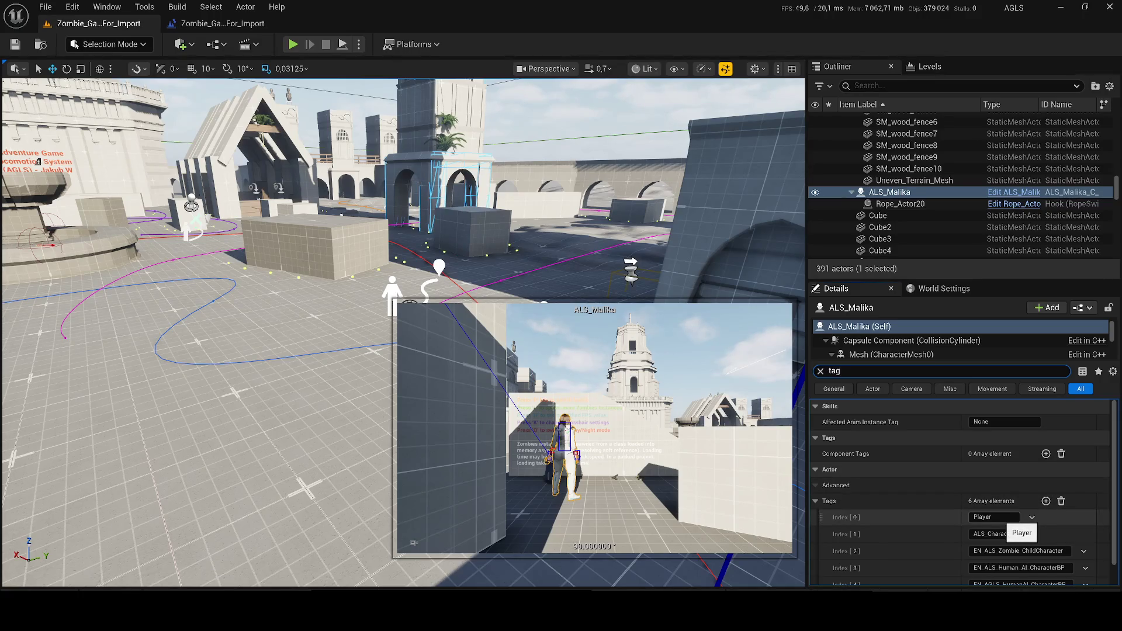
{"action": "scroll", "coordinate": [965, 465], "scroll_direction": "down", "scroll_amount": 1}
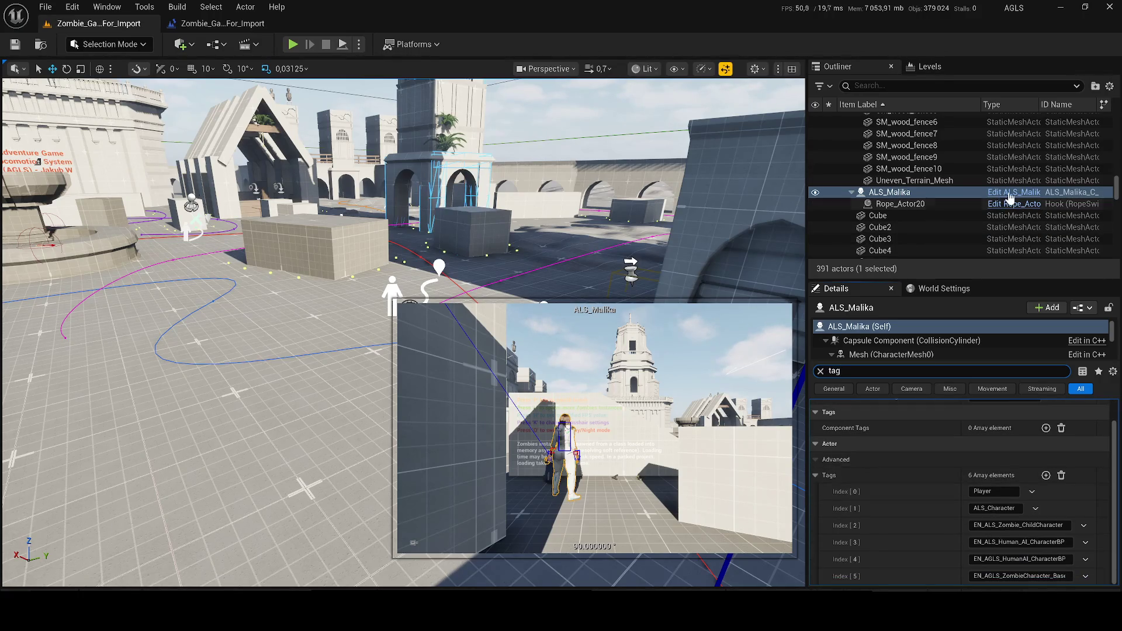
{"action": "key", "text": "ctrl+e"}
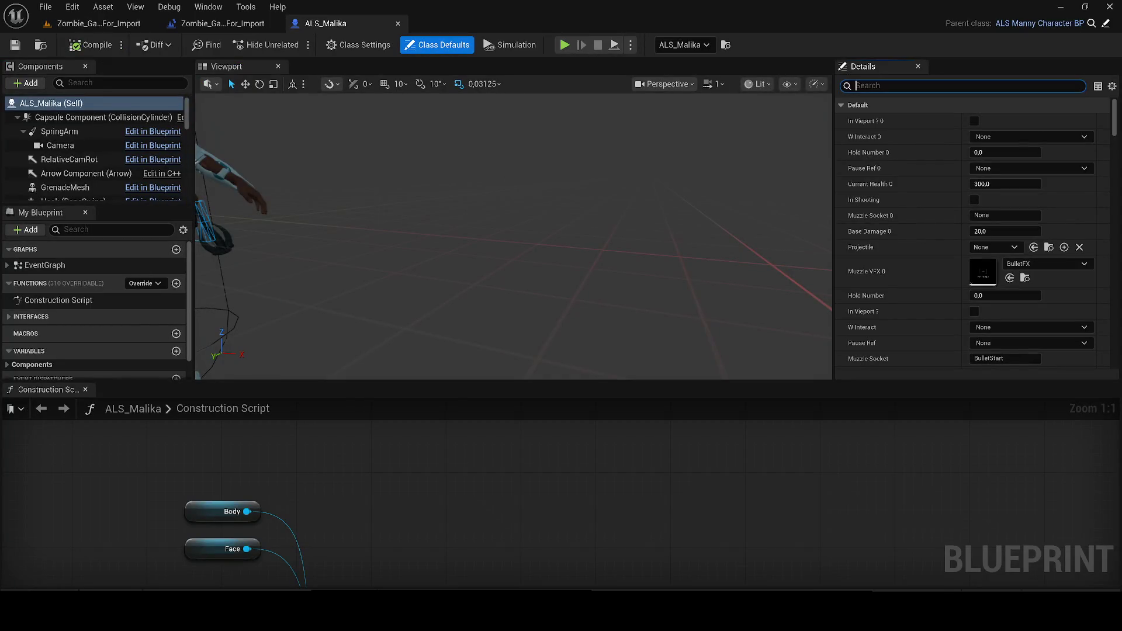
Filter the Blueprint defaults by 'tag' and close the Construction Script to review the six actor tags.
{"action": "type", "text": "tag"}
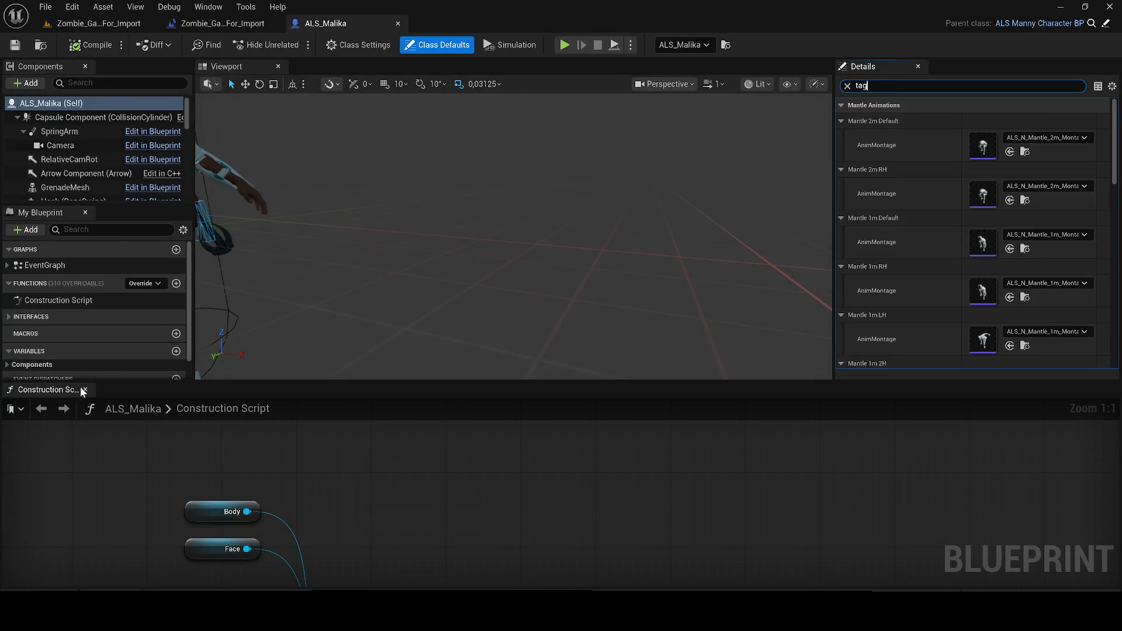
{"action": "left_click", "coordinate": [85, 390]}
{"action": "scroll", "coordinate": [1003, 363], "scroll_direction": "down", "scroll_amount": 3}
{"action": "left_click_drag", "start_coordinate": [1108, 345], "coordinate": [1113, 480]}
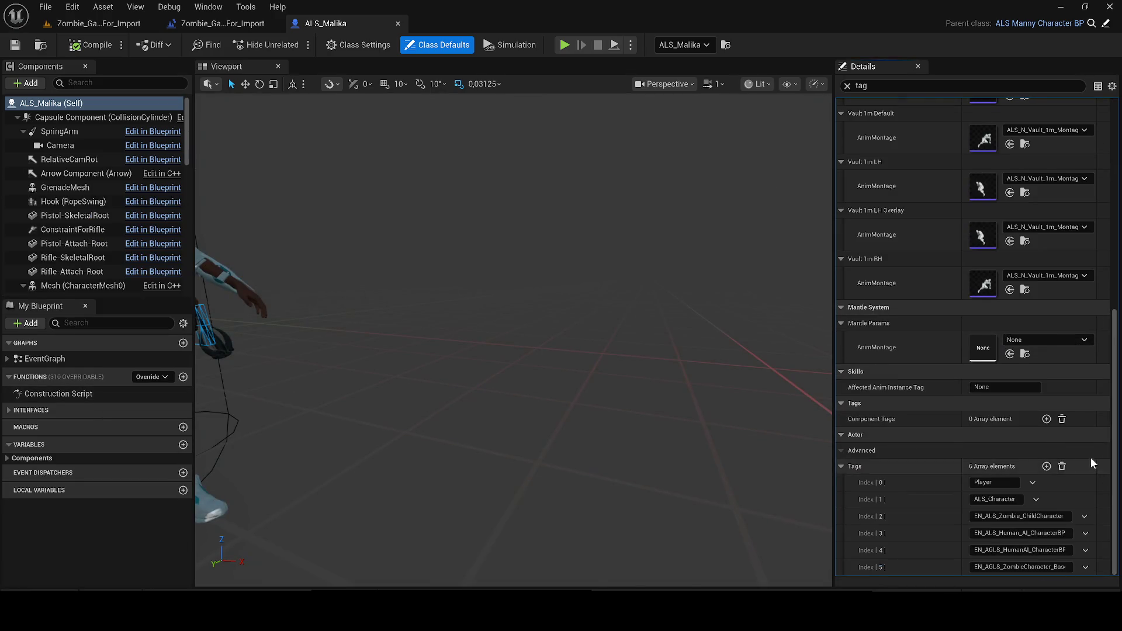
{"action": "scroll", "coordinate": [597, 376], "scroll_direction": "down", "scroll_amount": 2}
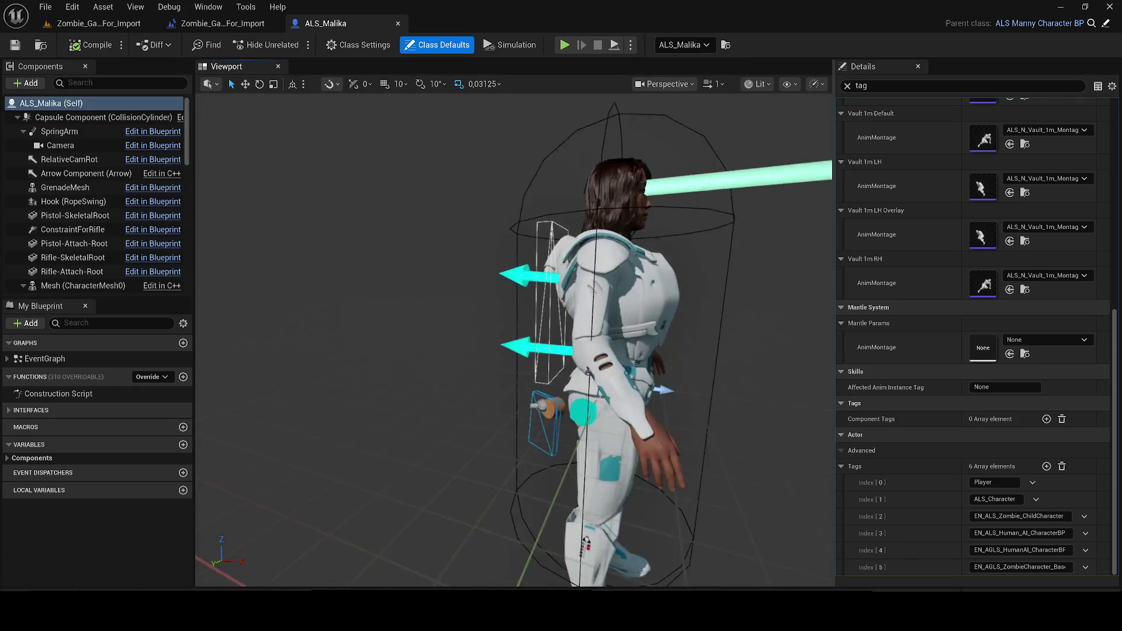
{"action": "scroll", "coordinate": [553, 344], "scroll_direction": "up", "scroll_amount": 1}
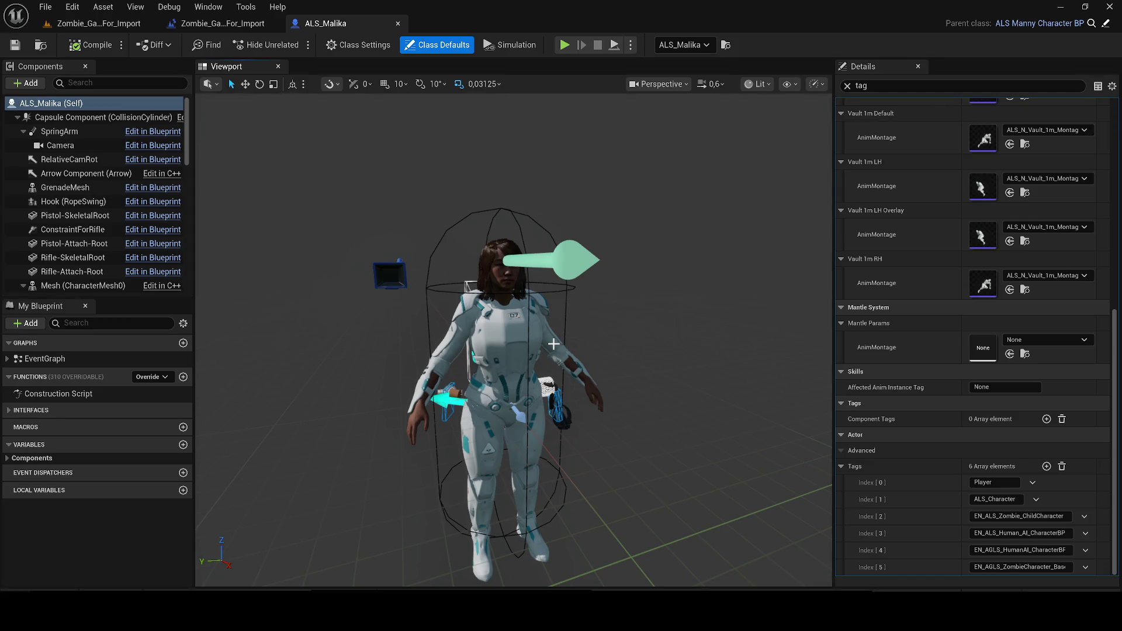
Search assets for malika, clear and close the Content Browser, and return to the level editor.
{"action": "key", "text": "ctrl+space"}
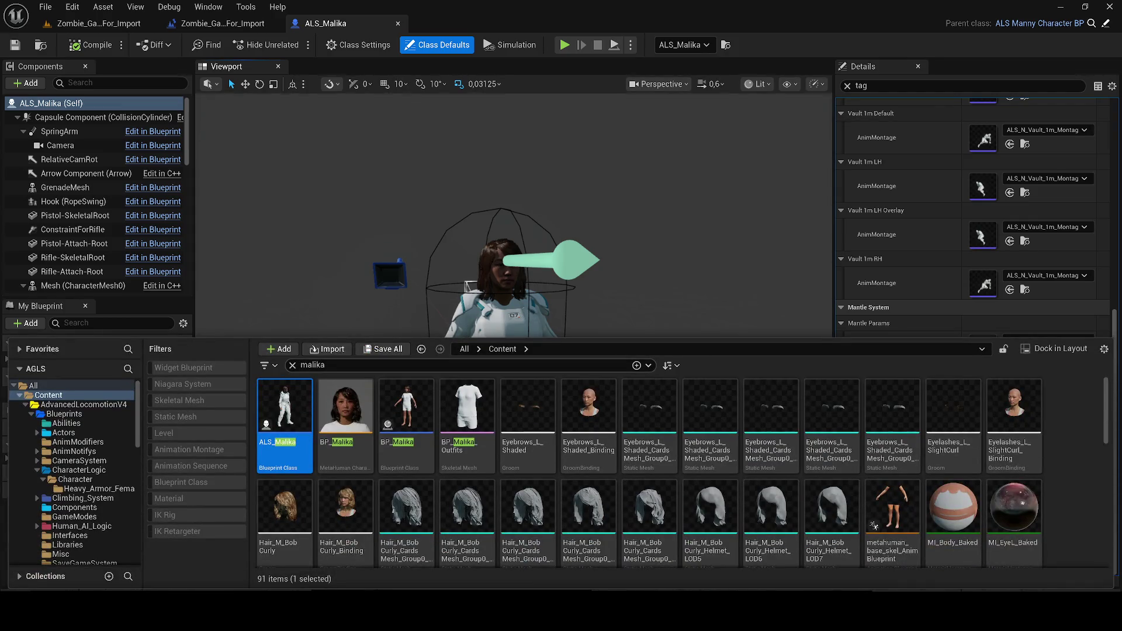
{"action": "left_click", "coordinate": [293, 365]}
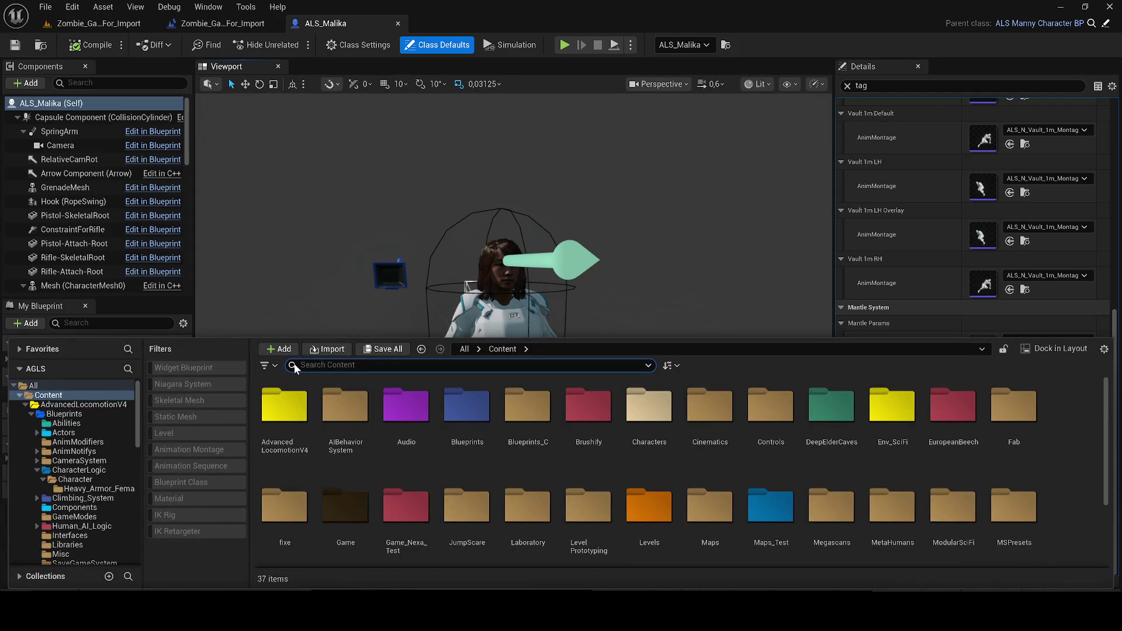
{"action": "left_click", "coordinate": [423, 148]}
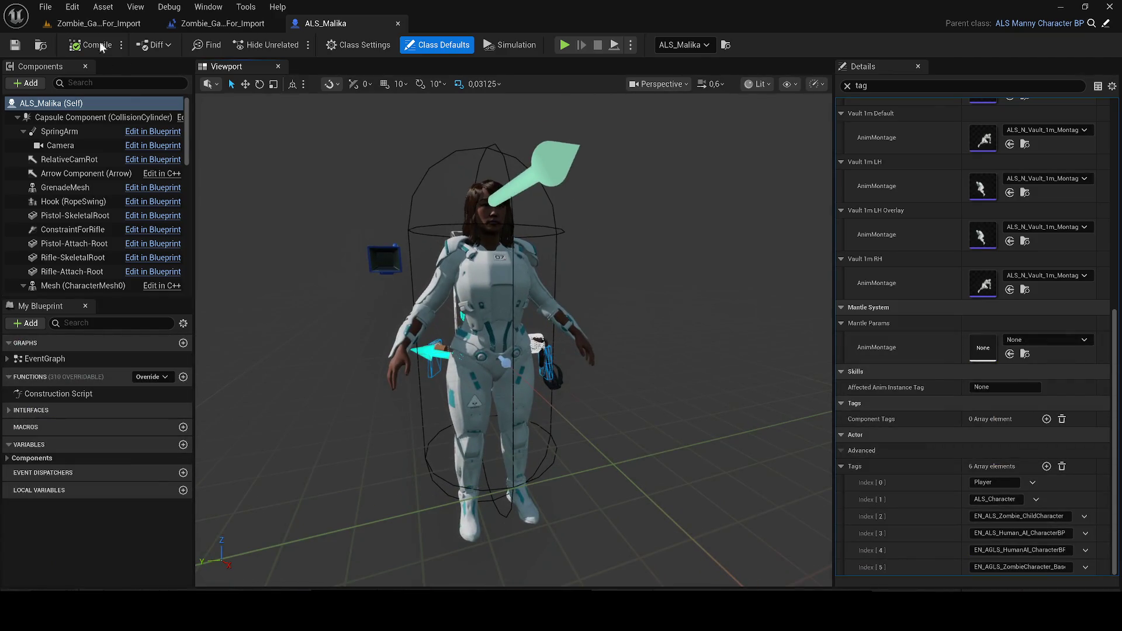
{"action": "left_click", "coordinate": [86, 28]}
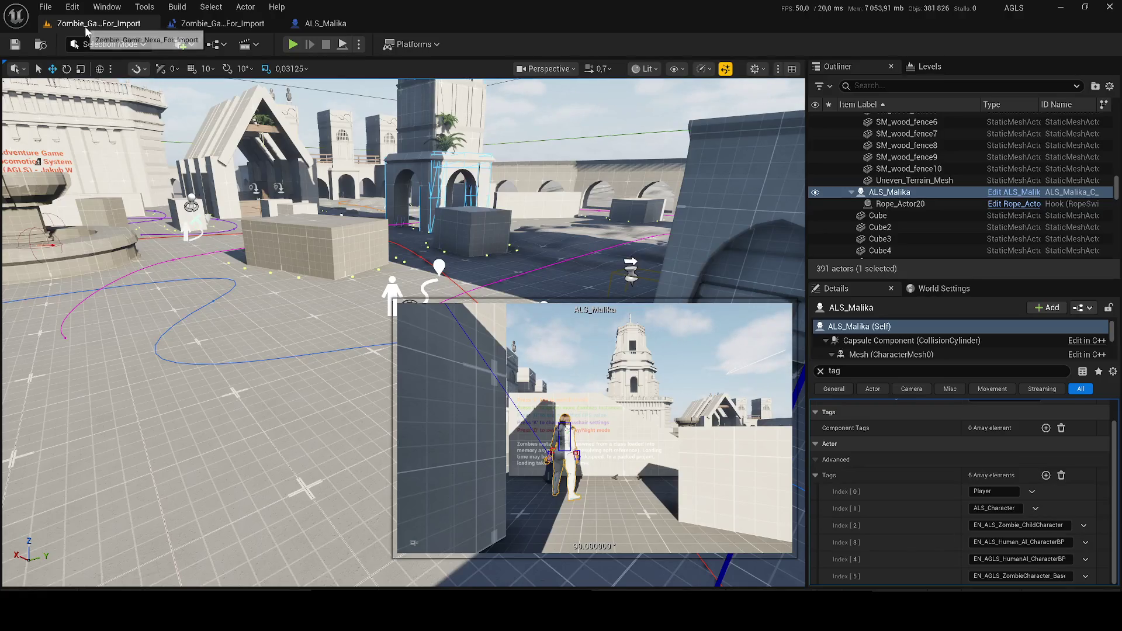
Clear ALS_Malika's Details filter, scroll to Config, and start eyedropper-picking the Spline Projectile Path Actor.
{"action": "left_click", "coordinate": [820, 372]}
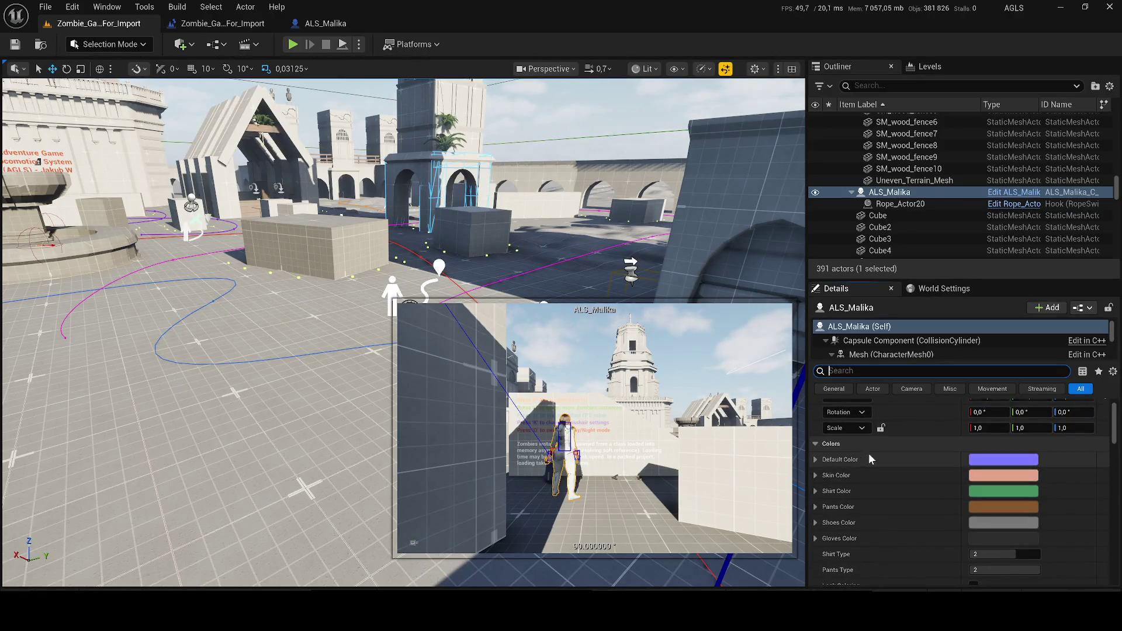
{"action": "scroll", "coordinate": [922, 454], "scroll_direction": "down", "scroll_amount": 1}
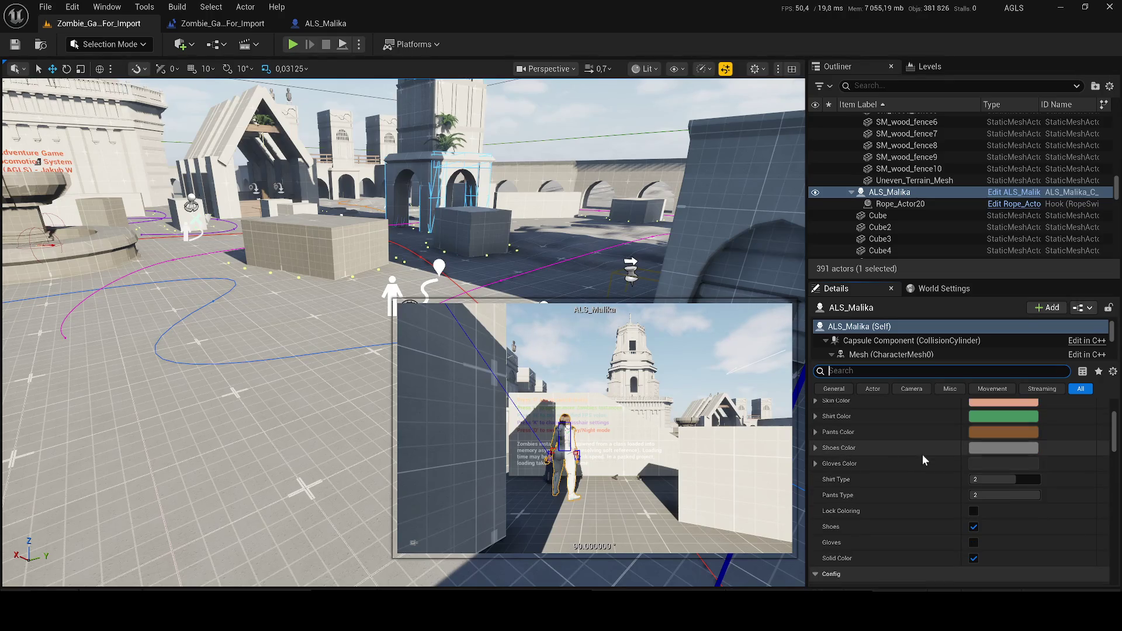
{"action": "scroll", "coordinate": [971, 499], "scroll_direction": "down", "scroll_amount": 5}
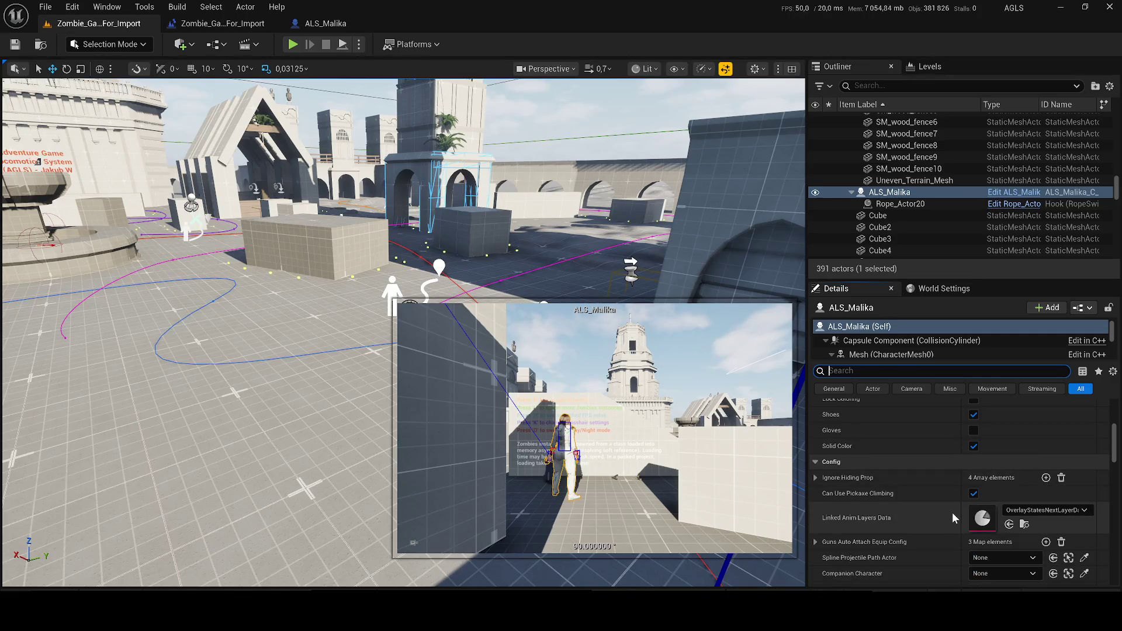
{"action": "scroll", "coordinate": [951, 510], "scroll_direction": "down", "scroll_amount": 1}
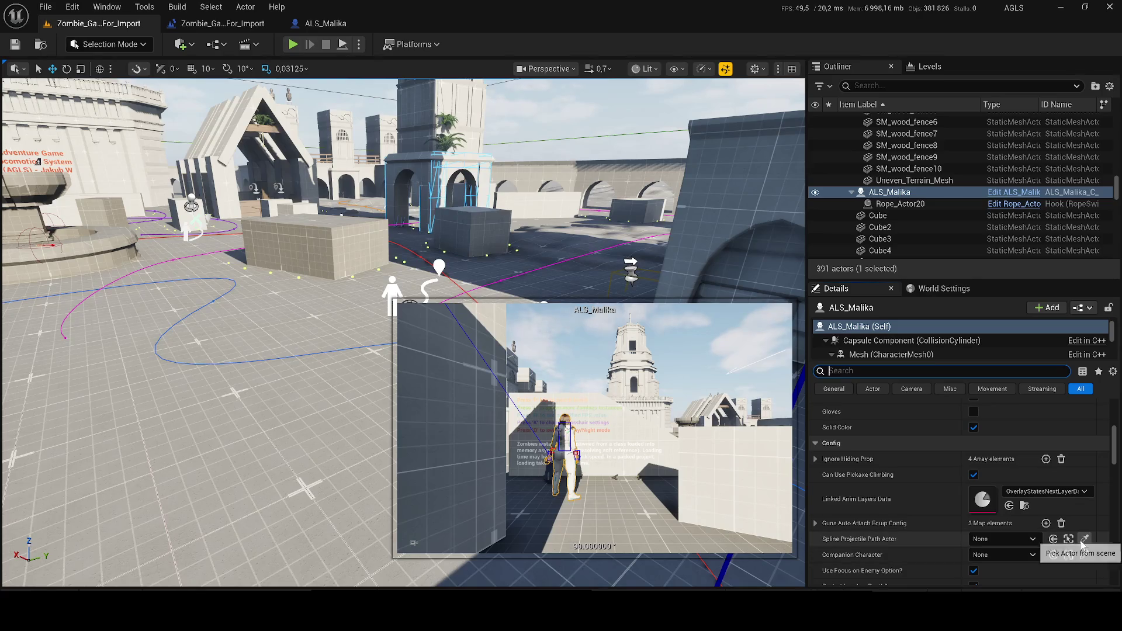
{"action": "left_click", "coordinate": [1084, 539]}
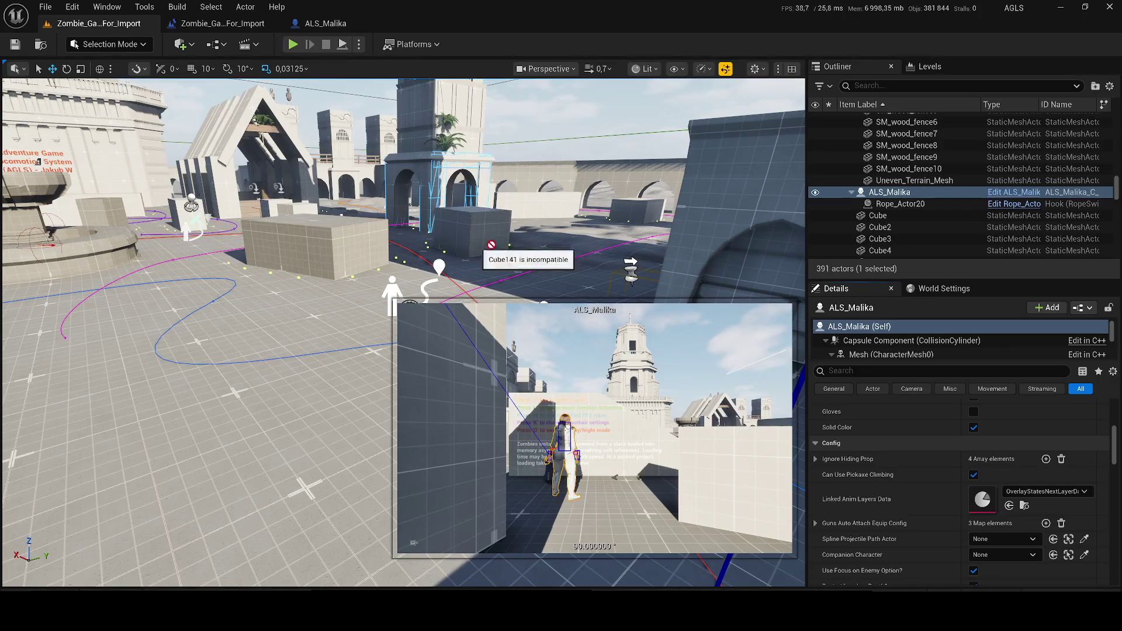
{"action": "scroll", "coordinate": [508, 233], "scroll_direction": "up", "scroll_amount": 2}
{"action": "mouse_move", "coordinate": [510, 234]}
{"action": "left_mouse_down"}
{"action": "mouse_move", "coordinate": [444, 234]}
{"action": "mouse_move", "coordinate": [445, 292]}
{"action": "mouse_move", "coordinate": [402, 271]}
{"action": "mouse_move", "coordinate": [416, 290]}
{"action": "mouse_move", "coordinate": [479, 316]}
{"action": "mouse_move", "coordinate": [369, 250]}
{"action": "mouse_move", "coordinate": [374, 259]}
{"action": "mouse_move", "coordinate": [454, 249]}
{"action": "mouse_move", "coordinate": [438, 266]}
{"action": "mouse_move", "coordinate": [436, 331]}
{"action": "mouse_move", "coordinate": [322, 204]}
{"action": "mouse_move", "coordinate": [561, 153]}
{"action": "left_mouse_up"}
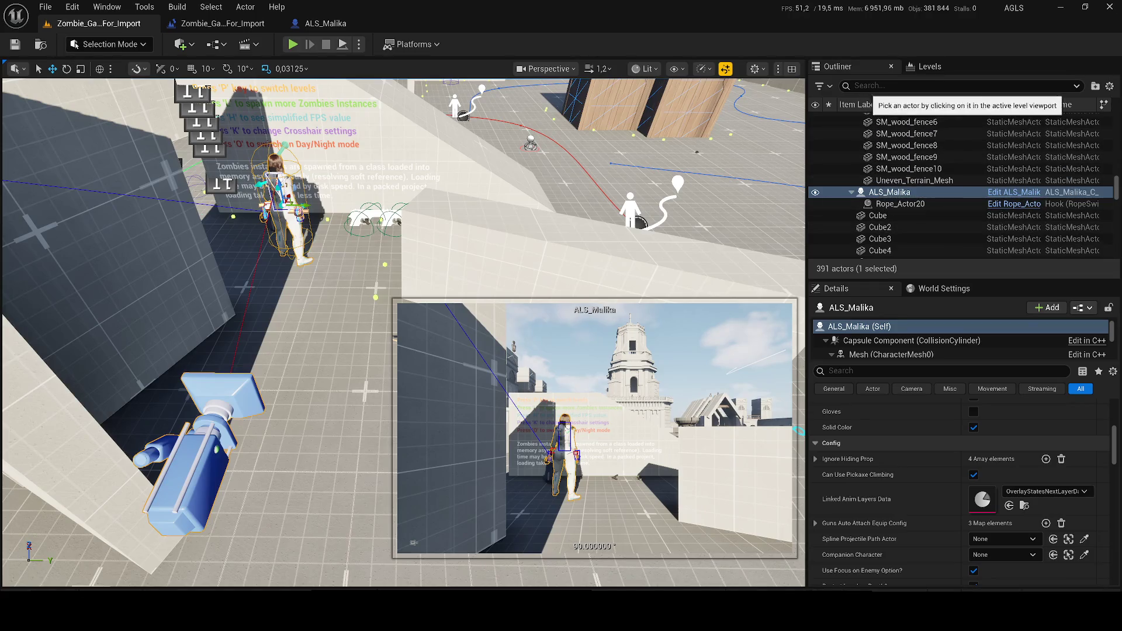
Locate BP_SplineProjectilePath in the Outliner with 'spl' and focus the view on it.
{"action": "left_click", "coordinate": [875, 86]}
{"action": "type", "text": "spl"}
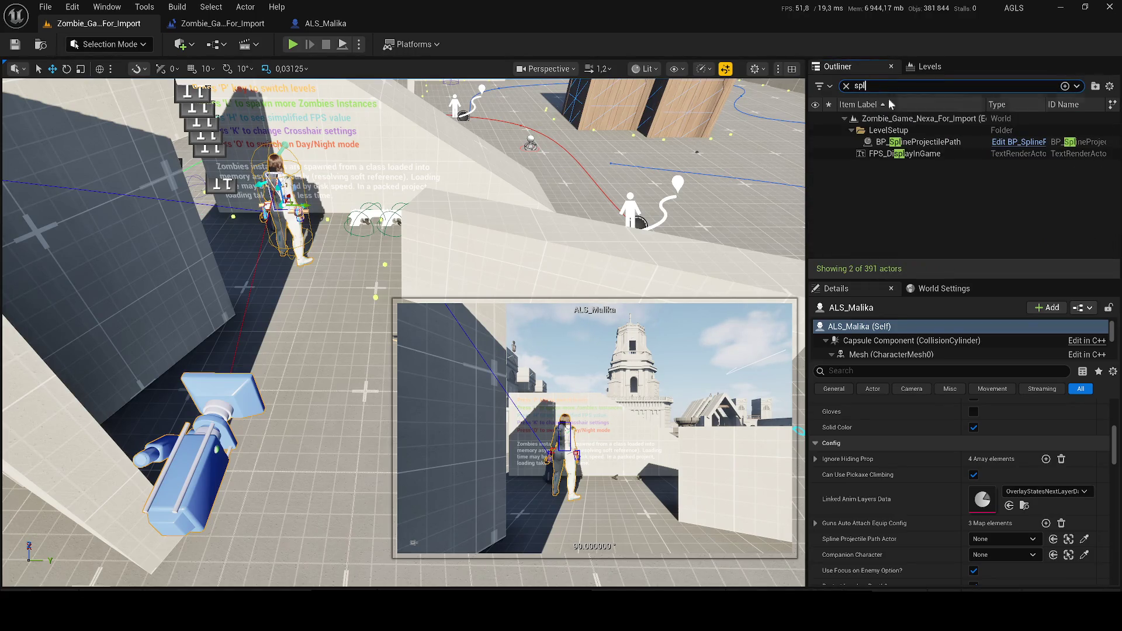
{"action": "double_click", "coordinate": [907, 142]}
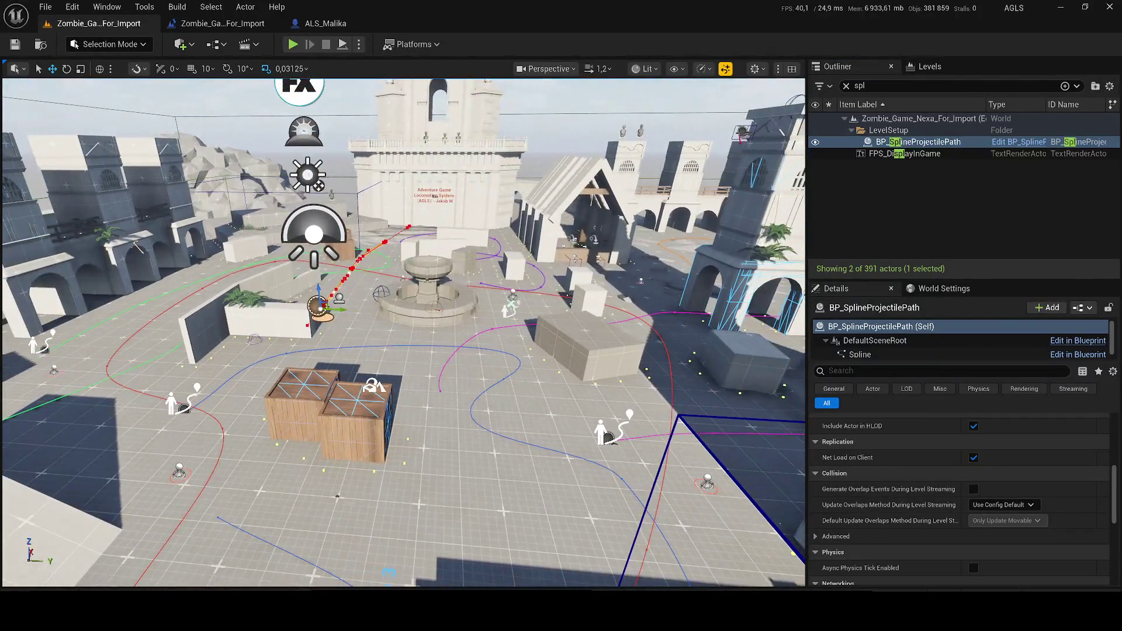
{"action": "left_click", "coordinate": [845, 85]}
{"action": "mouse_move", "coordinate": [663, 95]}
{"action": "left_mouse_down"}
{"action": "mouse_move", "coordinate": [631, 128]}
{"action": "mouse_move", "coordinate": [663, 95]}
{"action": "left_mouse_up"}
Assign BP_SplineProjectilePath as ALS_Malika's Spline Projectile Path Actor and save the level.
{"action": "left_click", "coordinate": [54, 375]}
{"action": "scroll", "coordinate": [1052, 520], "scroll_direction": "down", "scroll_amount": 3}
{"action": "left_click", "coordinate": [1083, 540]}
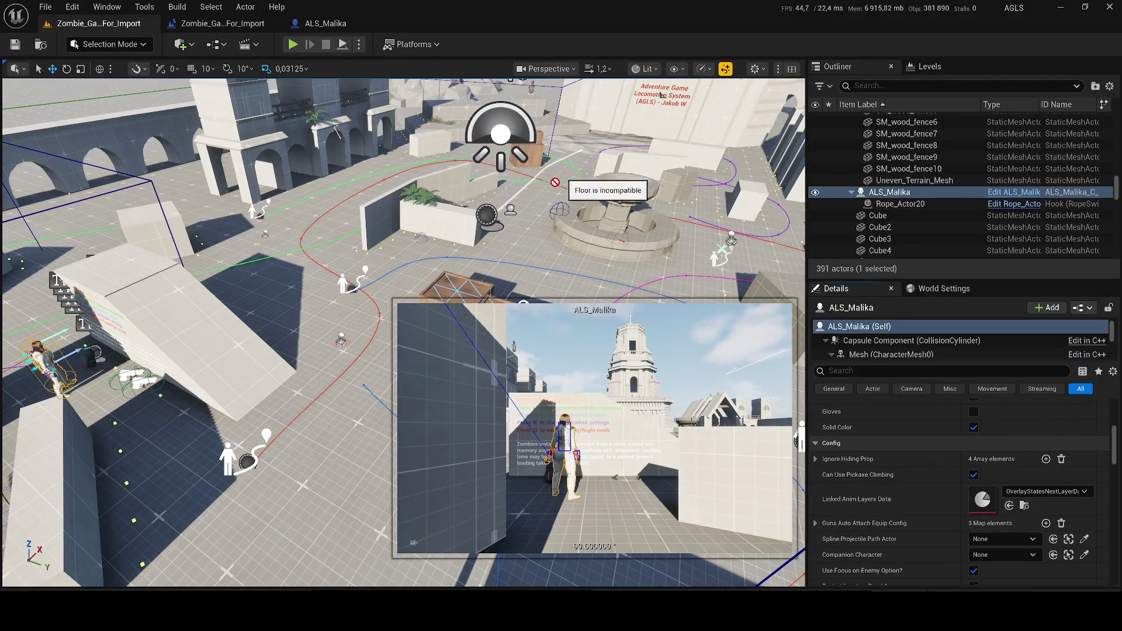
{"action": "left_click", "coordinate": [490, 204]}
{"action": "key", "text": "ctrl+s"}
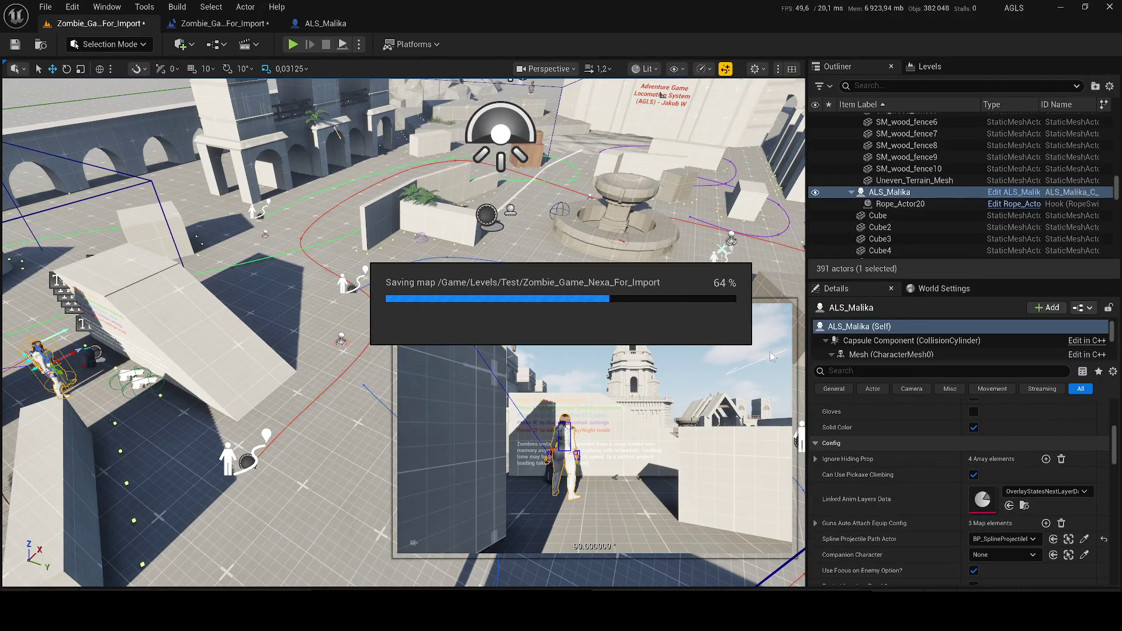
Uncheck Use Focus on Enemy Option?, save the level again, and start playing.
{"action": "scroll", "coordinate": [979, 533], "scroll_direction": "down", "scroll_amount": 2}
{"action": "scroll", "coordinate": [980, 533], "scroll_direction": "down", "scroll_amount": 1}
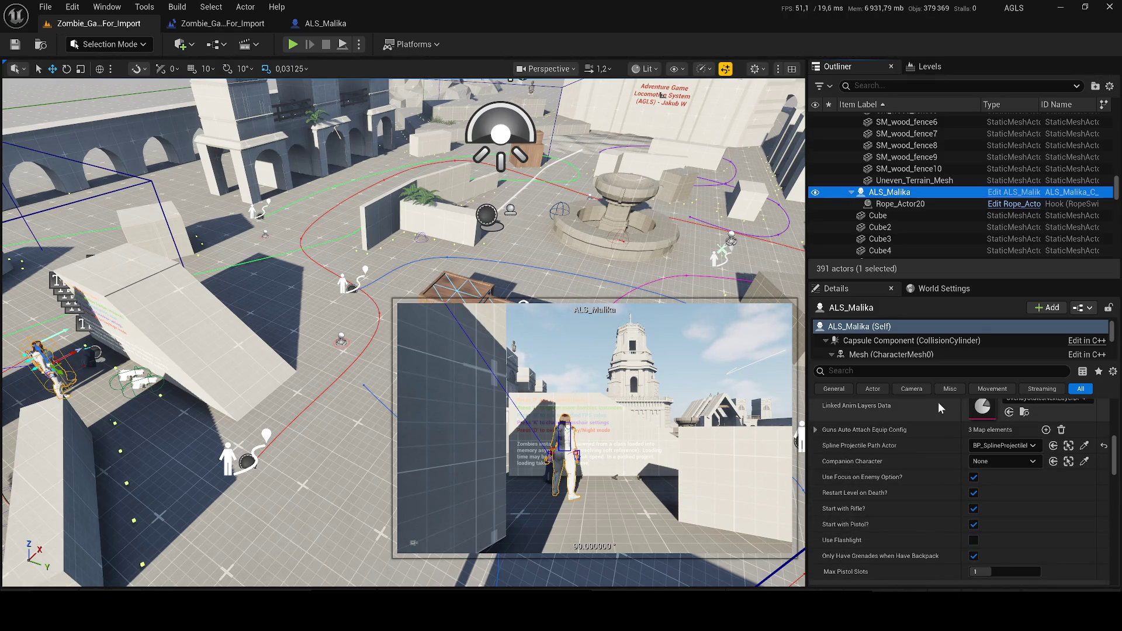
{"action": "left_click", "coordinate": [973, 477]}
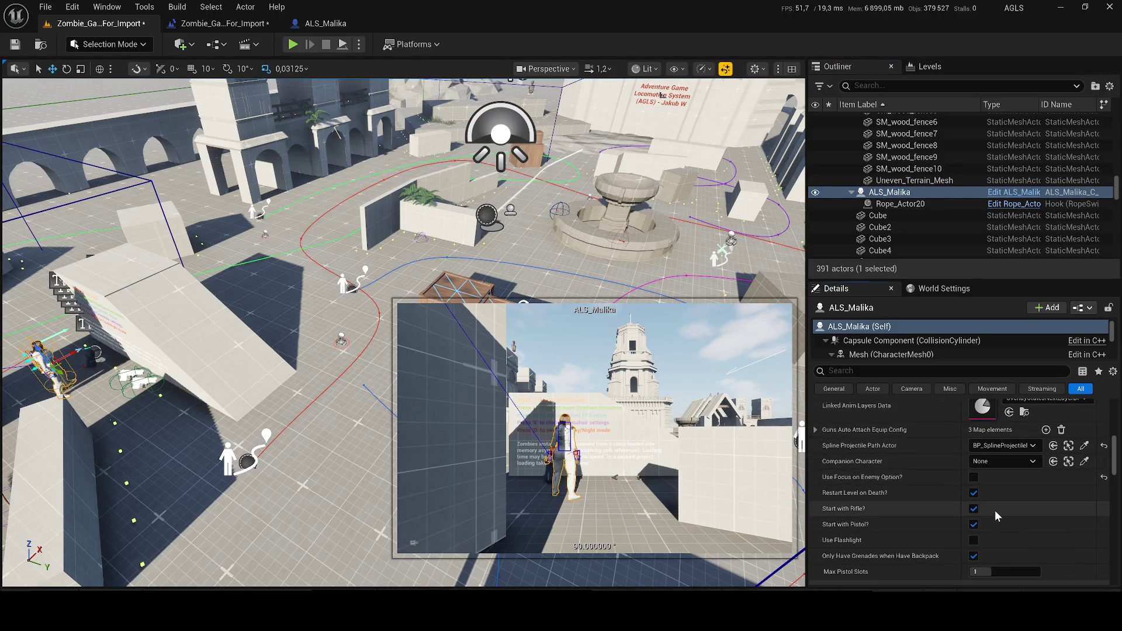
{"action": "scroll", "coordinate": [995, 510], "scroll_direction": "down", "scroll_amount": 1}
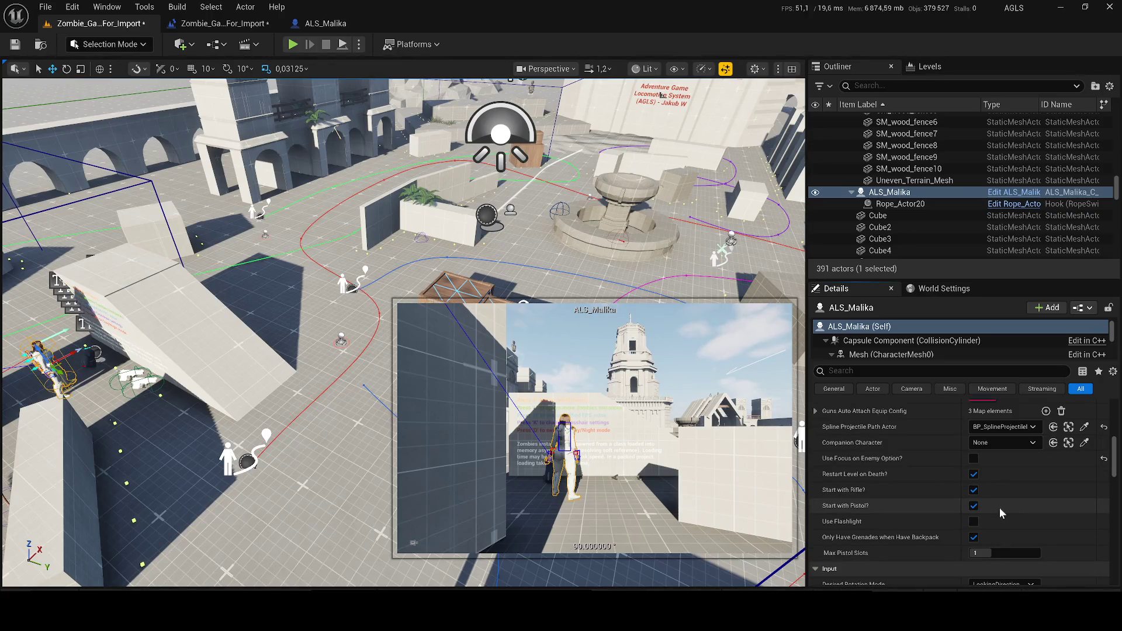
{"action": "scroll", "coordinate": [999, 513], "scroll_direction": "down", "scroll_amount": 1}
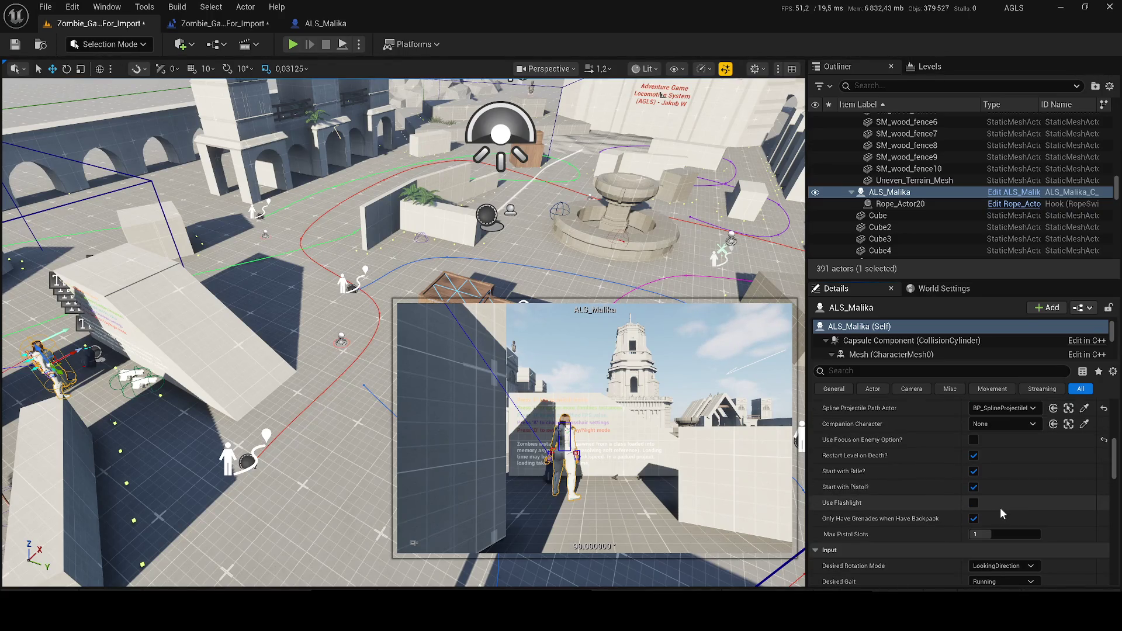
{"action": "scroll", "coordinate": [1000, 506], "scroll_direction": "down", "scroll_amount": 8}
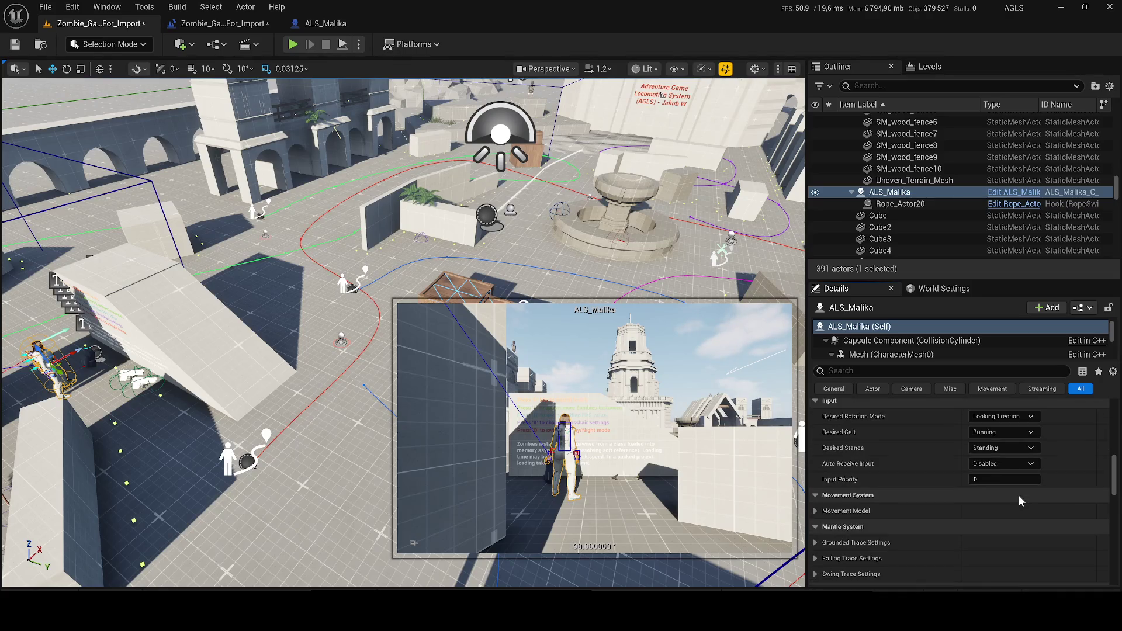
{"action": "key", "text": "ctrl+s"}
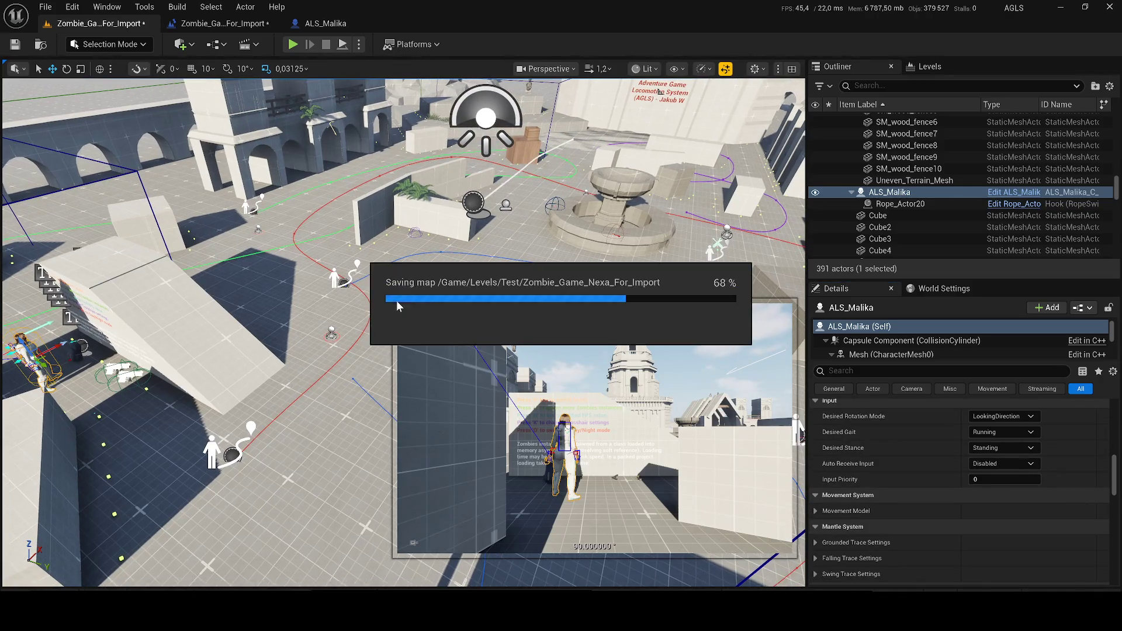
{"action": "left_click", "coordinate": [293, 43]}
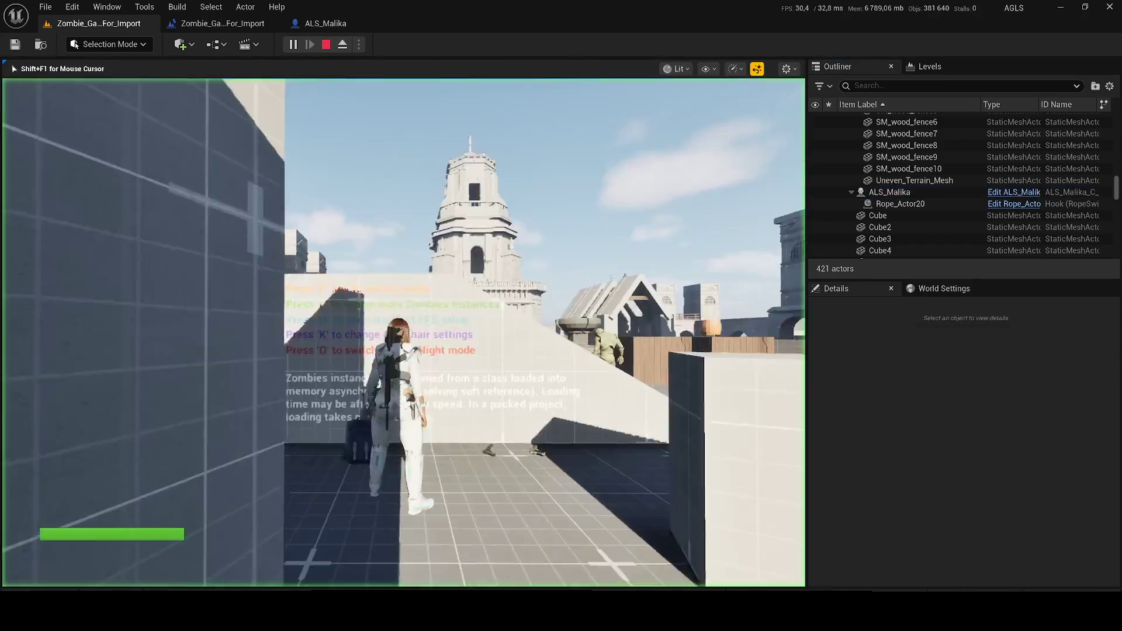
Run Malika across the rooftops, draw the M4A1 and shoot the zombies, then stop playing.
{"action": "key", "text": "w"}
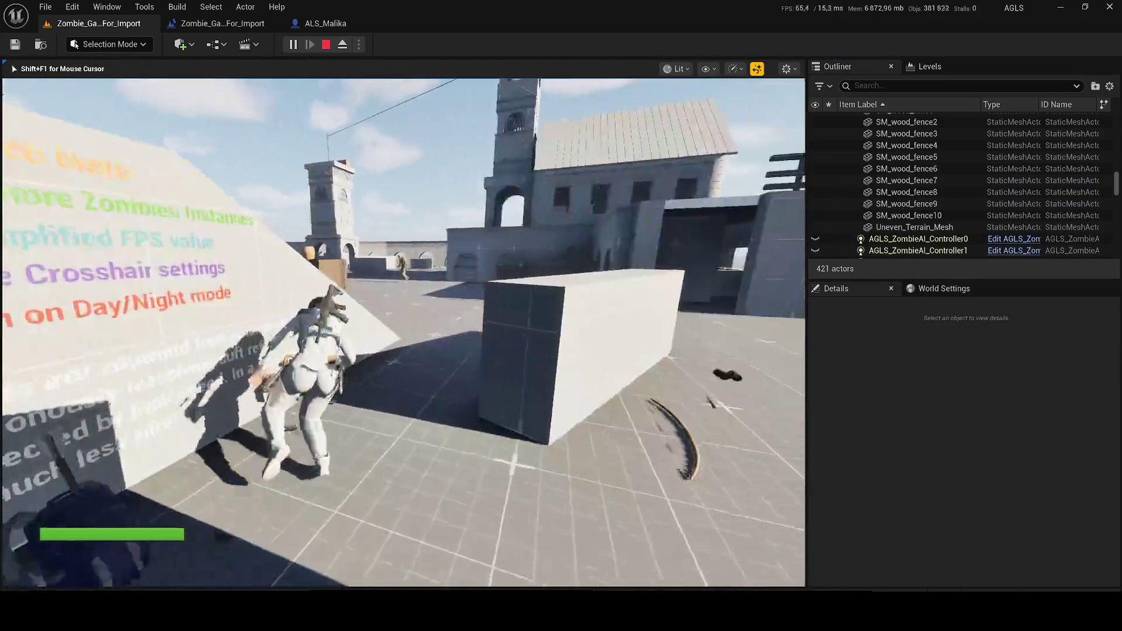
{"action": "key", "text": "w"}
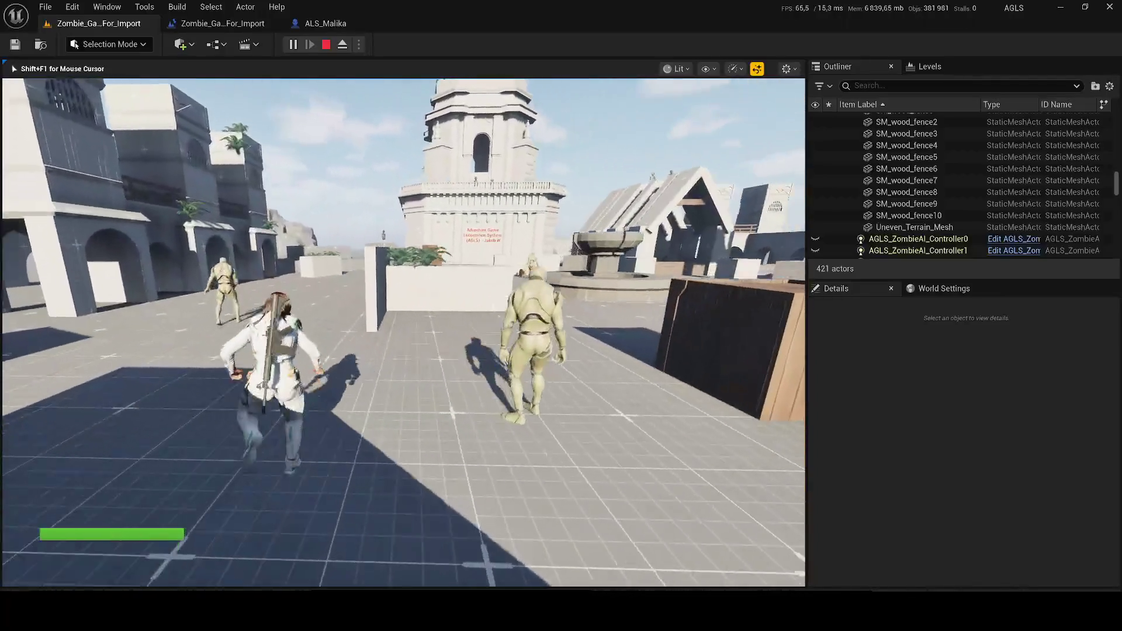
{"action": "key", "text": "w"}
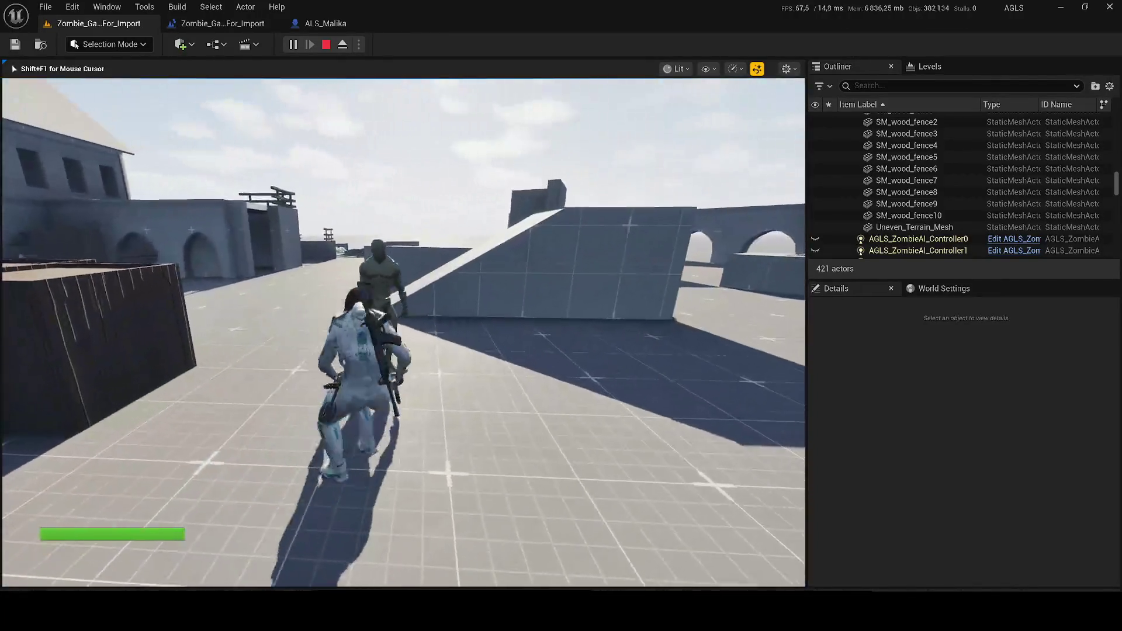
{"action": "key", "text": "w"}
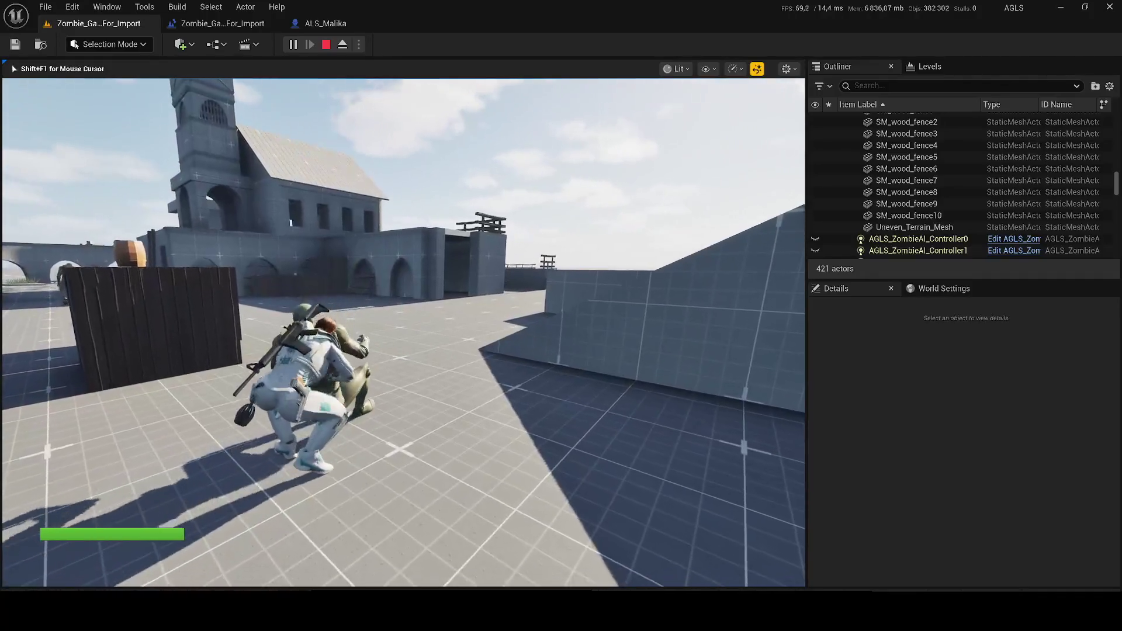
{"action": "key", "text": "w"}
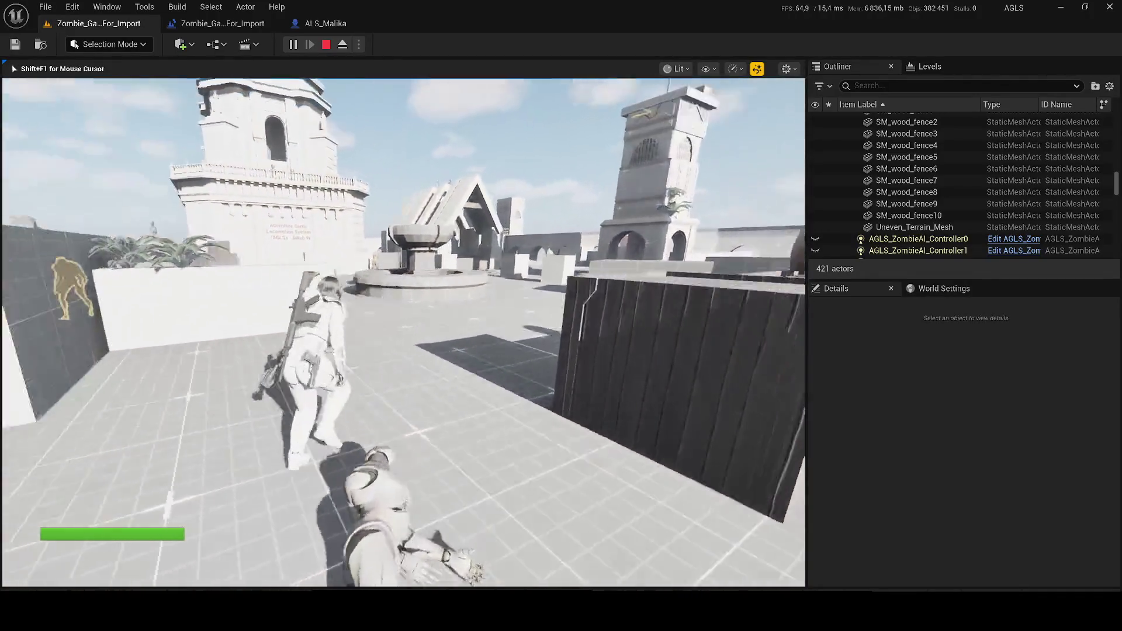
{"action": "key", "text": "w"}
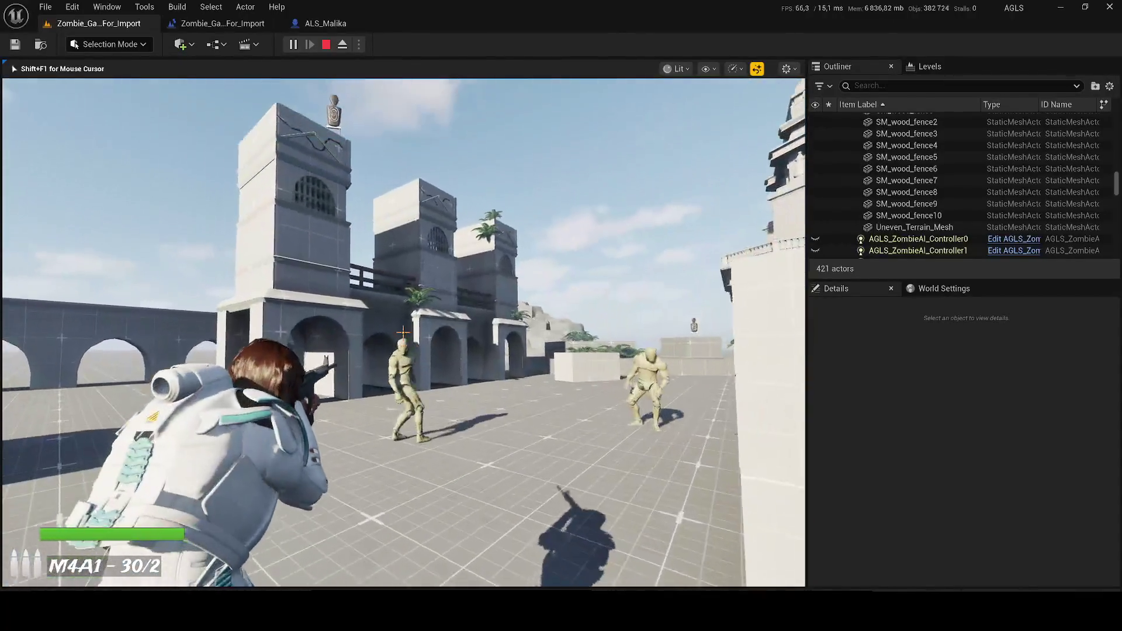
{"action": "left_click", "coordinate": [403, 332]}
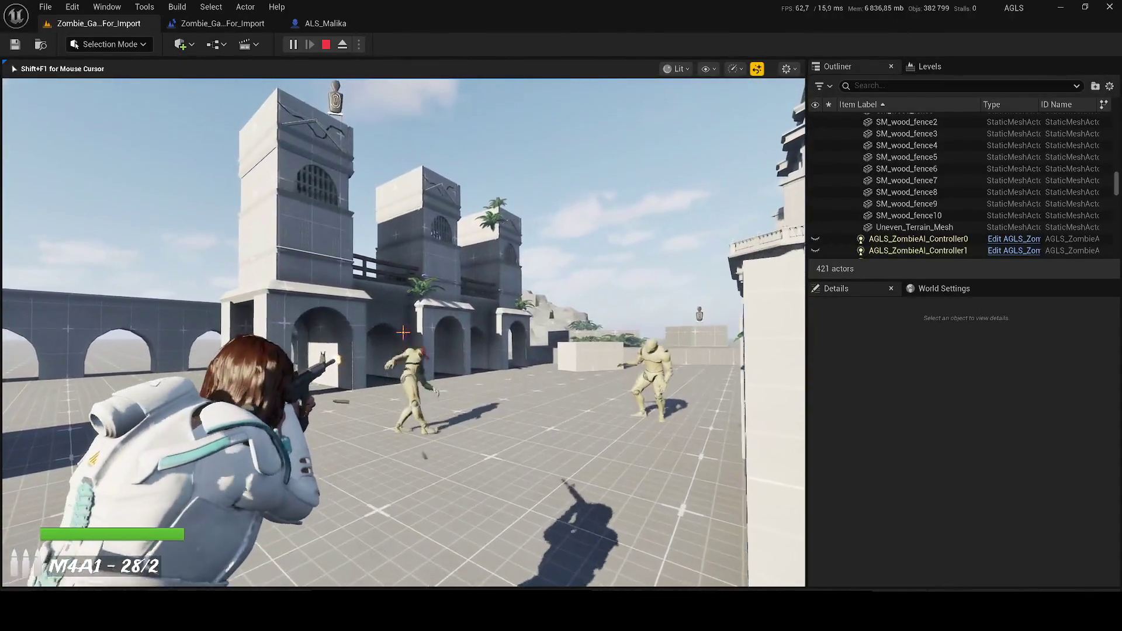
{"action": "left_click", "coordinate": [403, 332]}
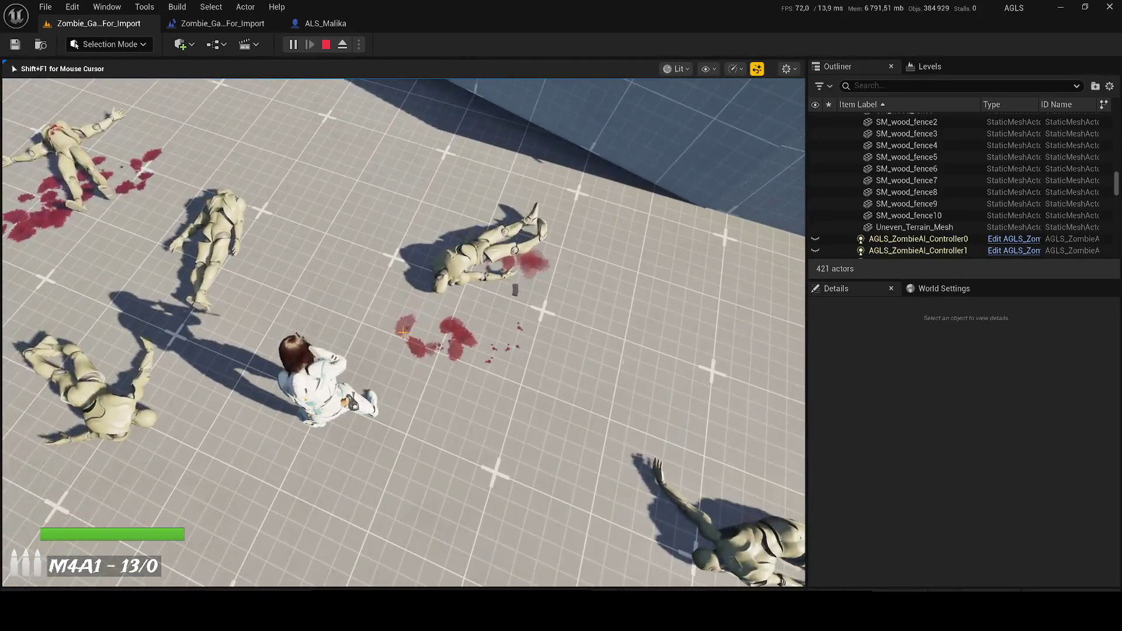
{"action": "key", "text": "Escape"}
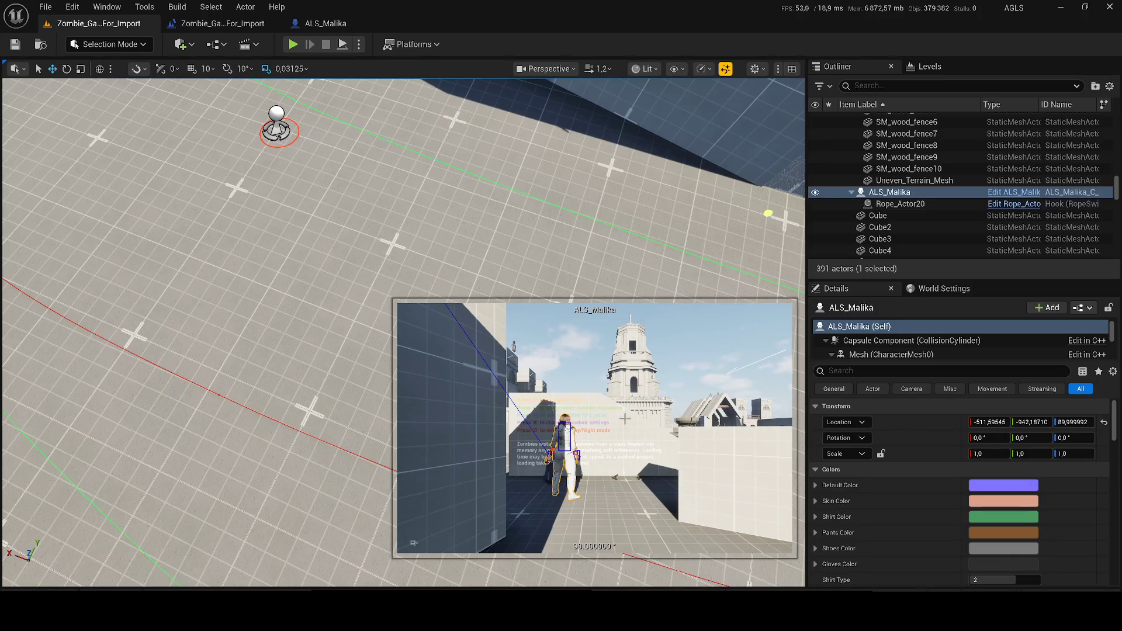
Scroll ALS_Malika's Details to the Pawn section, confirm Auto Possess Player is Player 0, then play.
{"action": "scroll", "coordinate": [837, 485], "scroll_direction": "down", "scroll_amount": 6}
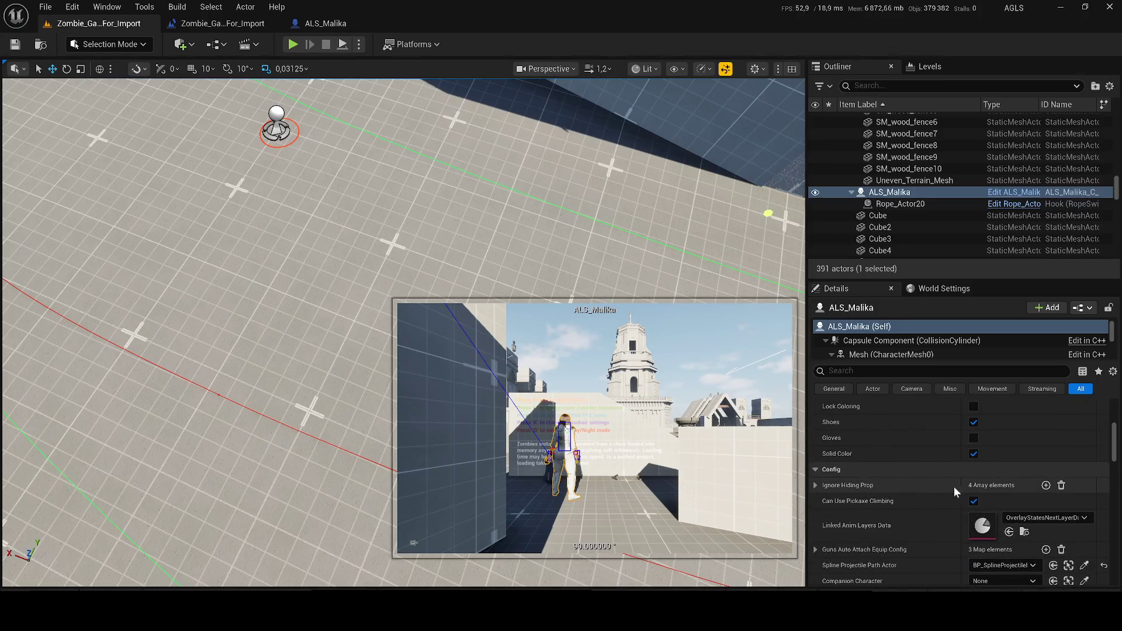
{"action": "scroll", "coordinate": [967, 488], "scroll_direction": "down", "scroll_amount": 6}
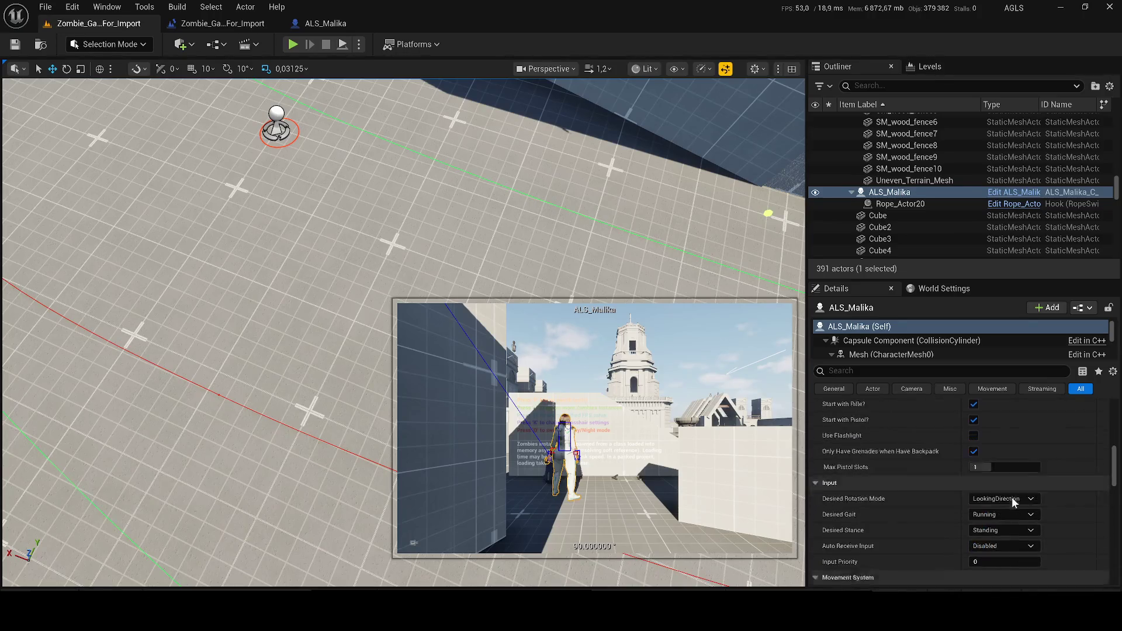
{"action": "scroll", "coordinate": [1028, 497], "scroll_direction": "down", "scroll_amount": 4}
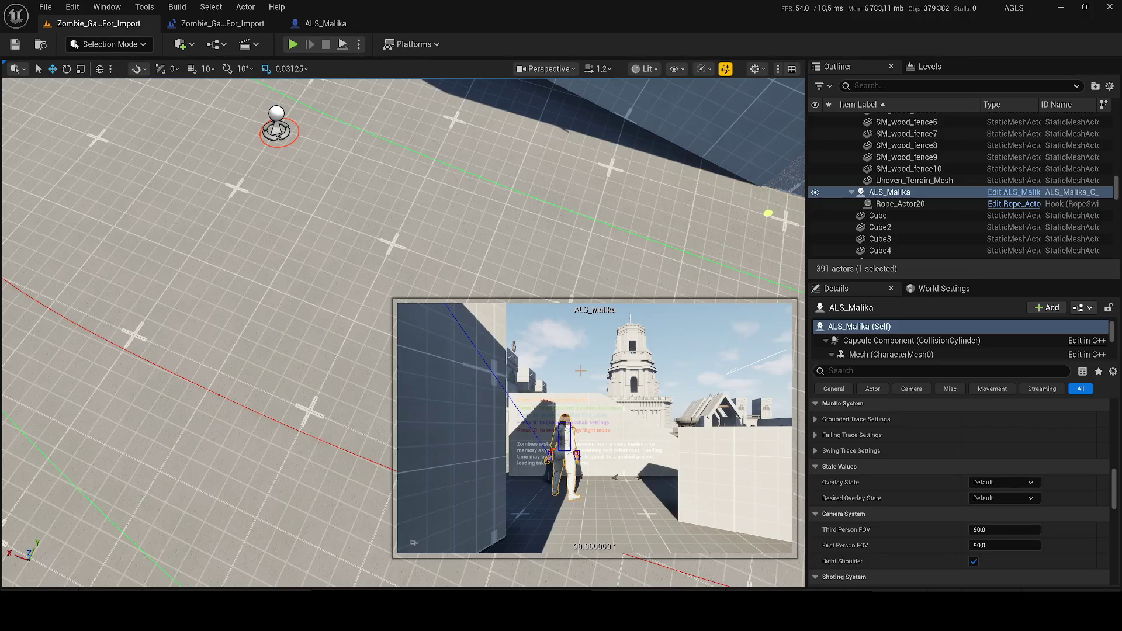
{"action": "scroll", "coordinate": [1069, 508], "scroll_direction": "down", "scroll_amount": 3}
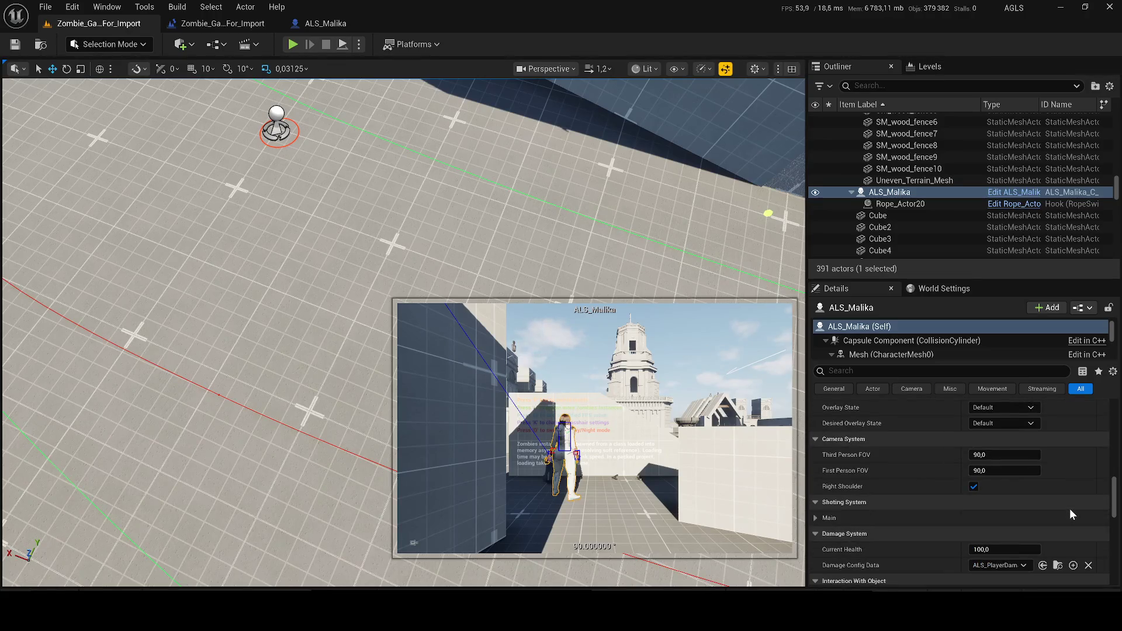
{"action": "scroll", "coordinate": [1057, 505], "scroll_direction": "down", "scroll_amount": 3}
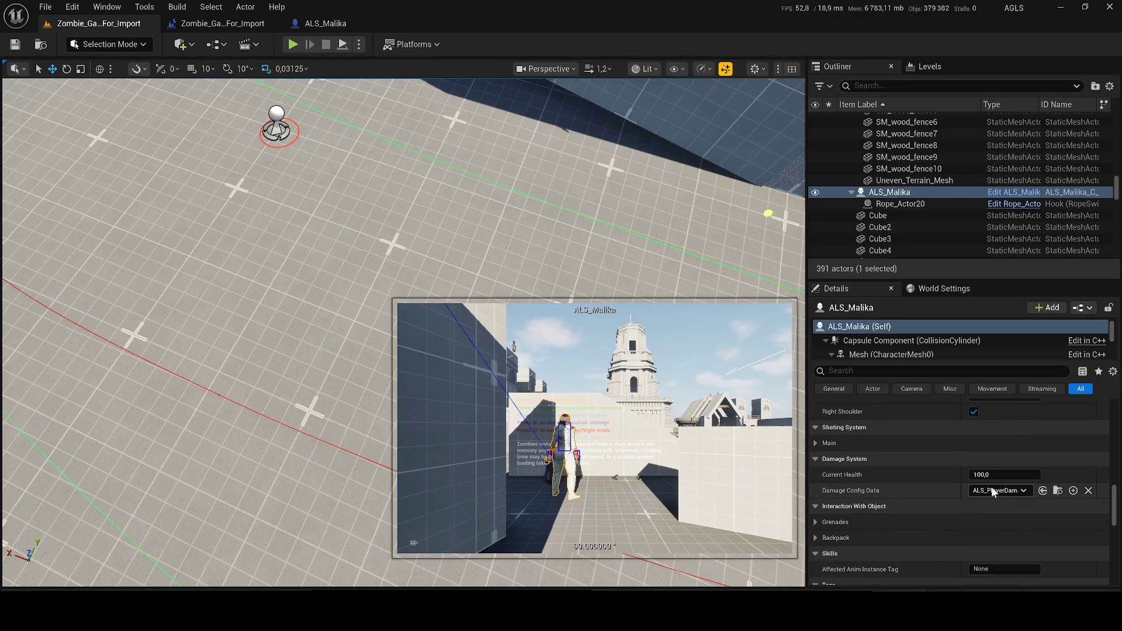
{"action": "scroll", "coordinate": [902, 462], "scroll_direction": "down", "scroll_amount": 3}
{"action": "scroll", "coordinate": [909, 455], "scroll_direction": "down", "scroll_amount": 3}
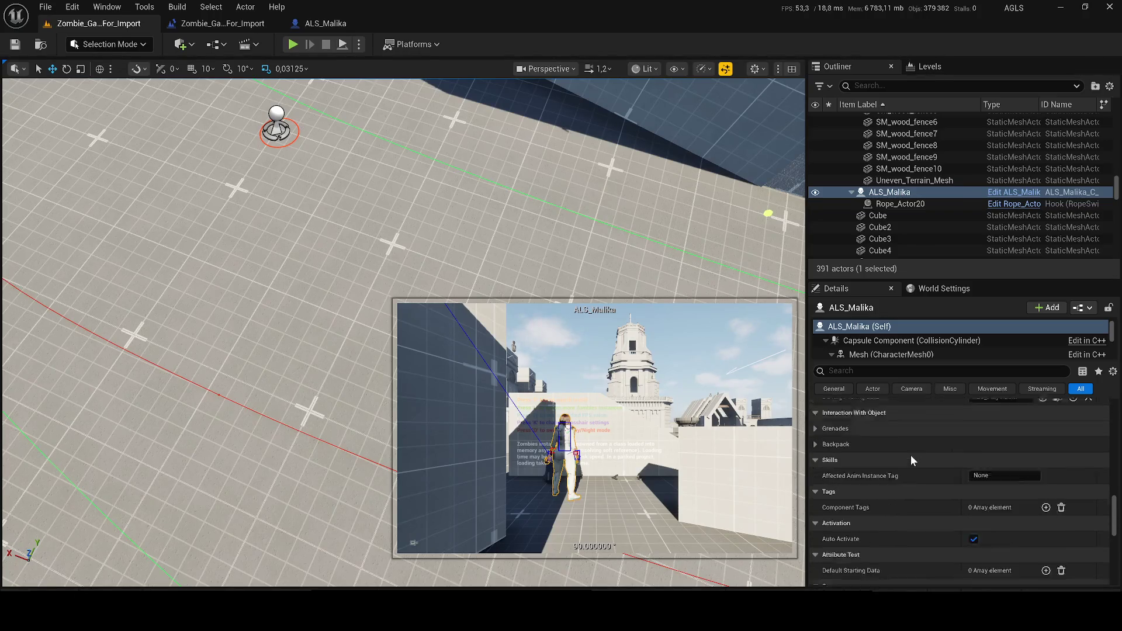
{"action": "scroll", "coordinate": [900, 458], "scroll_direction": "down", "scroll_amount": 3}
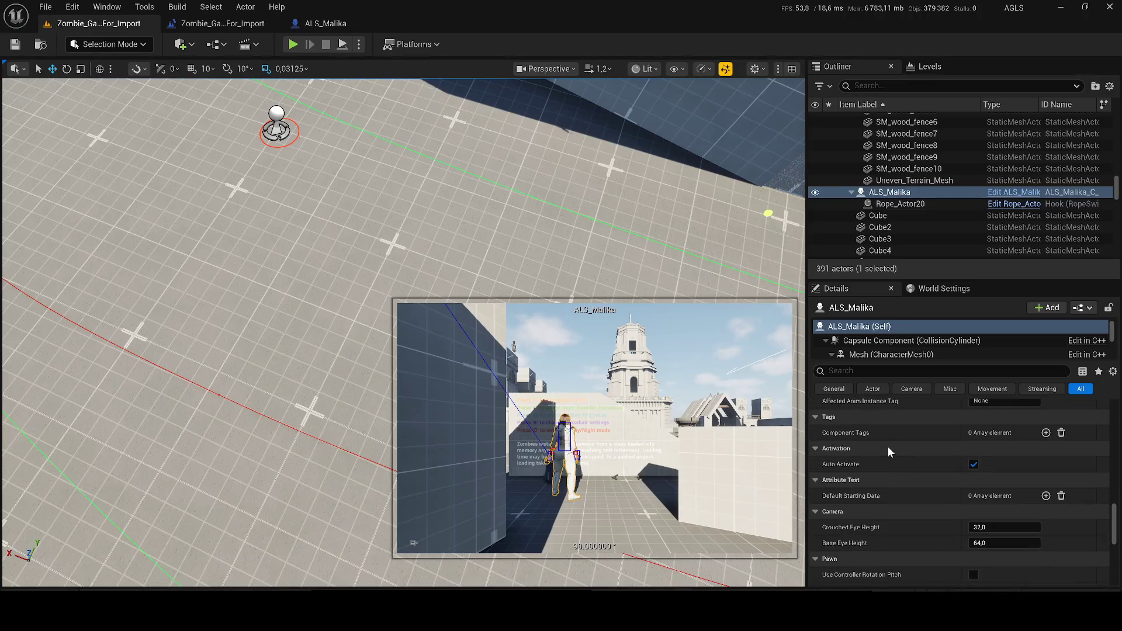
{"action": "scroll", "coordinate": [888, 446], "scroll_direction": "down", "scroll_amount": 3}
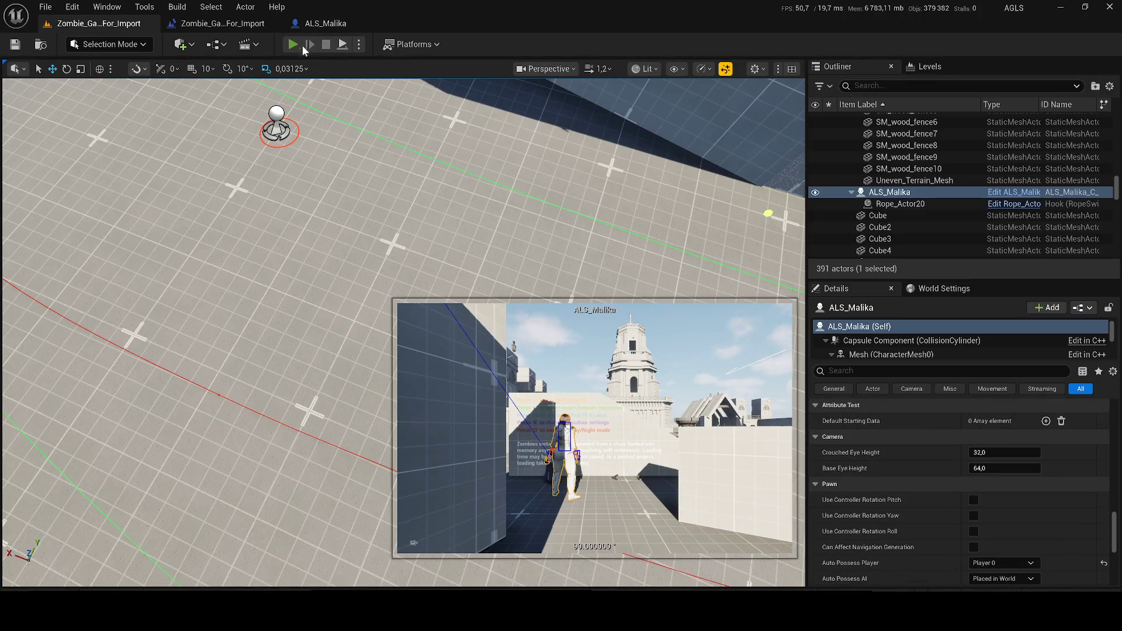
{"action": "left_click", "coordinate": [302, 47]}
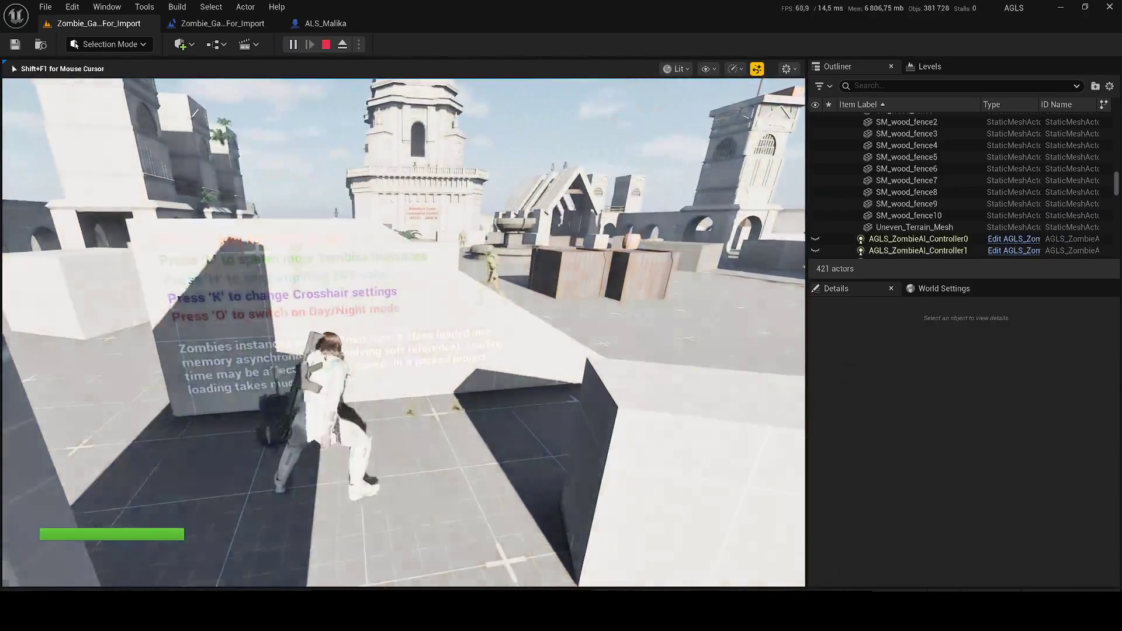
Stop the session, select Set Input Mode Game Only in the Level Blueprint, and replay with Alt+P.
{"action": "key", "text": "Escape"}
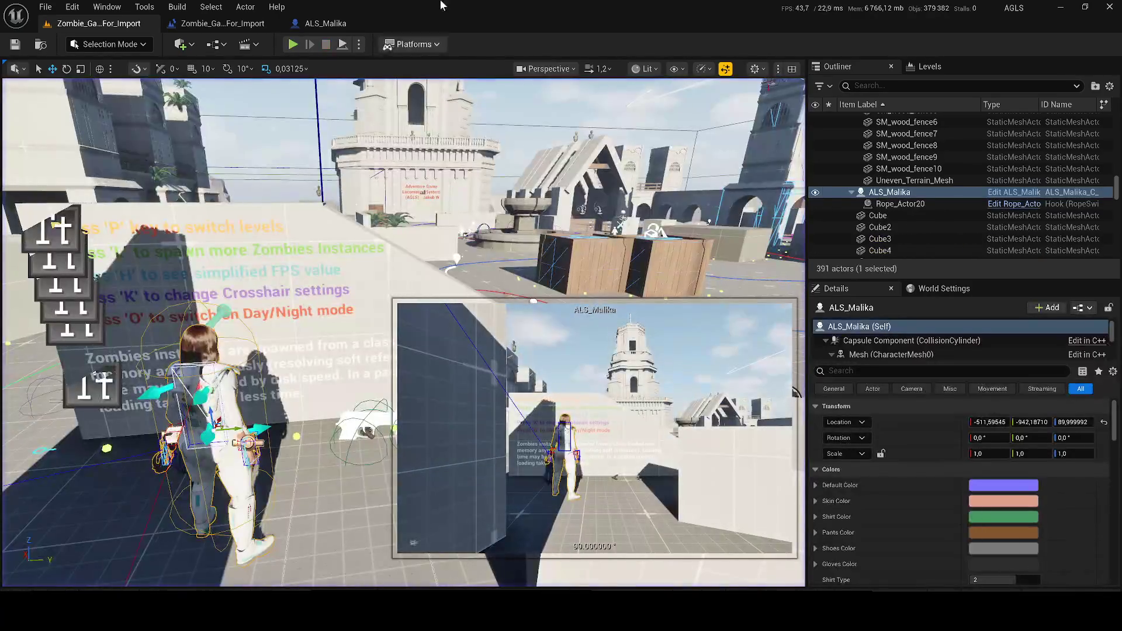
{"action": "left_click", "coordinate": [233, 20]}
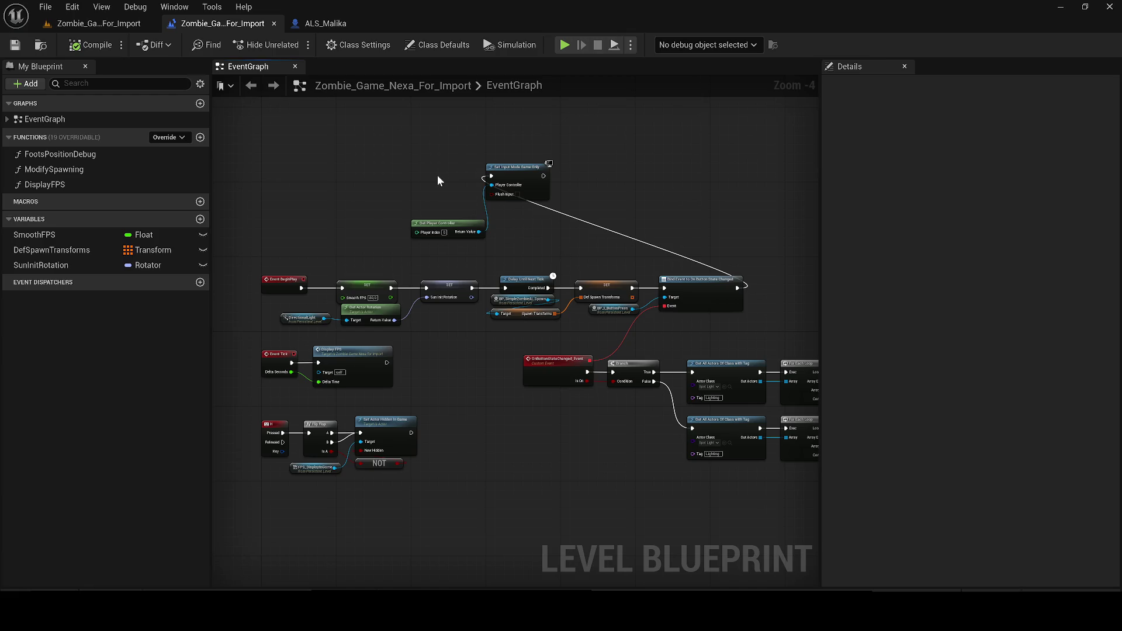
{"action": "left_click", "coordinate": [494, 176]}
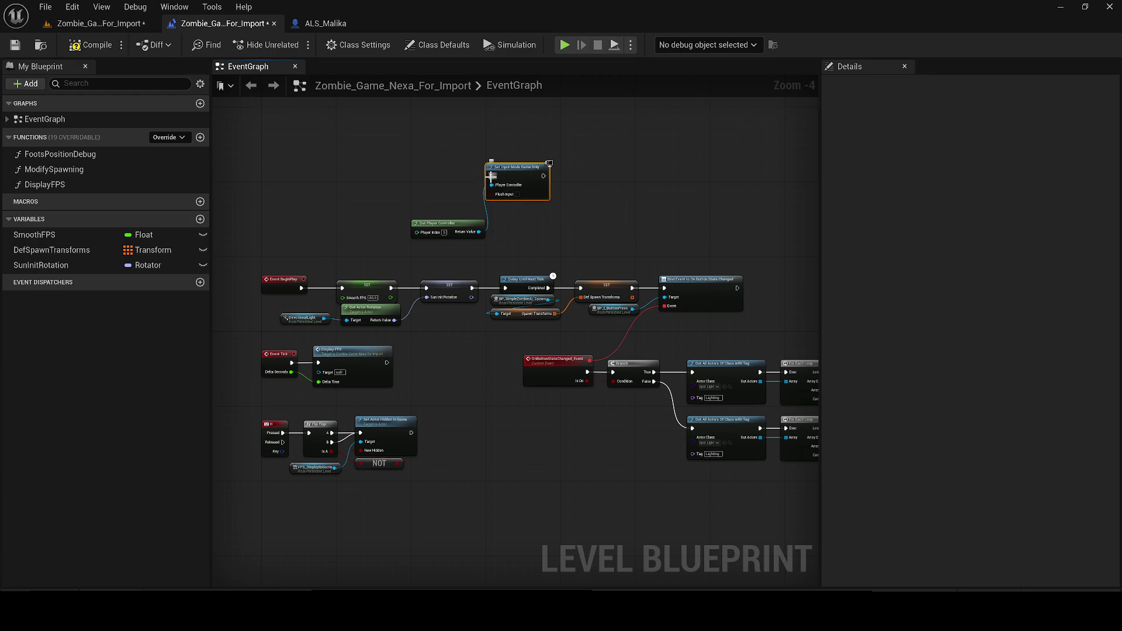
{"action": "left_click", "coordinate": [75, 28]}
{"action": "key", "text": "alt+p"}
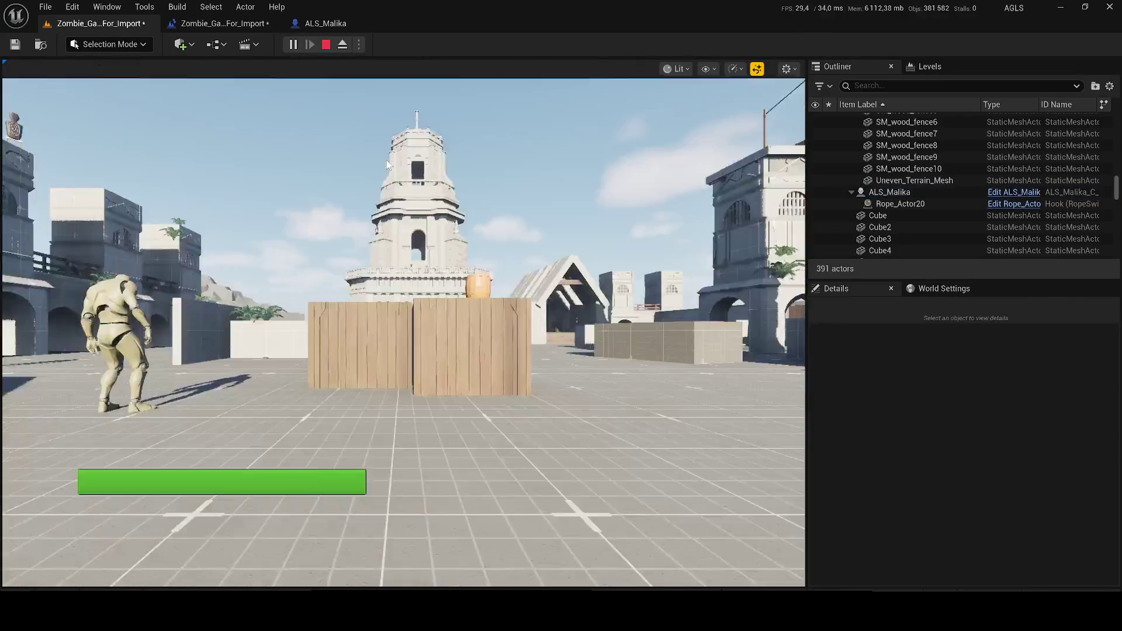
Run Malika across the rooftops fighting the zombies, then stop the play session.
{"action": "key", "text": "w"}
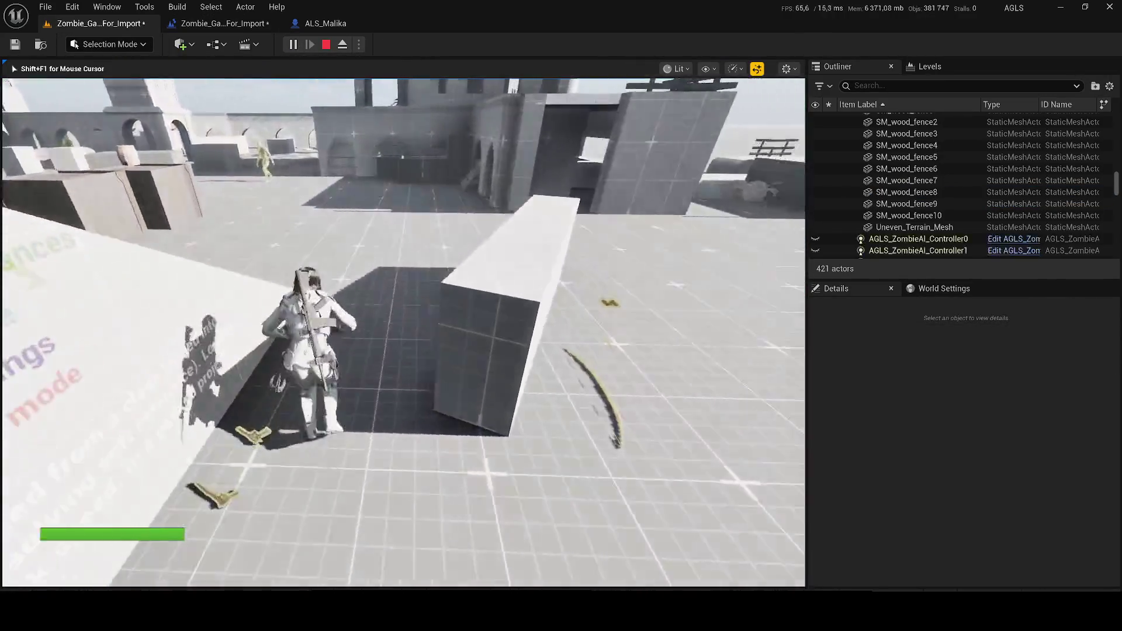
{"action": "key", "text": "w"}
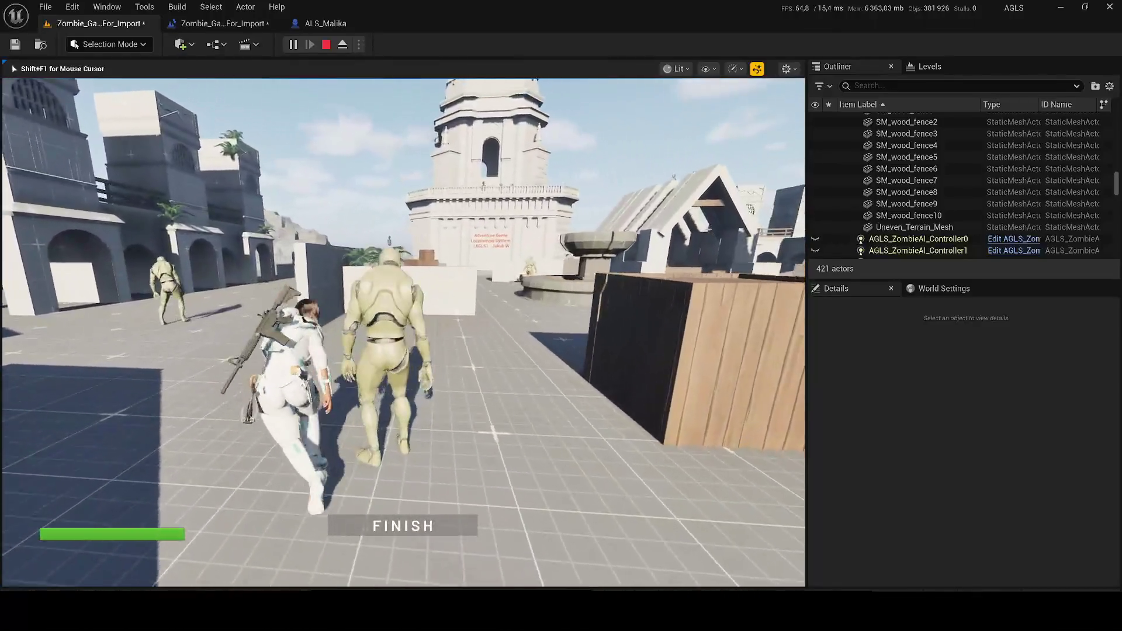
{"action": "key", "text": "w"}
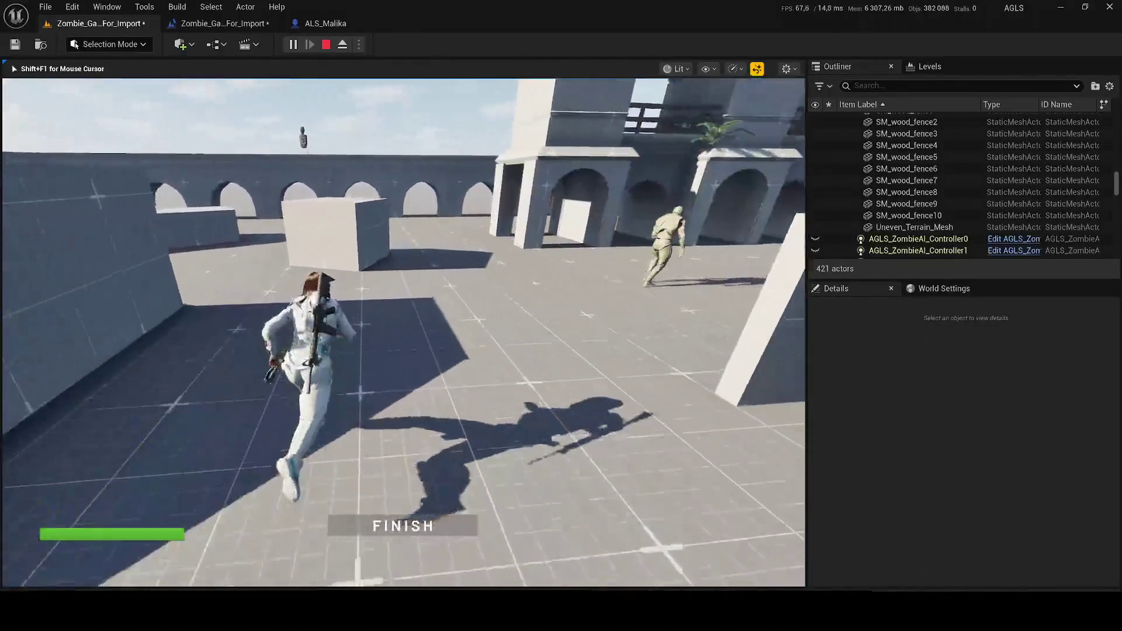
{"action": "key", "text": "w"}
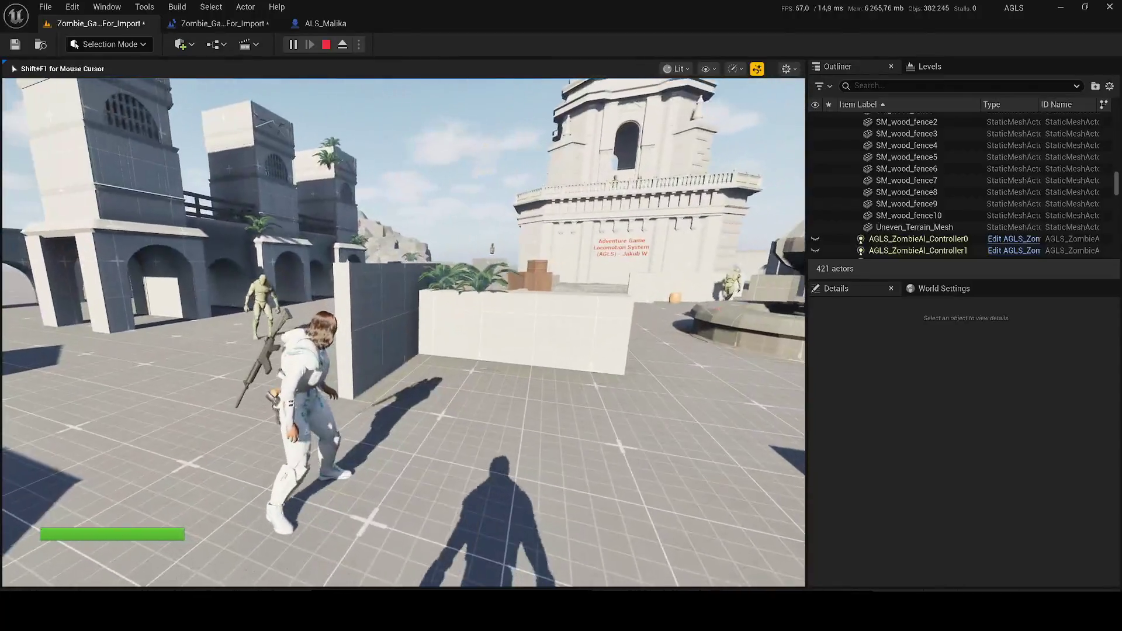
{"action": "key", "text": "w"}
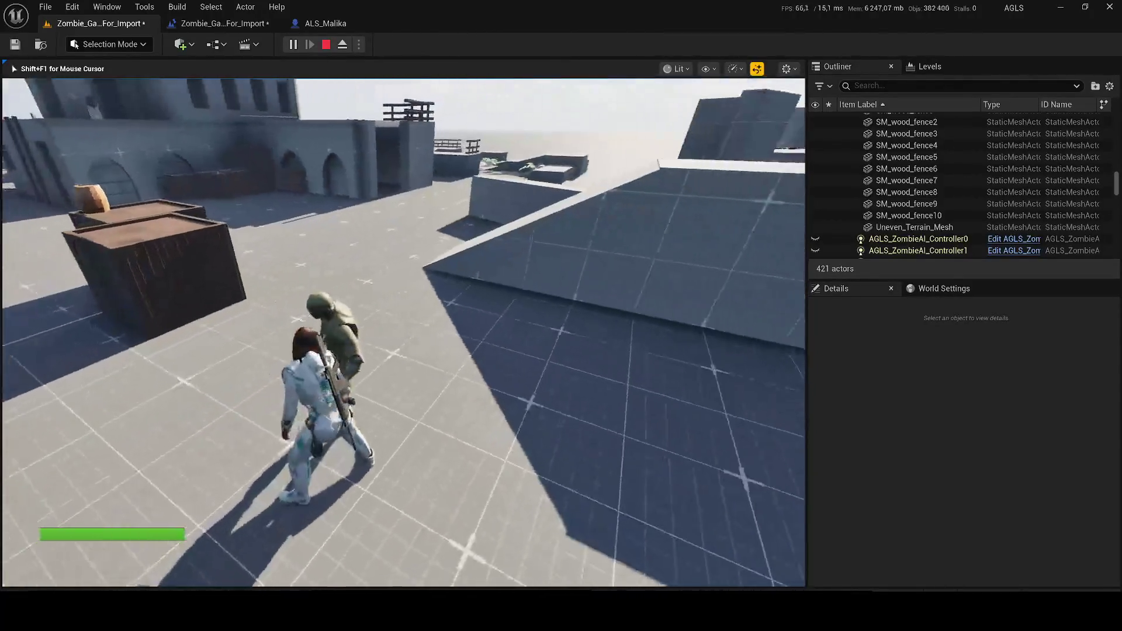
{"action": "key", "text": "w"}
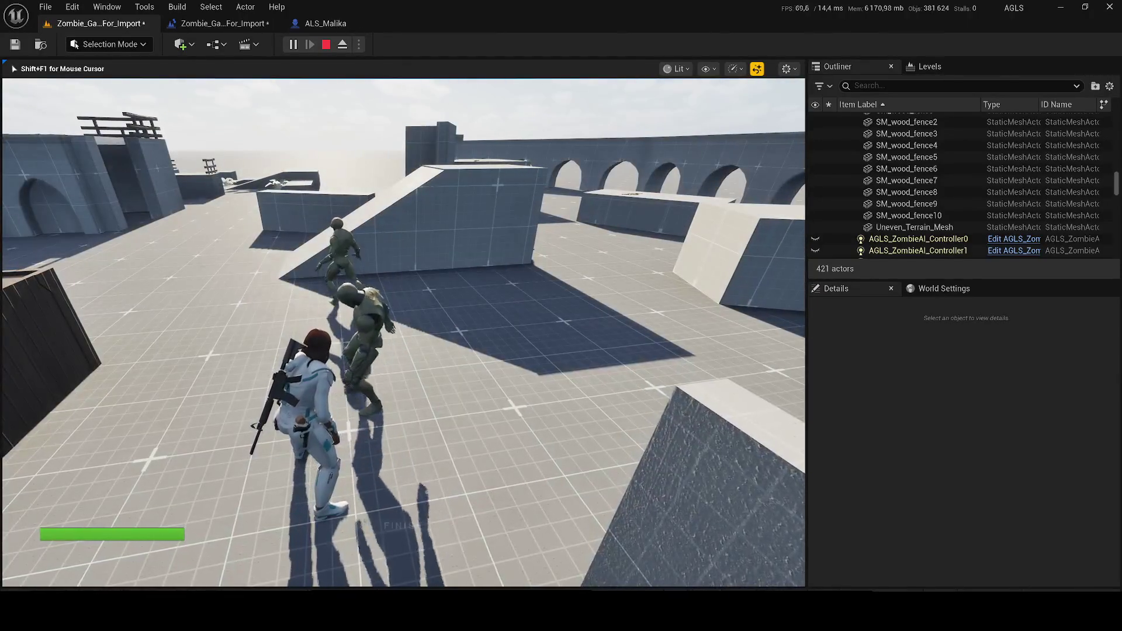
{"action": "key", "text": "Escape"}
{"action": "scroll", "coordinate": [913, 459], "scroll_direction": "down", "scroll_amount": 5}
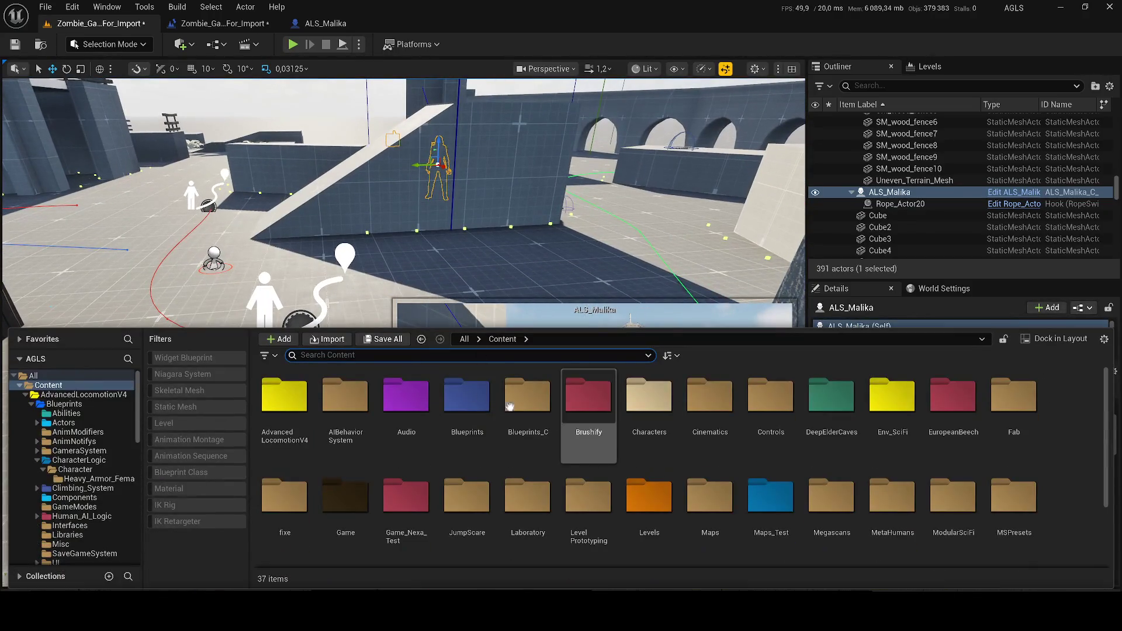
Save all changes and open the Showcase_Zombie level from a 'zombie' level search.
{"action": "type", "text": "zombie"}
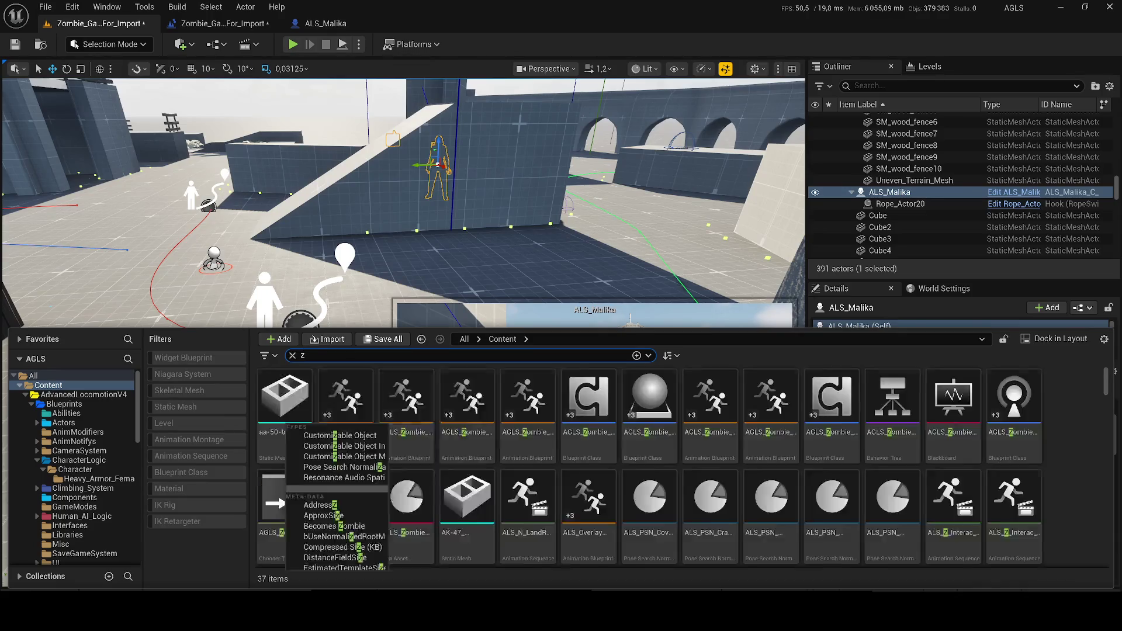
{"action": "left_click", "coordinate": [169, 423]}
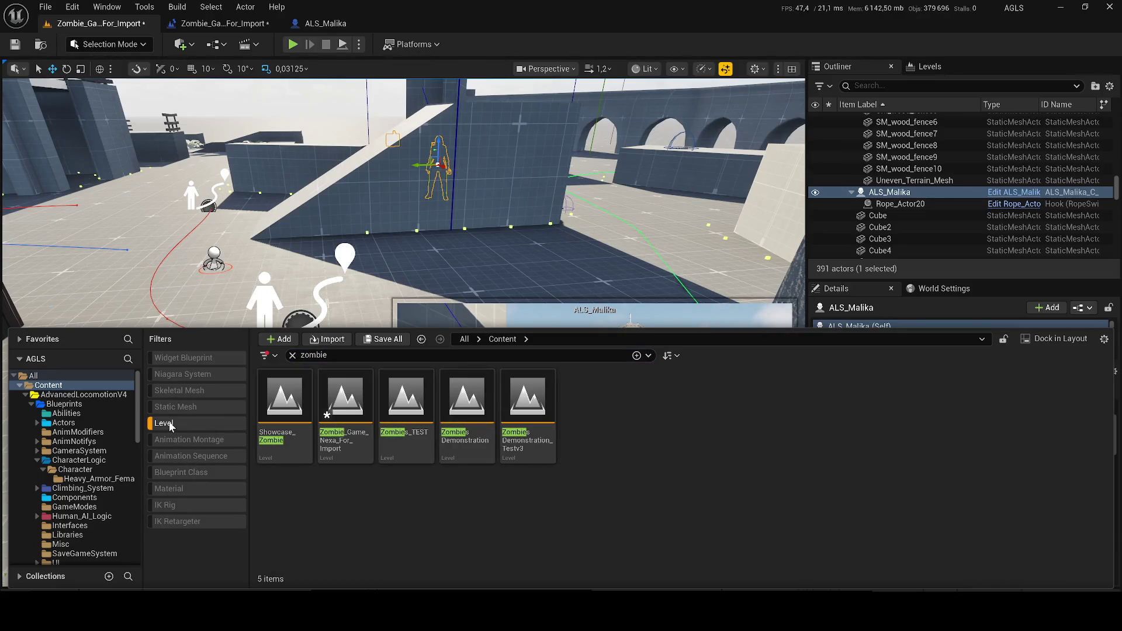
{"action": "left_click", "coordinate": [316, 433]}
{"action": "key", "text": "ctrl+s"}
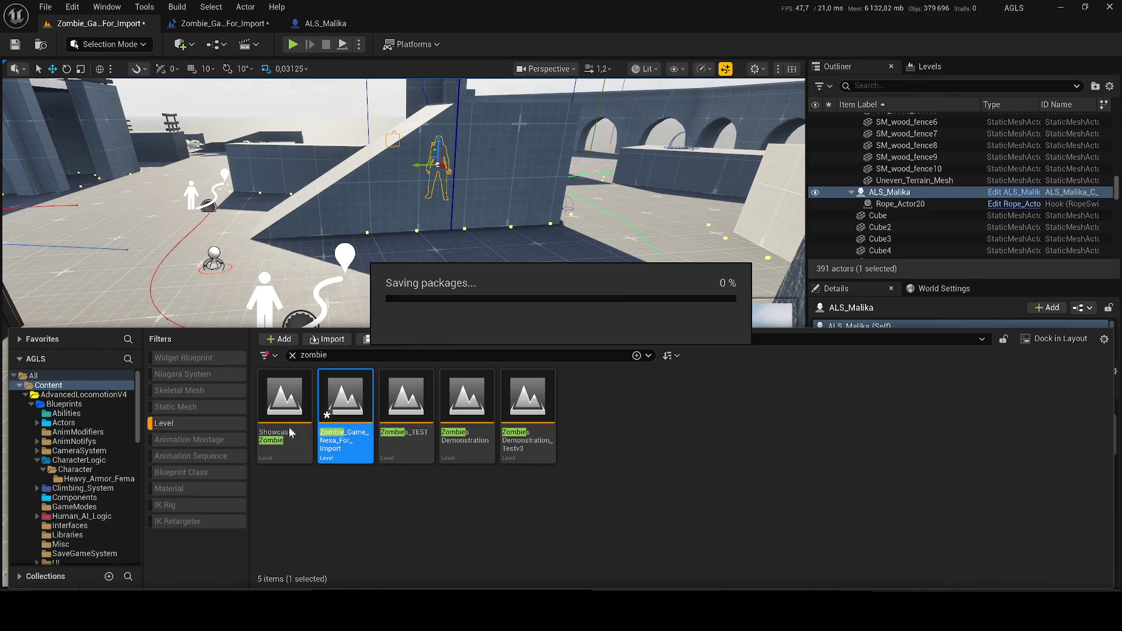
{"action": "left_click", "coordinate": [278, 408]}
{"action": "double_click", "coordinate": [278, 408]}
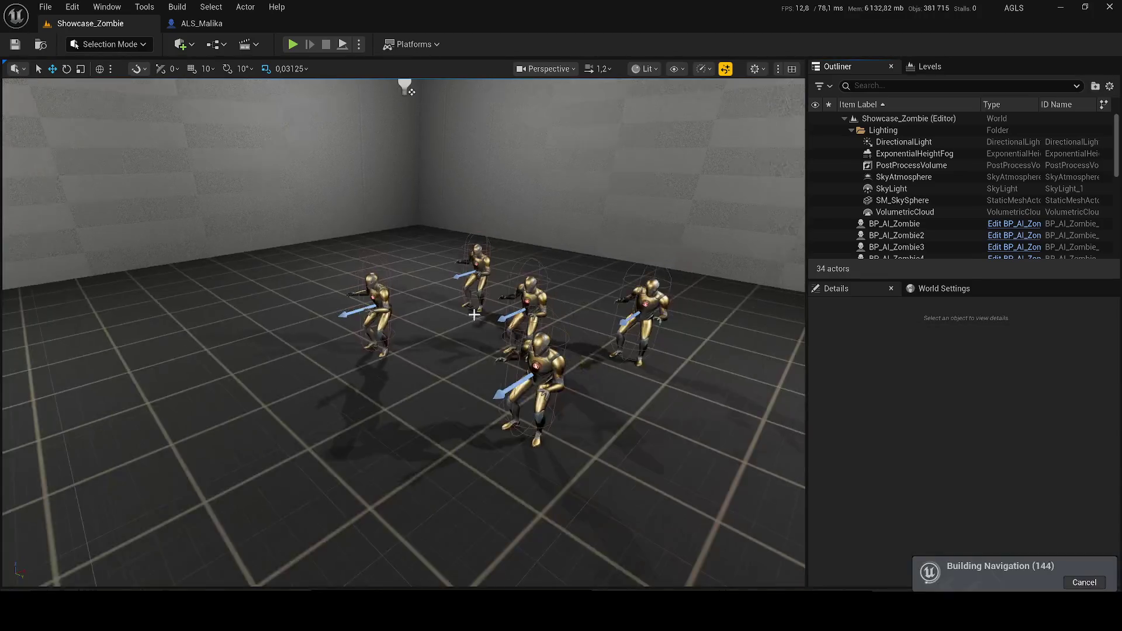
Show Zombie_Game_Nexa_For_Import in its folder, then open and play ZombiesDemonstration from Levels/Test.
{"action": "key", "text": "ctrl+space"}
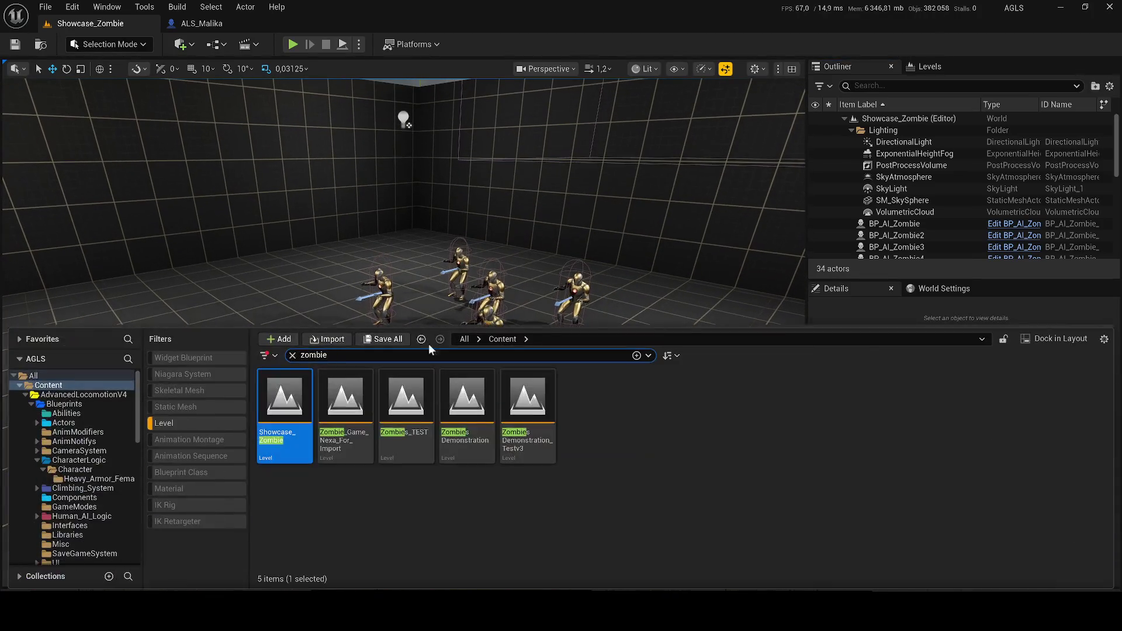
{"action": "right_click", "coordinate": [351, 399]}
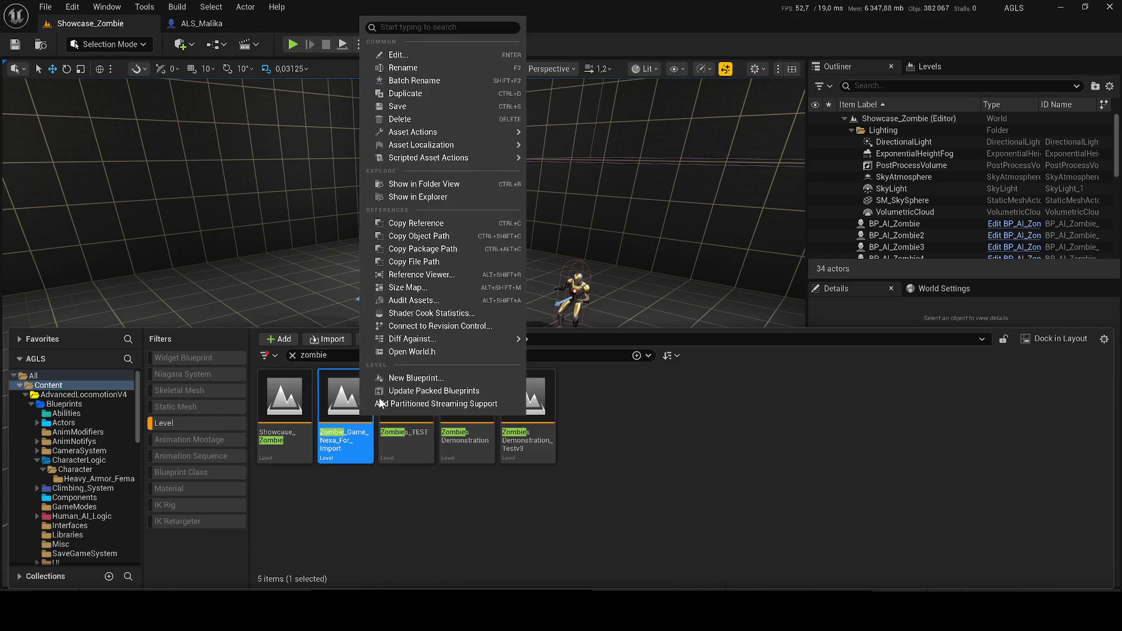
{"action": "left_click", "coordinate": [409, 184]}
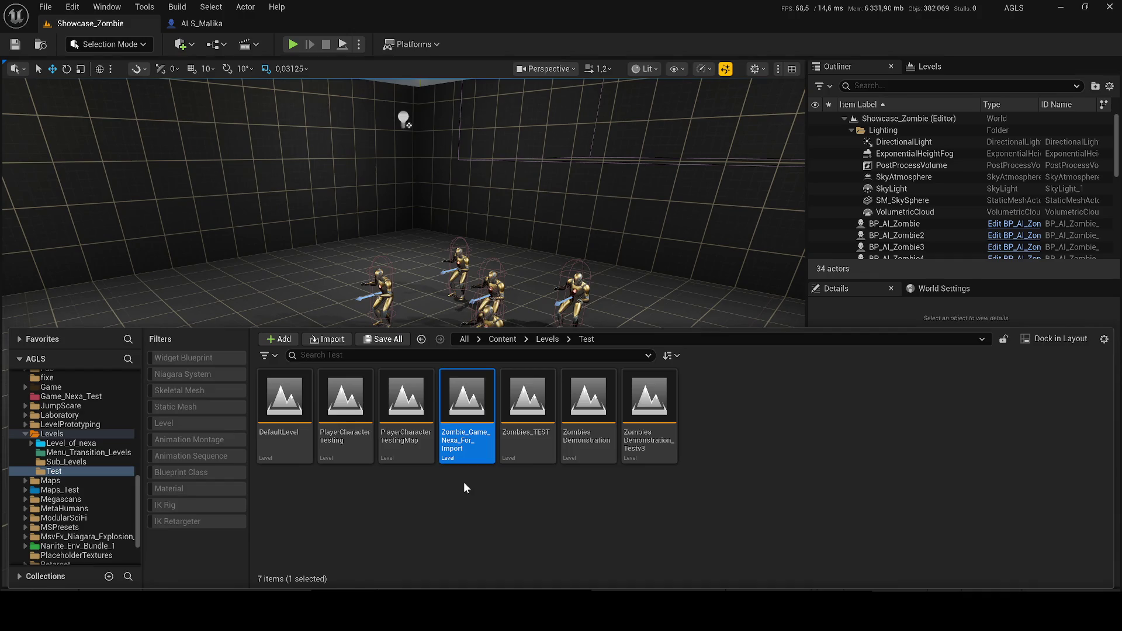
{"action": "double_click", "coordinate": [560, 420]}
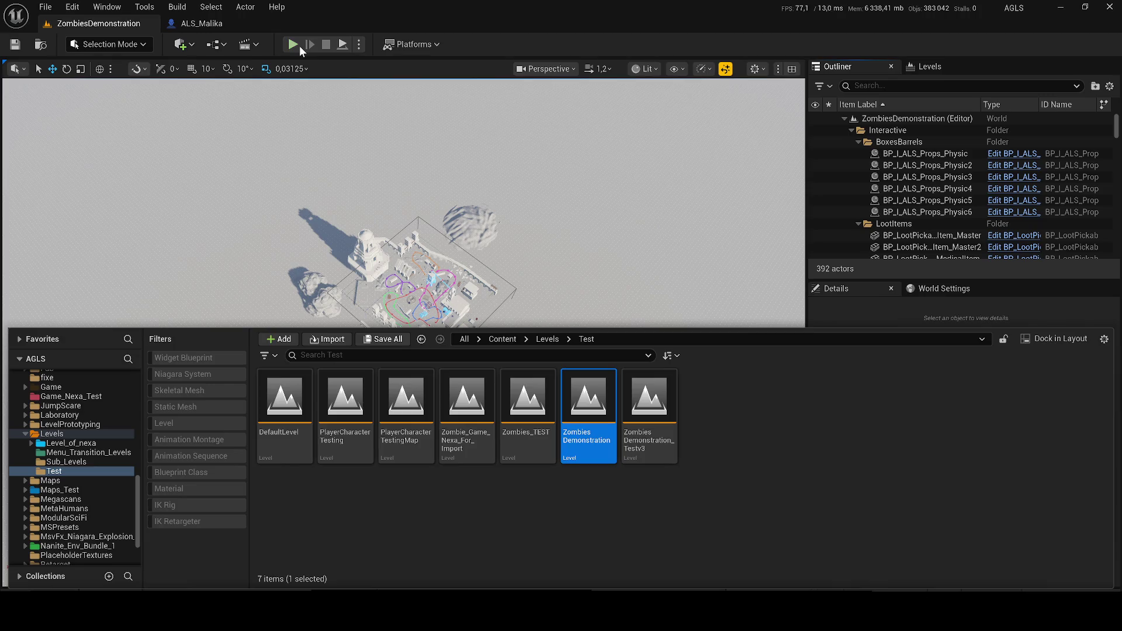
{"action": "left_click", "coordinate": [295, 46]}
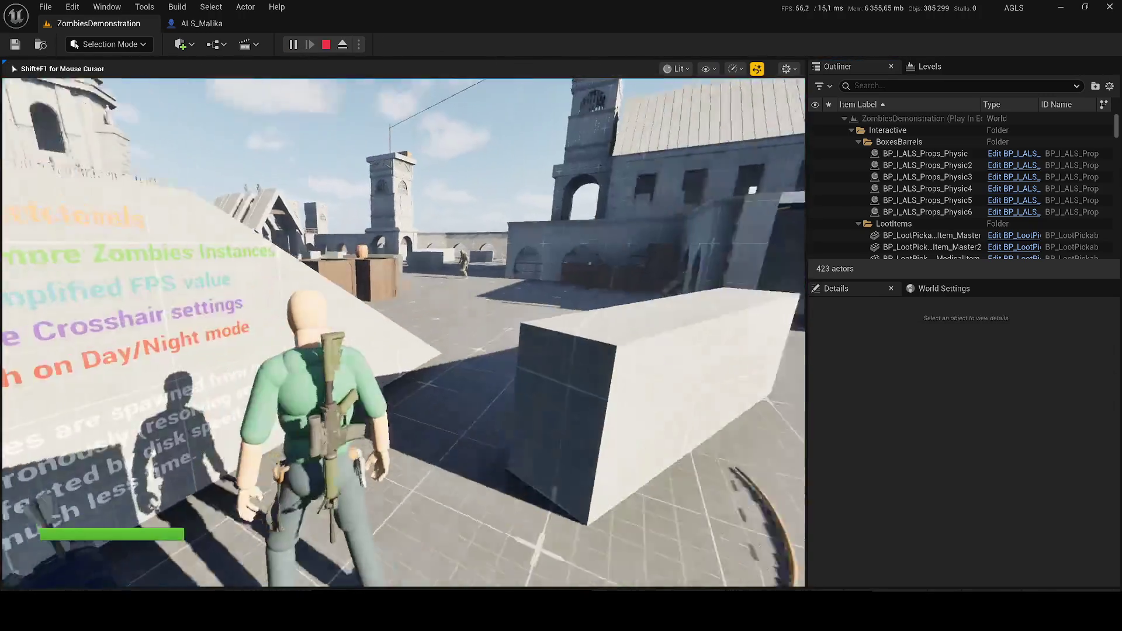
{"action": "key", "text": "w"}
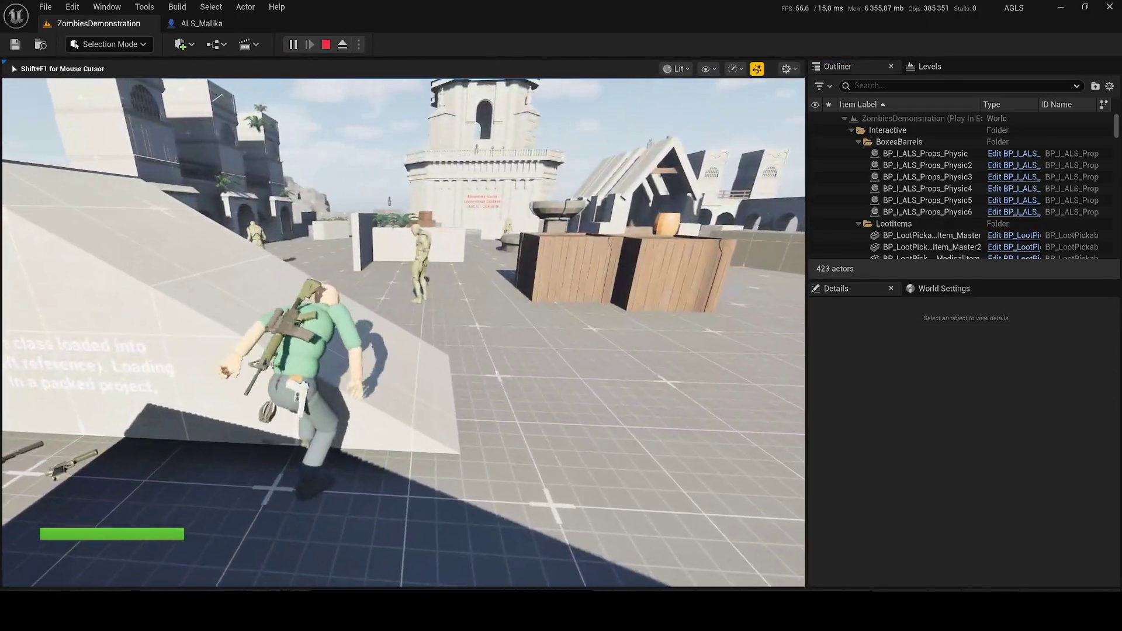
{"action": "key", "text": "w"}
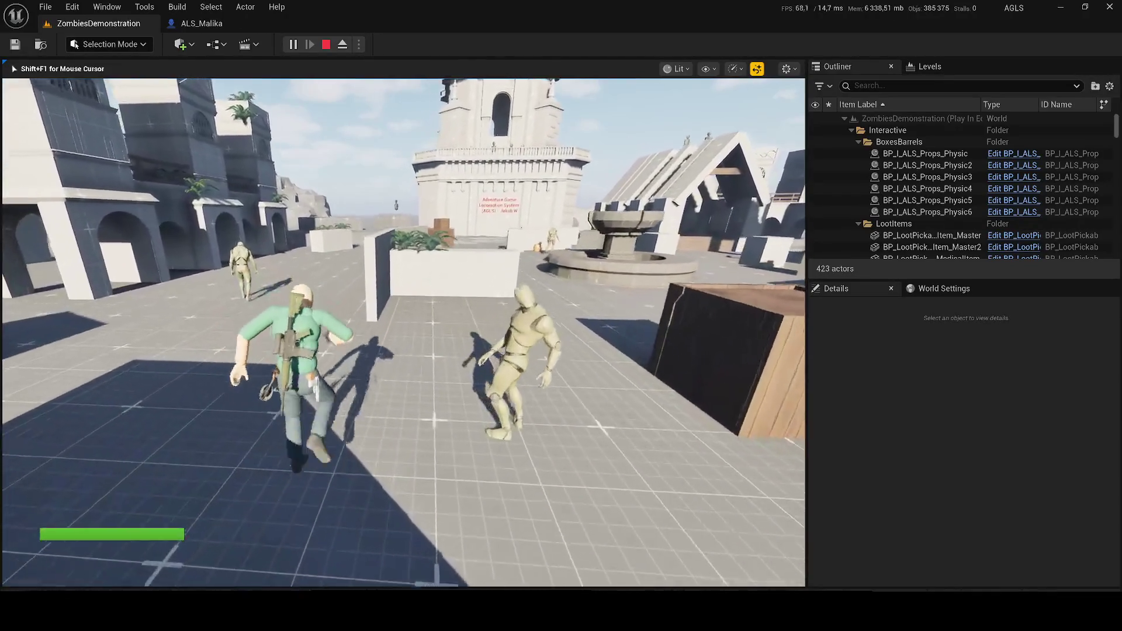
{"action": "key", "text": "w"}
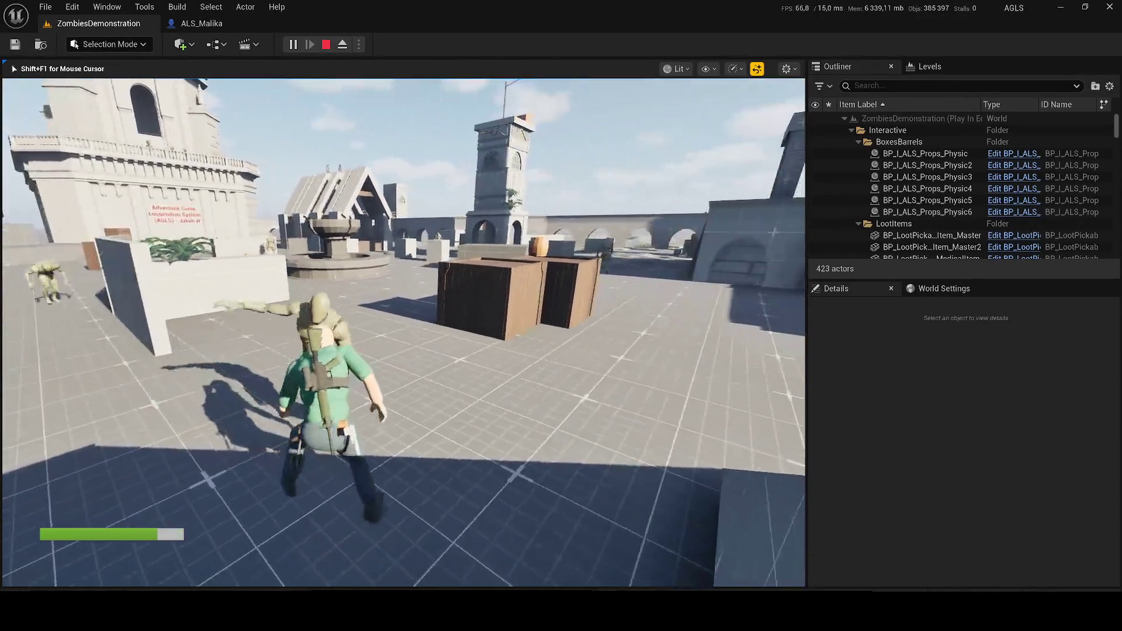
{"action": "key", "text": "Escape"}
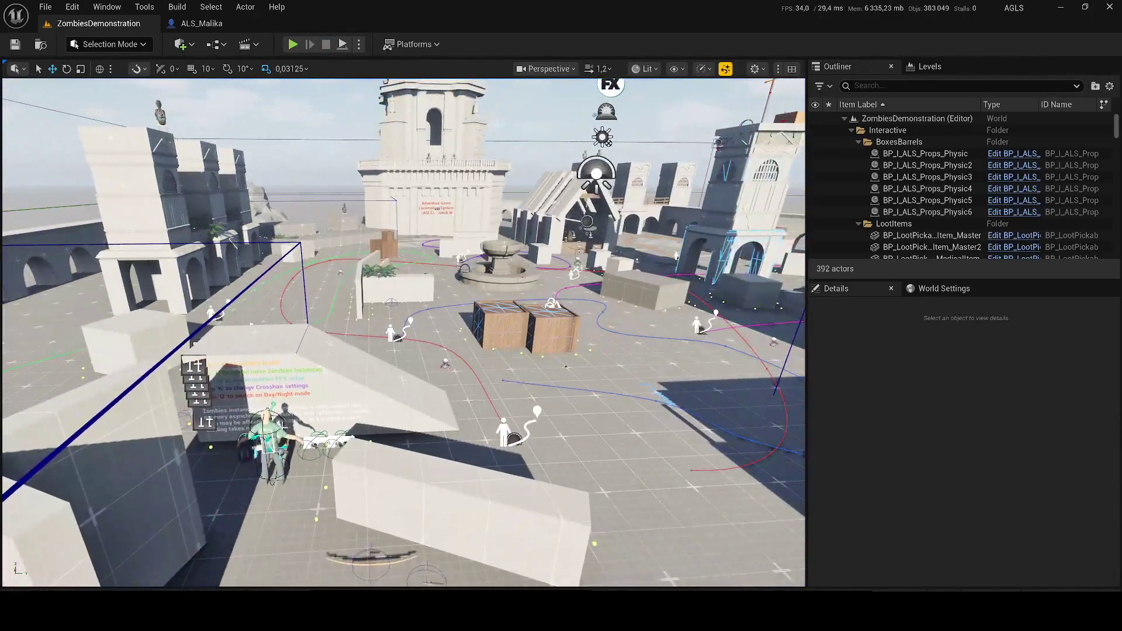
{"action": "left_click", "coordinate": [268, 438]}
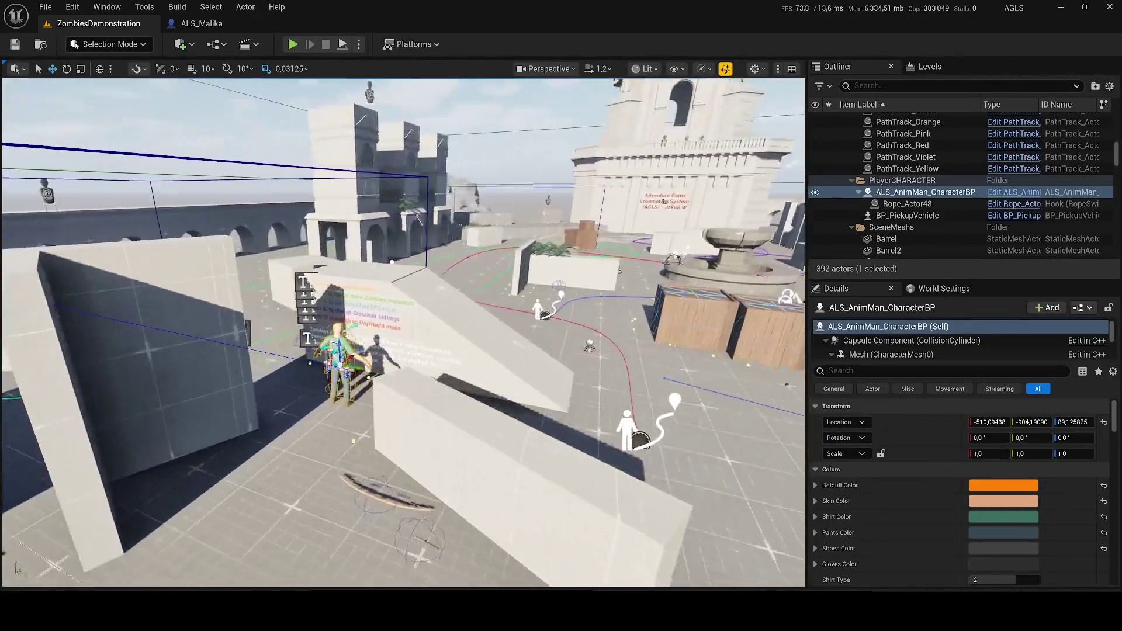
Frame ALS_AnimMan_CharacterBP and widen its Details panel. Maximize the ZombiesDemonstration Level Blueprint tab and pan its EventGraph to the fog nodes.
{"action": "key", "text": "f"}
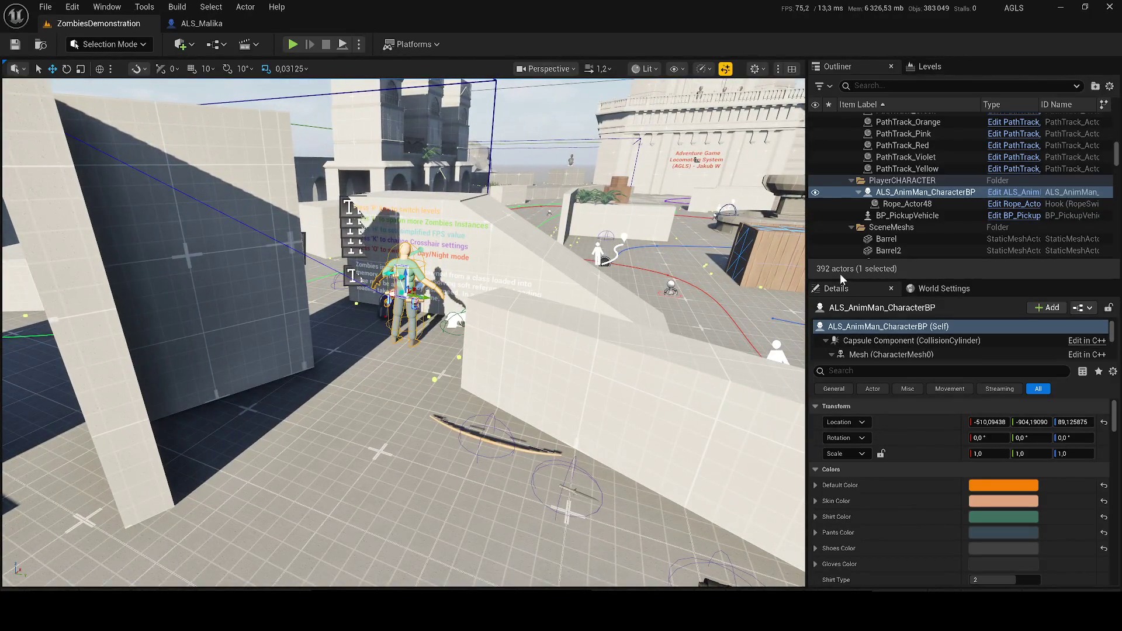
{"action": "left_click_drag", "start_coordinate": [842, 278], "coordinate": [843, 196]}
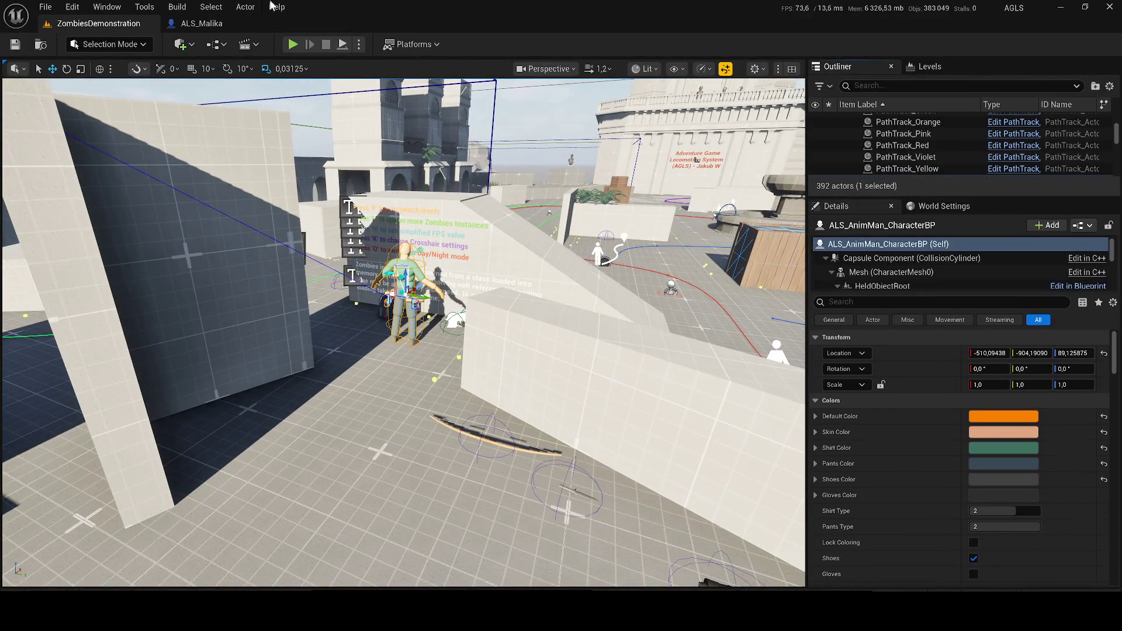
{"action": "left_click", "coordinate": [214, 45]}
{"action": "left_click", "coordinate": [273, 130]}
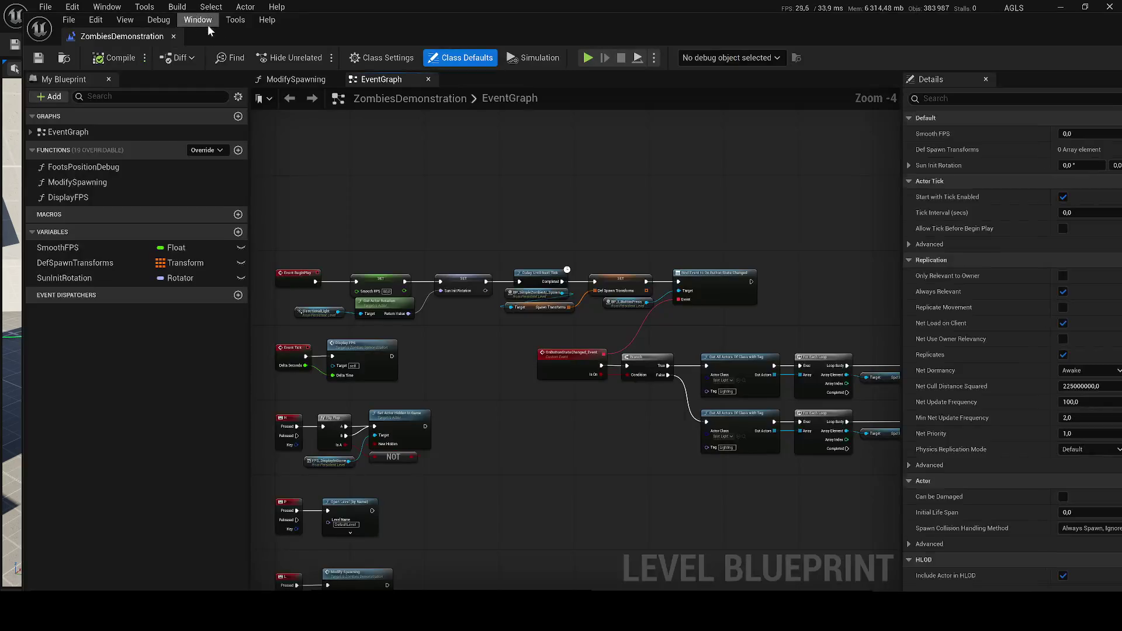
{"action": "double_click", "coordinate": [141, 28]}
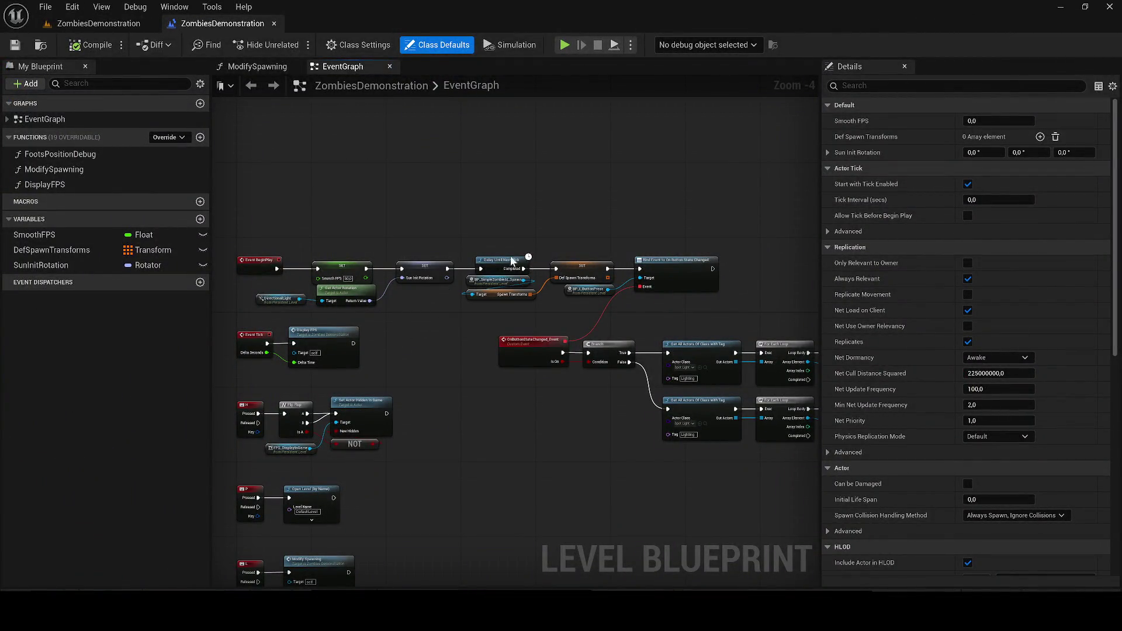
{"action": "mouse_move", "coordinate": [411, 328]}
{"action": "left_mouse_down"}
{"action": "mouse_move", "coordinate": [566, 229]}
{"action": "mouse_move", "coordinate": [509, 251]}
{"action": "left_mouse_up"}
{"action": "left_click_drag", "start_coordinate": [319, 313], "coordinate": [313, 308]}
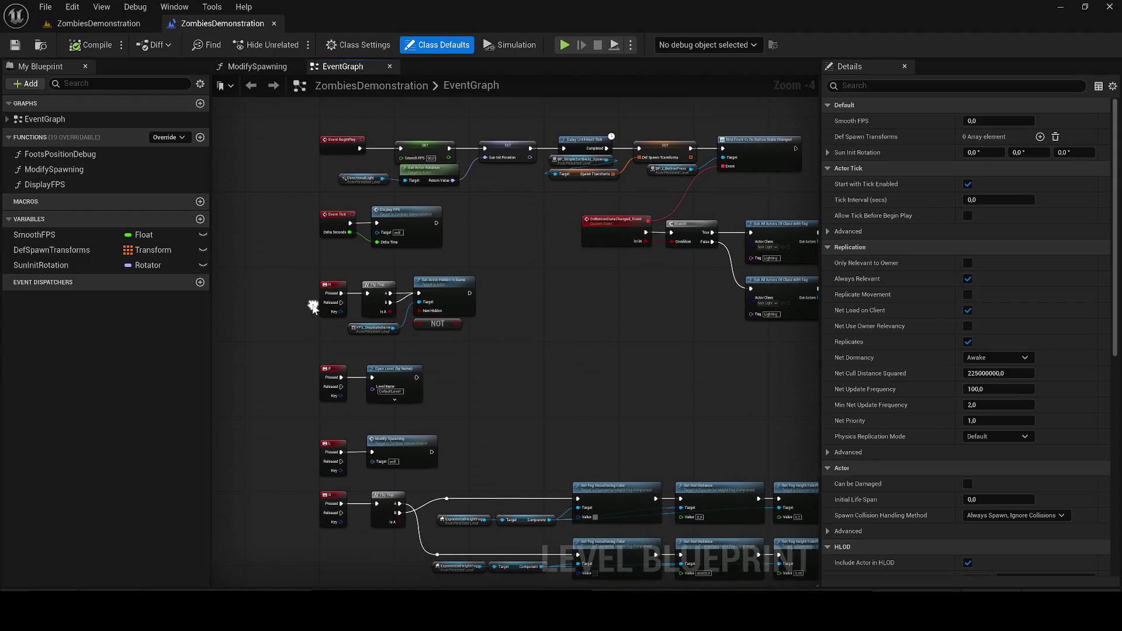
{"action": "left_click", "coordinate": [92, 27]}
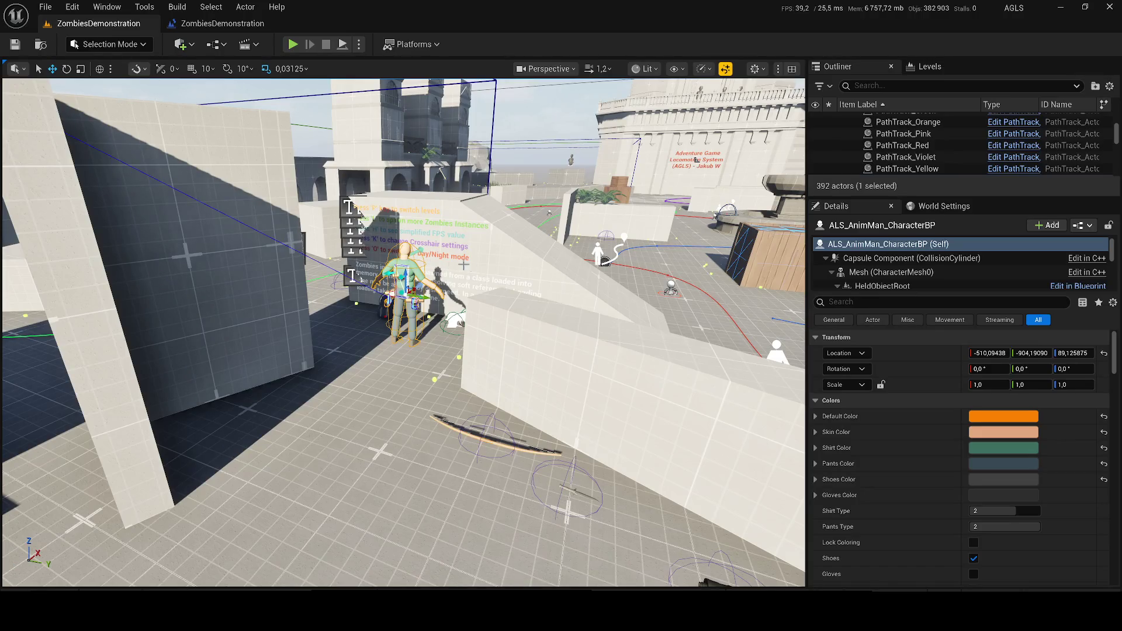
Scroll AnimMan's Details and change its Pants Type value, entering 2.
{"action": "scroll", "coordinate": [967, 529], "scroll_direction": "down", "scroll_amount": 3}
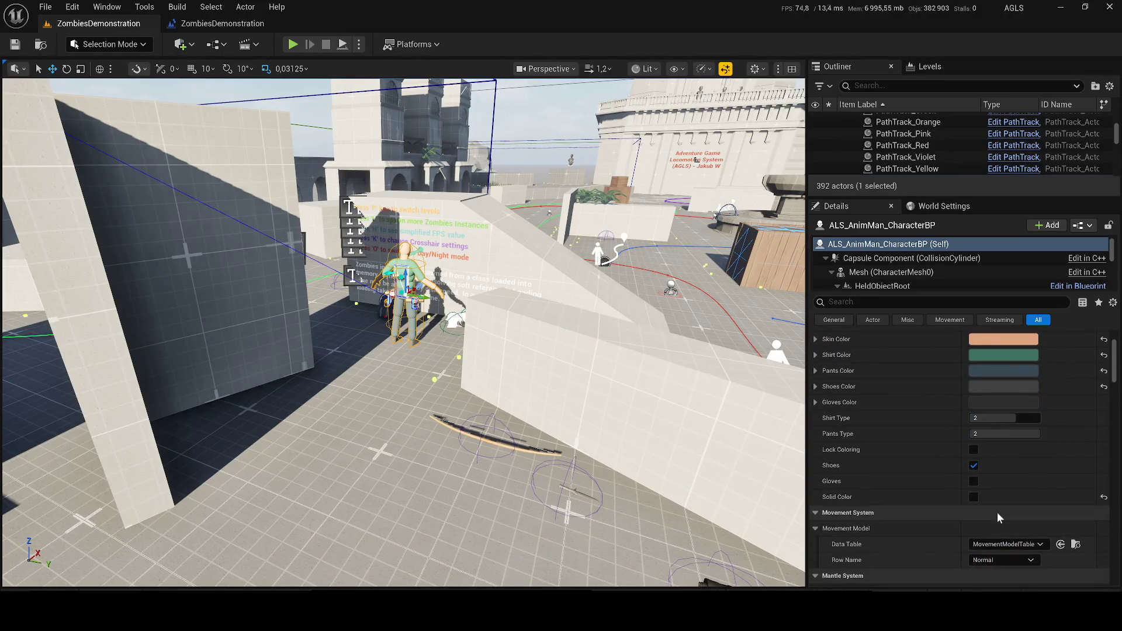
{"action": "scroll", "coordinate": [996, 511], "scroll_direction": "down", "scroll_amount": 8}
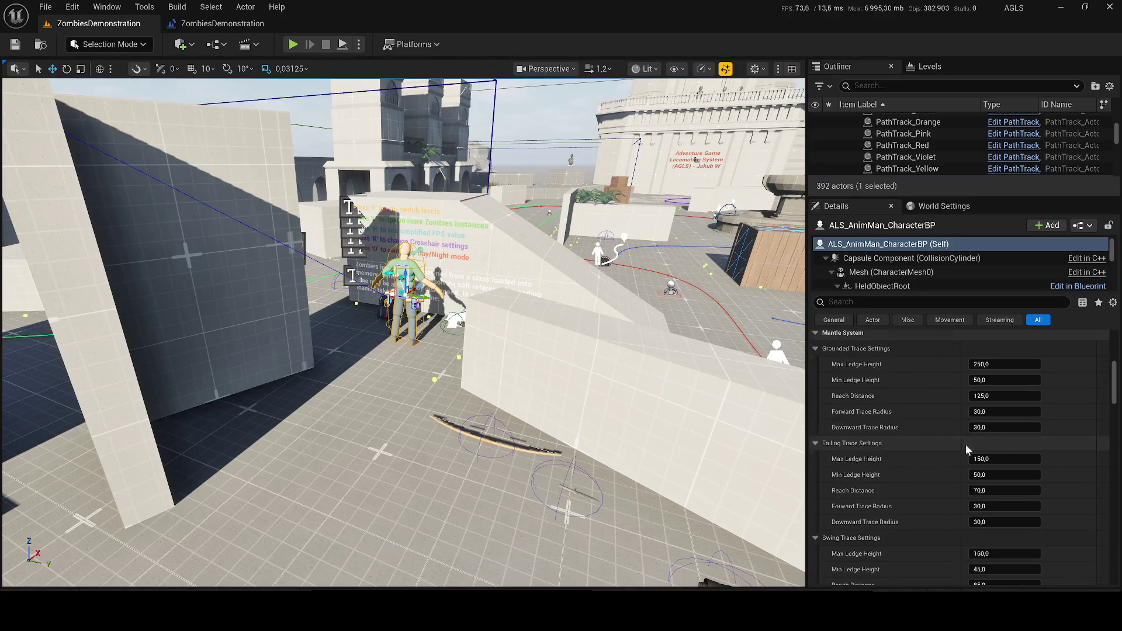
{"action": "scroll", "coordinate": [940, 455], "scroll_direction": "up", "scroll_amount": 11}
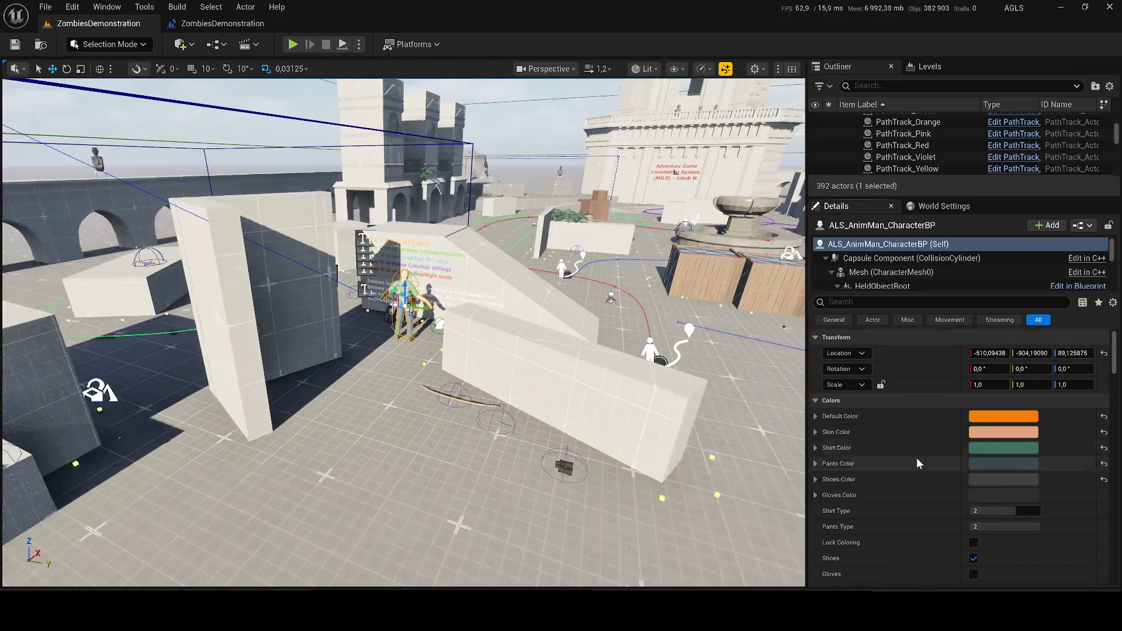
{"action": "scroll", "coordinate": [918, 463], "scroll_direction": "down", "scroll_amount": 3}
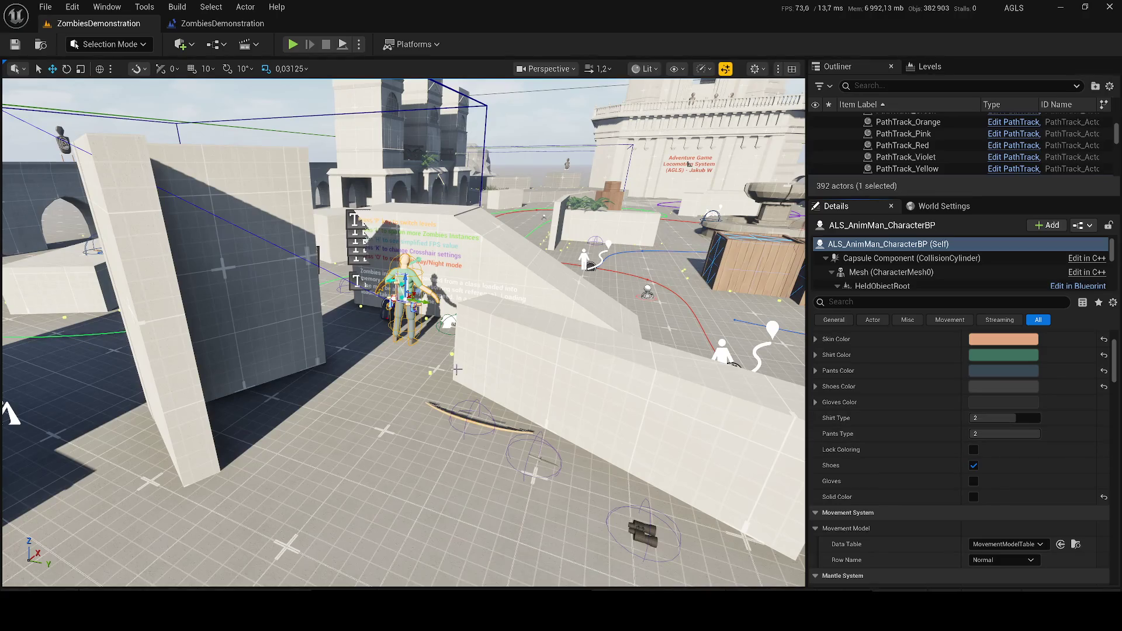
{"action": "left_click", "coordinate": [993, 433]}
{"action": "type", "text": "1"}
{"action": "key", "text": "Return"}
{"action": "type", "text": "2"}
Scroll further down AnimMan's Details, briefly expanding the gloves colour values.
{"action": "scroll", "coordinate": [1078, 415], "scroll_direction": "down", "scroll_amount": 10}
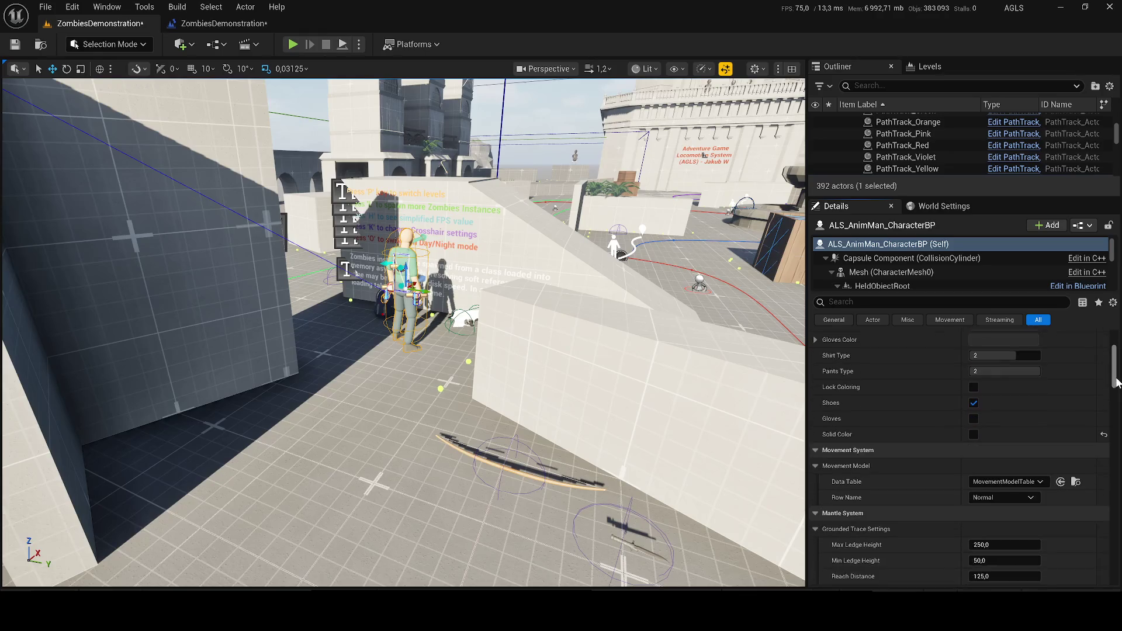
{"action": "scroll", "coordinate": [1067, 423], "scroll_direction": "down", "scroll_amount": 10}
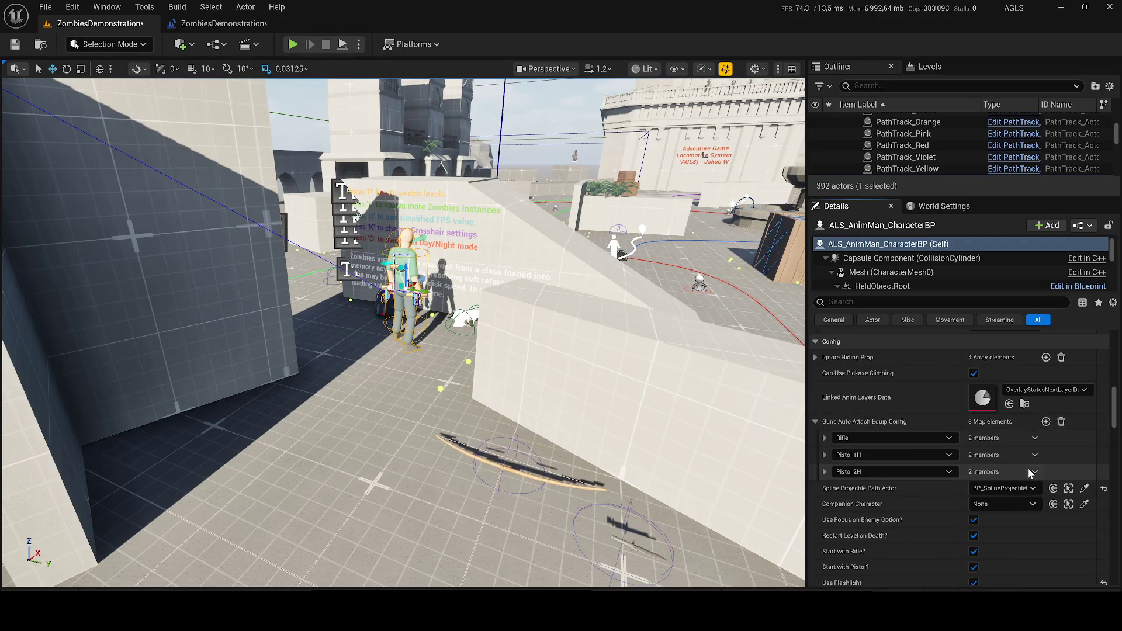
{"action": "scroll", "coordinate": [1032, 468], "scroll_direction": "down", "scroll_amount": 2}
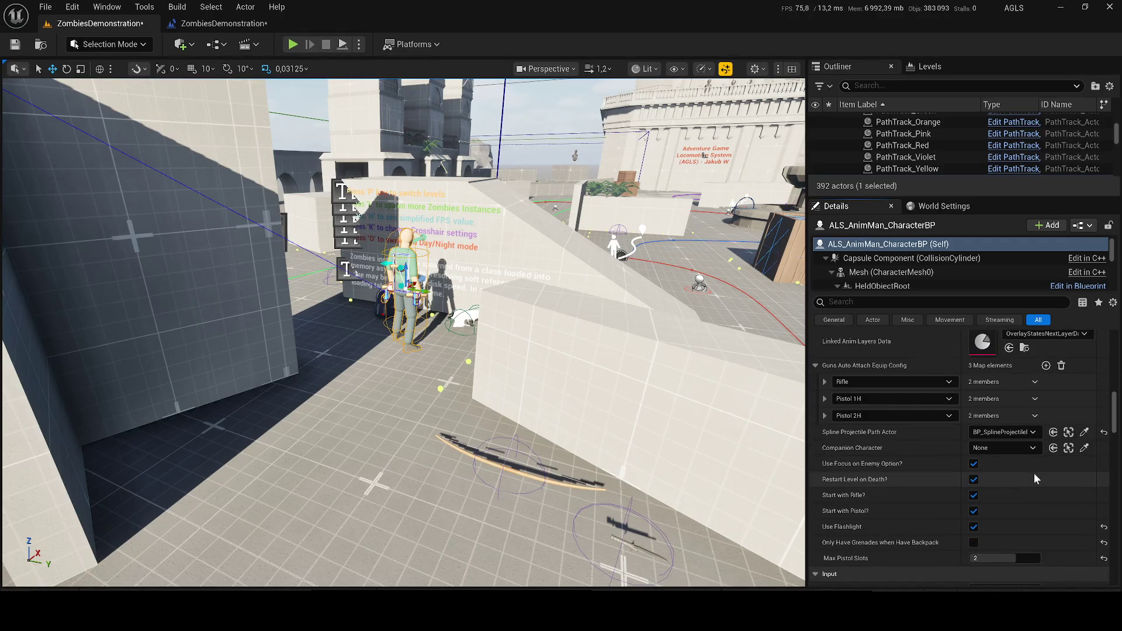
{"action": "scroll", "coordinate": [1063, 479], "scroll_direction": "down", "scroll_amount": 8}
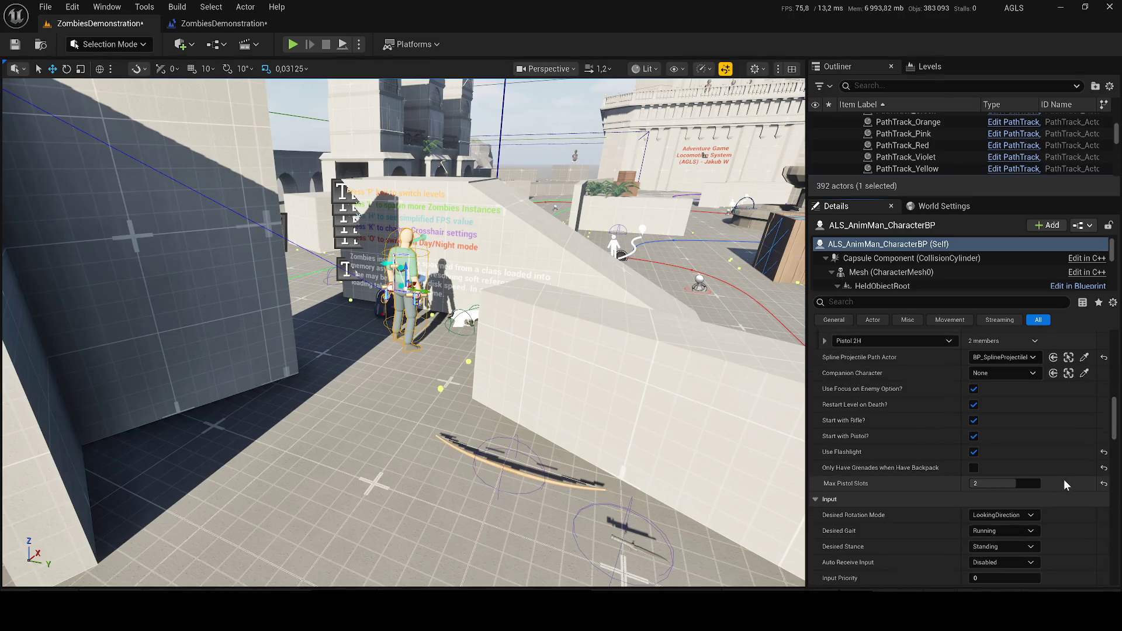
{"action": "scroll", "coordinate": [1040, 472], "scroll_direction": "down", "scroll_amount": 1}
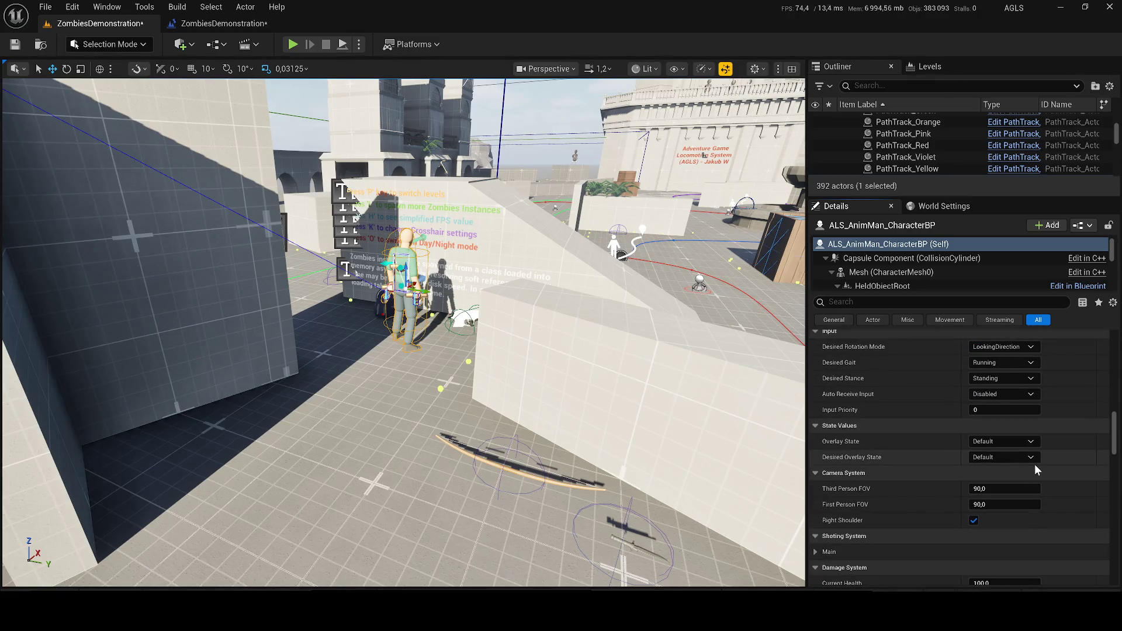
{"action": "scroll", "coordinate": [1034, 464], "scroll_direction": "down", "scroll_amount": 5}
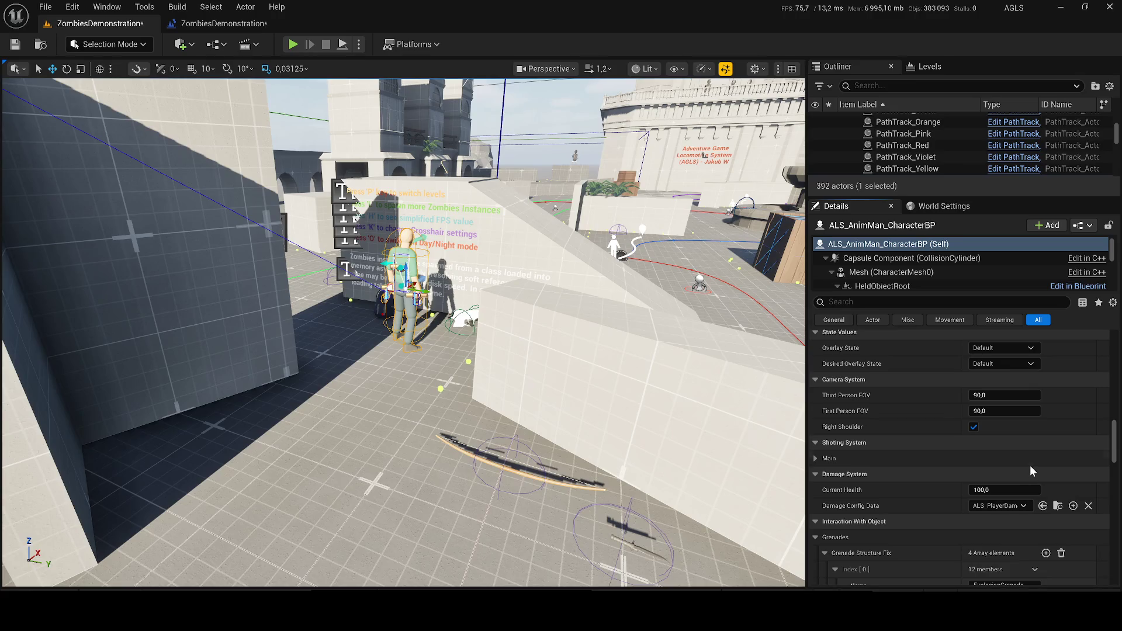
{"action": "scroll", "coordinate": [1051, 465], "scroll_direction": "down", "scroll_amount": 10}
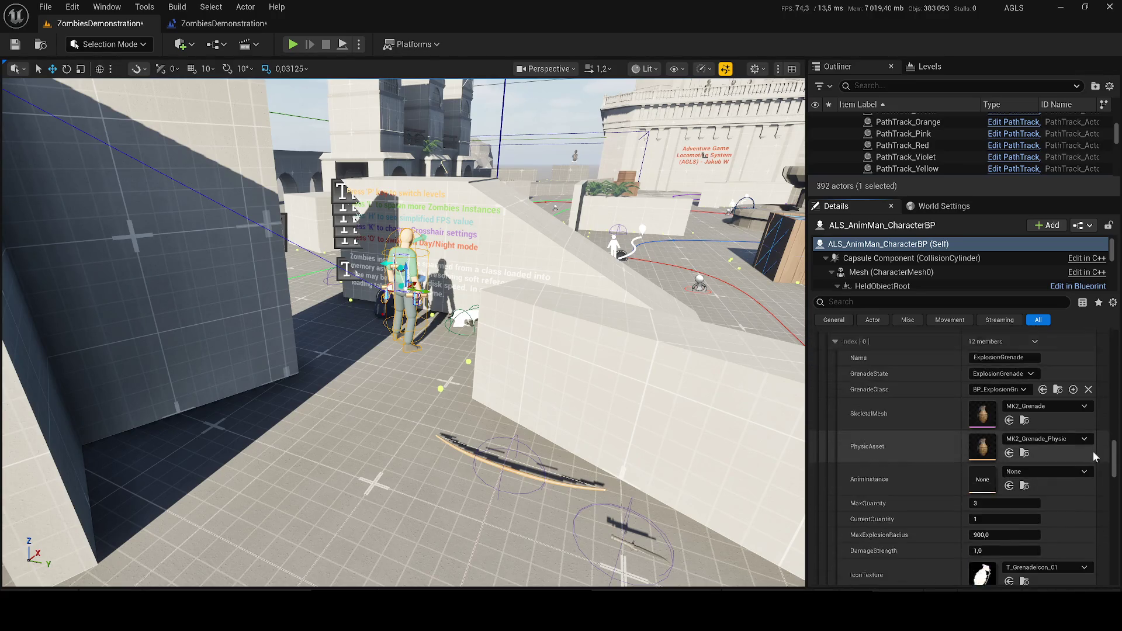
{"action": "scroll", "coordinate": [1066, 460], "scroll_direction": "down", "scroll_amount": 15}
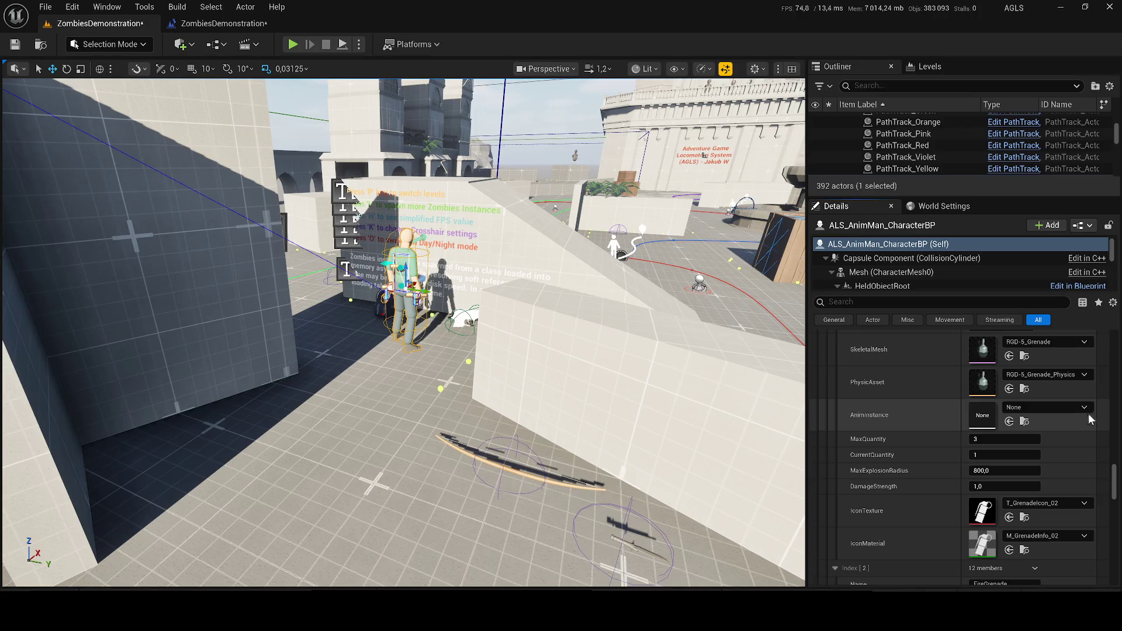
{"action": "scroll", "coordinate": [1093, 404], "scroll_direction": "down", "scroll_amount": 4}
{"action": "scroll", "coordinate": [1092, 403], "scroll_direction": "down", "scroll_amount": 12}
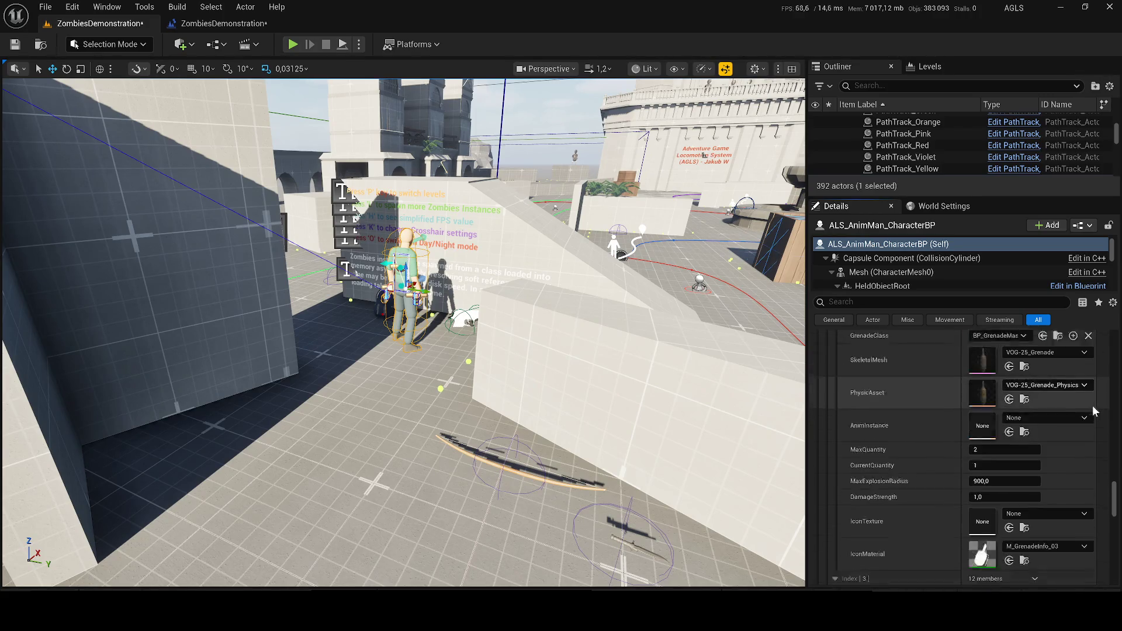
{"action": "scroll", "coordinate": [1092, 405], "scroll_direction": "down", "scroll_amount": 15}
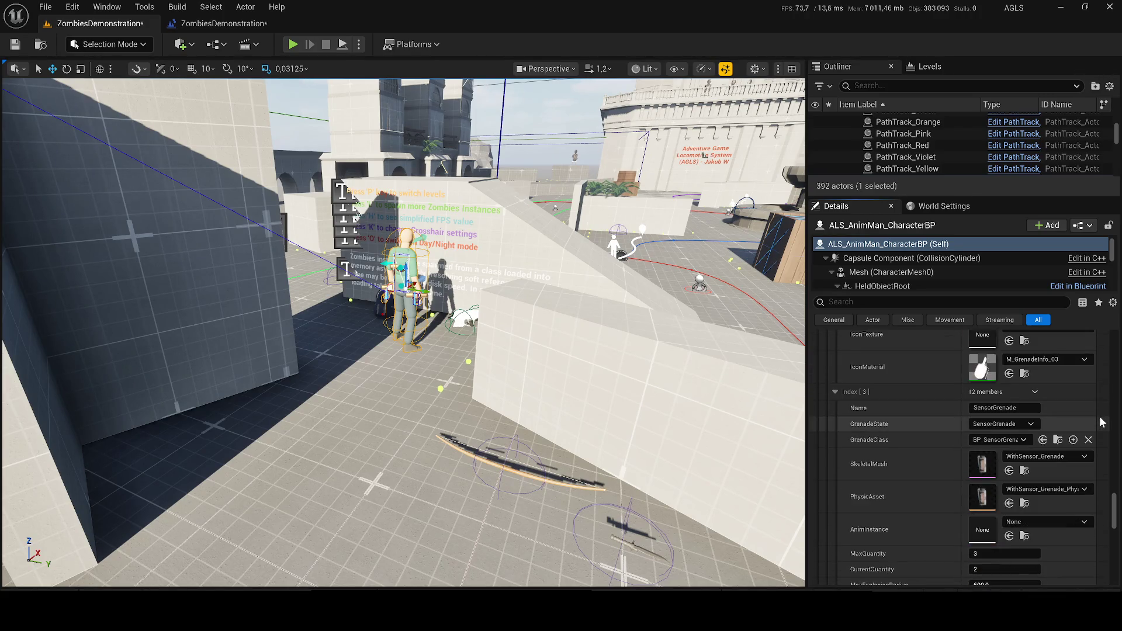
{"action": "scroll", "coordinate": [1082, 413], "scroll_direction": "down", "scroll_amount": 8}
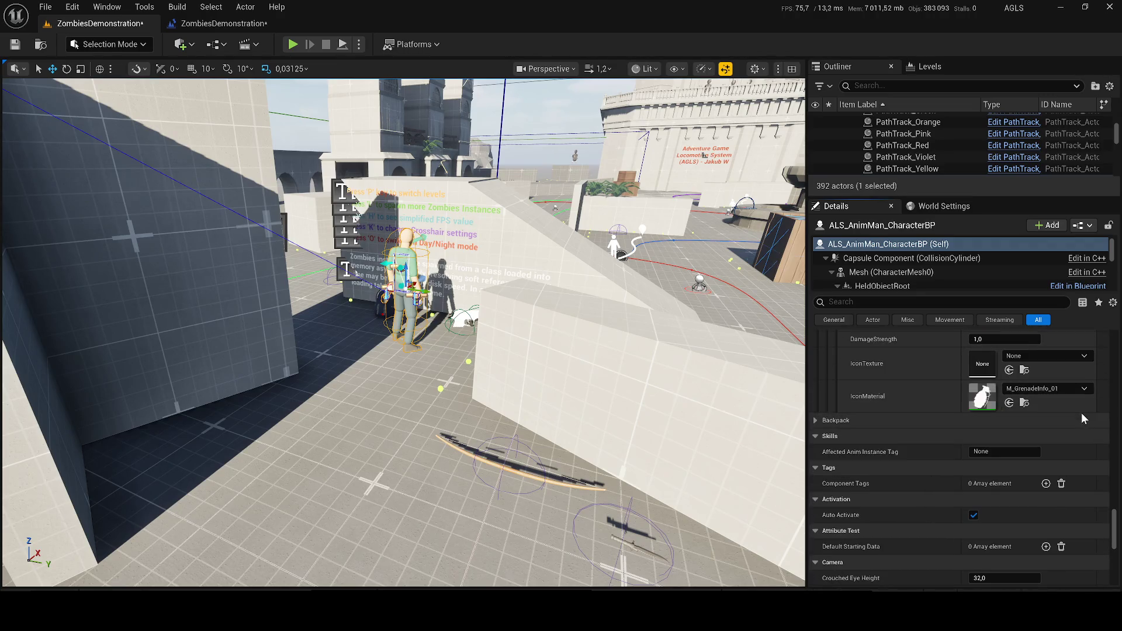
{"action": "left_click_drag", "start_coordinate": [1113, 546], "coordinate": [1113, 312]}
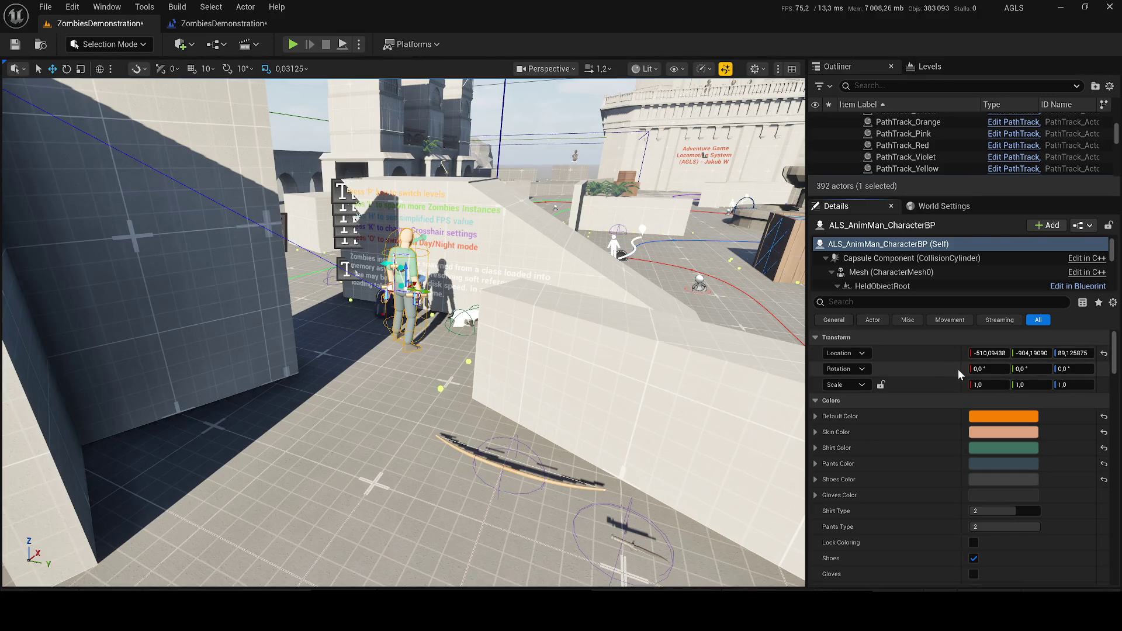
{"action": "scroll", "coordinate": [958, 369], "scroll_direction": "down", "scroll_amount": 5}
{"action": "scroll", "coordinate": [973, 422], "scroll_direction": "down", "scroll_amount": 6}
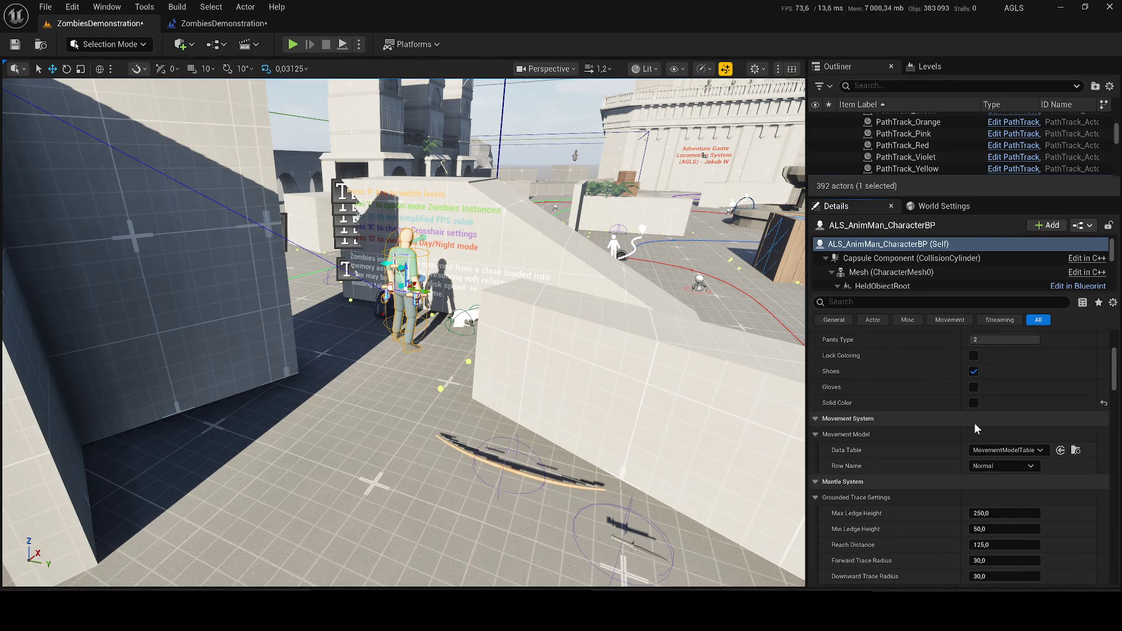
{"action": "scroll", "coordinate": [917, 397], "scroll_direction": "up", "scroll_amount": 3}
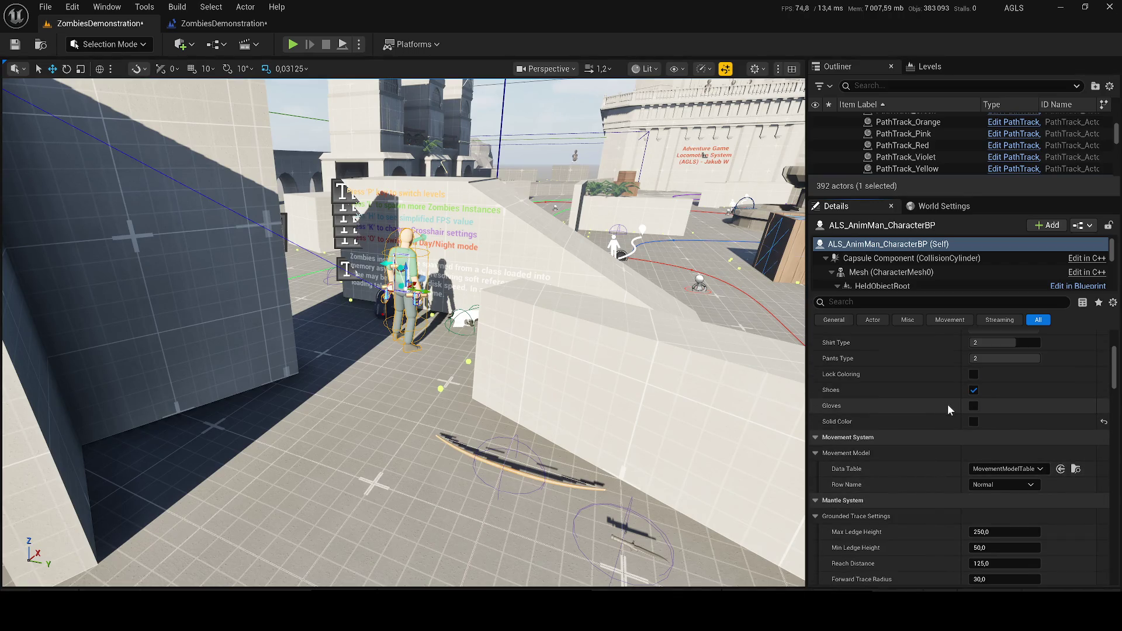
{"action": "scroll", "coordinate": [965, 394], "scroll_direction": "up", "scroll_amount": 3}
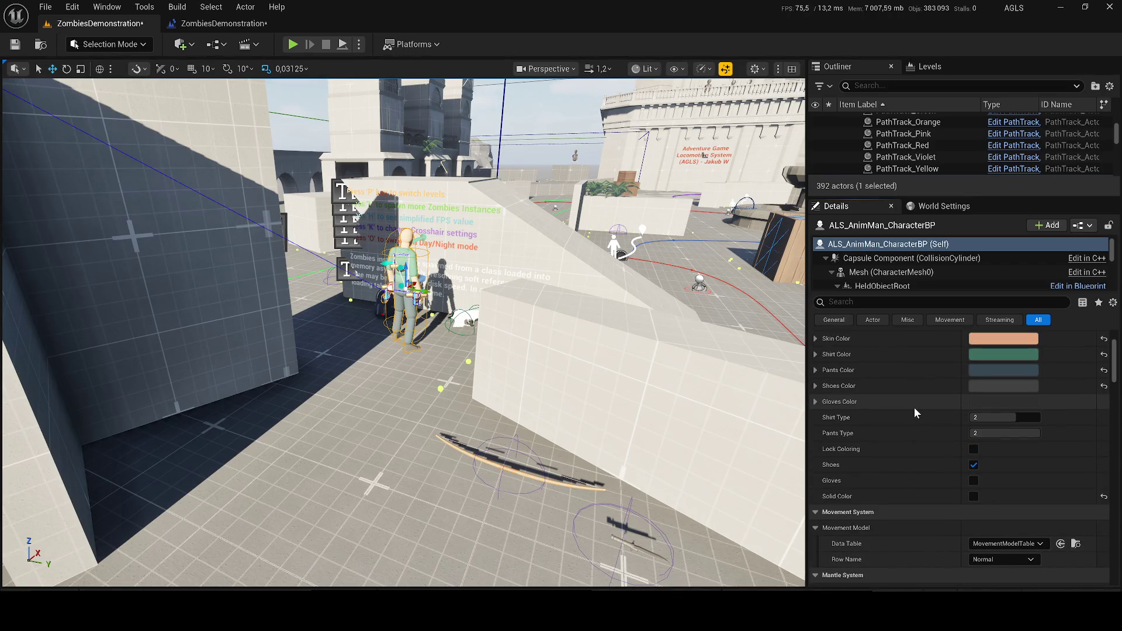
{"action": "left_click", "coordinate": [815, 401]}
{"action": "left_click", "coordinate": [814, 402]}
Review the Ignore Hiding Prop items, then save the ZombiesDemonstration level with Ctrl+S.
{"action": "scroll", "coordinate": [906, 429], "scroll_direction": "down", "scroll_amount": 4}
{"action": "scroll", "coordinate": [899, 421], "scroll_direction": "down", "scroll_amount": 5}
{"action": "scroll", "coordinate": [894, 409], "scroll_direction": "down", "scroll_amount": 5}
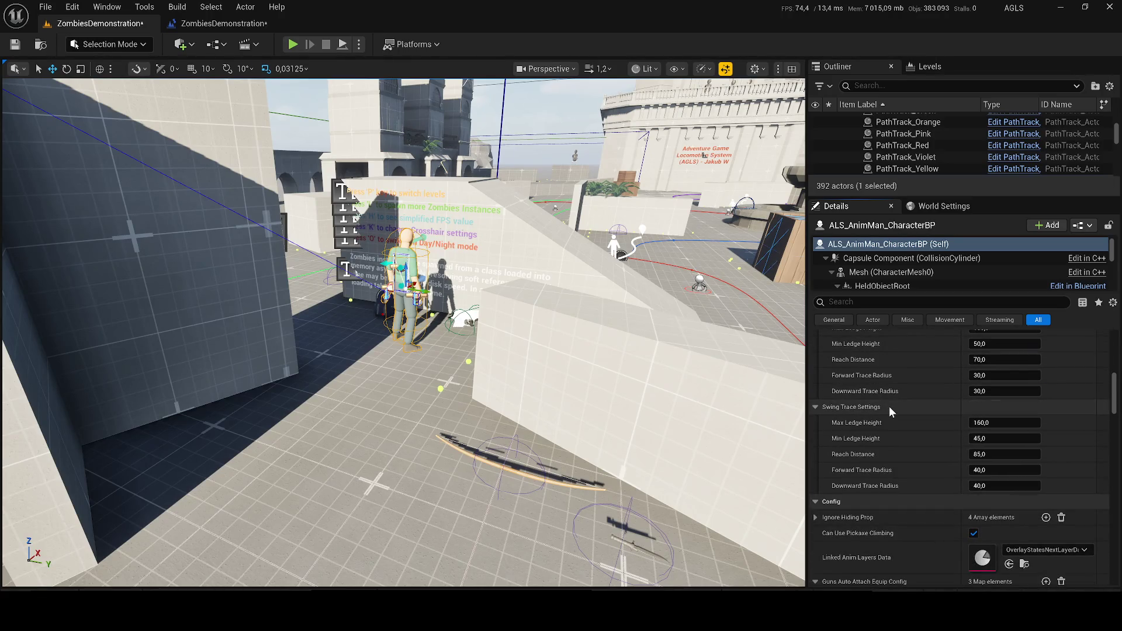
{"action": "scroll", "coordinate": [888, 406], "scroll_direction": "up", "scroll_amount": 3}
{"action": "left_click", "coordinate": [817, 443]}
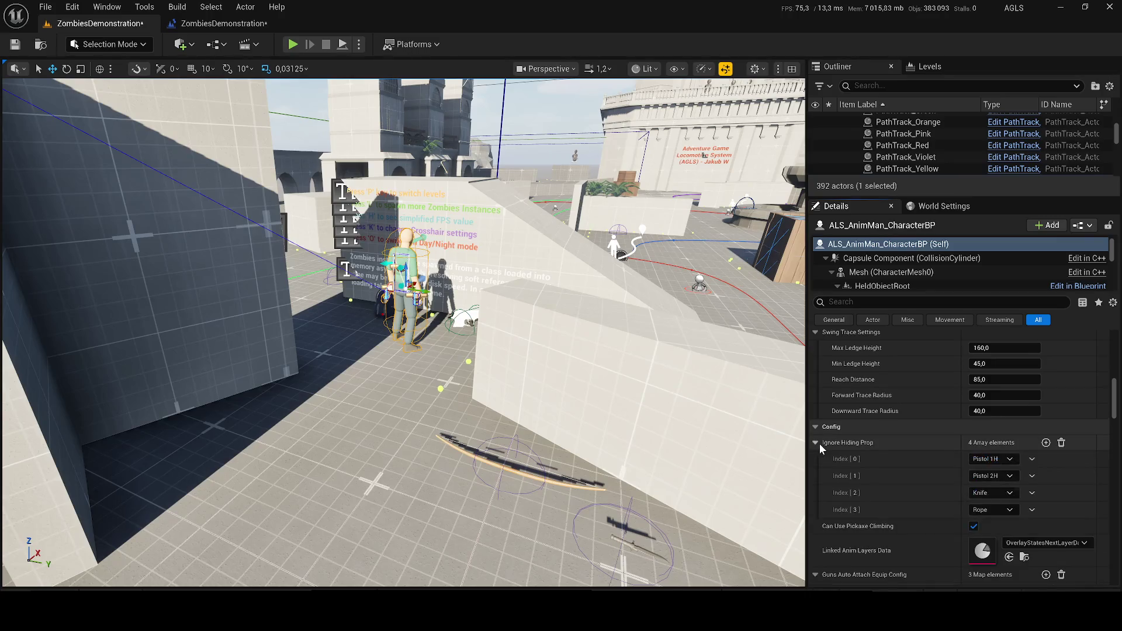
{"action": "left_click", "coordinate": [814, 441]}
{"action": "scroll", "coordinate": [812, 440], "scroll_direction": "down", "scroll_amount": 3}
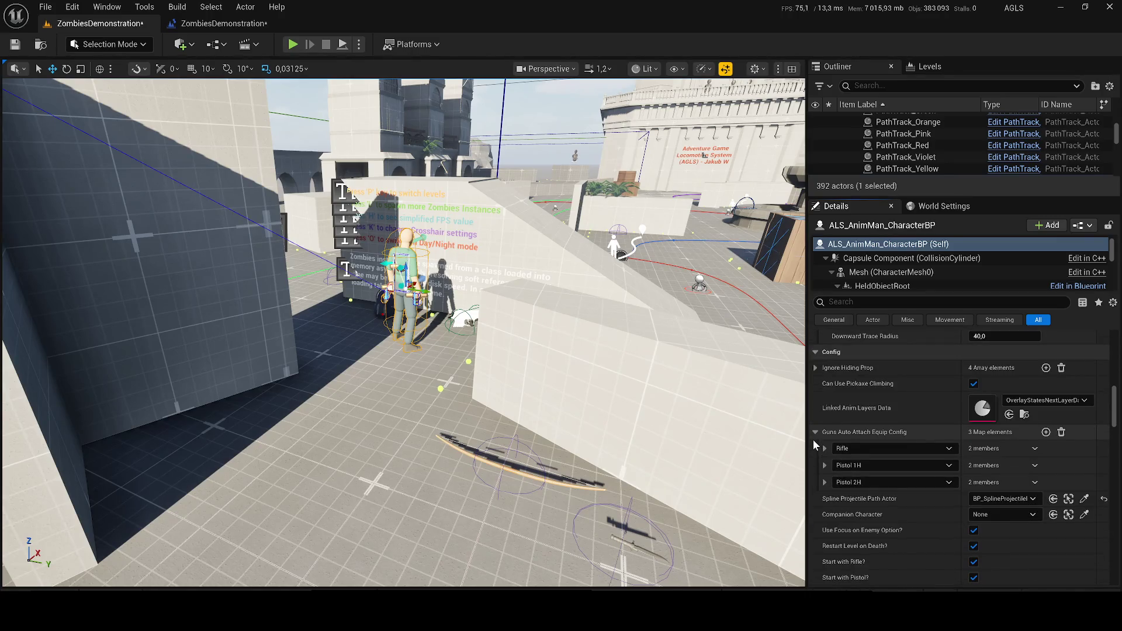
{"action": "scroll", "coordinate": [817, 451], "scroll_direction": "down", "scroll_amount": 5}
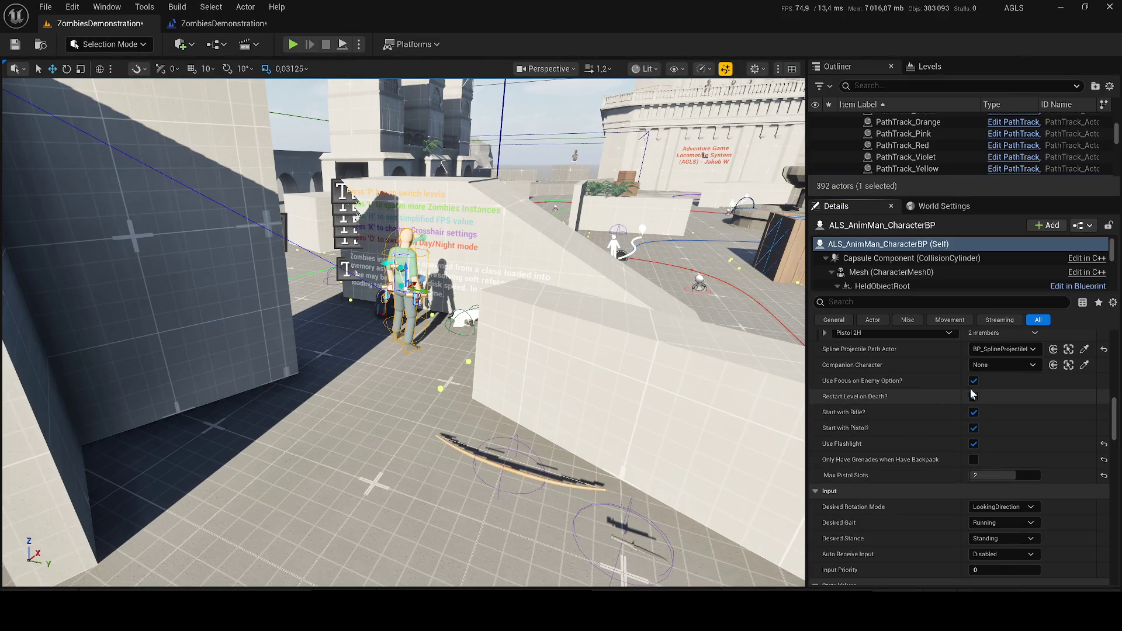
{"action": "key", "text": "ctrl+s"}
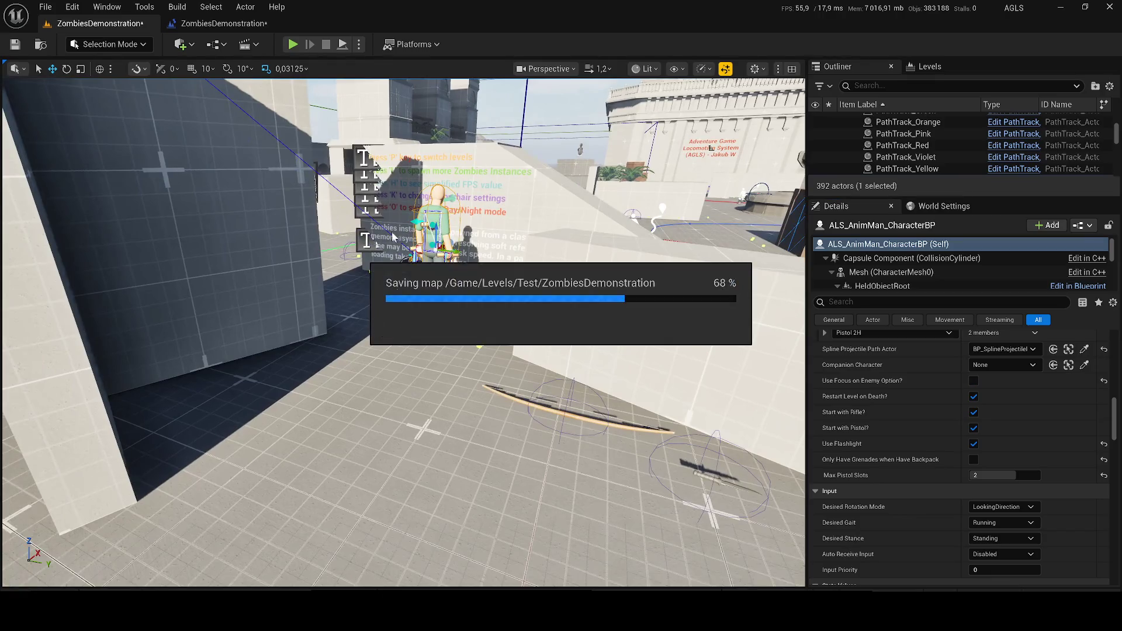
Play-test ZombiesDemonstration, running the character toward the zombies, then stop the session.
{"action": "key", "text": "alt+p"}
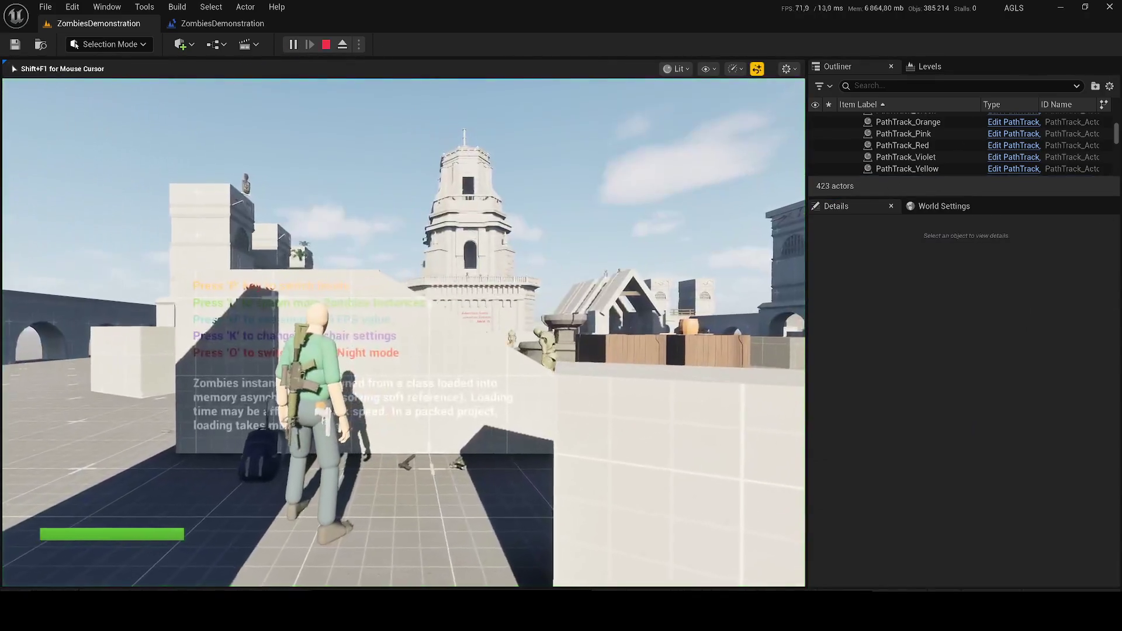
{"action": "key", "text": "w"}
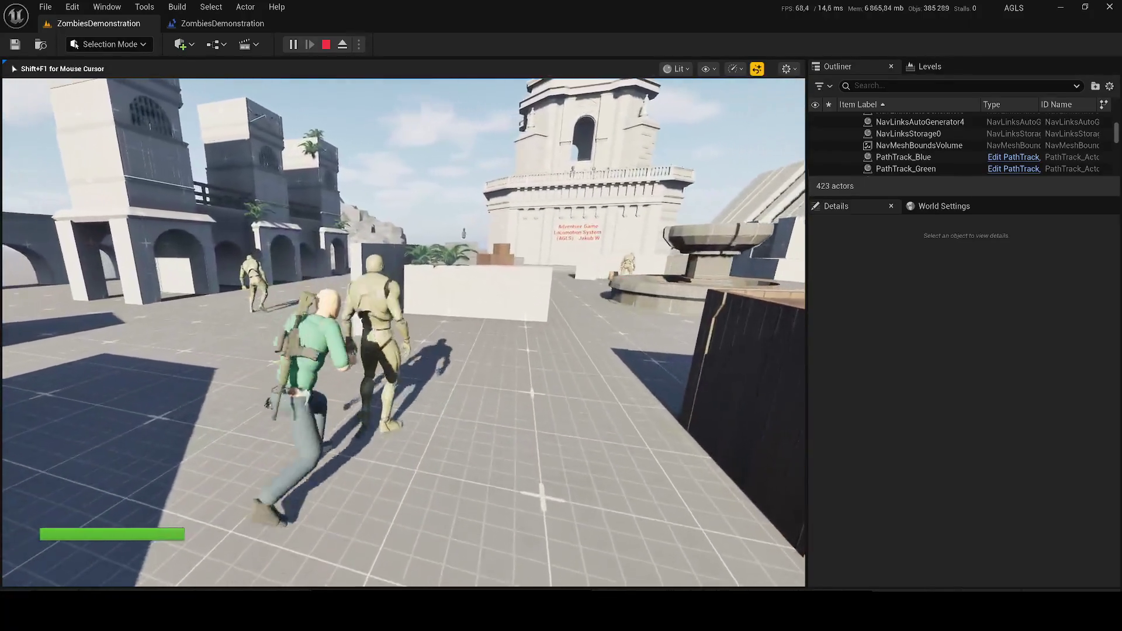
{"action": "key", "text": "Escape"}
Search Details for 'focus', enable Use Focus on Enemy Option?, clear the search and save.
{"action": "scroll", "coordinate": [934, 465], "scroll_direction": "down", "scroll_amount": 4}
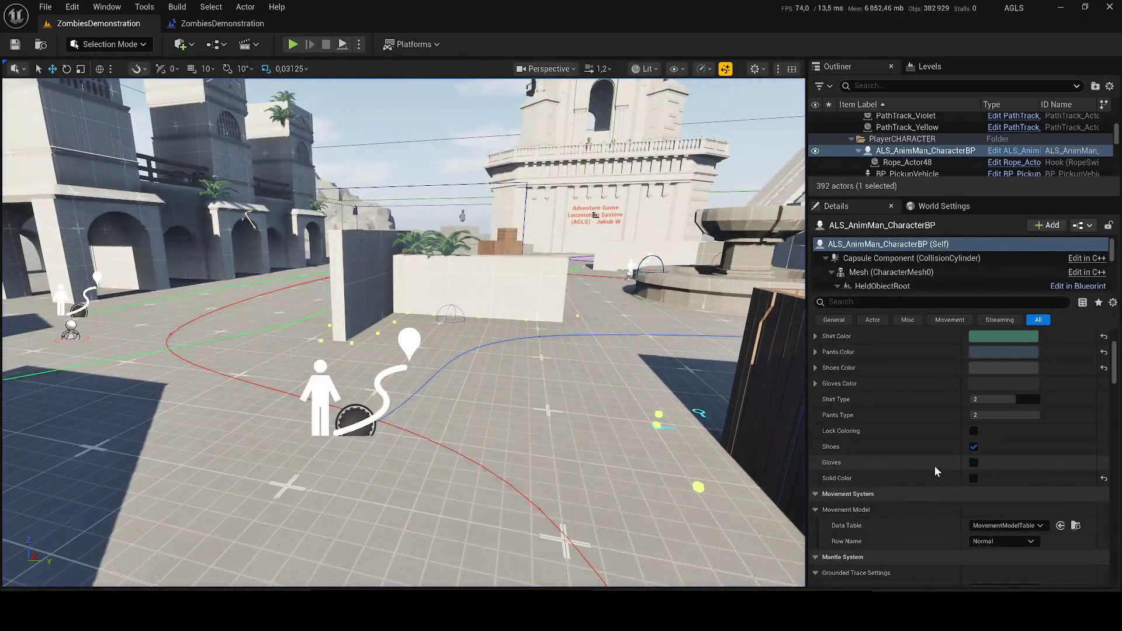
{"action": "scroll", "coordinate": [982, 470], "scroll_direction": "down", "scroll_amount": 4}
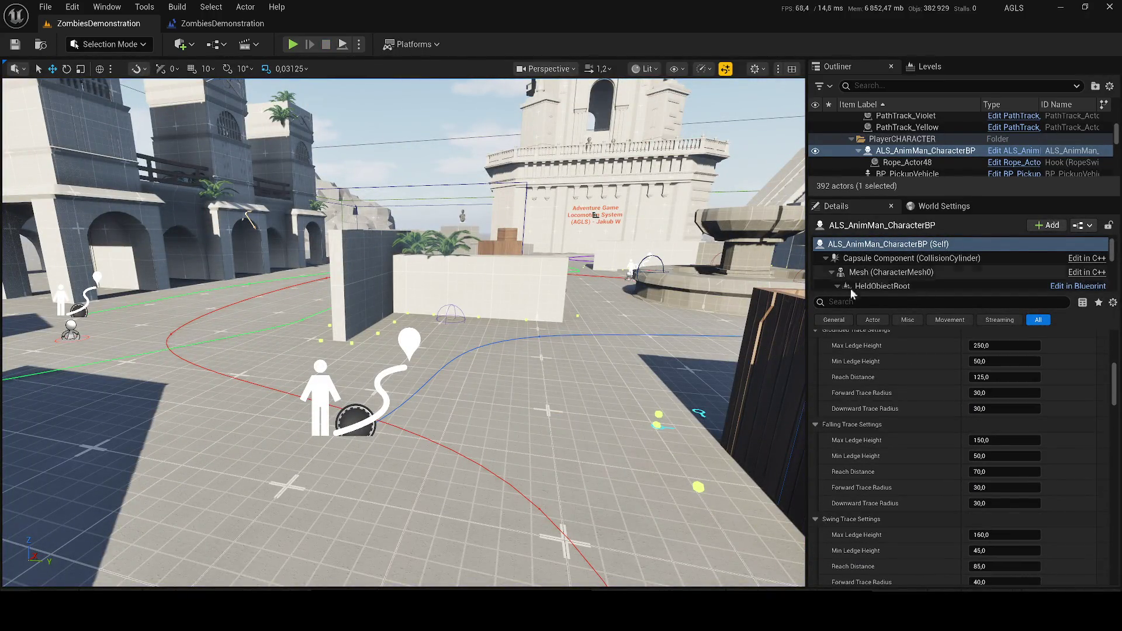
{"action": "key", "text": "BackSpace"}
{"action": "type", "text": "ocs"}
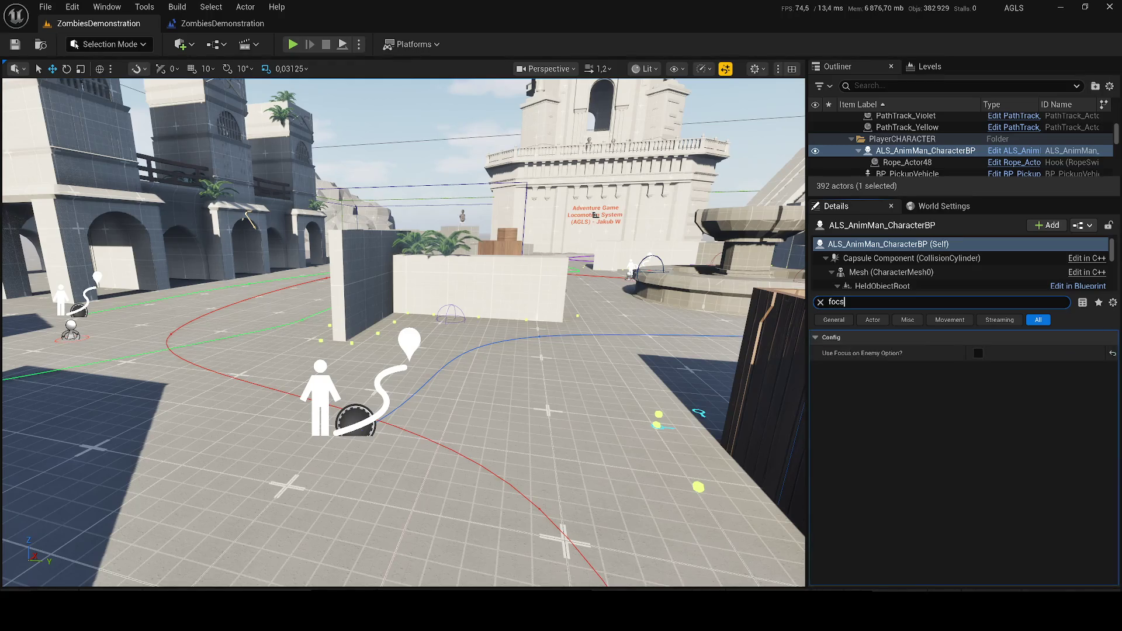
{"action": "left_click", "coordinate": [977, 353]}
{"action": "left_click", "coordinate": [821, 302]}
{"action": "key", "text": "ctrl+s"}
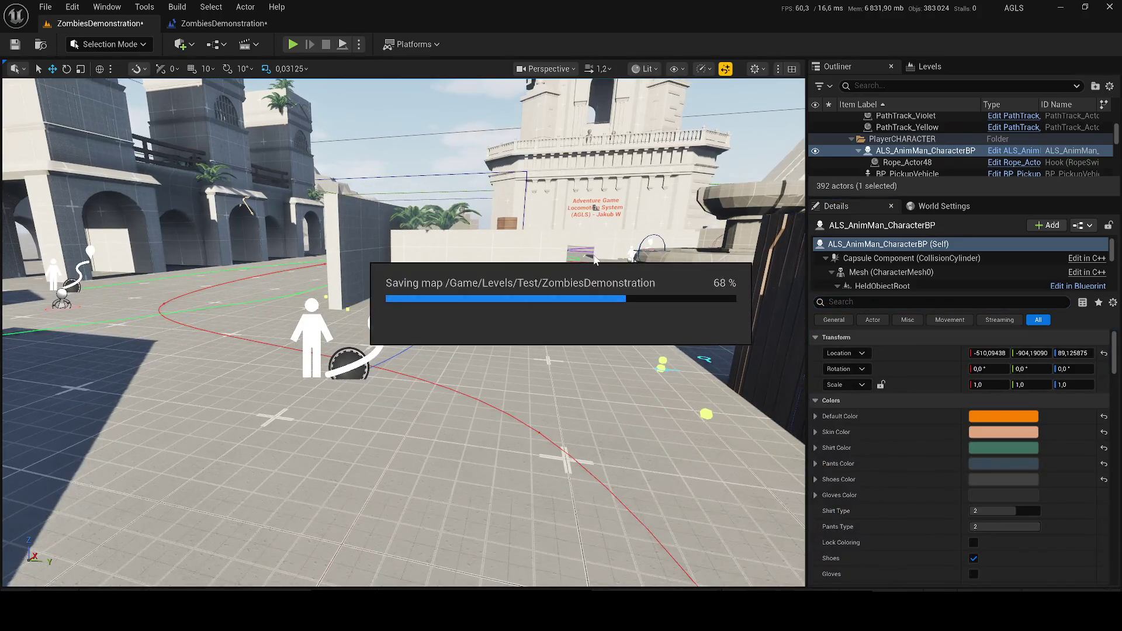
{"action": "key", "text": "f"}
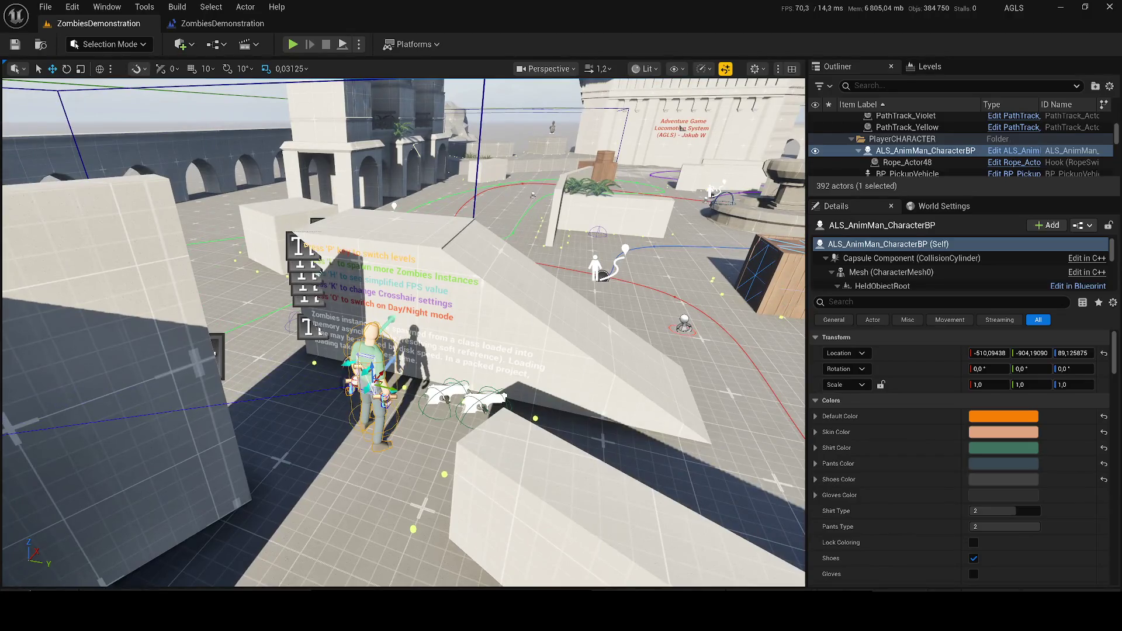
Open the Zombie_Game_Nexa_For_Import level from the Test folder in the Content Drawer.
{"action": "key", "text": "ctrl+space"}
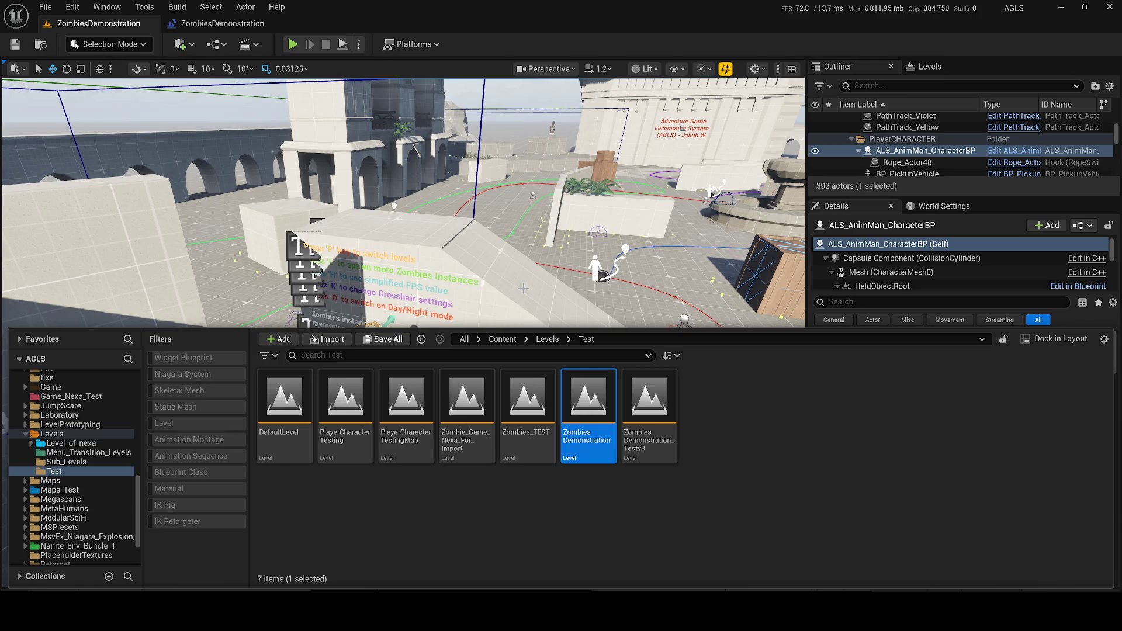
{"action": "key", "text": "ctrl+space"}
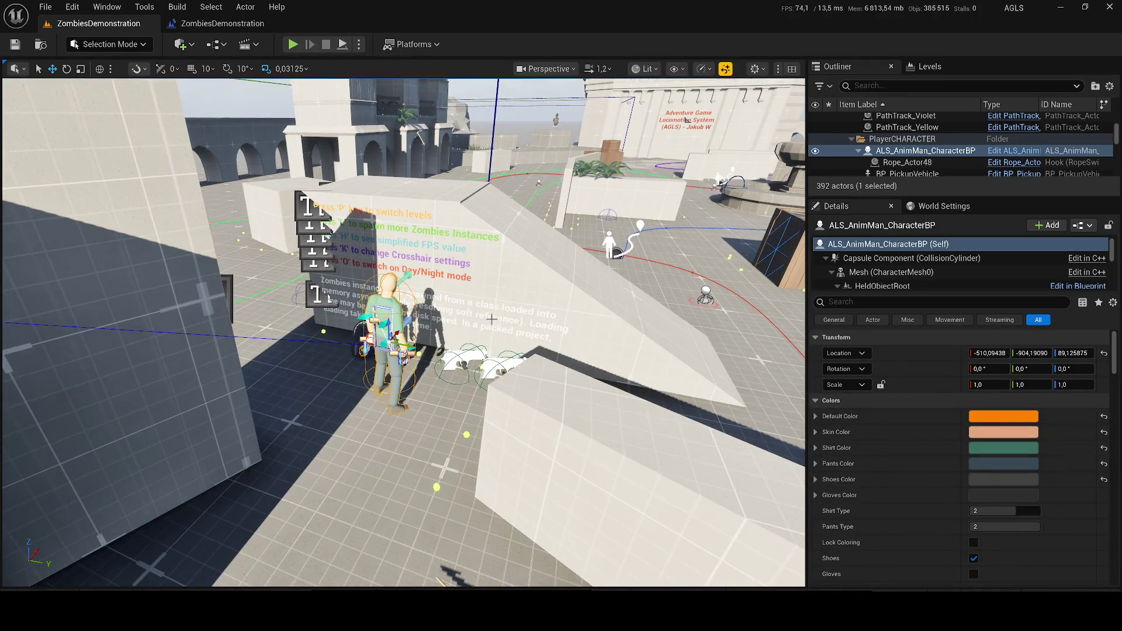
{"action": "key", "text": "ctrl+space"}
{"action": "double_click", "coordinate": [468, 417]}
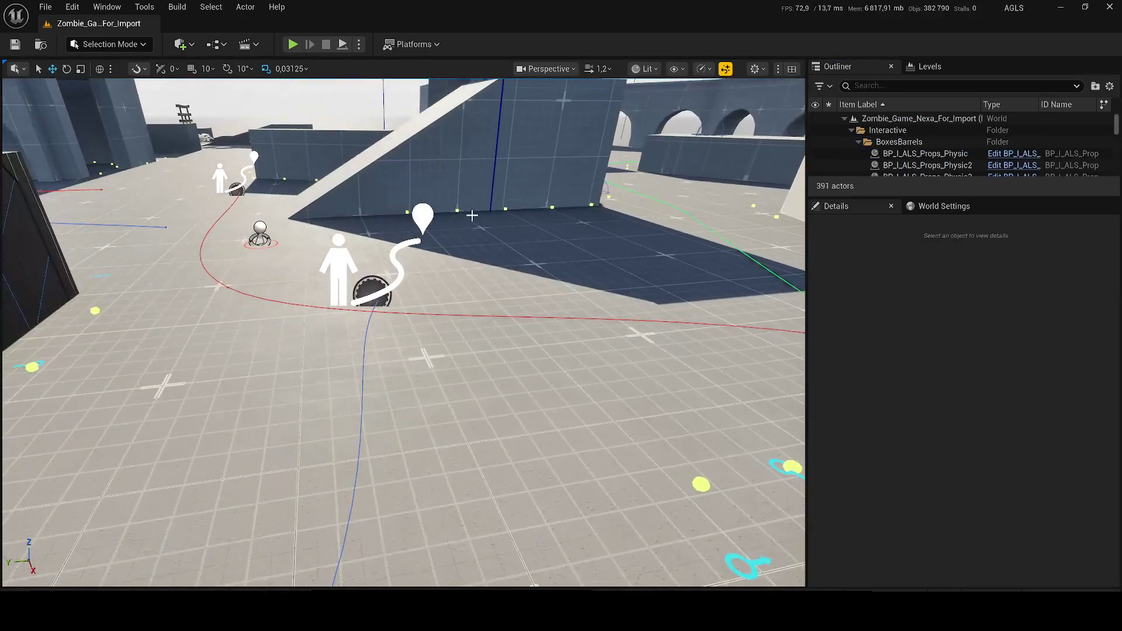
Paste ALS_AnimMan_CharacterBP into Zombie_Game_Nexa_For_Import, frame it, and save the level.
{"action": "key", "text": "ctrl+v"}
{"action": "key", "text": "f"}
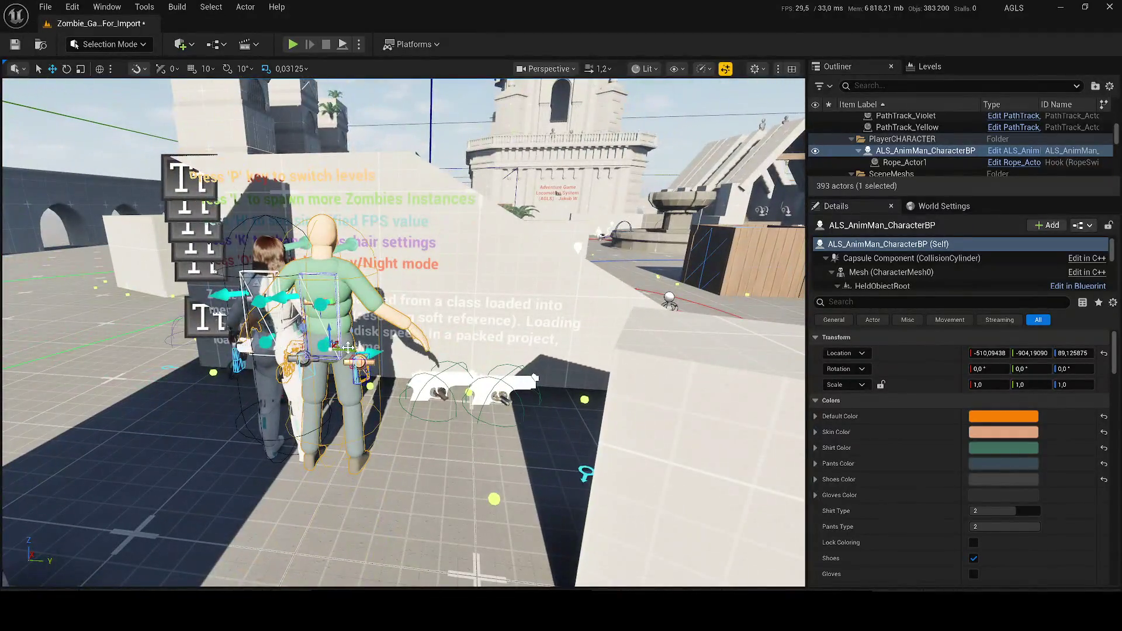
{"action": "key", "text": "ctrl+s"}
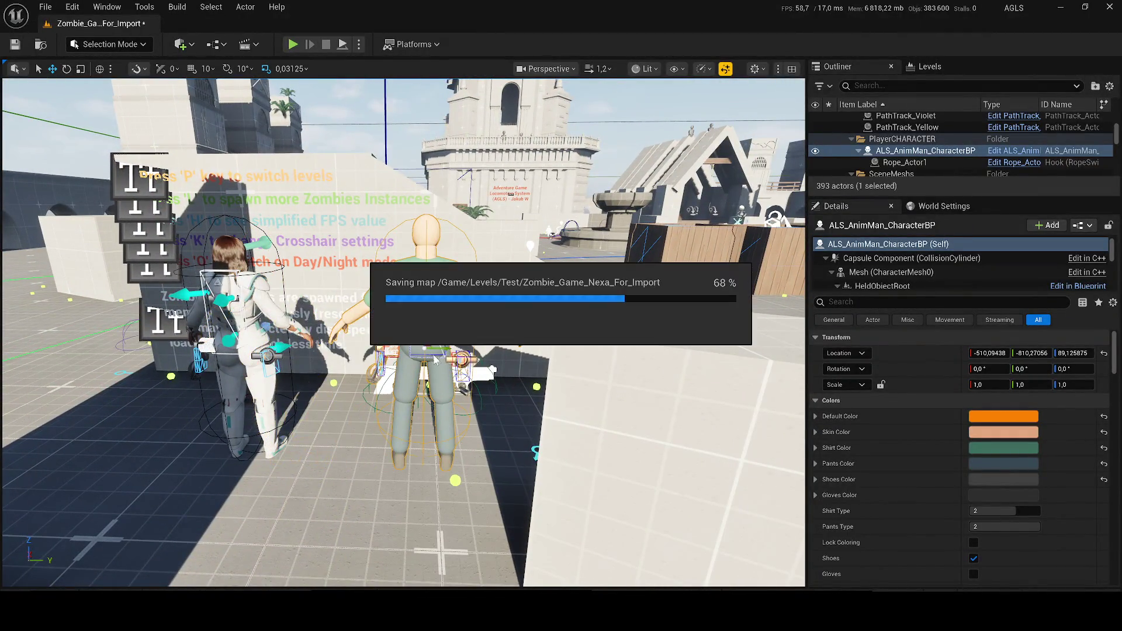
Turn off ALS_Malika's Solid Color option and start playing the level.
{"action": "left_click", "coordinate": [242, 292]}
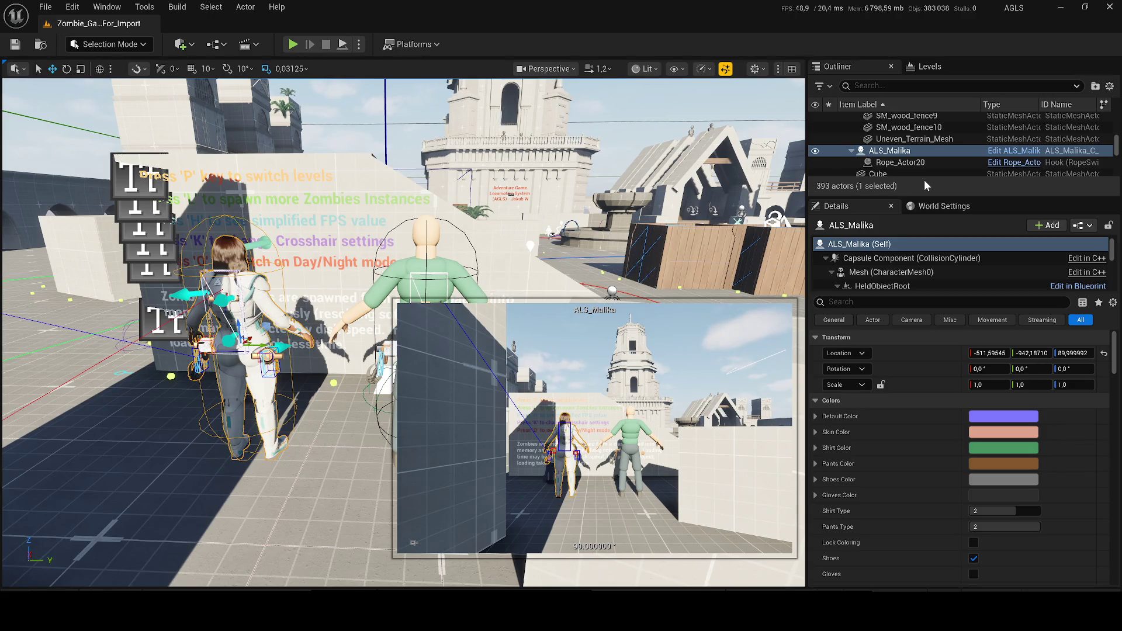
{"action": "mouse_move", "coordinate": [844, 191]}
{"action": "left_mouse_down"}
{"action": "mouse_move", "coordinate": [862, 202]}
{"action": "mouse_move", "coordinate": [862, 176]}
{"action": "left_mouse_up"}
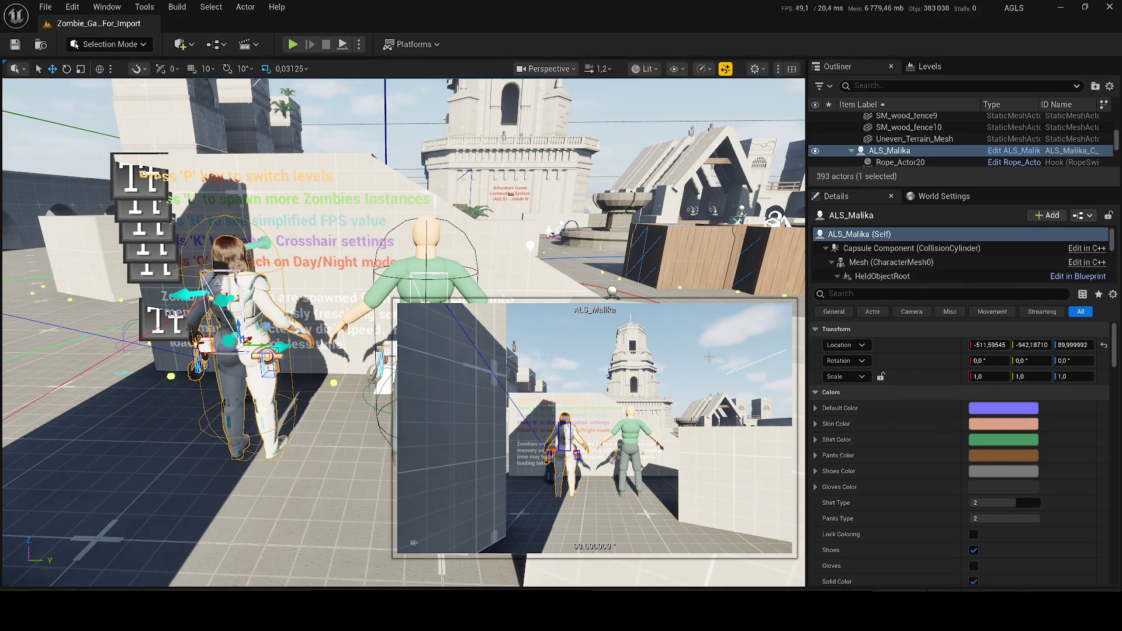
{"action": "left_click", "coordinate": [421, 265]}
{"action": "left_click", "coordinate": [243, 350]}
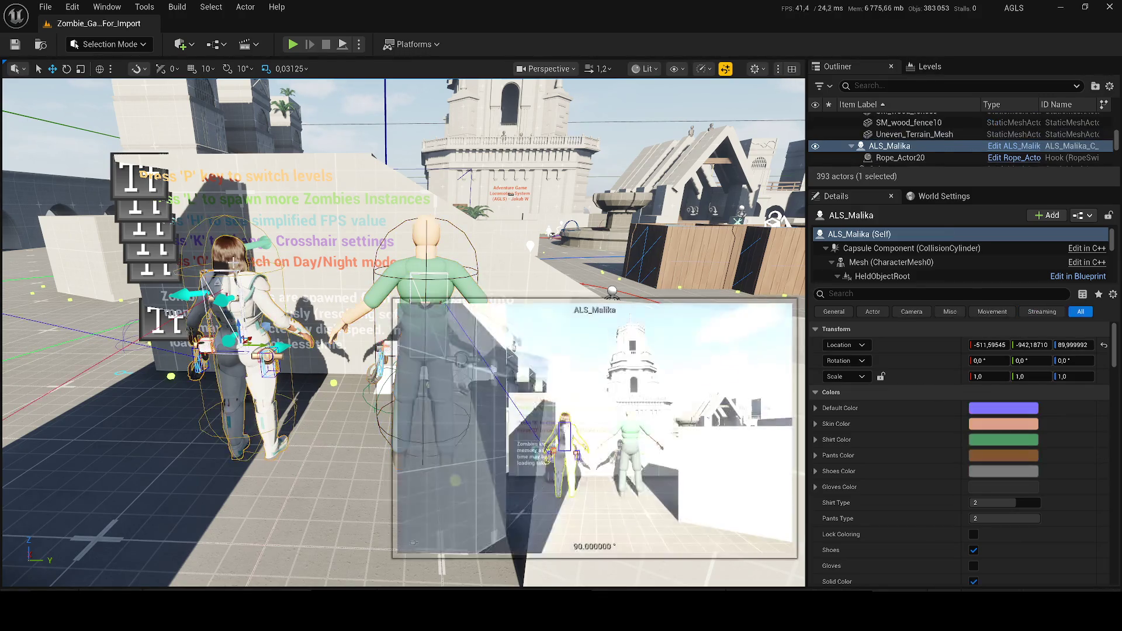
{"action": "left_click", "coordinate": [465, 357]}
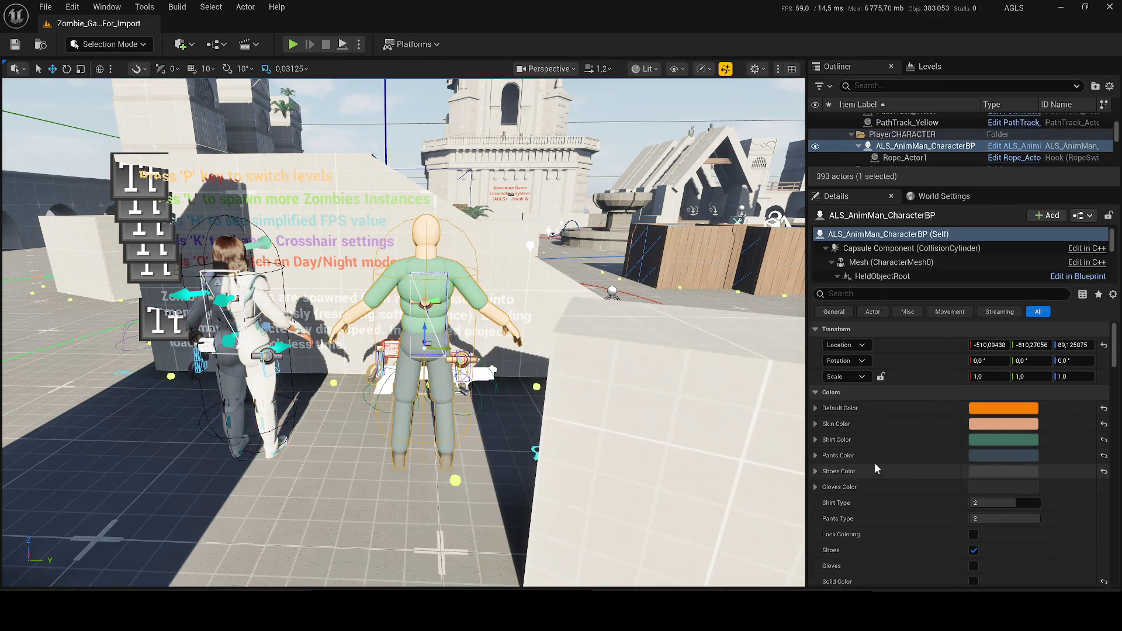
{"action": "left_click", "coordinate": [246, 315]}
{"action": "left_click", "coordinate": [973, 563]}
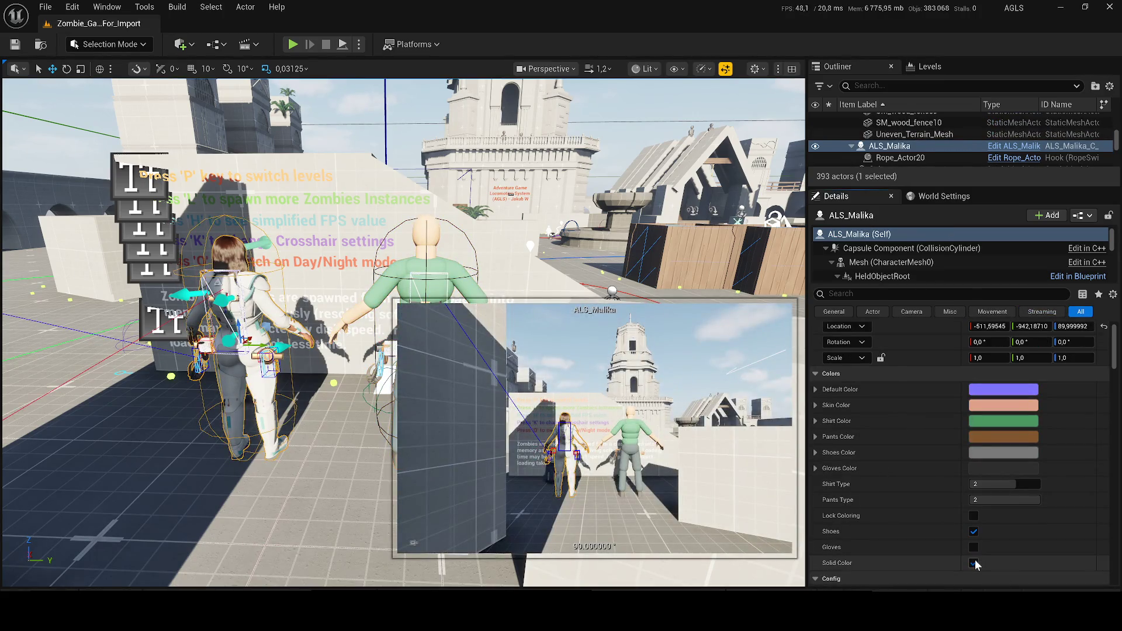
{"action": "left_click", "coordinate": [292, 45]}
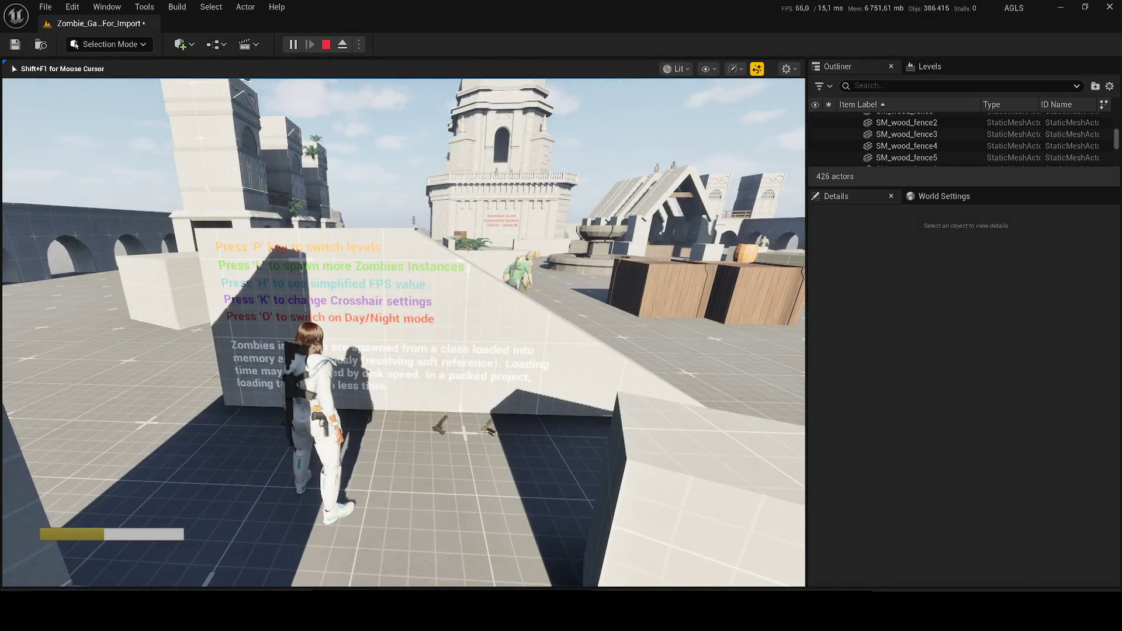
End the Malika play session with F8 and return to the level editor.
{"action": "key", "text": "F8"}
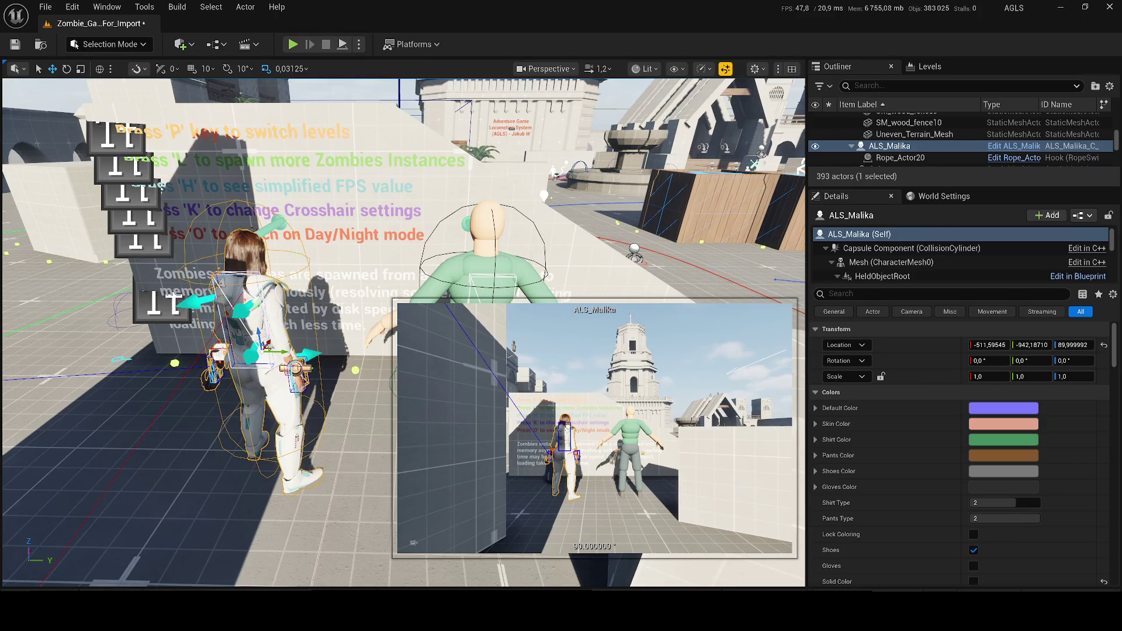
Alternate between AnimMan and Malika, comparing the upper sections of their Details.
{"action": "left_click", "coordinate": [491, 263]}
{"action": "scroll", "coordinate": [958, 456], "scroll_direction": "down", "scroll_amount": 5}
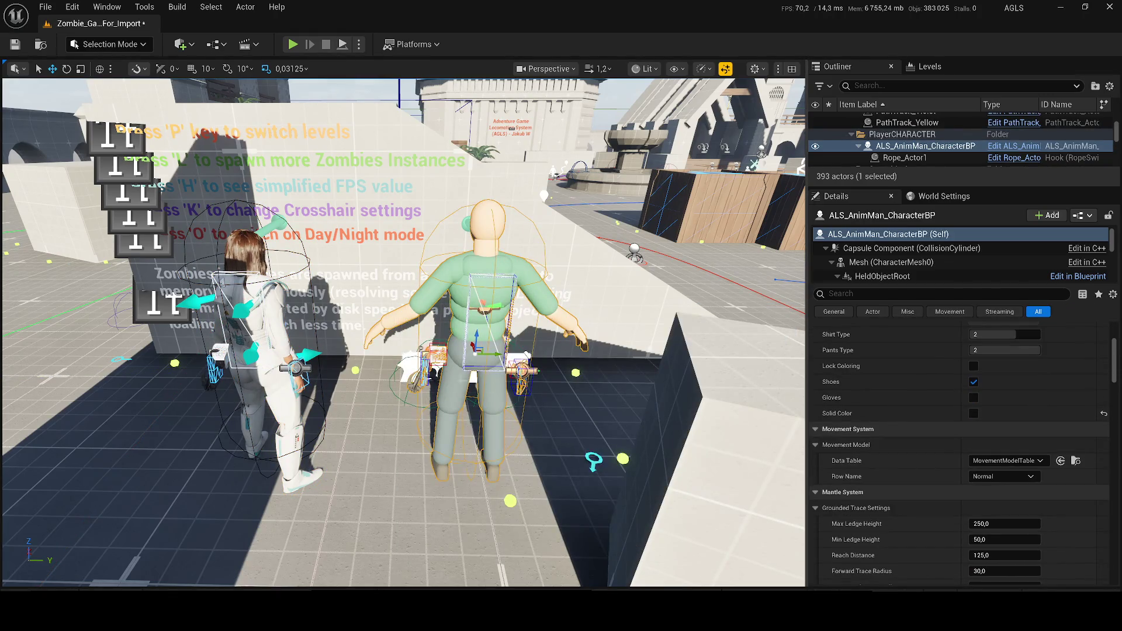
{"action": "left_click", "coordinate": [242, 329]}
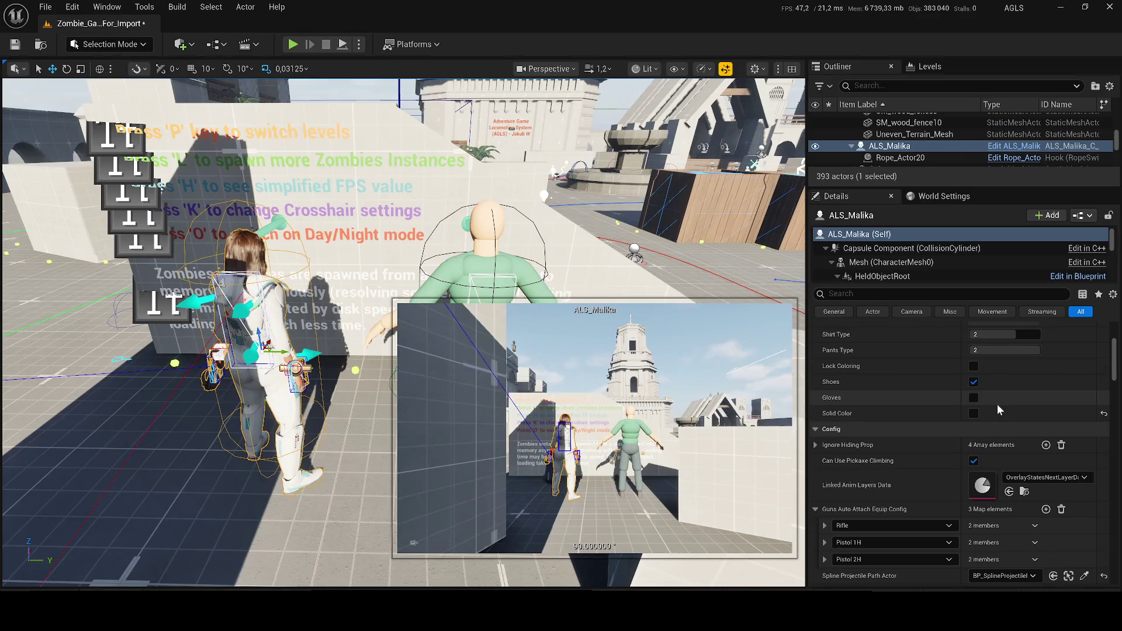
{"action": "scroll", "coordinate": [1009, 407], "scroll_direction": "down", "scroll_amount": 1}
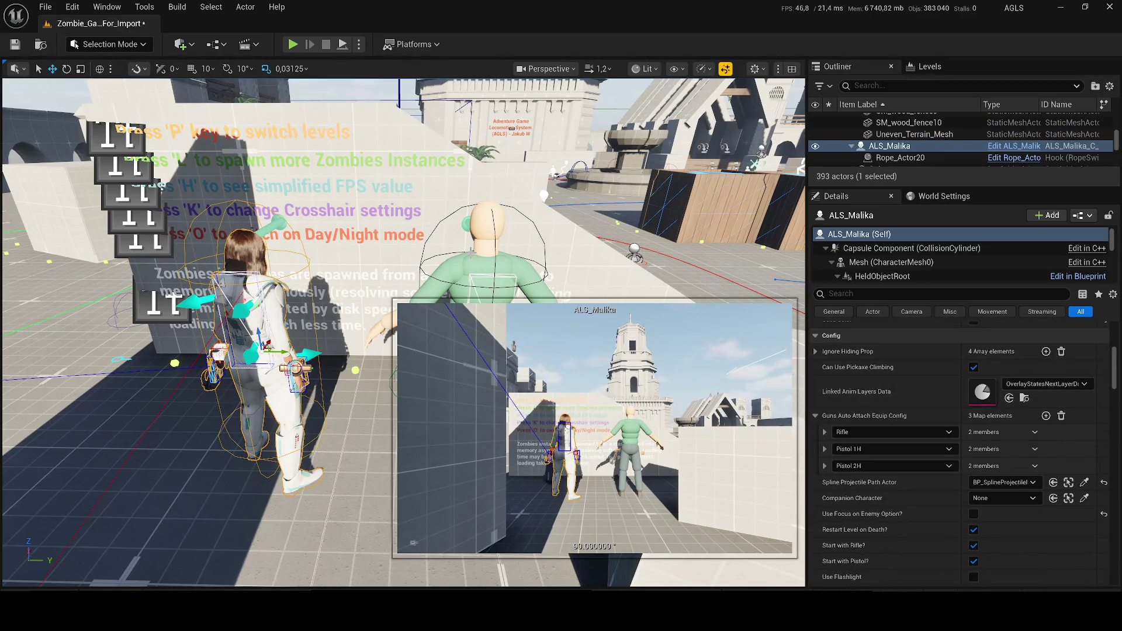
{"action": "left_click", "coordinate": [555, 292]}
{"action": "scroll", "coordinate": [892, 485], "scroll_direction": "up", "scroll_amount": 10}
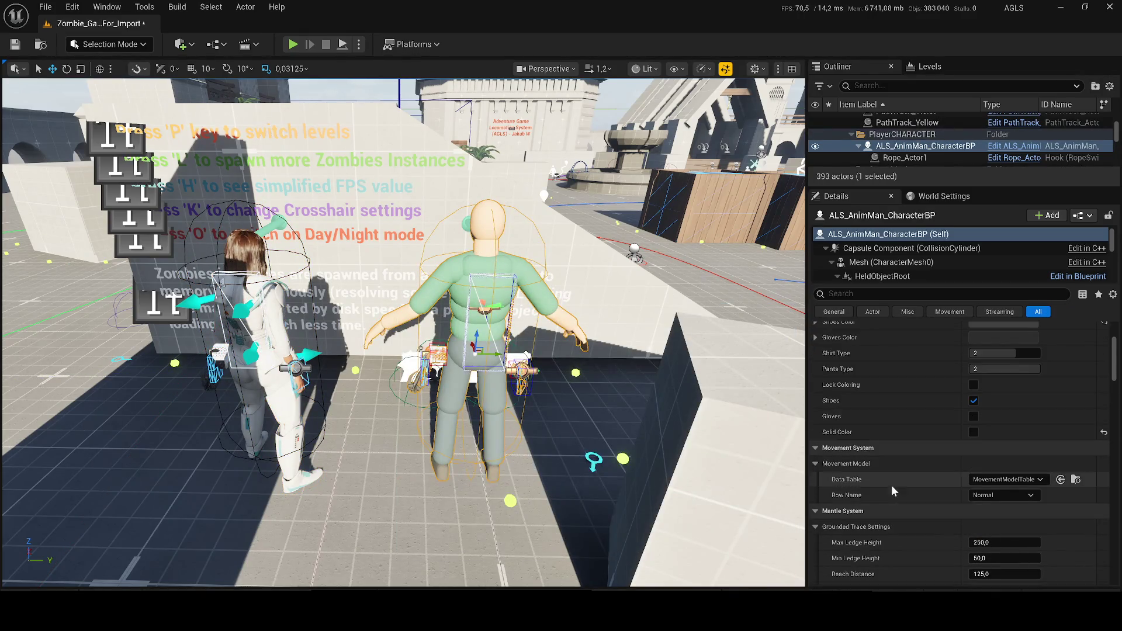
{"action": "scroll", "coordinate": [933, 486], "scroll_direction": "down", "scroll_amount": 10}
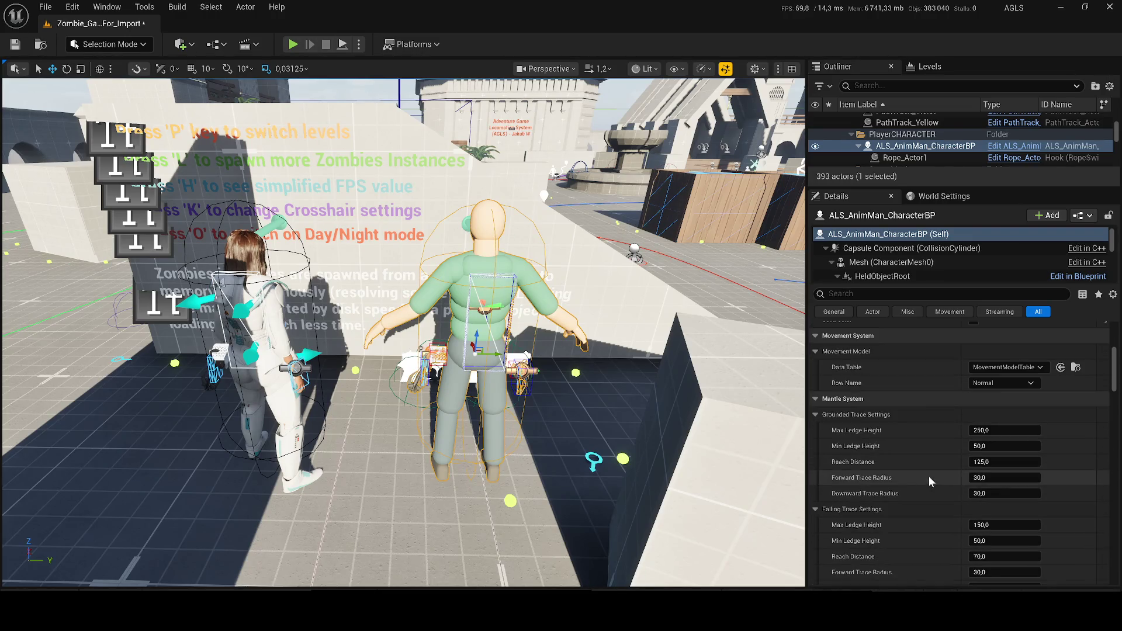
{"action": "left_click", "coordinate": [257, 350]}
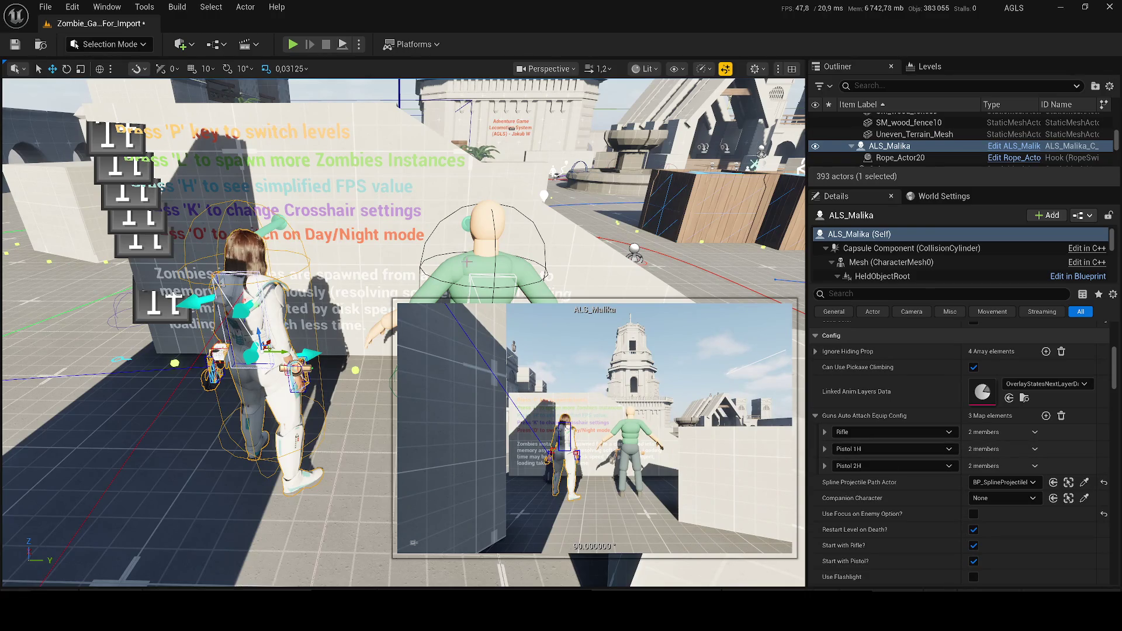
{"action": "left_click", "coordinate": [489, 257]}
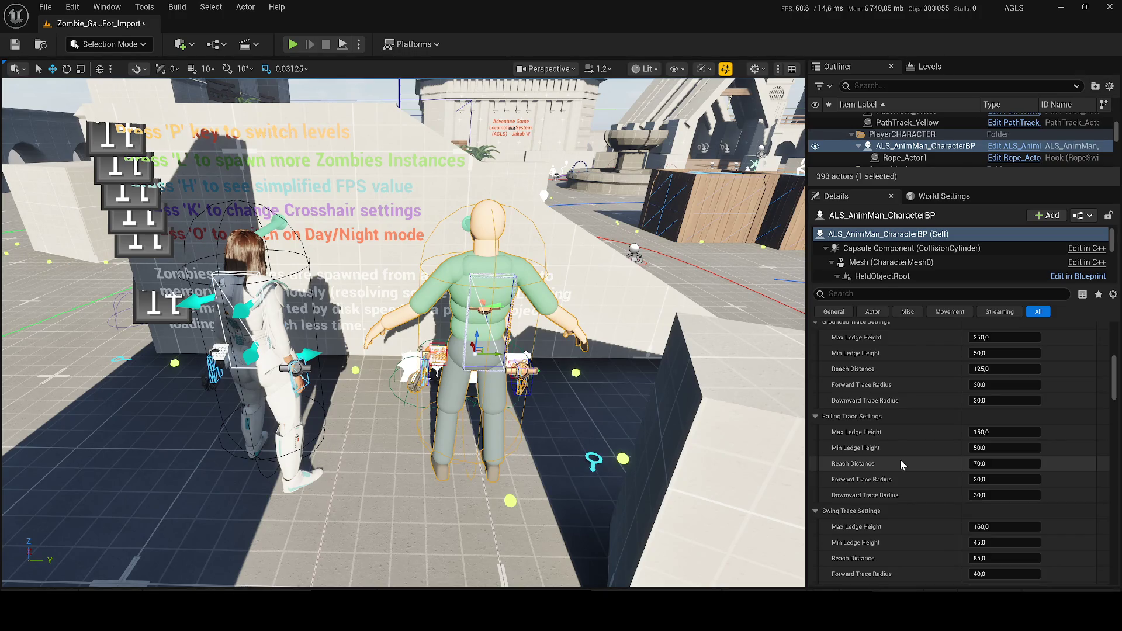
{"action": "scroll", "coordinate": [900, 461], "scroll_direction": "down", "scroll_amount": 5}
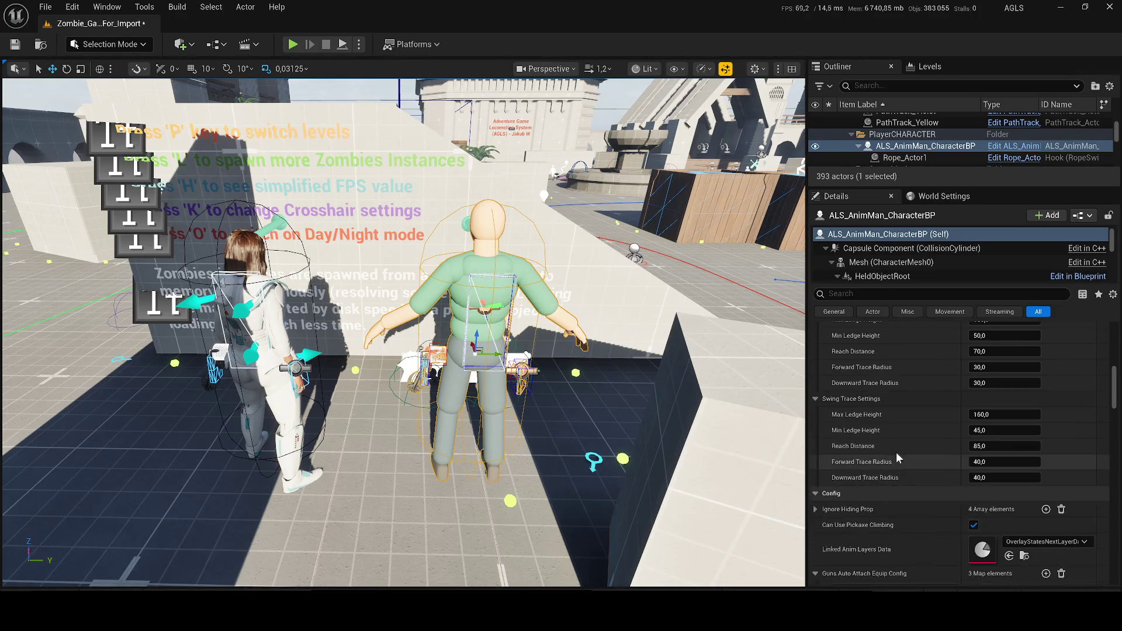
{"action": "scroll", "coordinate": [895, 446], "scroll_direction": "down", "scroll_amount": 2}
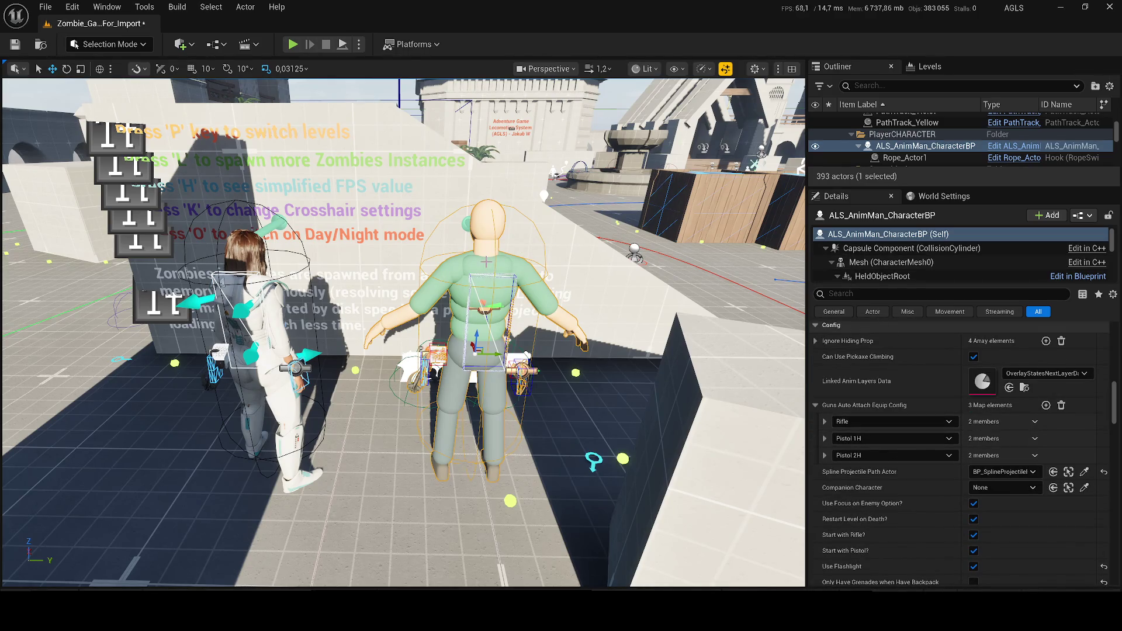
{"action": "left_click", "coordinate": [257, 350]}
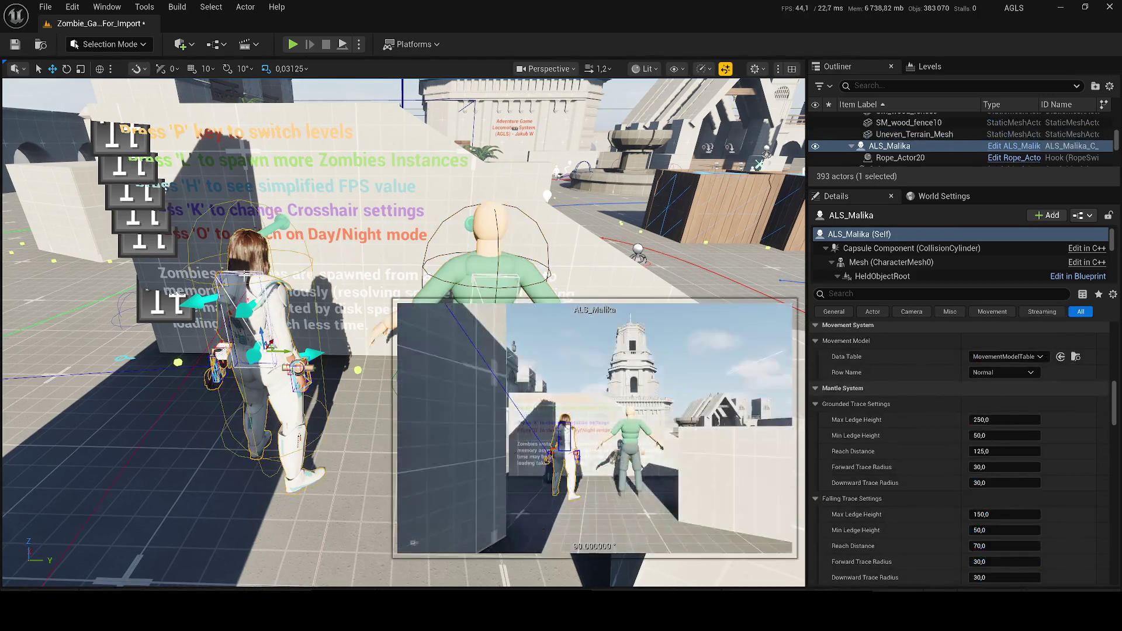
{"action": "scroll", "coordinate": [1043, 424], "scroll_direction": "down", "scroll_amount": 5}
{"action": "scroll", "coordinate": [1038, 414], "scroll_direction": "down", "scroll_amount": 3}
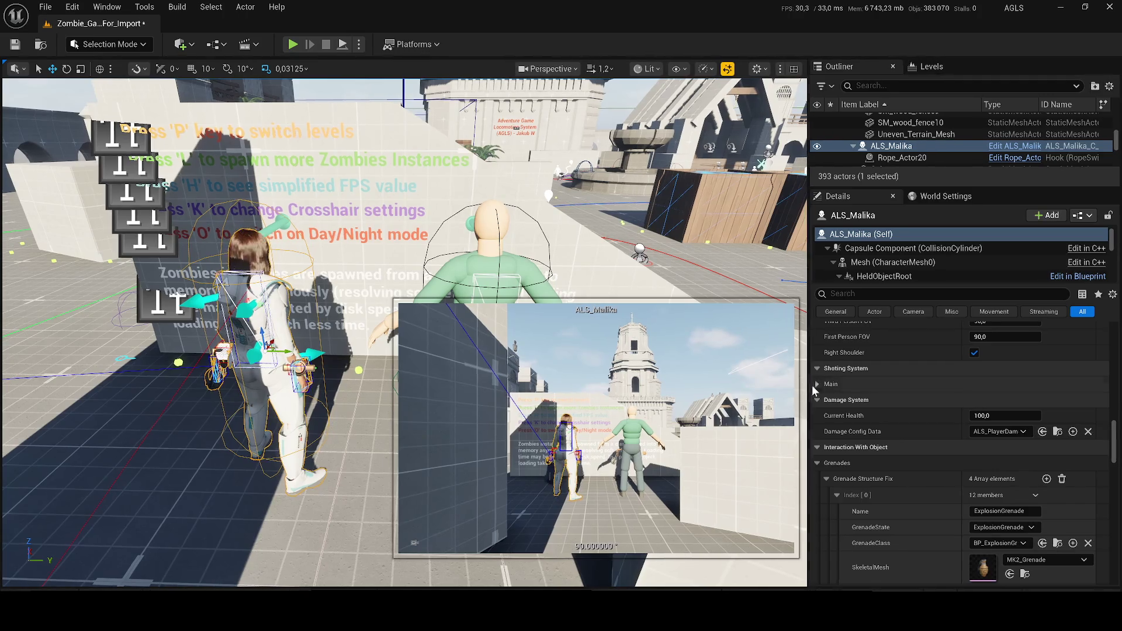
Expand Main shooting settings and compare both characters' weapon models and grenade entries.
{"action": "left_click", "coordinate": [814, 384]}
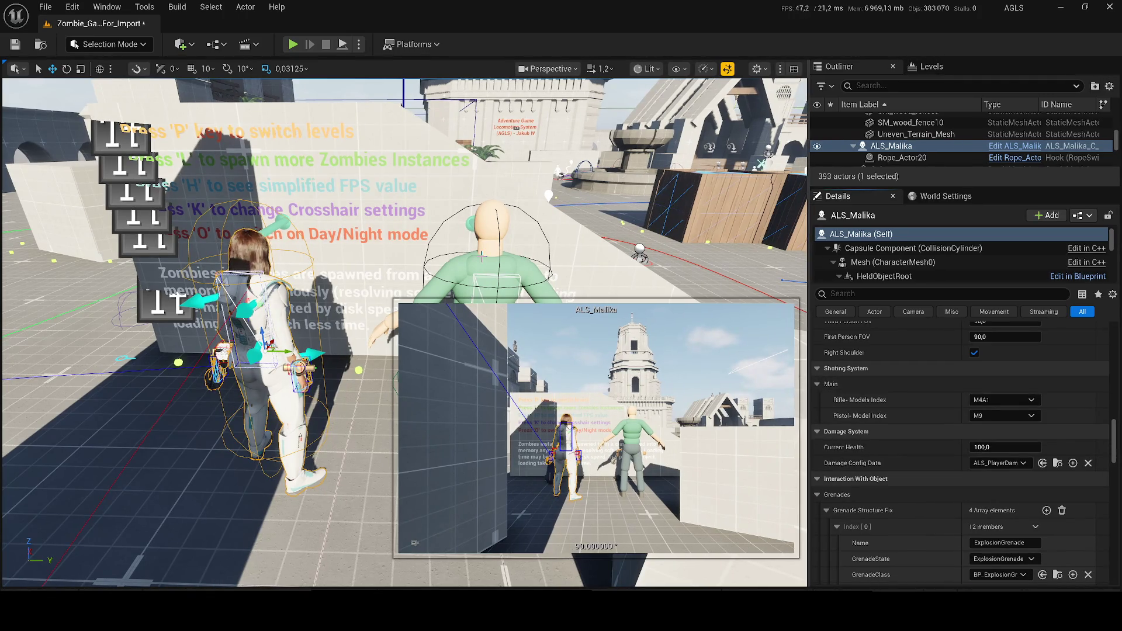
{"action": "left_click", "coordinate": [482, 256]}
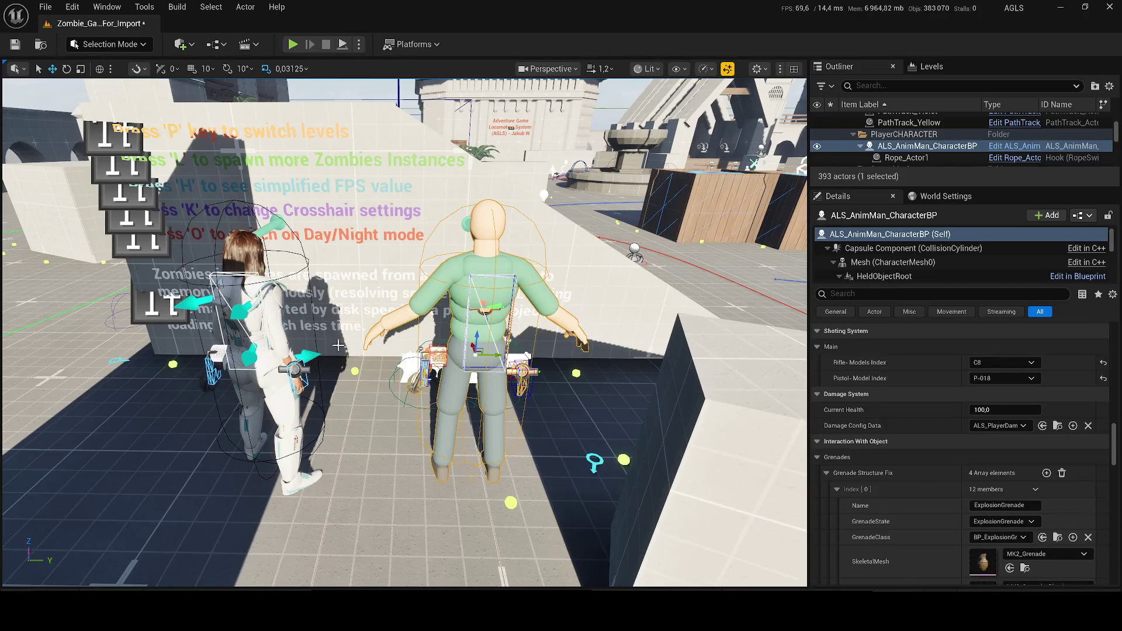
{"action": "left_click", "coordinate": [253, 314]}
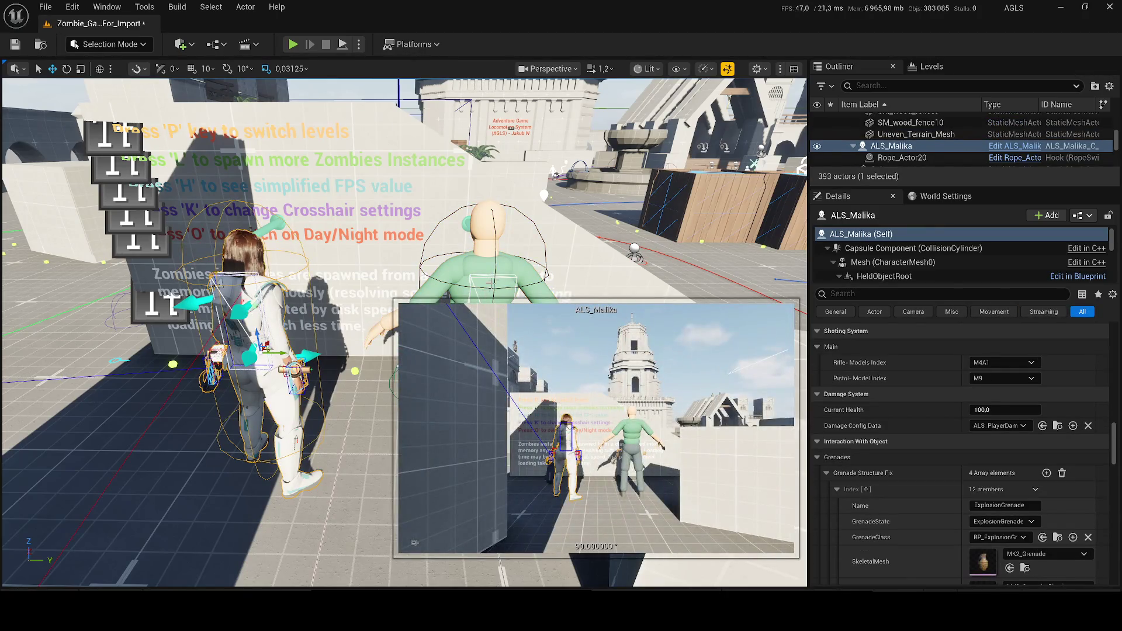
{"action": "left_click", "coordinate": [485, 263]}
{"action": "scroll", "coordinate": [937, 491], "scroll_direction": "down", "scroll_amount": 6}
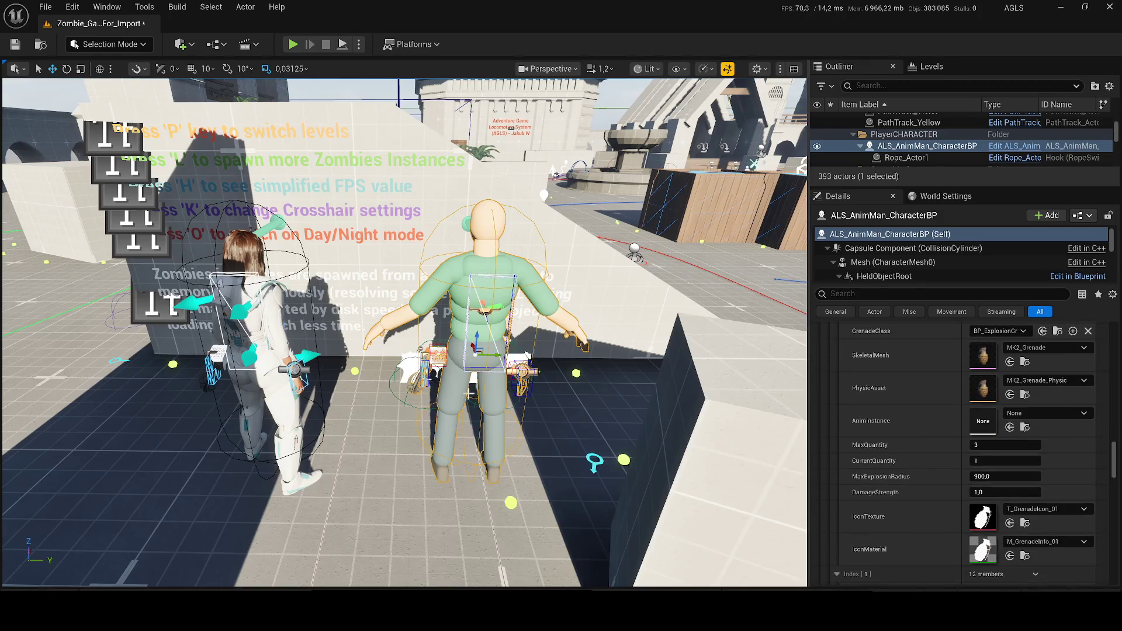
{"action": "left_click", "coordinate": [255, 329]}
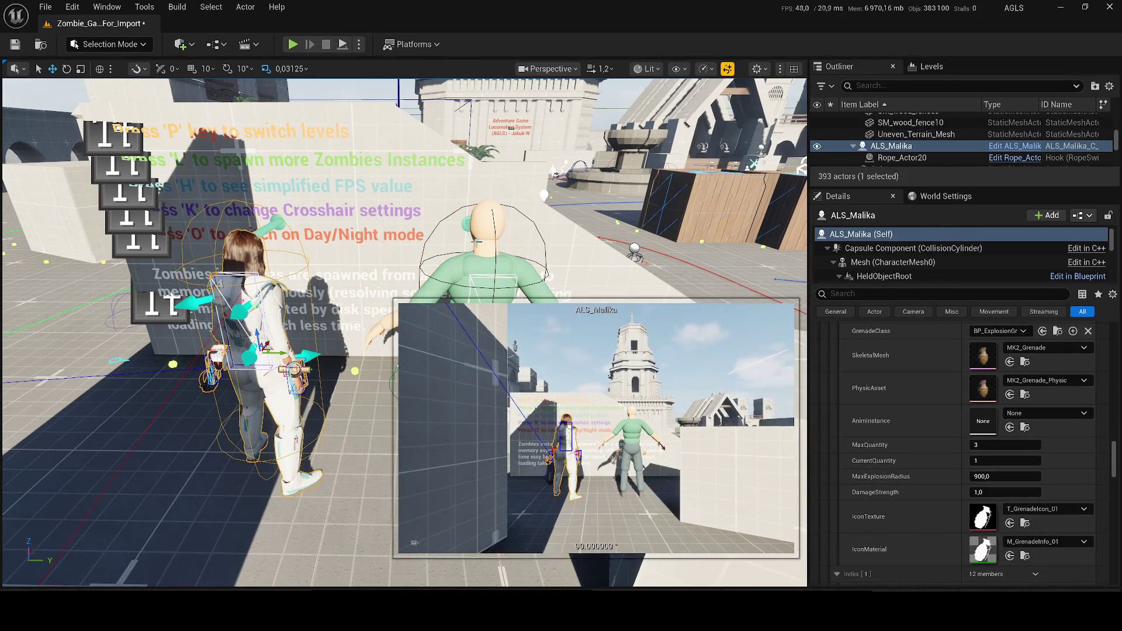
{"action": "left_click", "coordinate": [486, 252]}
{"action": "scroll", "coordinate": [911, 487], "scroll_direction": "down", "scroll_amount": 4}
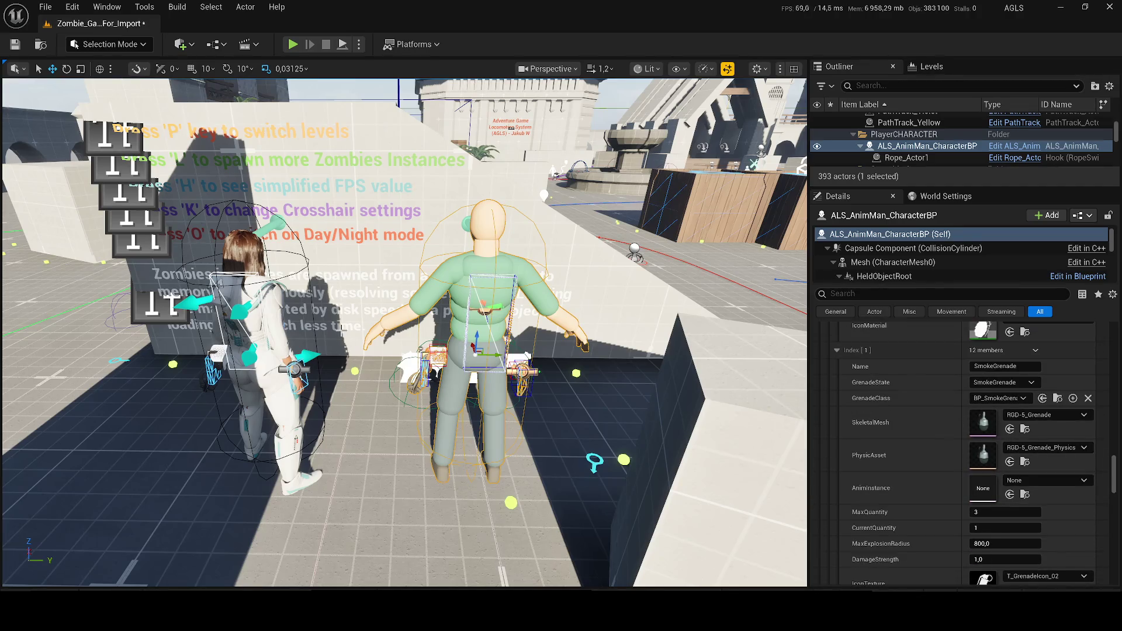
{"action": "left_click", "coordinate": [281, 311]}
{"action": "scroll", "coordinate": [958, 431], "scroll_direction": "down", "scroll_amount": 2}
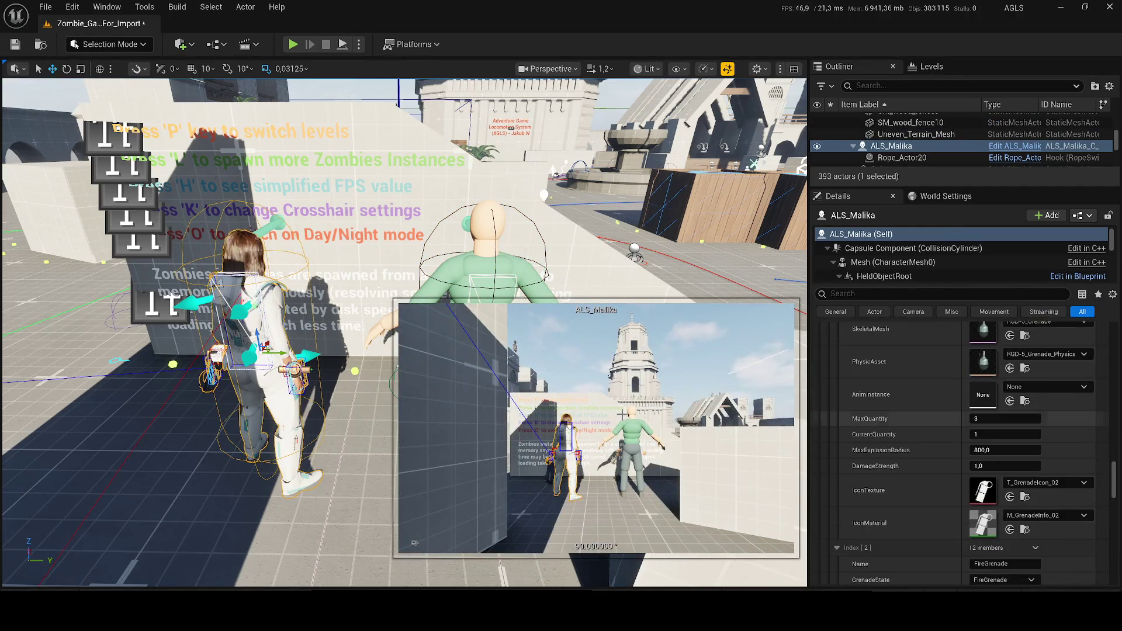
{"action": "left_click", "coordinate": [471, 270]}
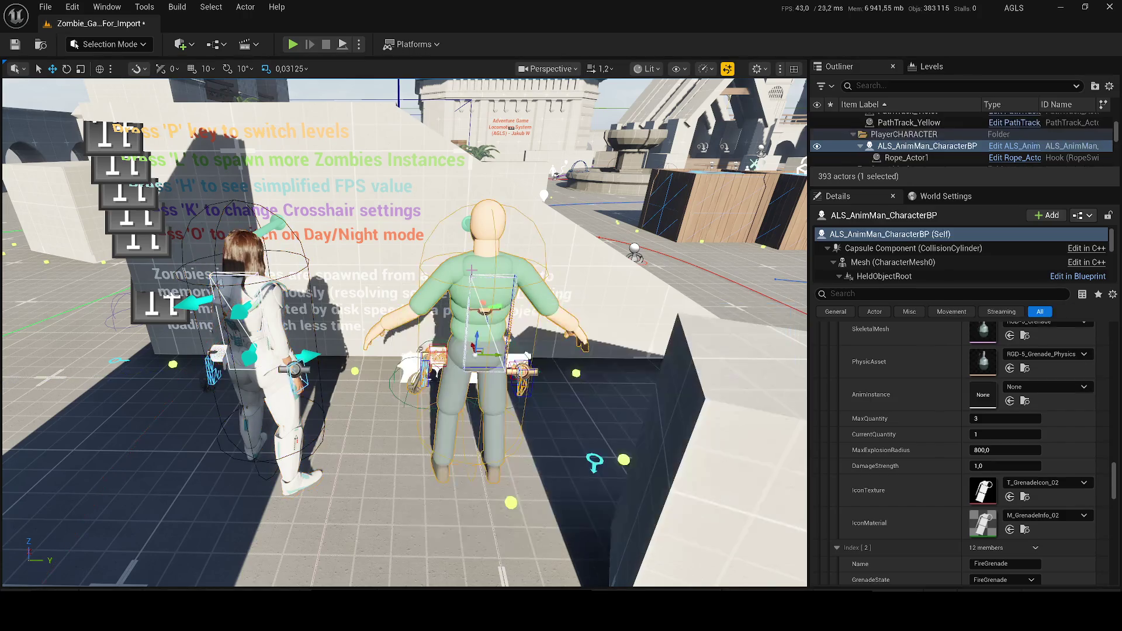
{"action": "left_click", "coordinate": [270, 297]}
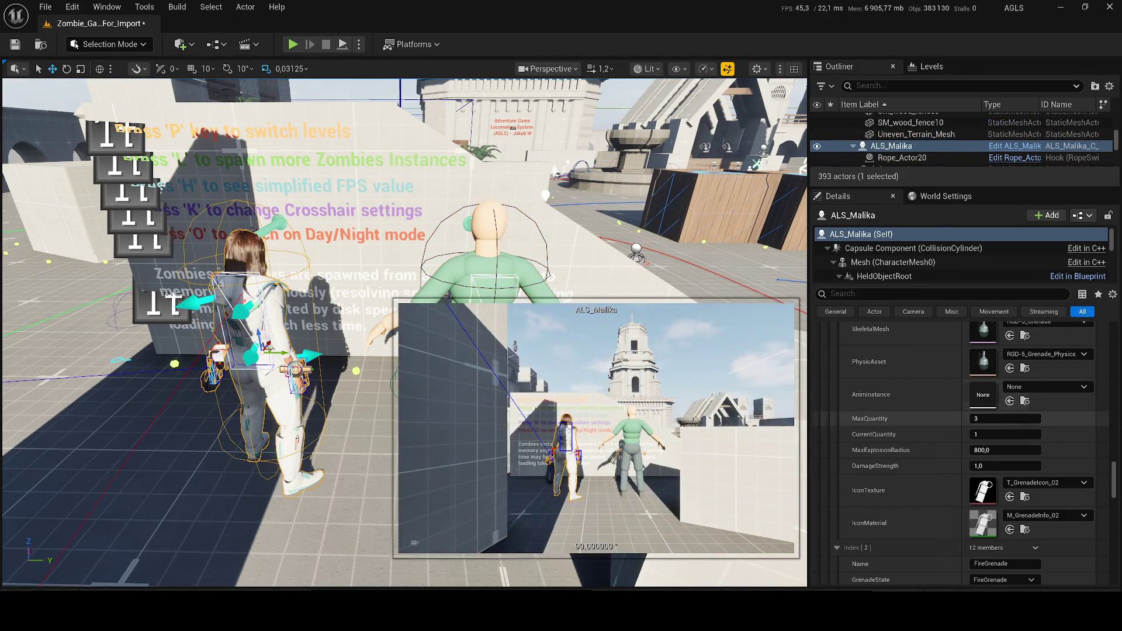
{"action": "left_click", "coordinate": [471, 270]}
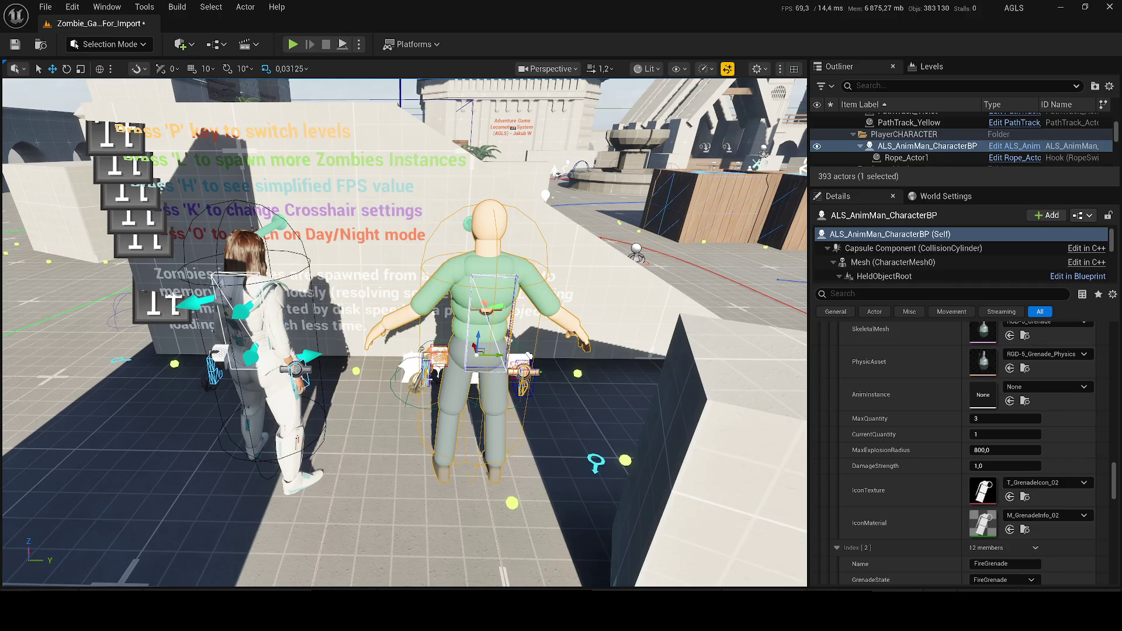
{"action": "left_click", "coordinate": [270, 297]}
{"action": "scroll", "coordinate": [992, 448], "scroll_direction": "down", "scroll_amount": 4}
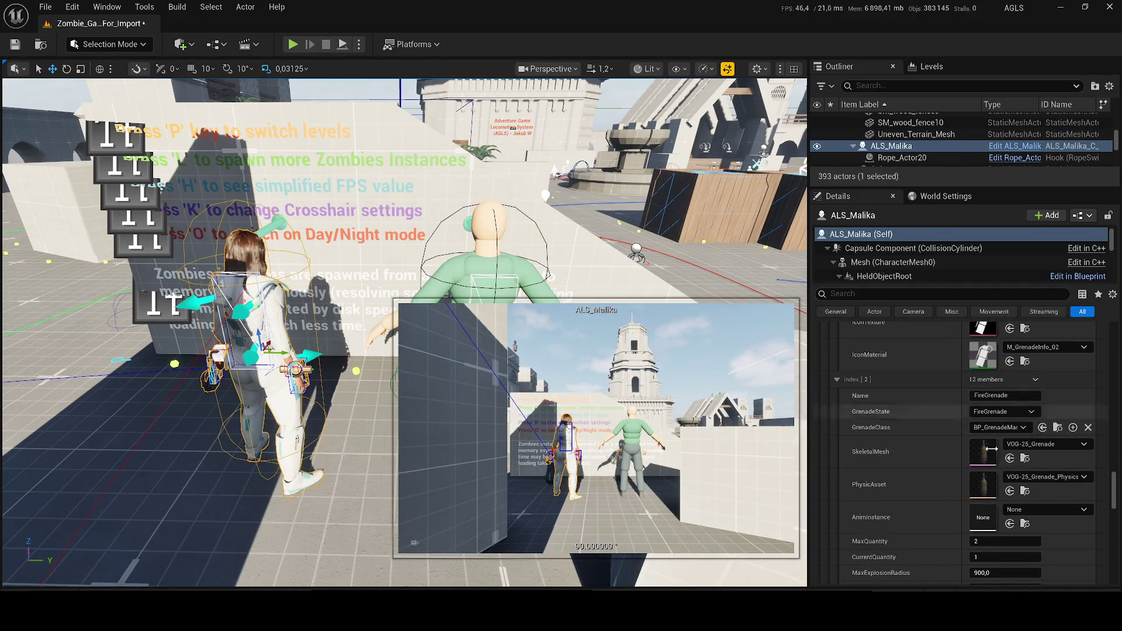
{"action": "scroll", "coordinate": [991, 448], "scroll_direction": "down", "scroll_amount": 2}
Compare the FireGrenade and SensorGrenade settings, flipping selection with Ctrl+Z and Ctrl+Y.
{"action": "key", "text": "ctrl+z"}
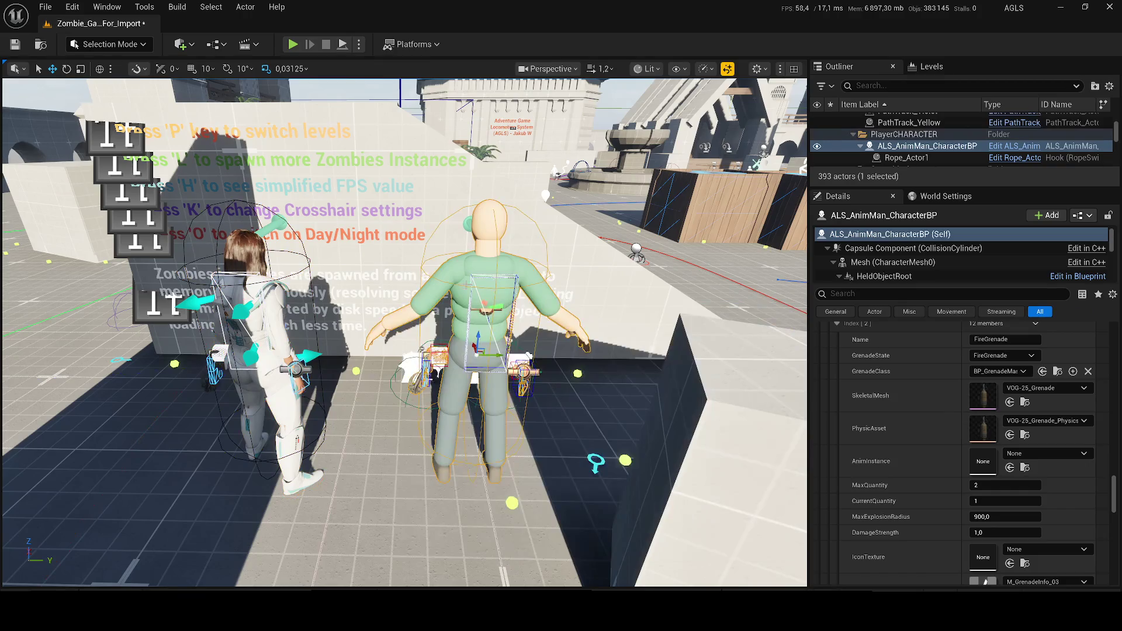
{"action": "key", "text": "ctrl+y"}
{"action": "scroll", "coordinate": [1061, 496], "scroll_direction": "down", "scroll_amount": 2}
{"action": "scroll", "coordinate": [1060, 493], "scroll_direction": "down", "scroll_amount": 2}
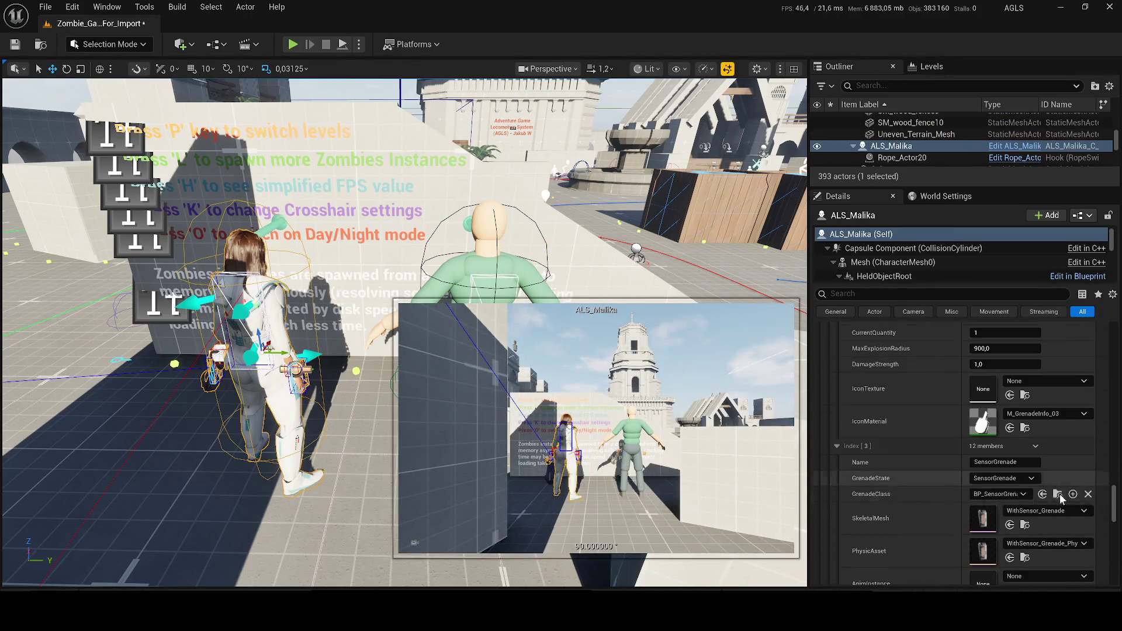
{"action": "key", "text": "ctrl+z"}
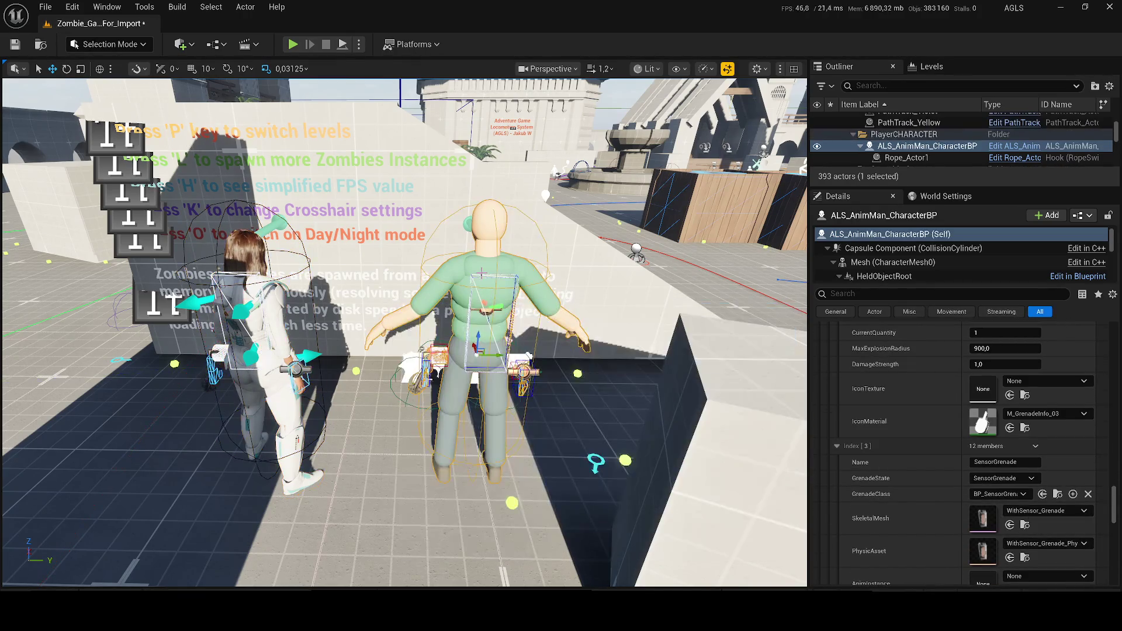
{"action": "key", "text": "ctrl+y"}
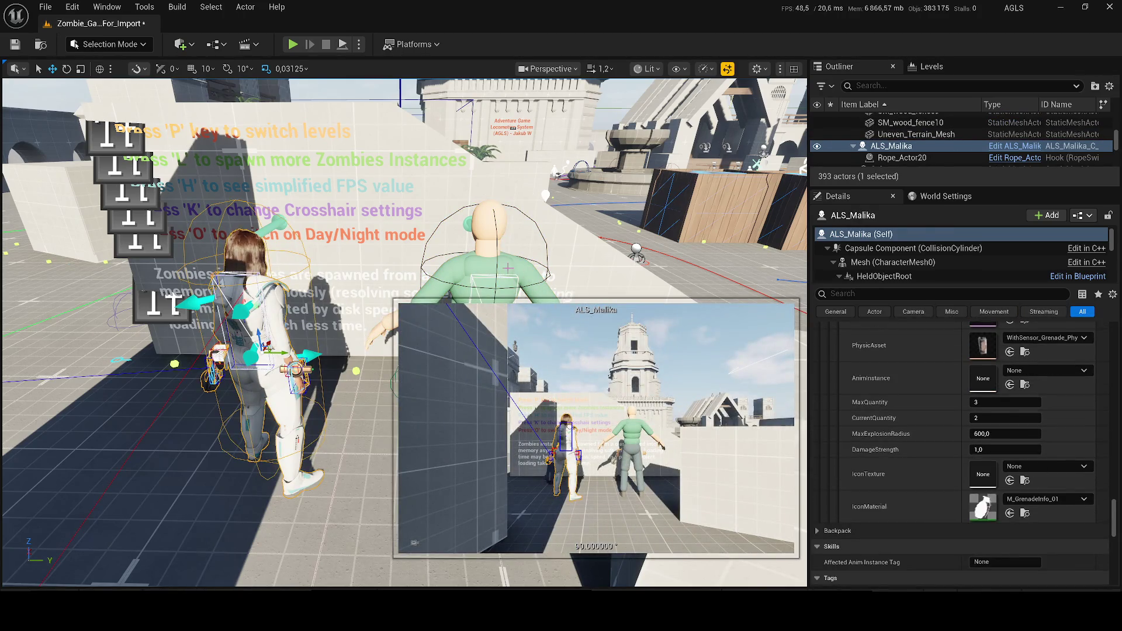
{"action": "key", "text": "ctrl+z"}
{"action": "key", "text": "ctrl+y"}
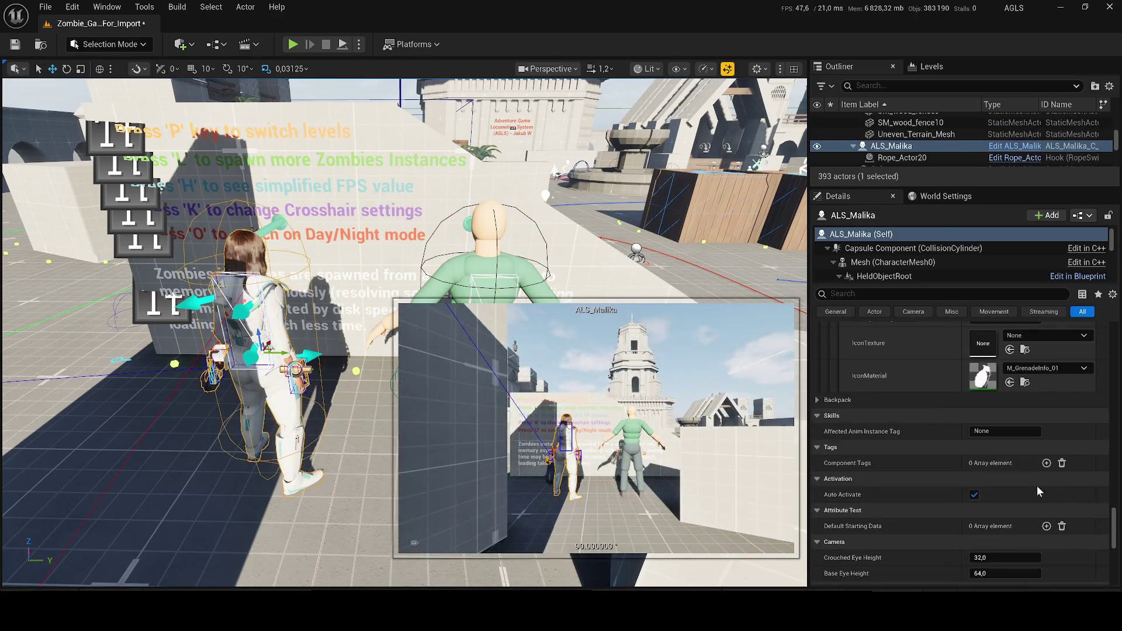
{"action": "scroll", "coordinate": [987, 529], "scroll_direction": "down", "scroll_amount": 2}
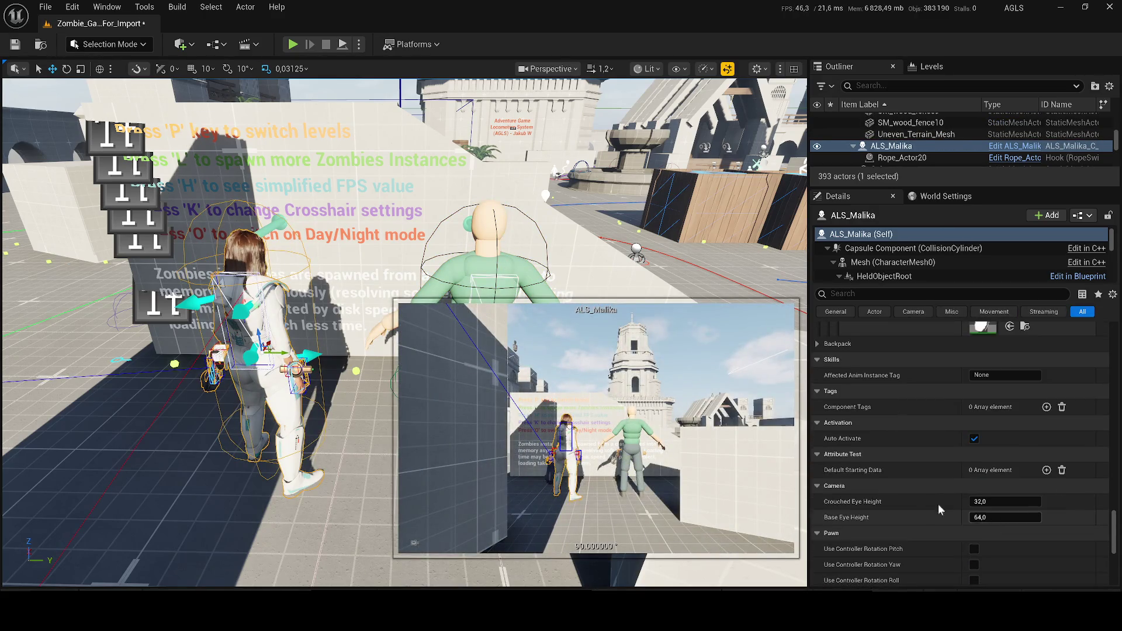
Compare Backpack settings, ending on AnimMan's Auto Possess Player set to Player 0.
{"action": "left_click", "coordinate": [815, 346]}
{"action": "left_click", "coordinate": [477, 268]}
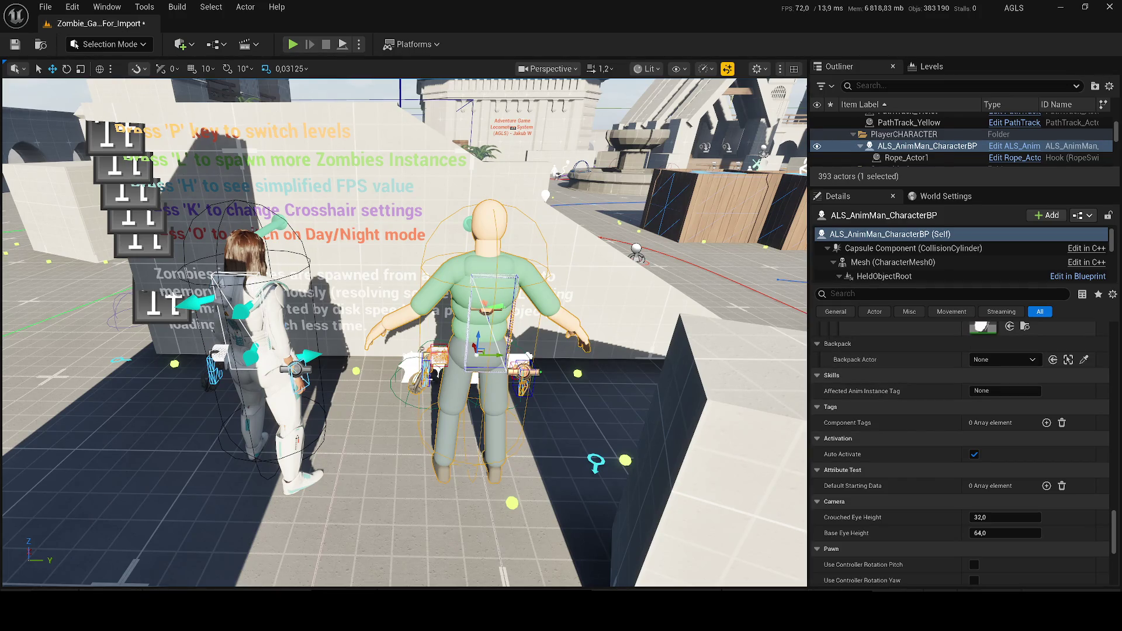
{"action": "left_click", "coordinate": [252, 286]}
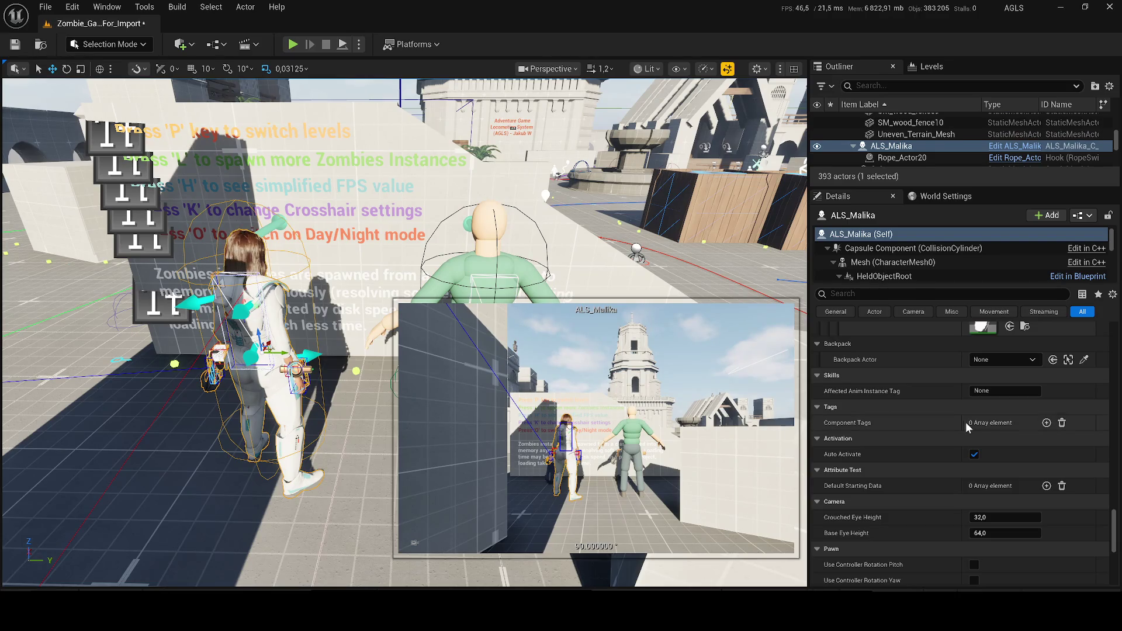
{"action": "scroll", "coordinate": [965, 422], "scroll_direction": "down", "scroll_amount": 2}
{"action": "left_click", "coordinate": [523, 256]}
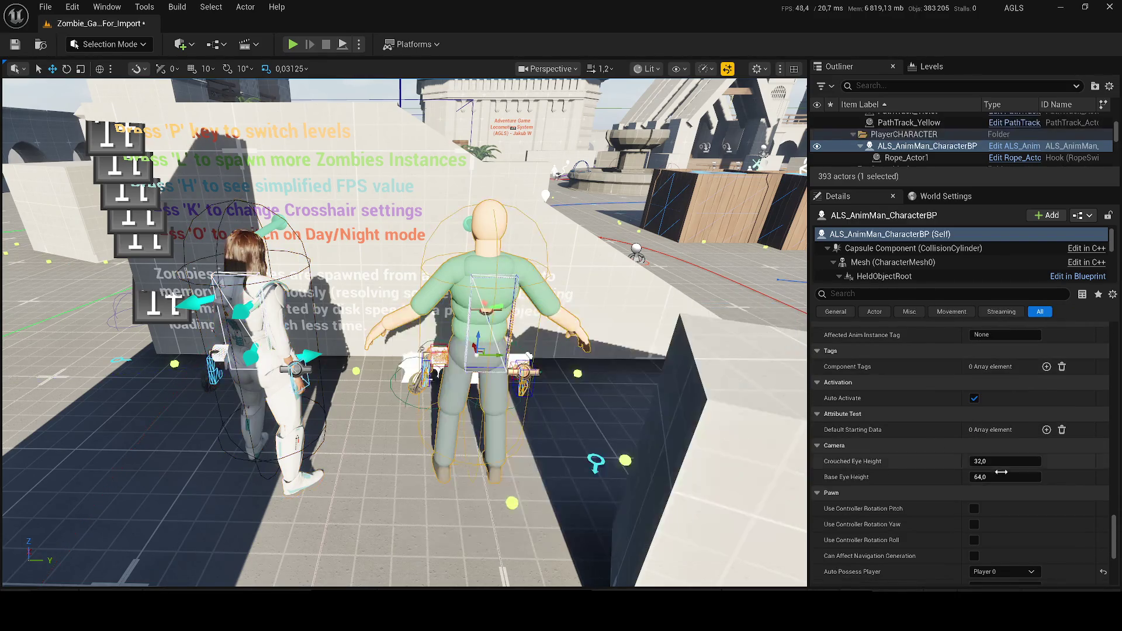
{"action": "scroll", "coordinate": [950, 449], "scroll_direction": "down", "scroll_amount": 3}
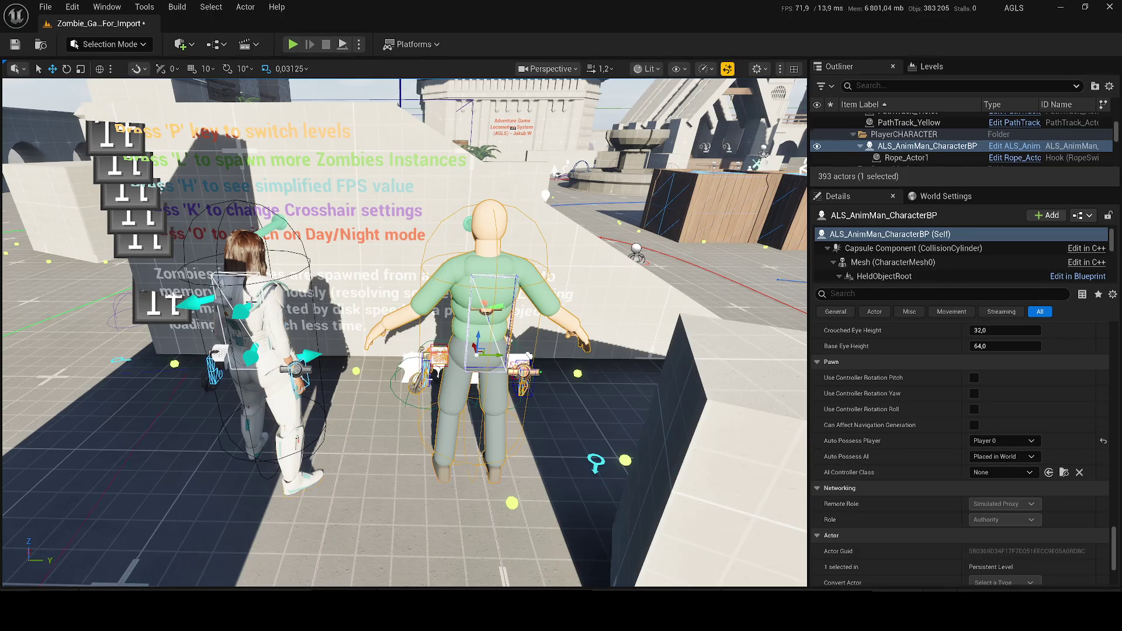
Set ALS_AnimMan_CharacterBP's Auto Possess Player to Disabled.
{"action": "left_click", "coordinate": [252, 304]}
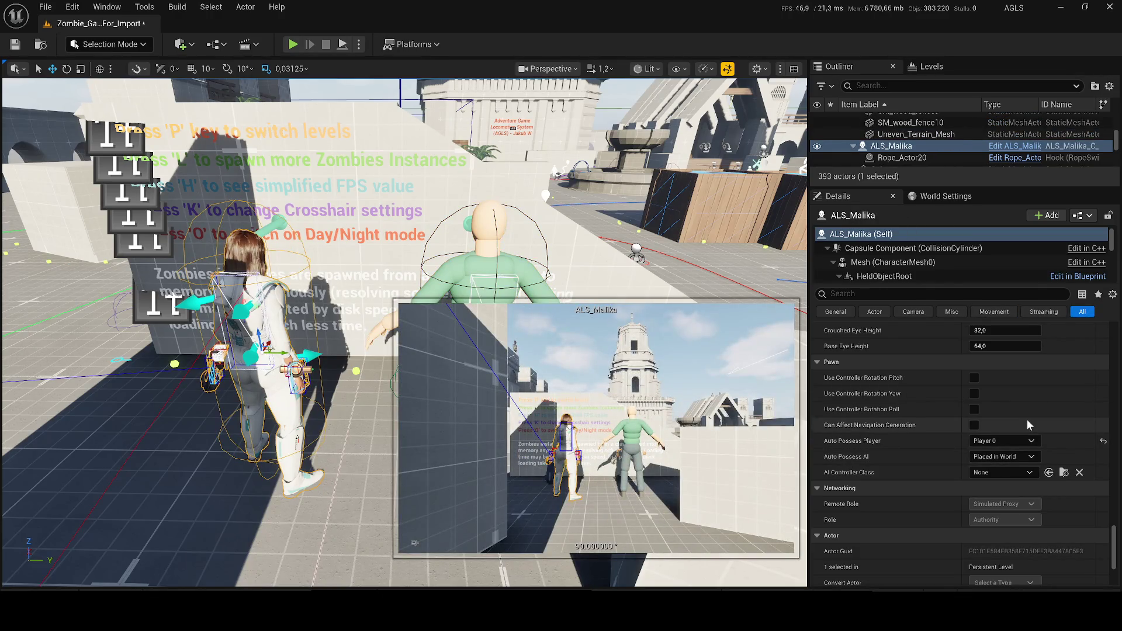
{"action": "left_click", "coordinate": [541, 291]}
{"action": "left_click", "coordinate": [1002, 441]}
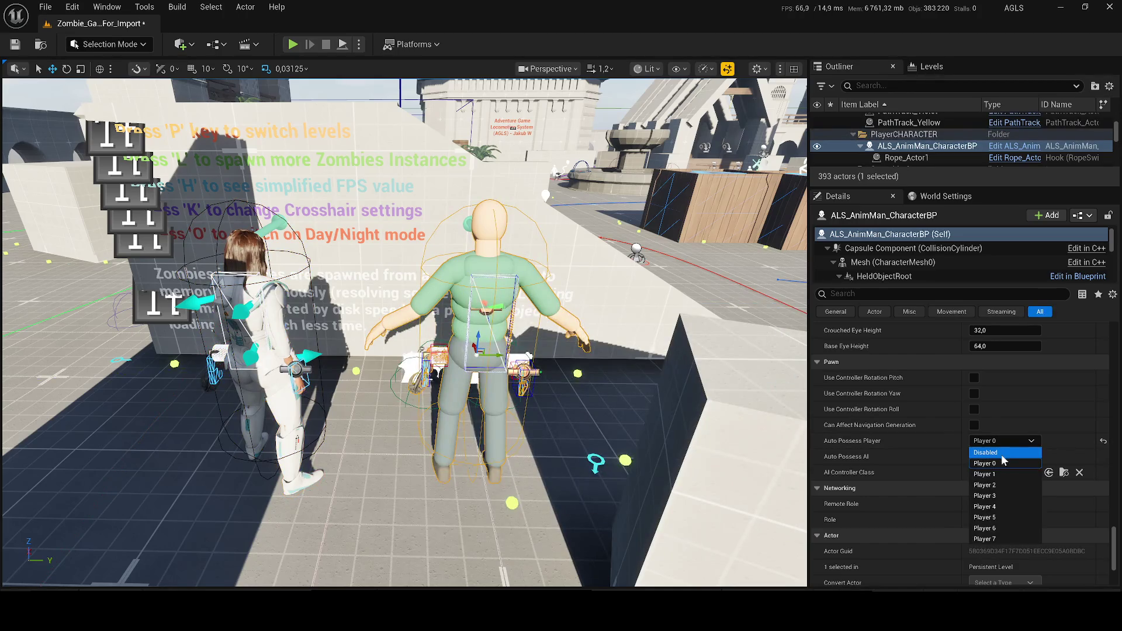
{"action": "left_click", "coordinate": [1001, 455]}
Confirm ALS_Malika is still auto-possessed by Player 0 while AnimMan shows Disabled.
{"action": "left_click", "coordinate": [254, 313]}
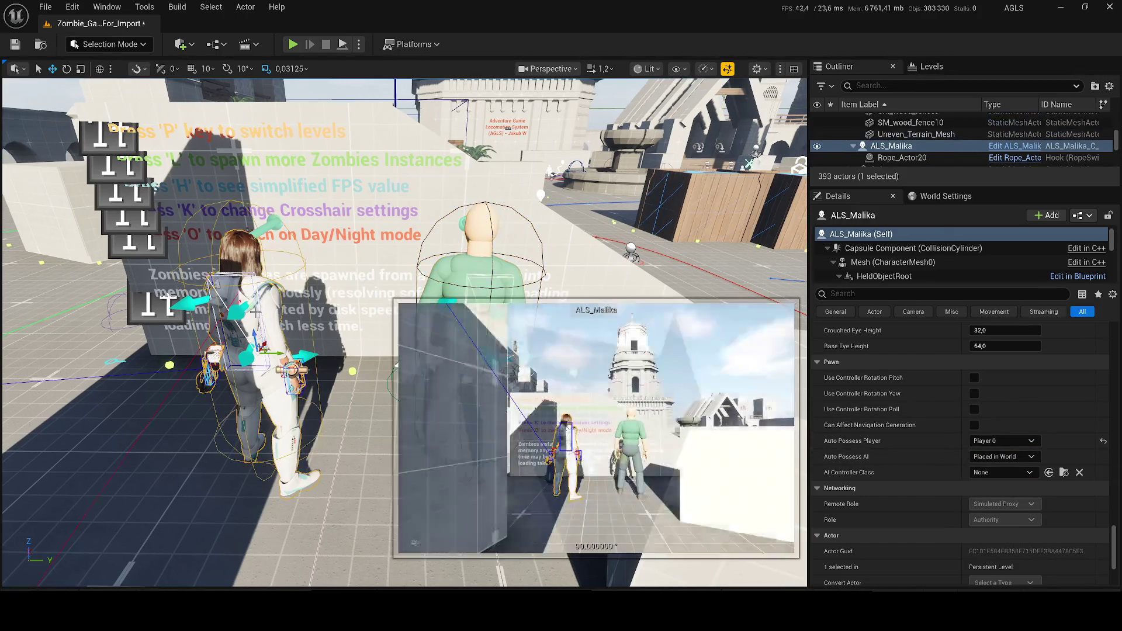
{"action": "left_click", "coordinate": [1002, 441]}
{"action": "left_click", "coordinate": [996, 468]}
{"action": "left_click", "coordinate": [501, 272]}
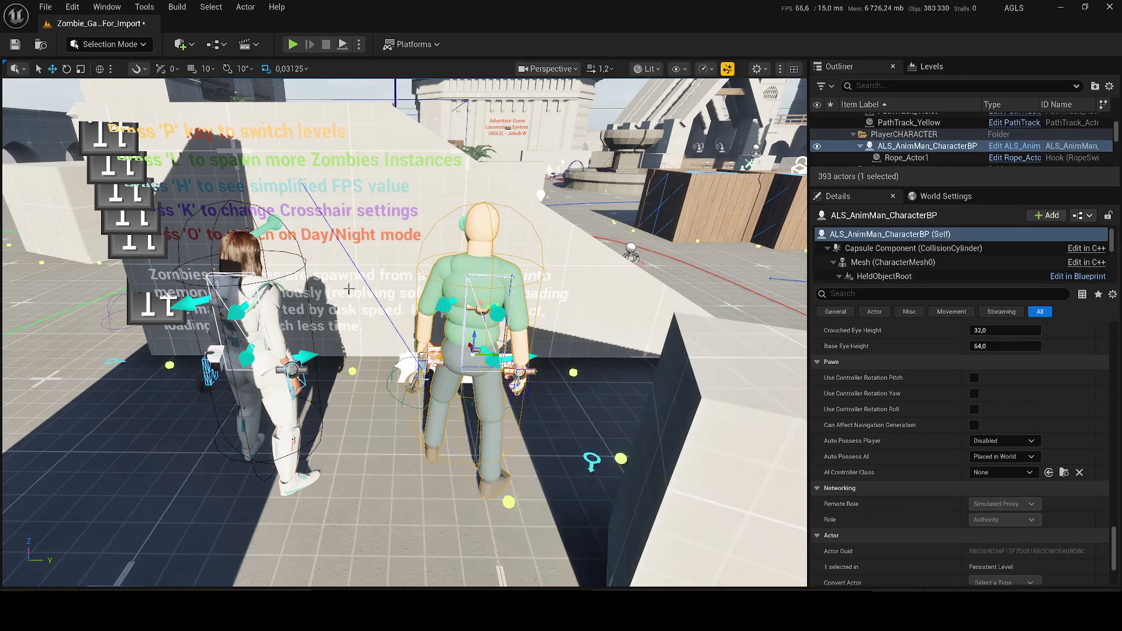
{"action": "left_click", "coordinate": [254, 315]}
{"action": "scroll", "coordinate": [922, 468], "scroll_direction": "down", "scroll_amount": 5}
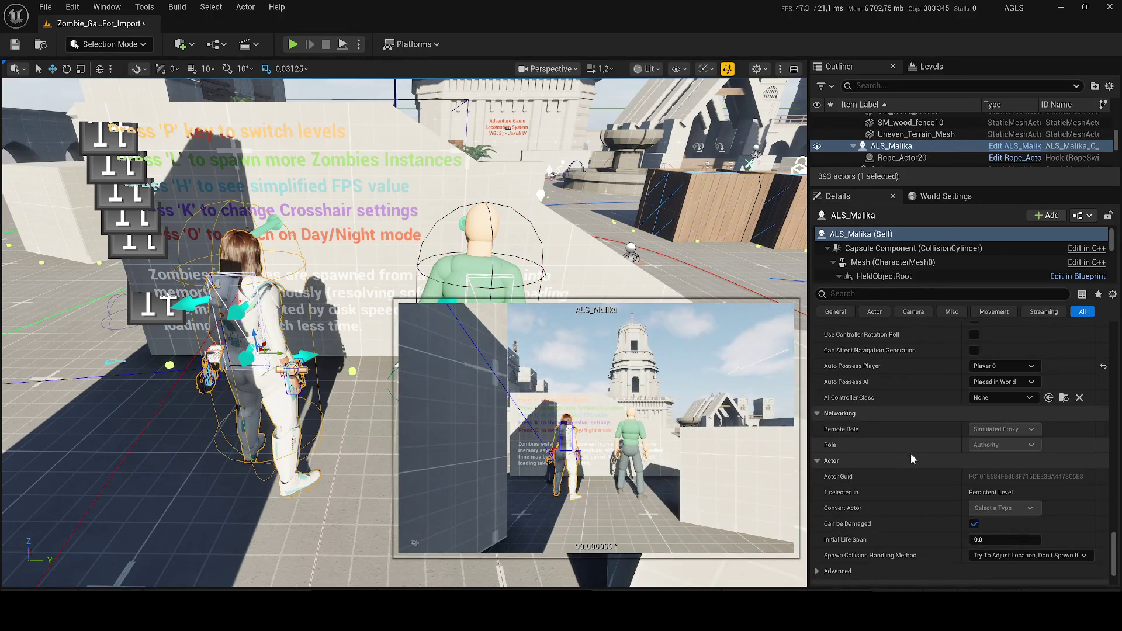
{"action": "left_click", "coordinate": [485, 275]}
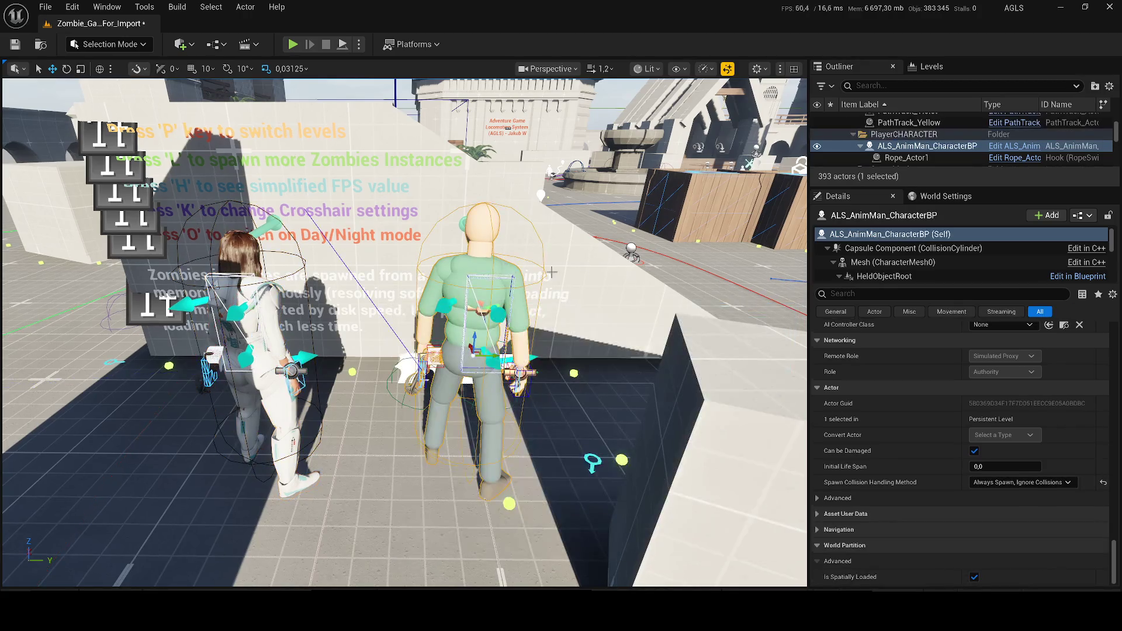
{"action": "left_click", "coordinate": [242, 318]}
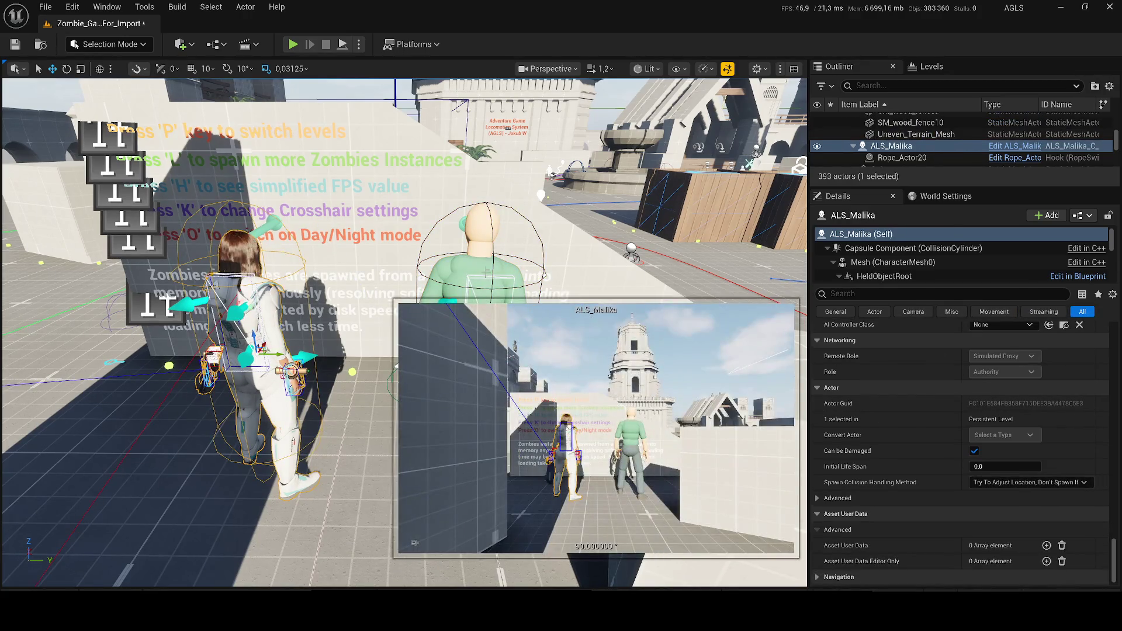
{"action": "left_click", "coordinate": [465, 246]}
{"action": "left_click", "coordinate": [479, 276]}
{"action": "left_click", "coordinate": [227, 305]}
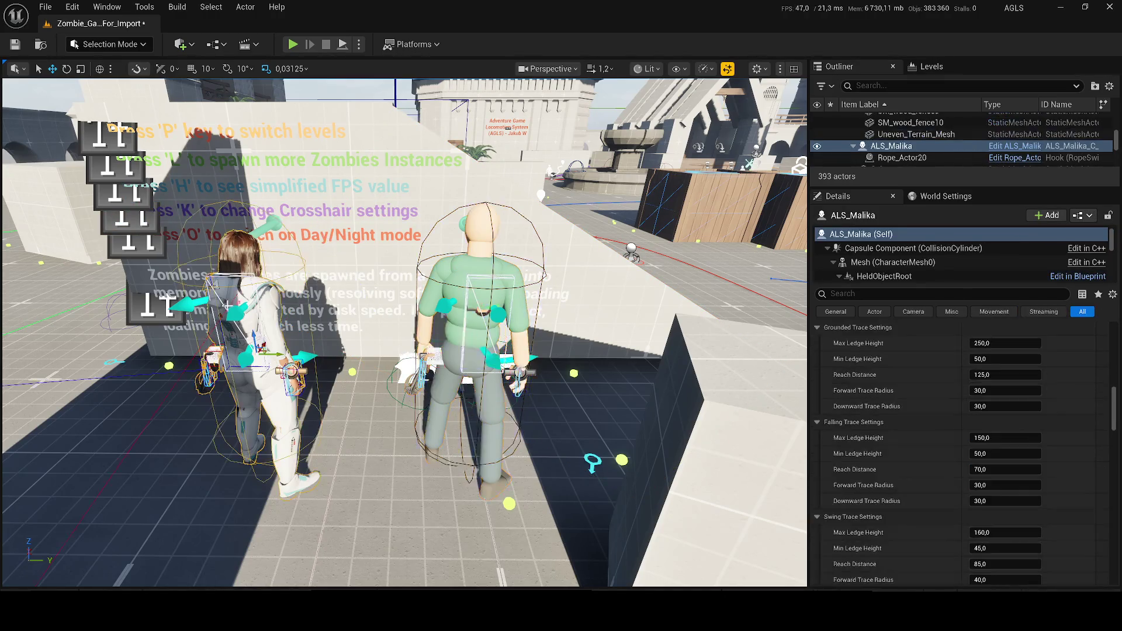
Scroll both characters' Details to compare remaining settings, ending on AnimMan's spawn settings.
{"action": "left_click_drag", "start_coordinate": [1111, 395], "coordinate": [1119, 531]}
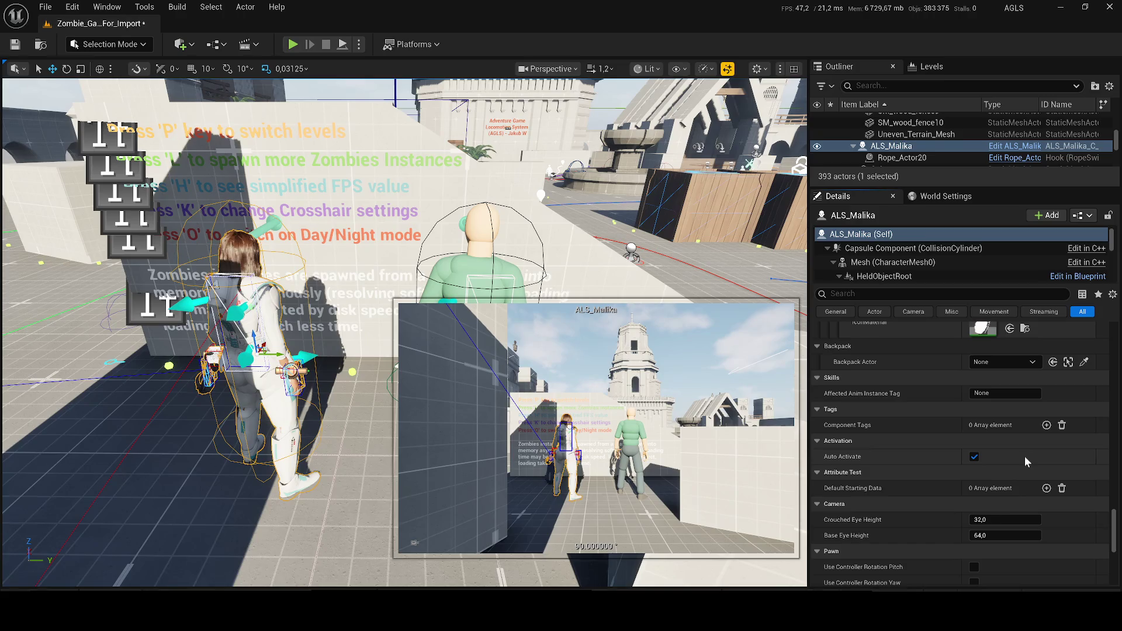
{"action": "scroll", "coordinate": [1011, 436], "scroll_direction": "down", "scroll_amount": 2}
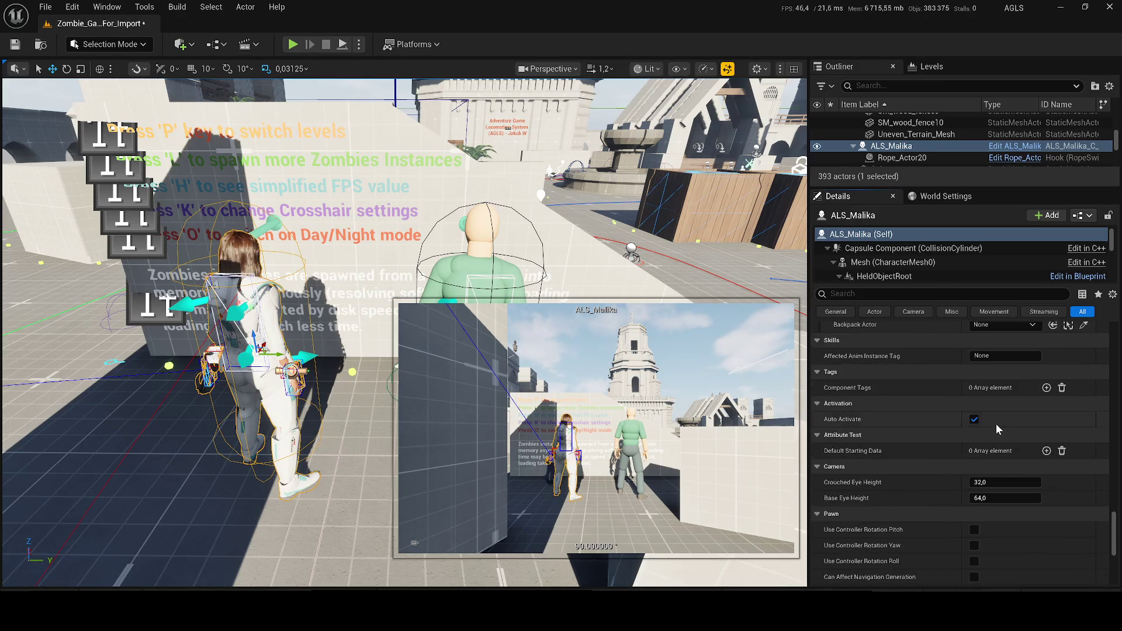
{"action": "scroll", "coordinate": [996, 431], "scroll_direction": "down", "scroll_amount": 3}
{"action": "scroll", "coordinate": [989, 427], "scroll_direction": "down", "scroll_amount": 2}
{"action": "scroll", "coordinate": [989, 427], "scroll_direction": "down", "scroll_amount": 4}
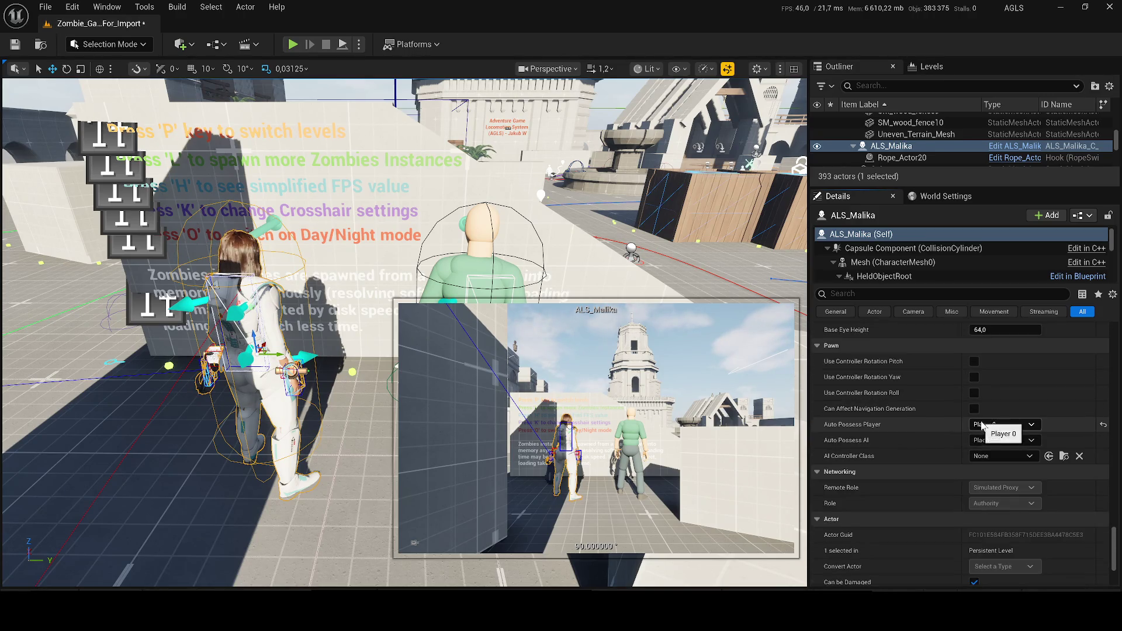
{"action": "left_click", "coordinate": [480, 263]}
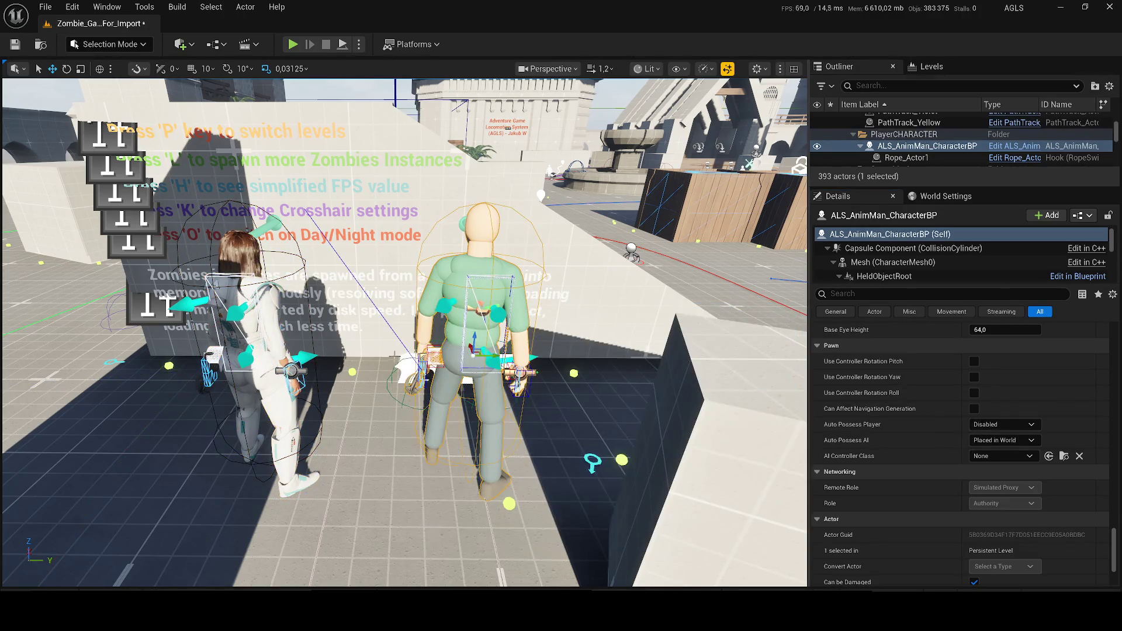
{"action": "left_click", "coordinate": [253, 313]}
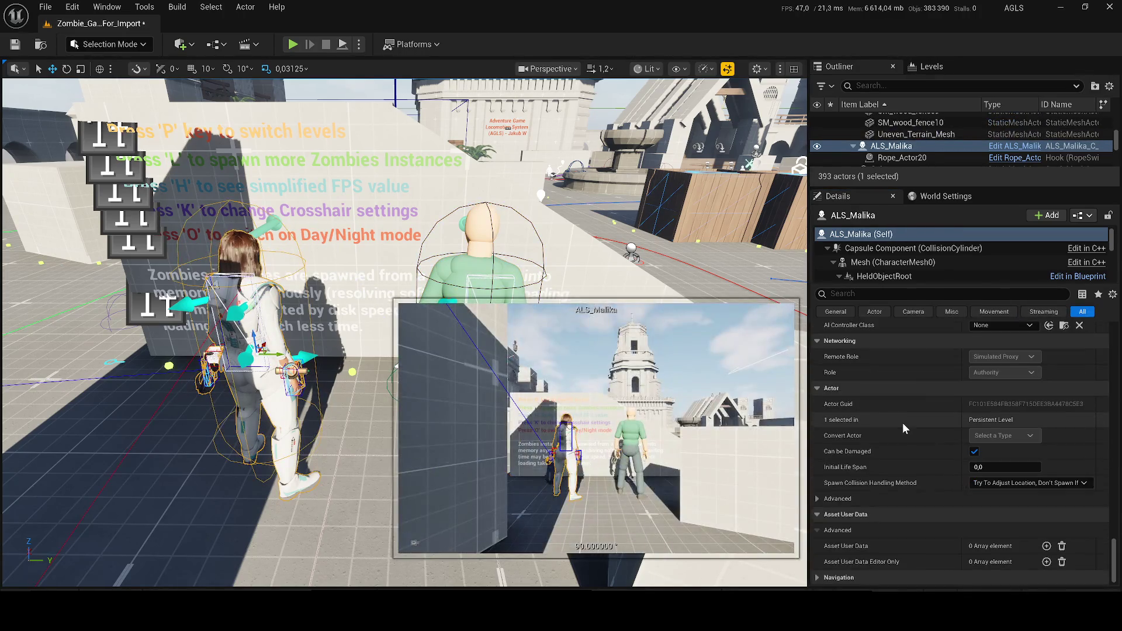
{"action": "left_click", "coordinate": [470, 277]}
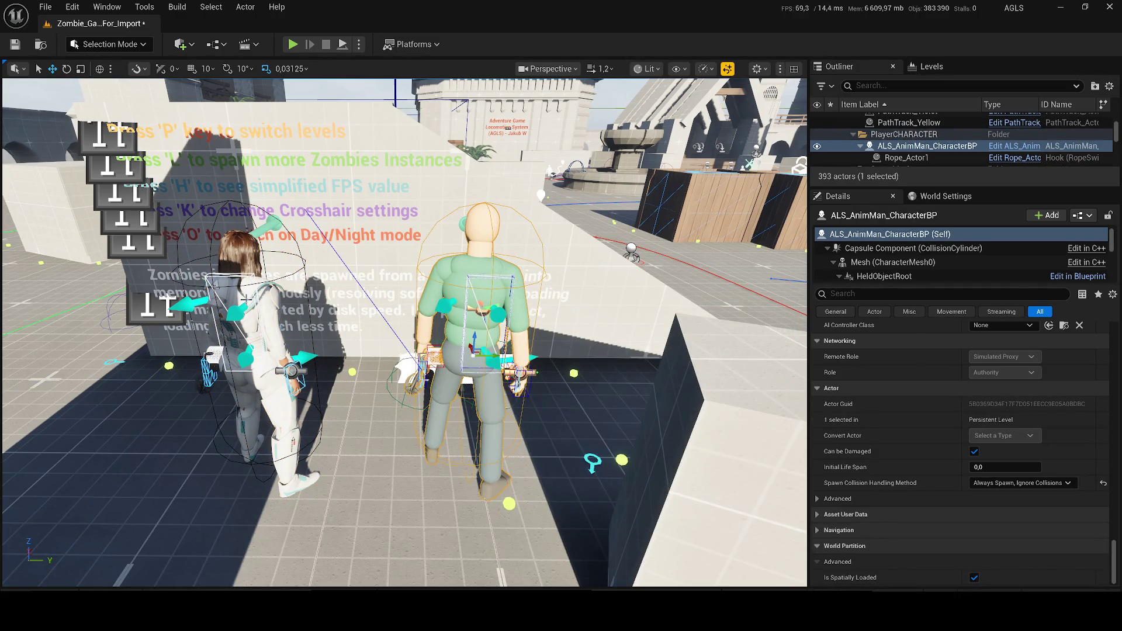
Set ALS_Malika's Spawn Collision Handling Method to 'Always Spawn, Ignore Collisions'.
{"action": "left_click", "coordinate": [253, 316]}
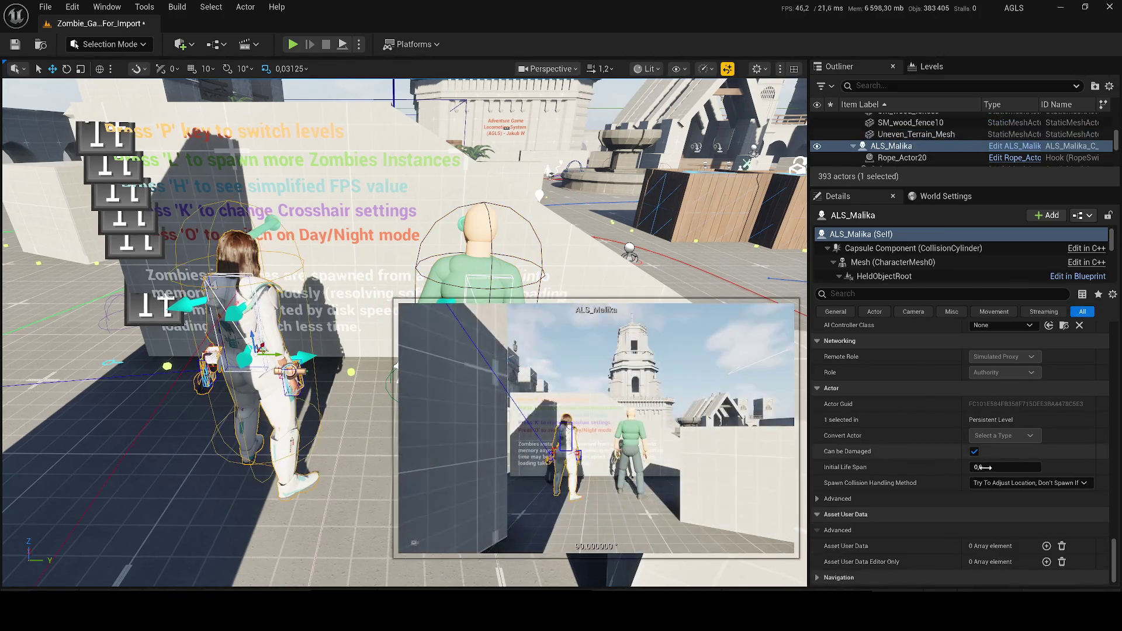
{"action": "left_click", "coordinate": [1023, 483]}
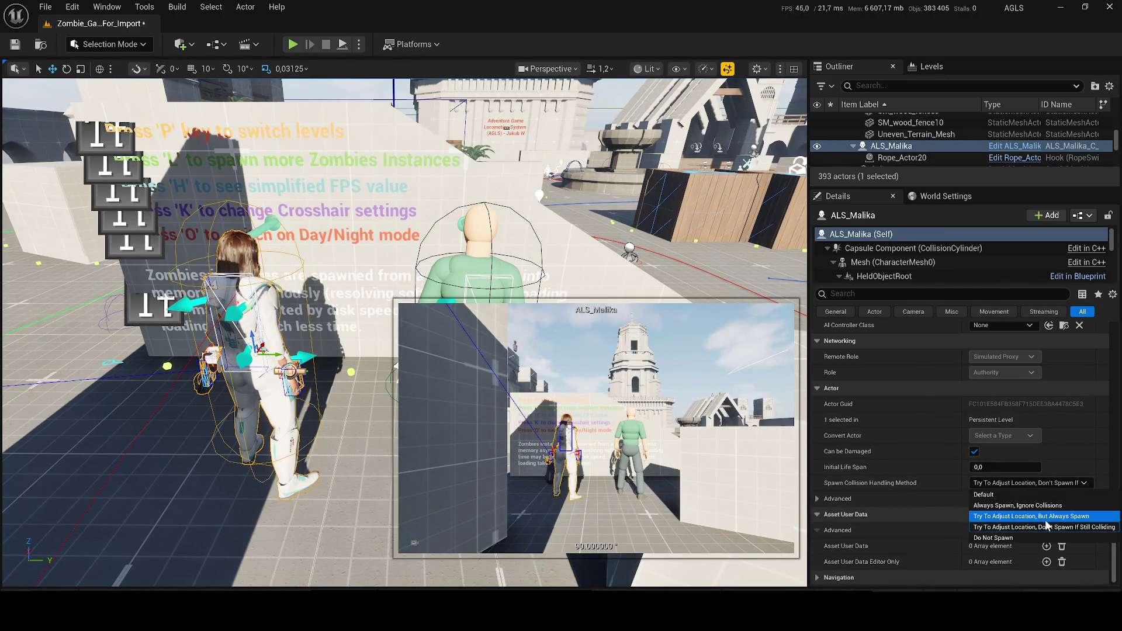
{"action": "left_click", "coordinate": [1022, 506]}
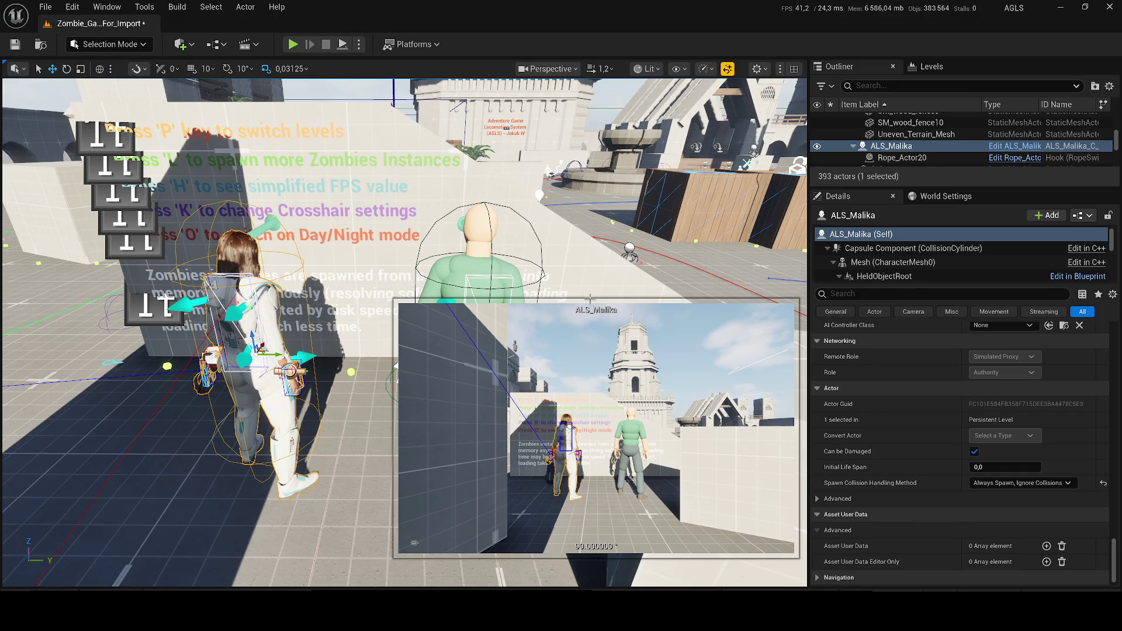
Compare Malika's Details settings against AnimMan's, then save the level.
{"action": "left_click", "coordinate": [479, 263]}
{"action": "left_click", "coordinate": [251, 327]}
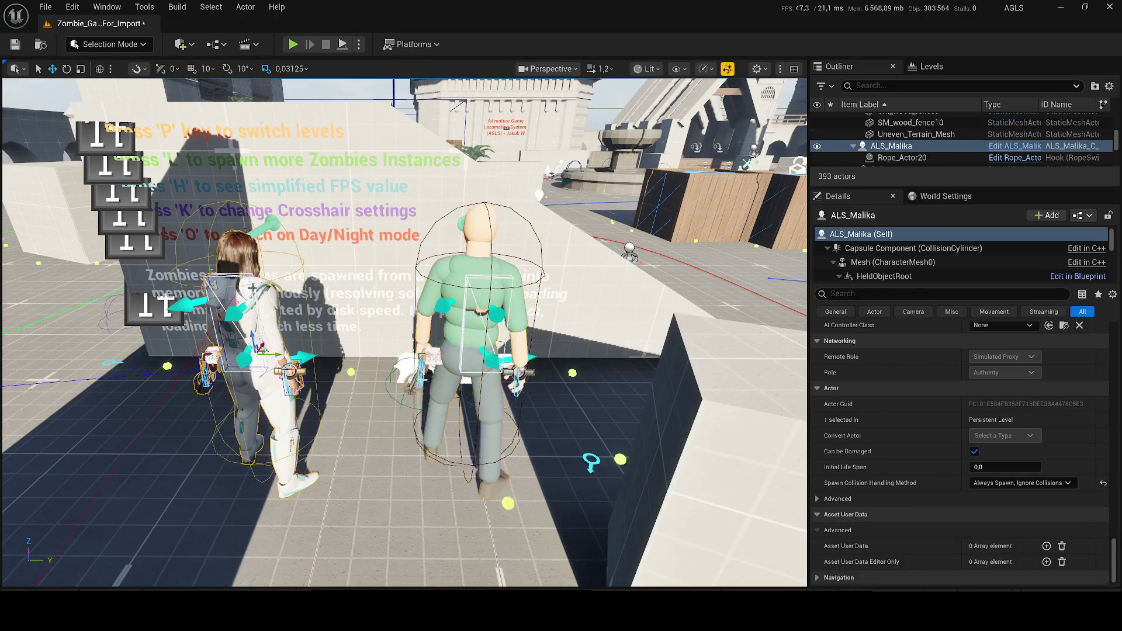
{"action": "scroll", "coordinate": [975, 487], "scroll_direction": "down", "scroll_amount": 1}
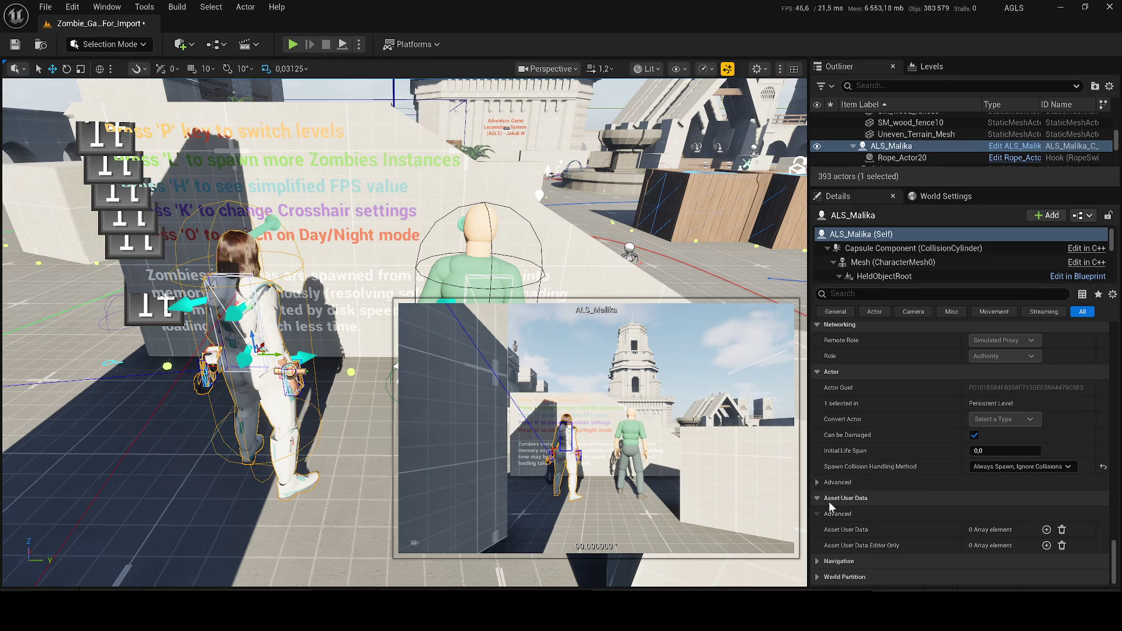
{"action": "left_click", "coordinate": [469, 270]}
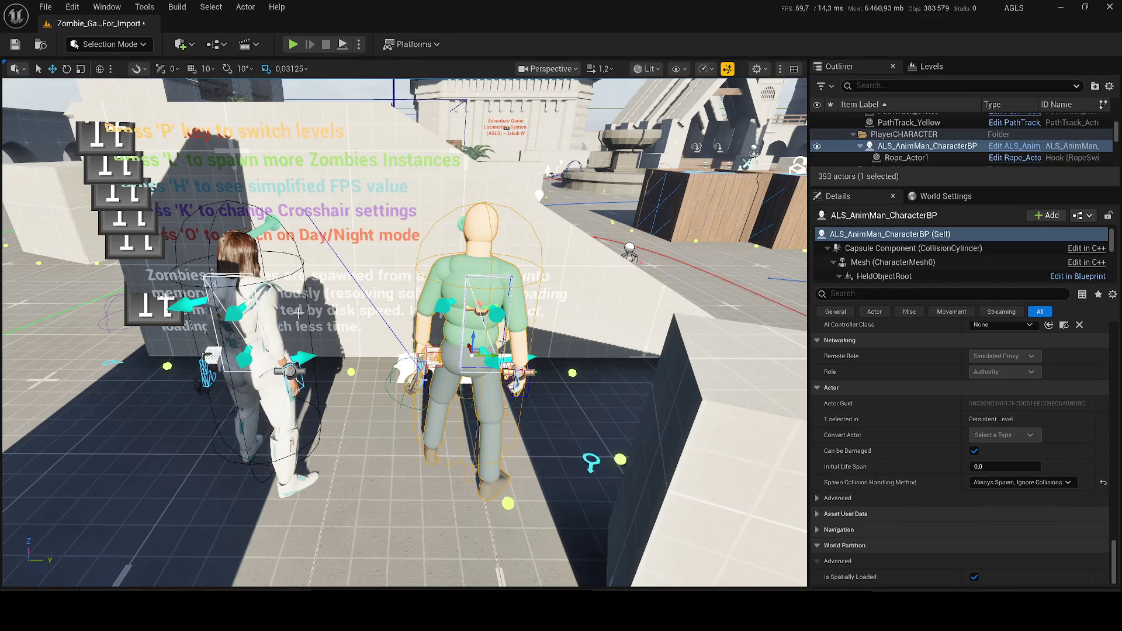
{"action": "left_click", "coordinate": [817, 513]}
{"action": "scroll", "coordinate": [847, 503], "scroll_direction": "down", "scroll_amount": 2}
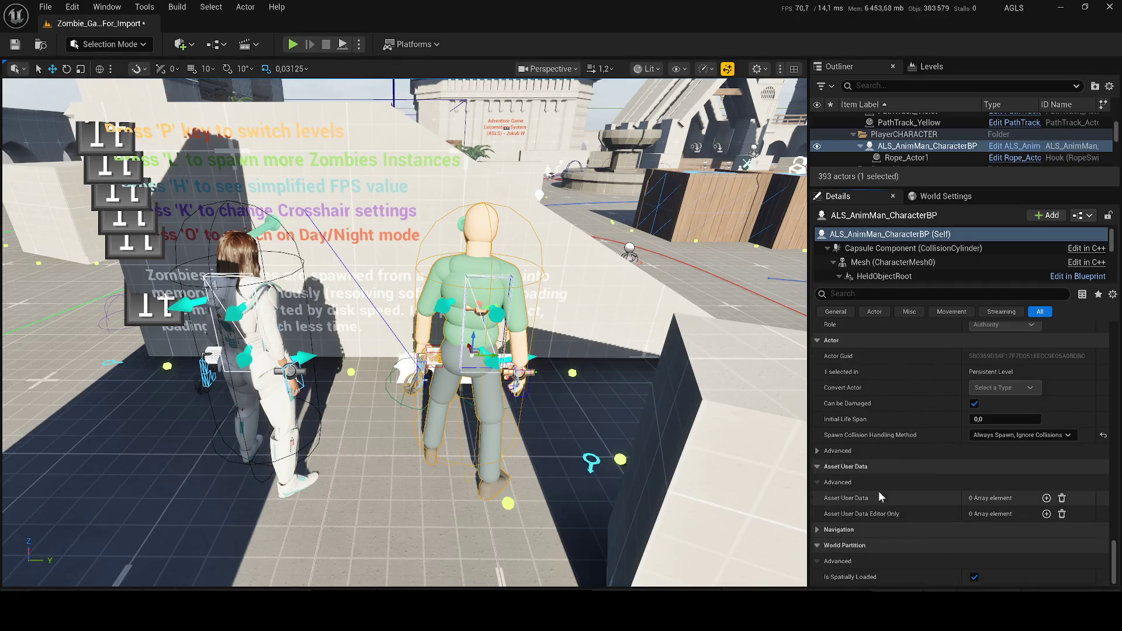
{"action": "left_click", "coordinate": [252, 304]}
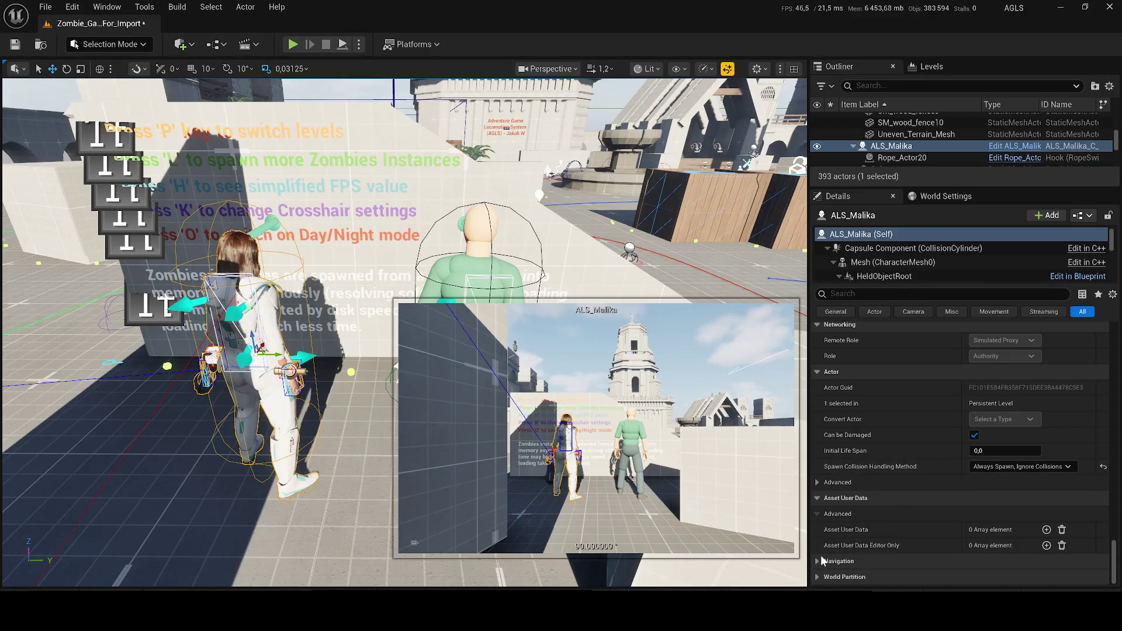
{"action": "scroll", "coordinate": [838, 522], "scroll_direction": "down", "scroll_amount": 2}
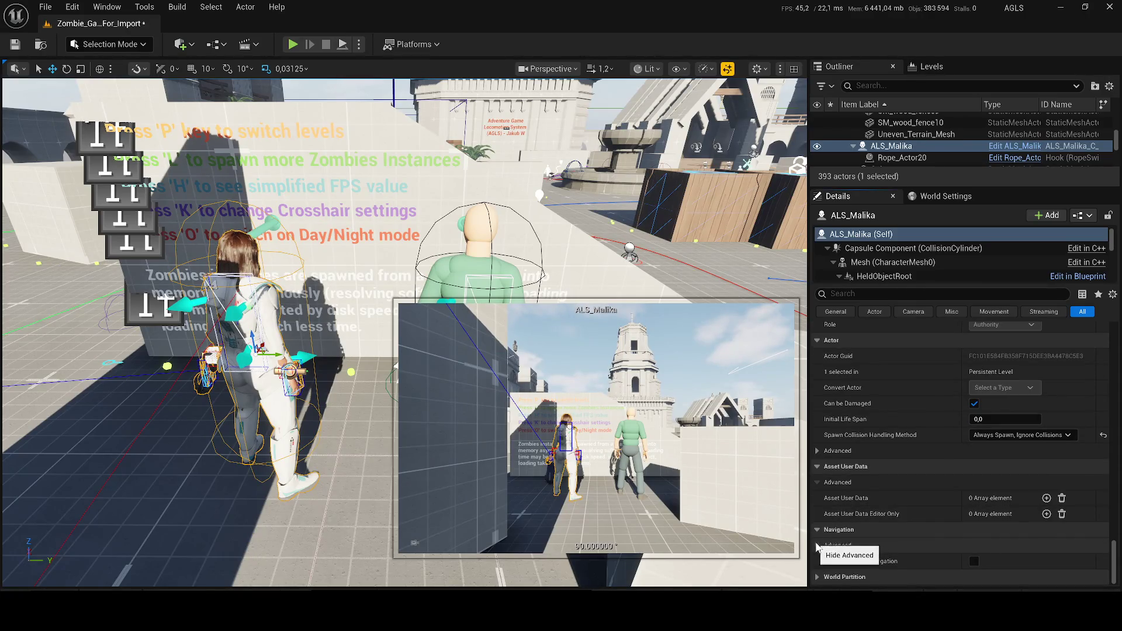
{"action": "left_click", "coordinate": [15, 45]}
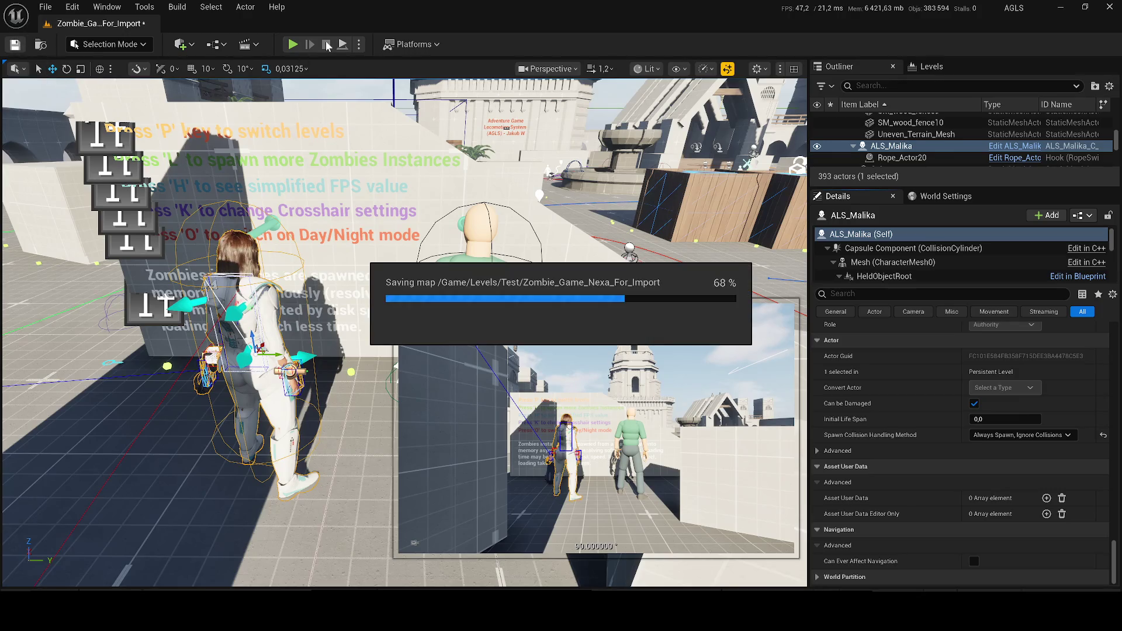
Play the level as Malika, run at the zombies and shoot the nearest one with the M4A1.
{"action": "left_click", "coordinate": [292, 45]}
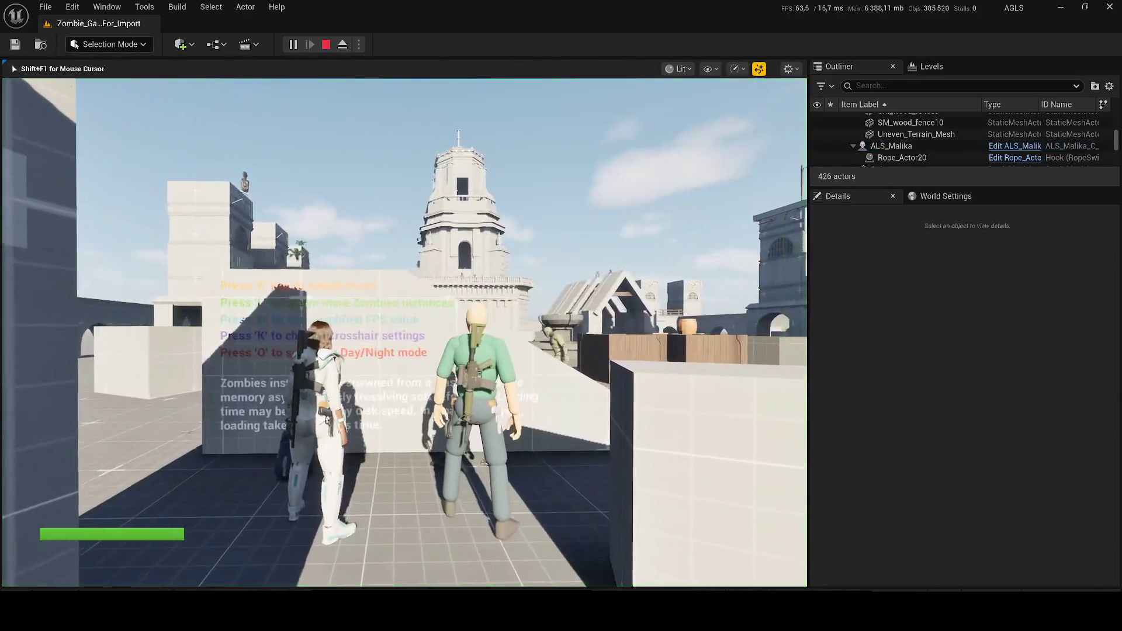
{"action": "key", "text": "w"}
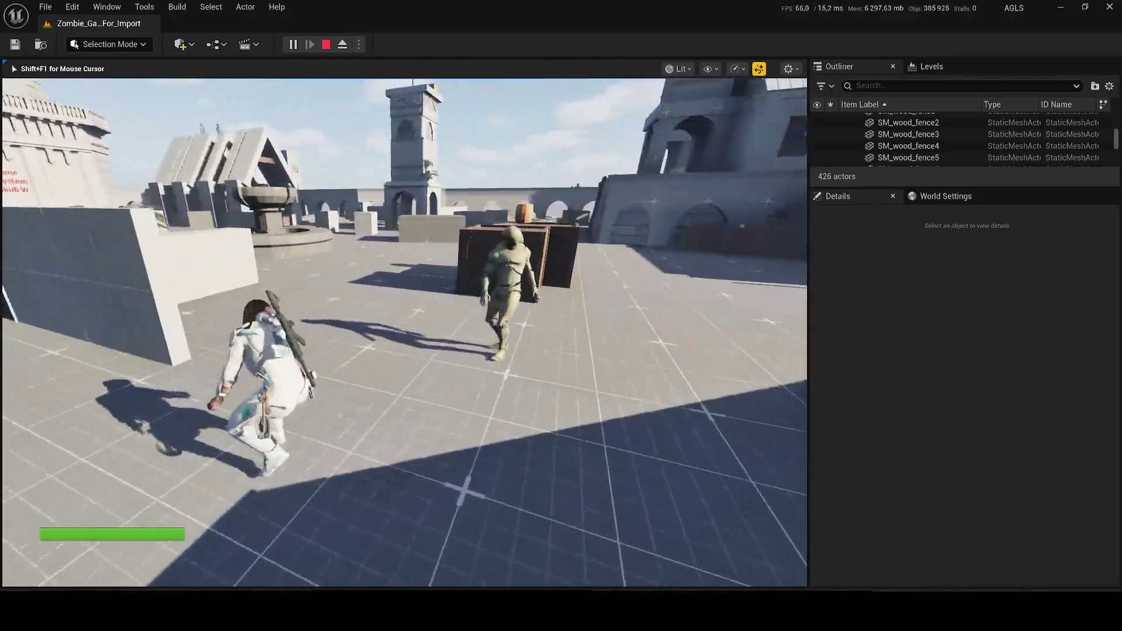
{"action": "key", "text": "1"}
{"action": "left_click", "coordinate": [404, 331]}
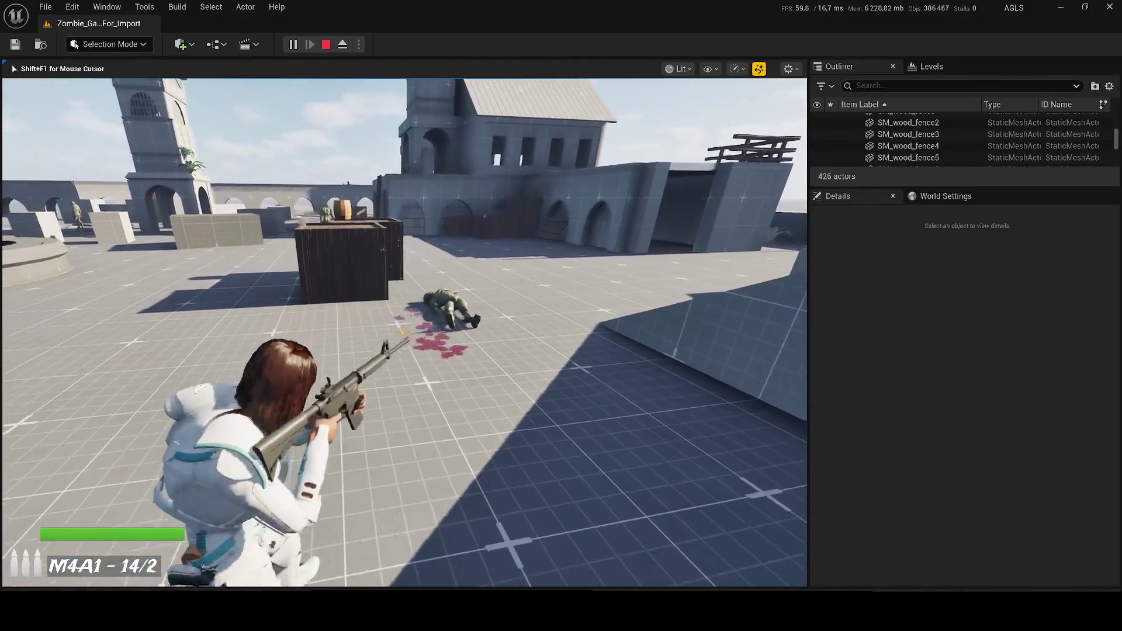
Reload the rifle, advance and shoot the zombies in the next area, heading toward the tower and fountain.
{"action": "key", "text": "r"}
{"action": "key", "text": "w"}
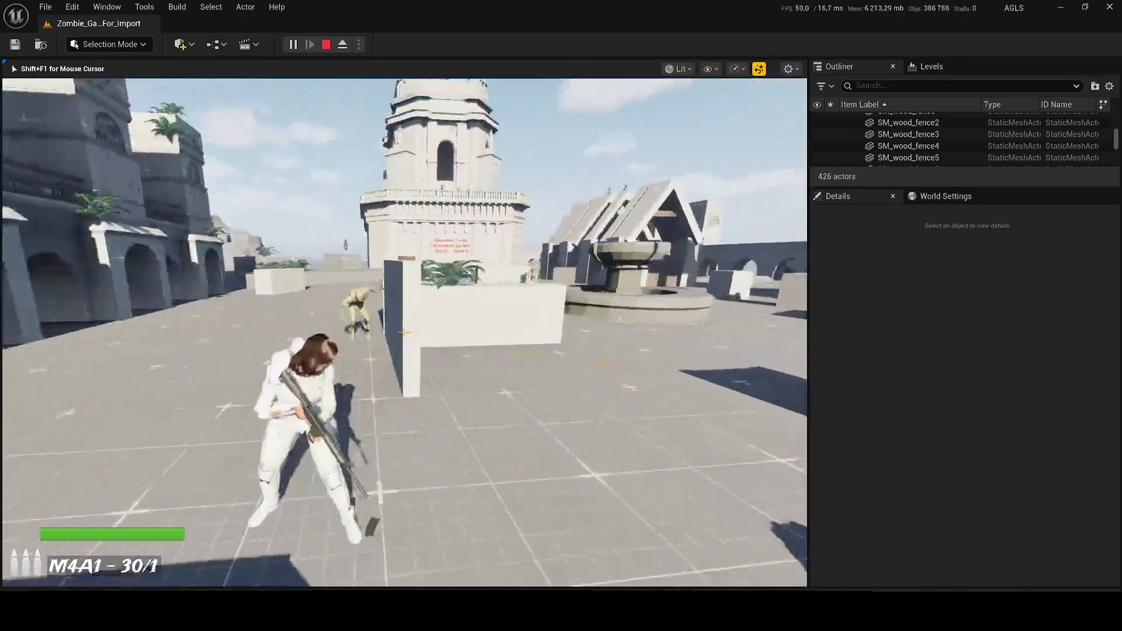
{"action": "left_click", "coordinate": [405, 332]}
{"action": "key", "text": "w"}
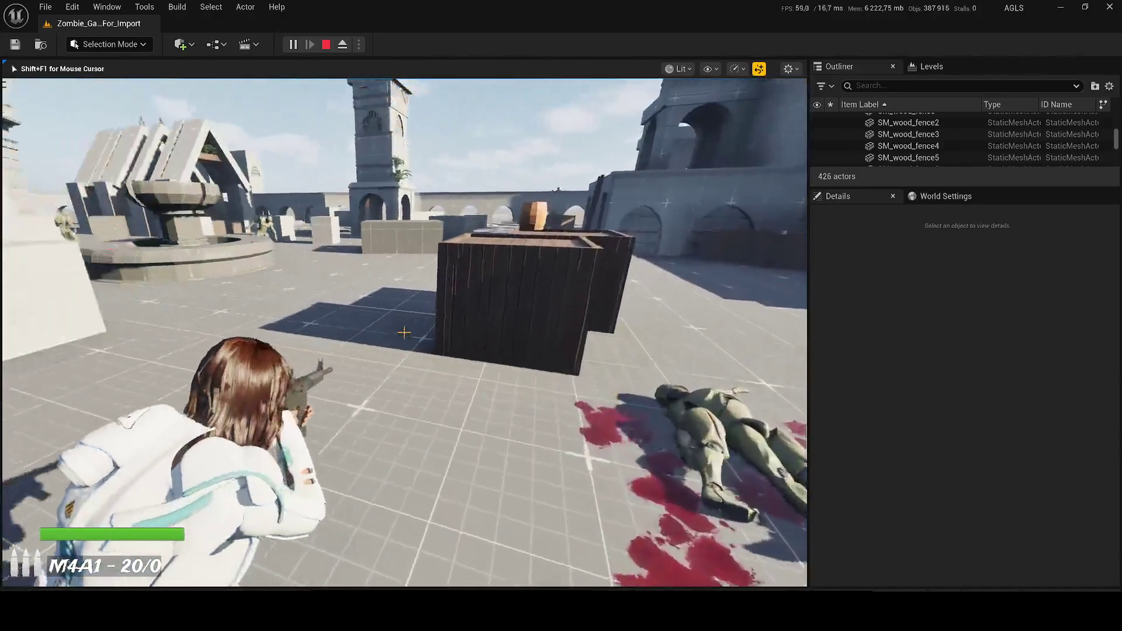
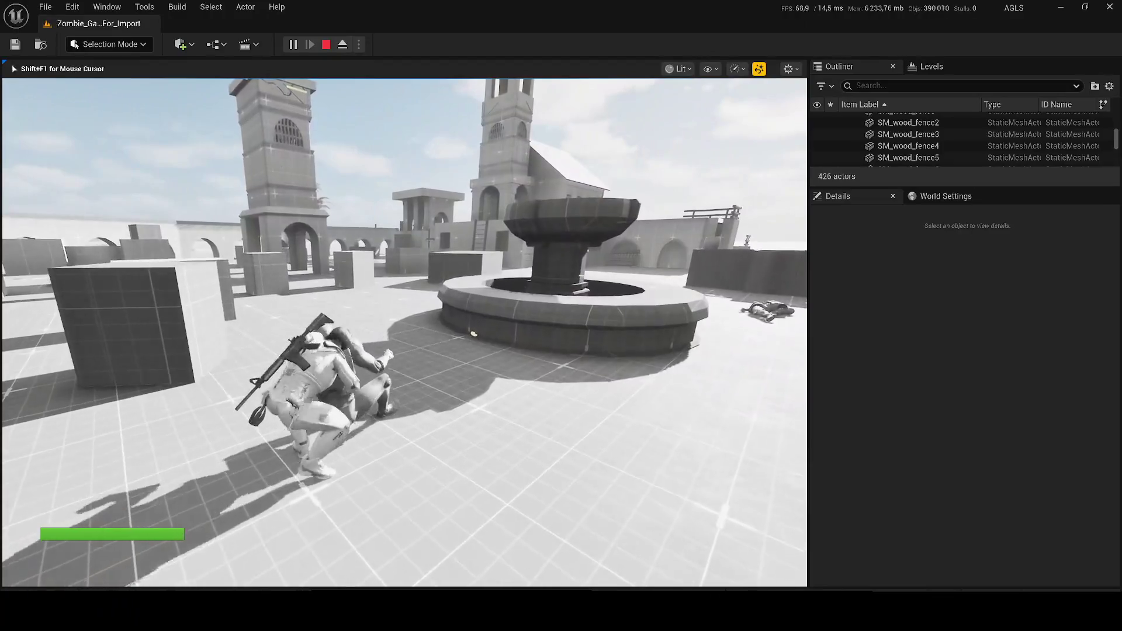
Cycle the running game through wireframe, unlit and lit view modes, then stop play.
{"action": "key", "text": "F1"}
{"action": "key", "text": "F2"}
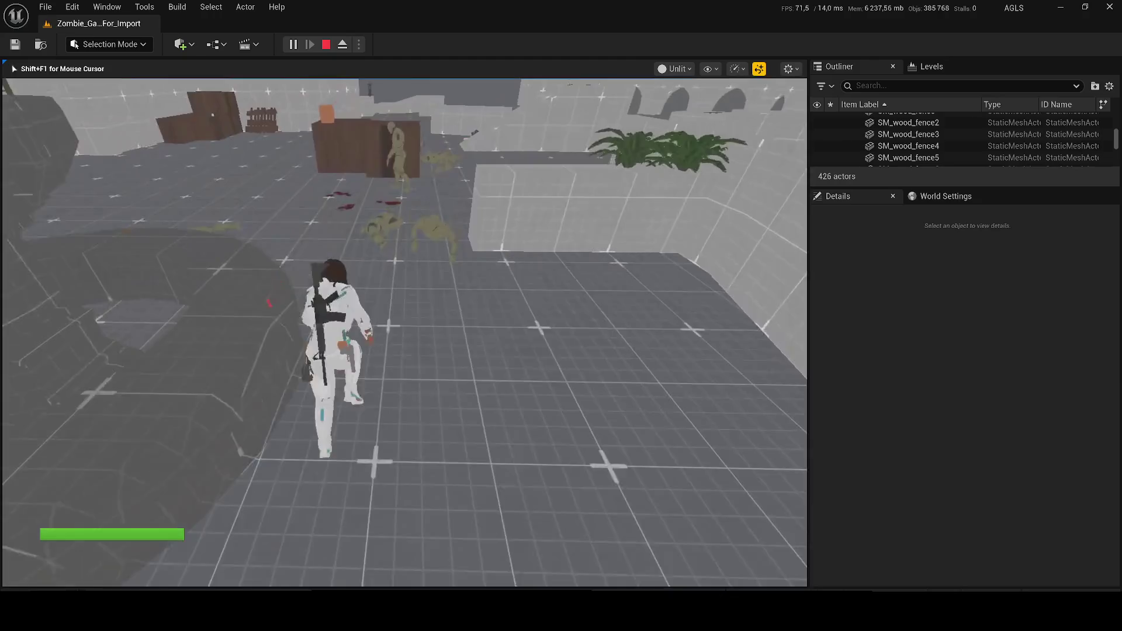
{"action": "key", "text": "F3"}
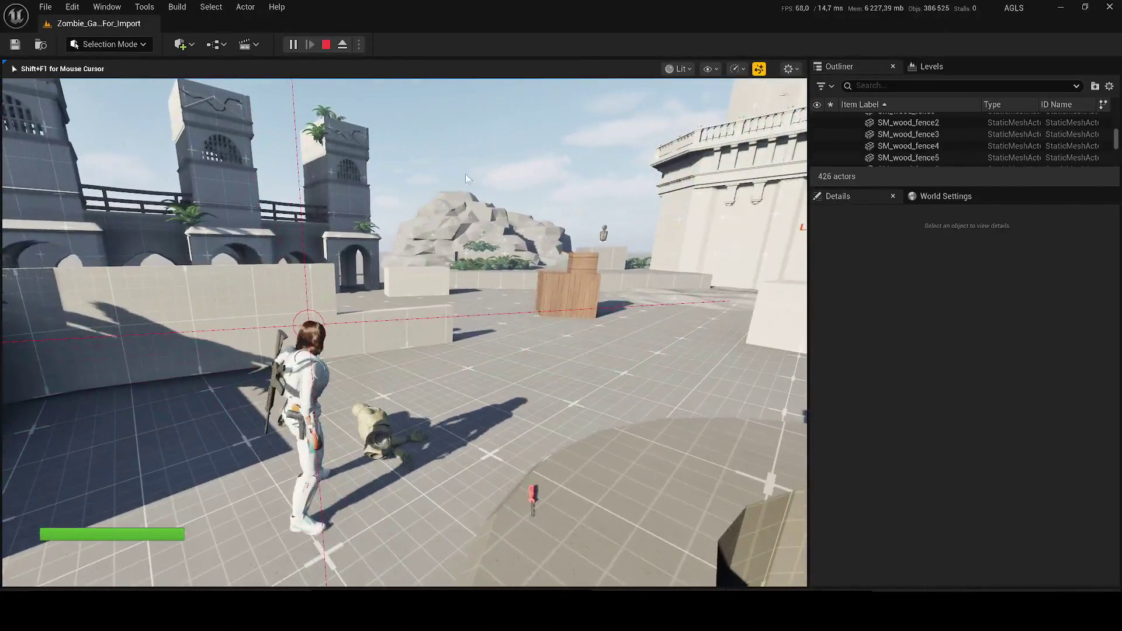
{"action": "key", "text": "Escape"}
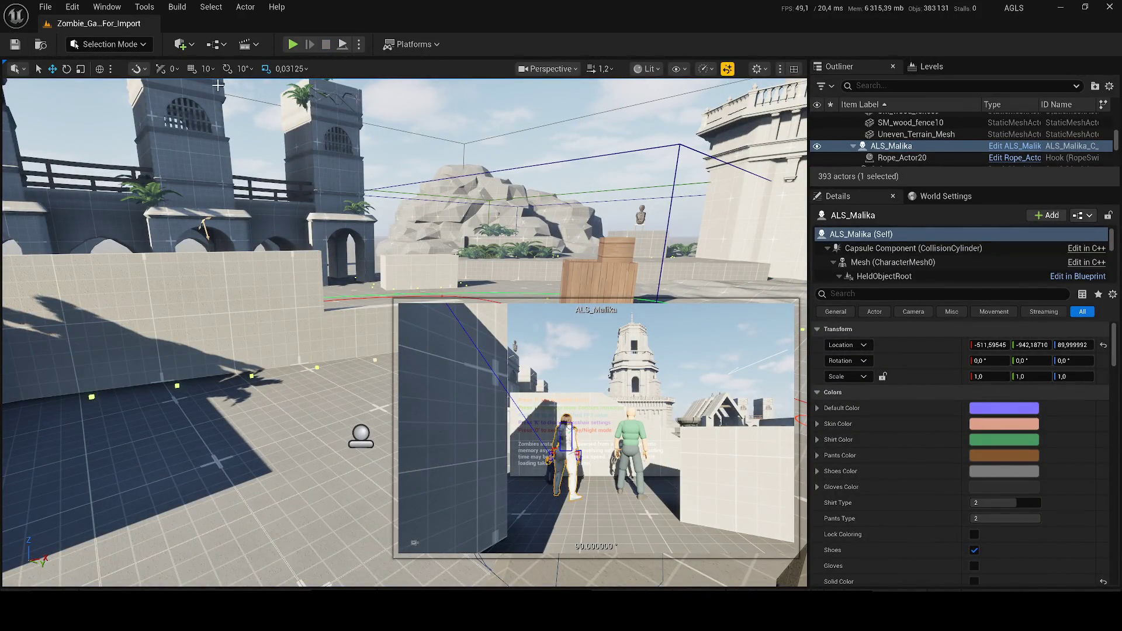
Play again, run the character to a zombie, perform a finisher, then stop.
{"action": "left_click", "coordinate": [291, 46]}
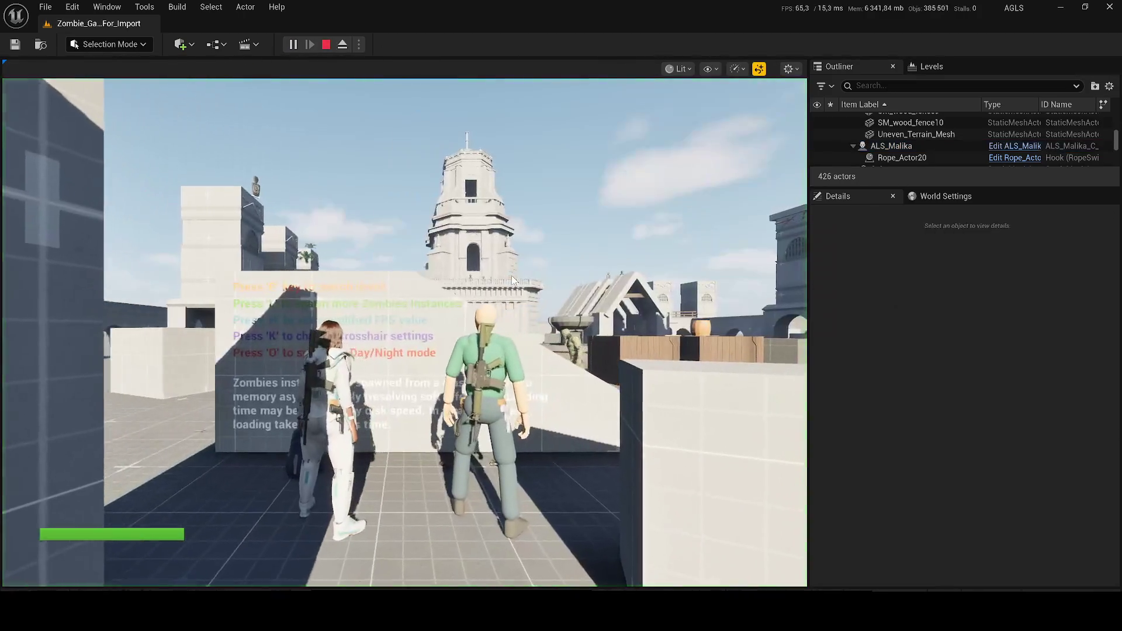
{"action": "left_click", "coordinate": [510, 280]}
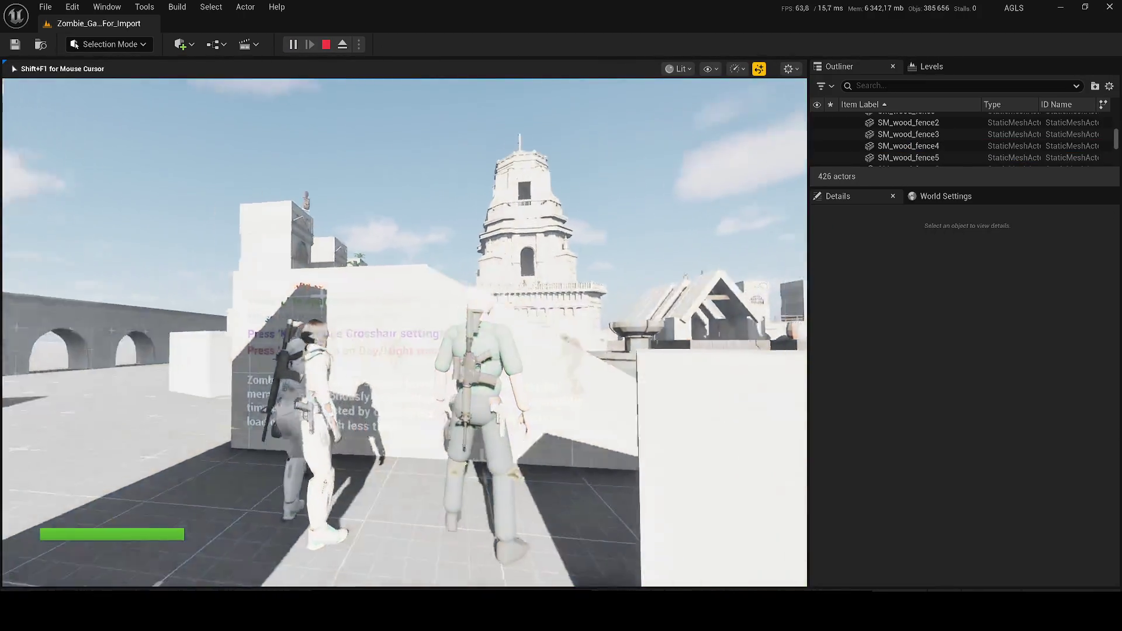
{"action": "key", "text": "w"}
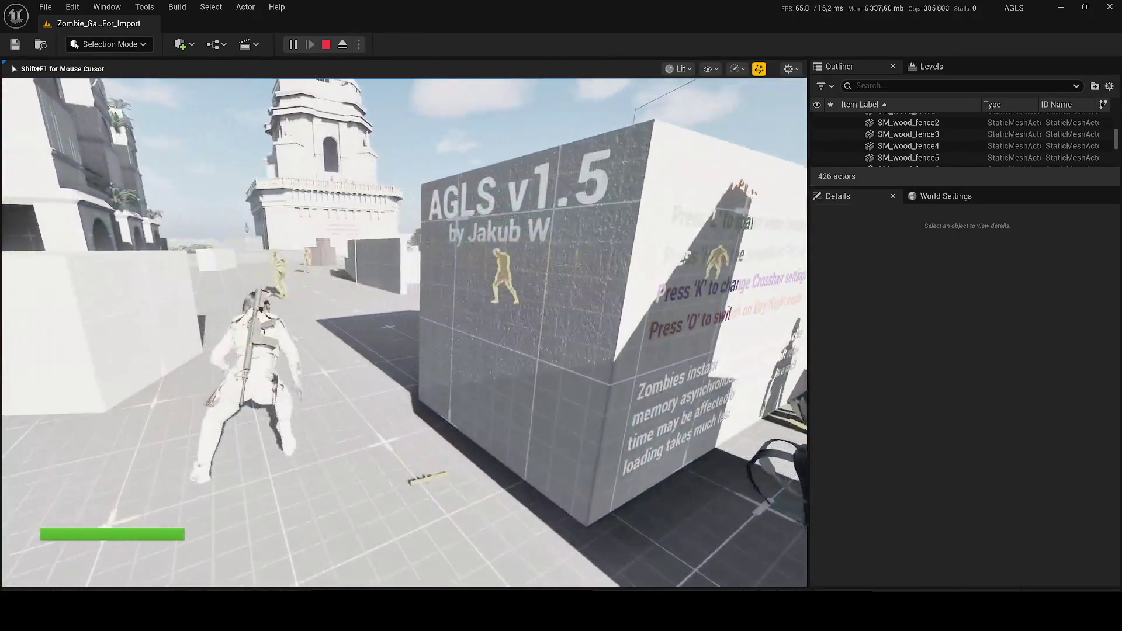
{"action": "key", "text": "s"}
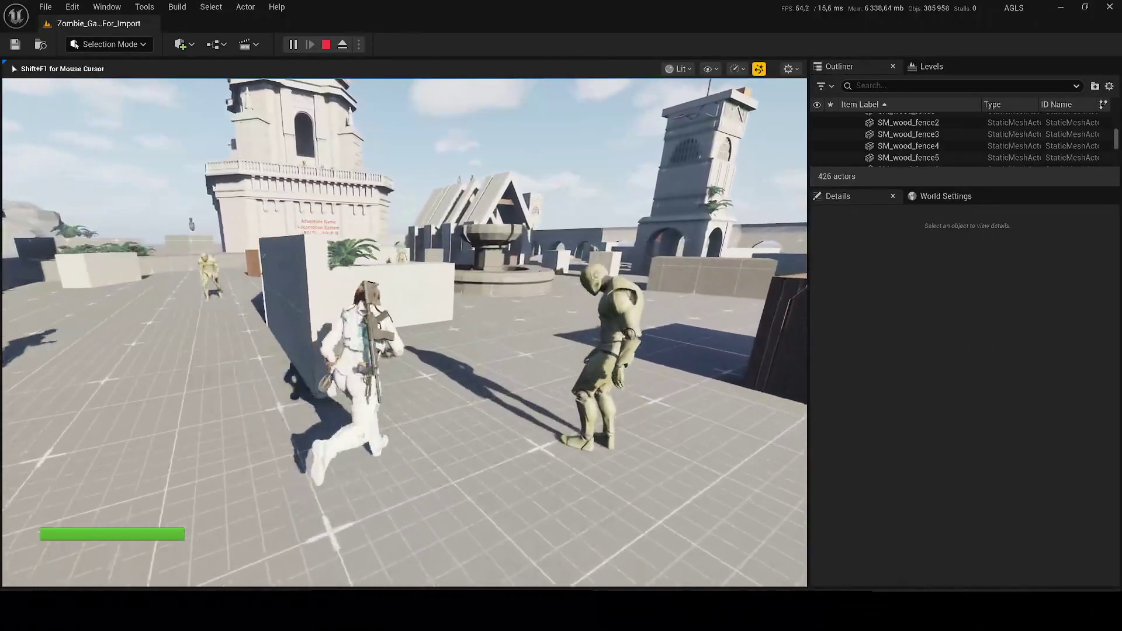
{"action": "key", "text": "w"}
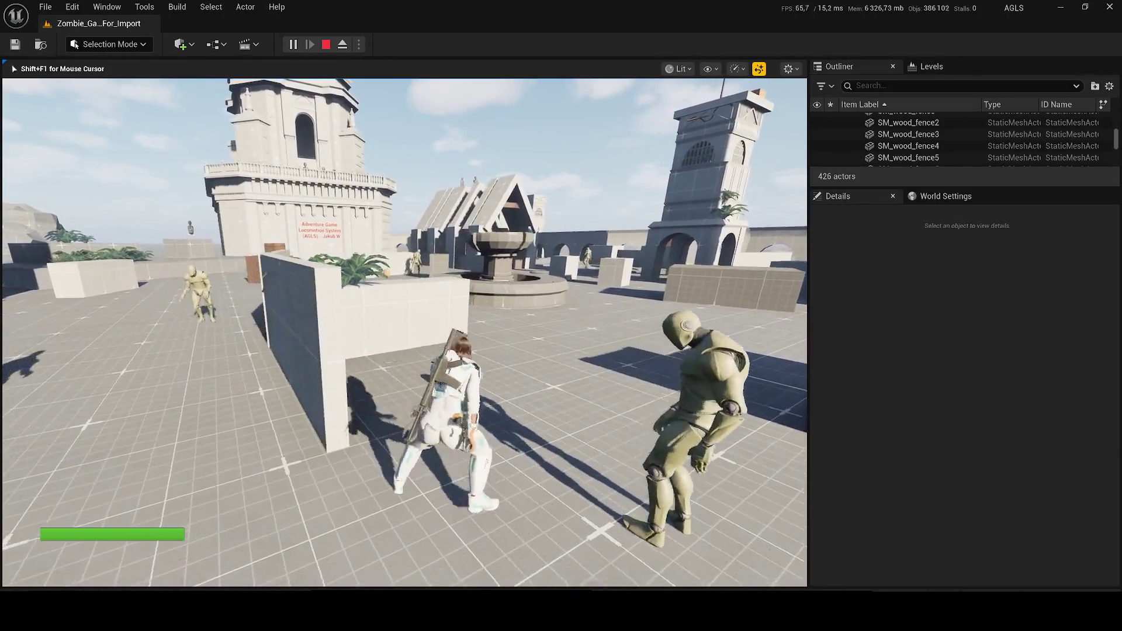
{"action": "key", "text": "f"}
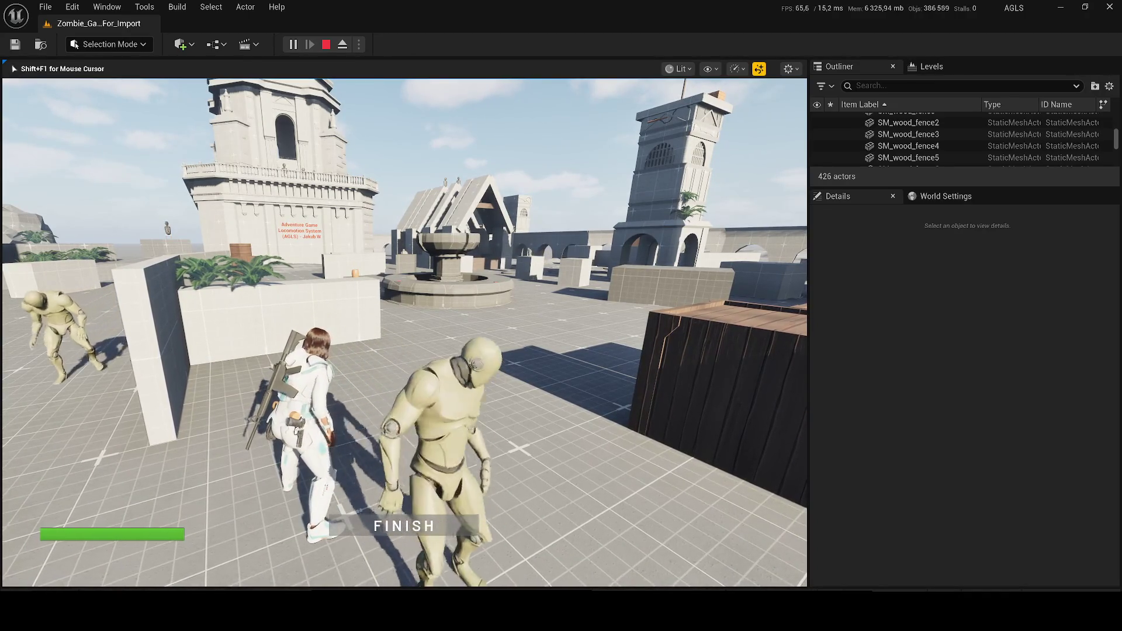
{"action": "key", "text": "Escape"}
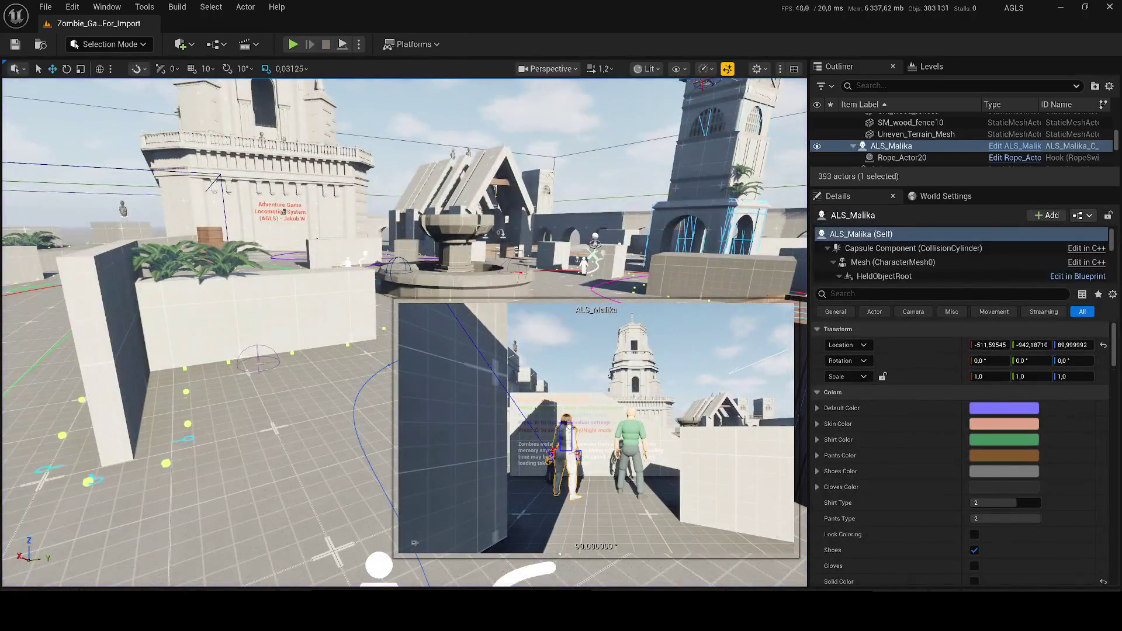
Compare ALS_Malika's six tags with ALS_AnimMan_CharacterBP's tags.
{"action": "key", "text": "f"}
{"action": "scroll", "coordinate": [403, 249], "scroll_direction": "up", "scroll_amount": 5}
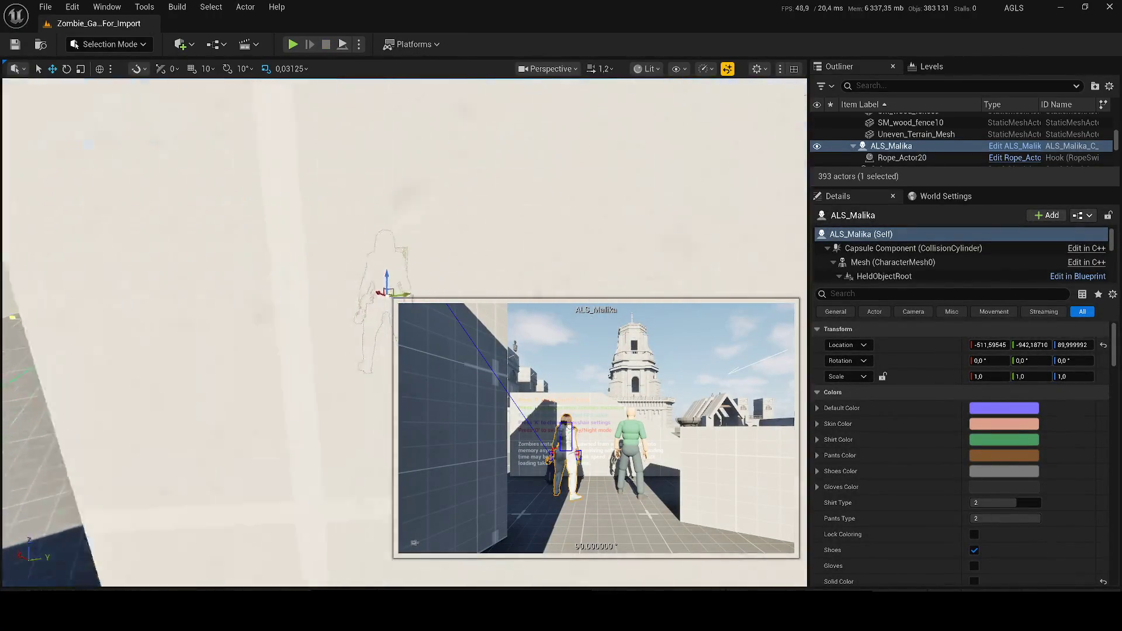
{"action": "scroll", "coordinate": [421, 252], "scroll_direction": "down", "scroll_amount": 5}
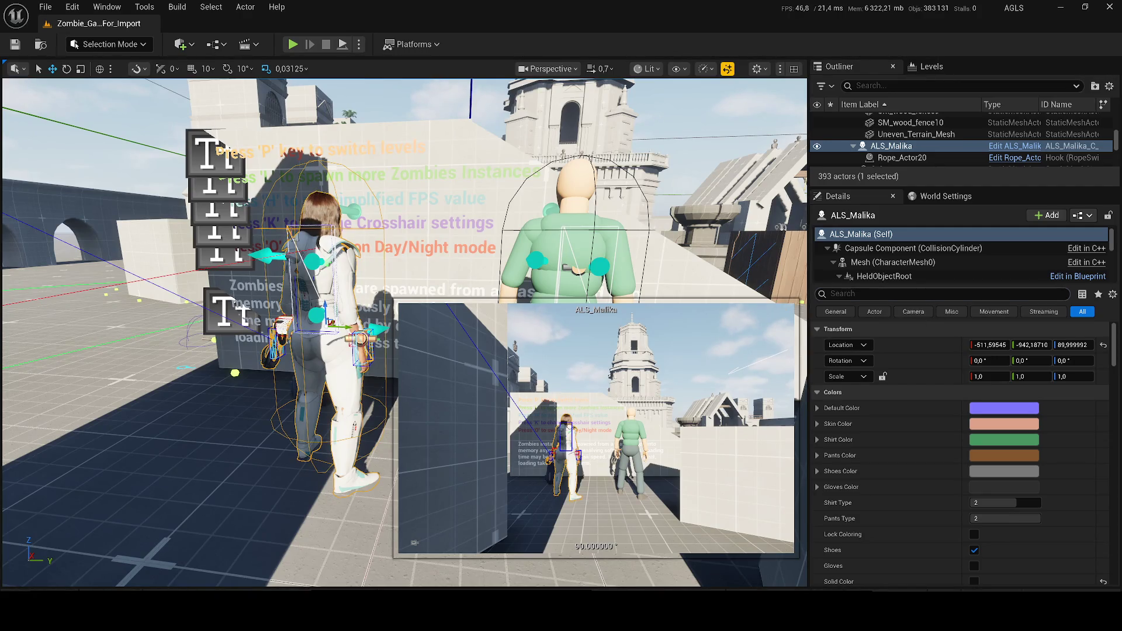
{"action": "type", "text": "tag"}
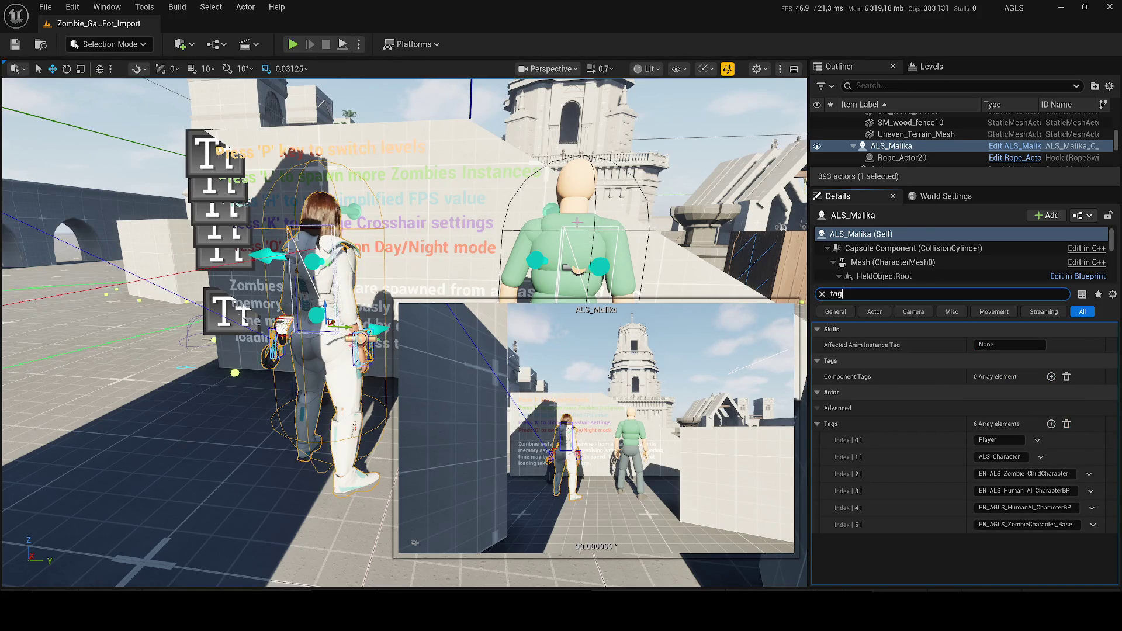
{"action": "left_click", "coordinate": [567, 351]}
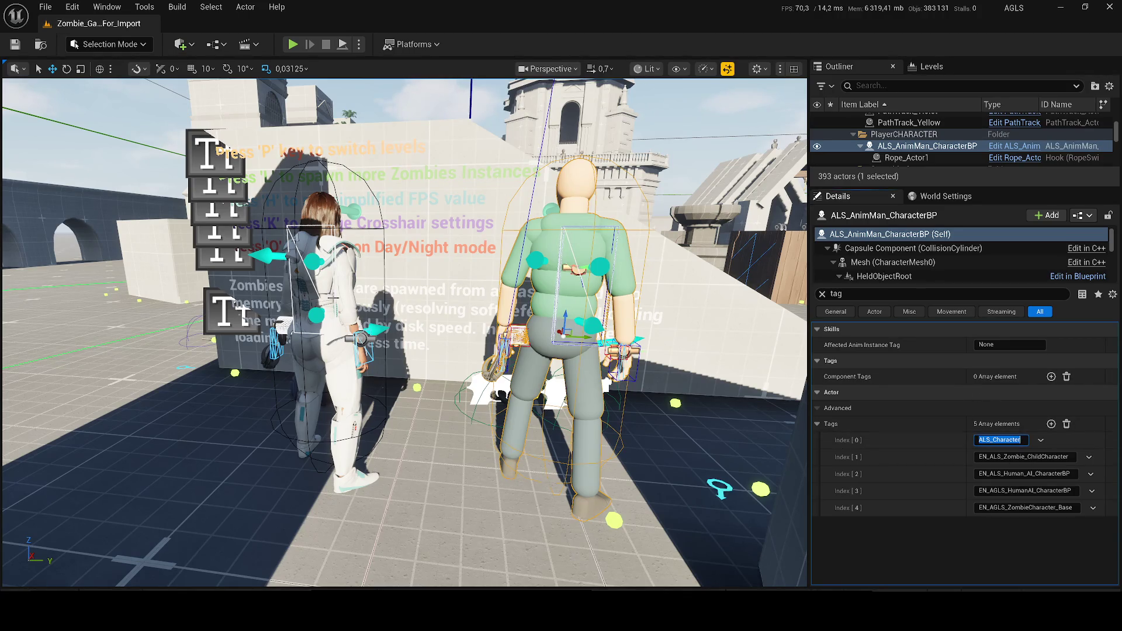
{"action": "key", "text": "ctrl+z"}
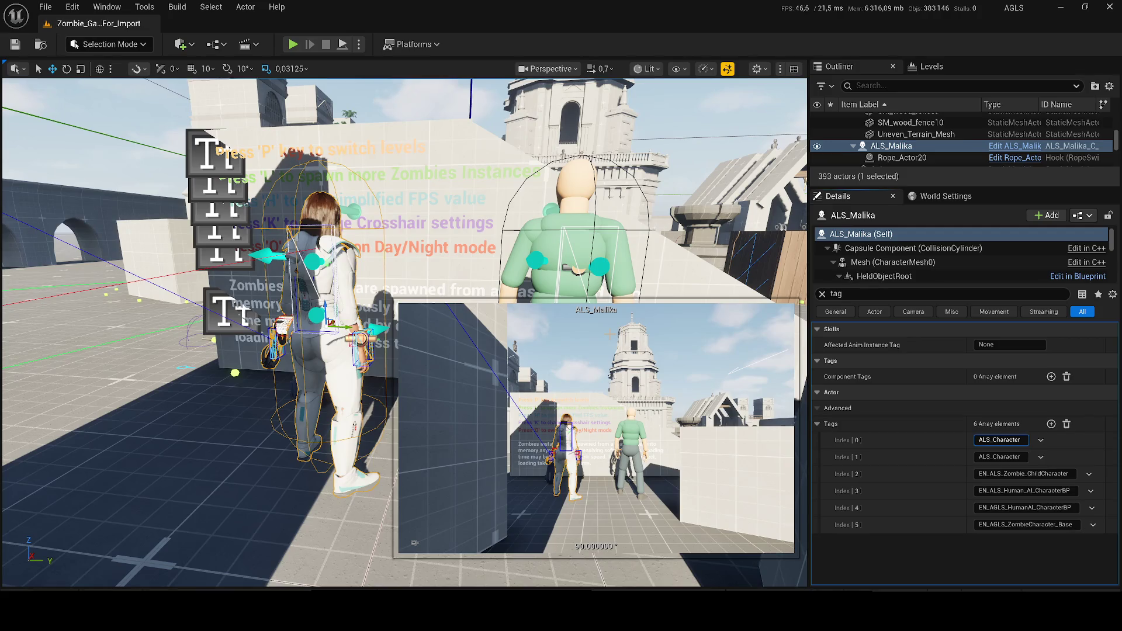
{"action": "key", "text": "ctrl+z"}
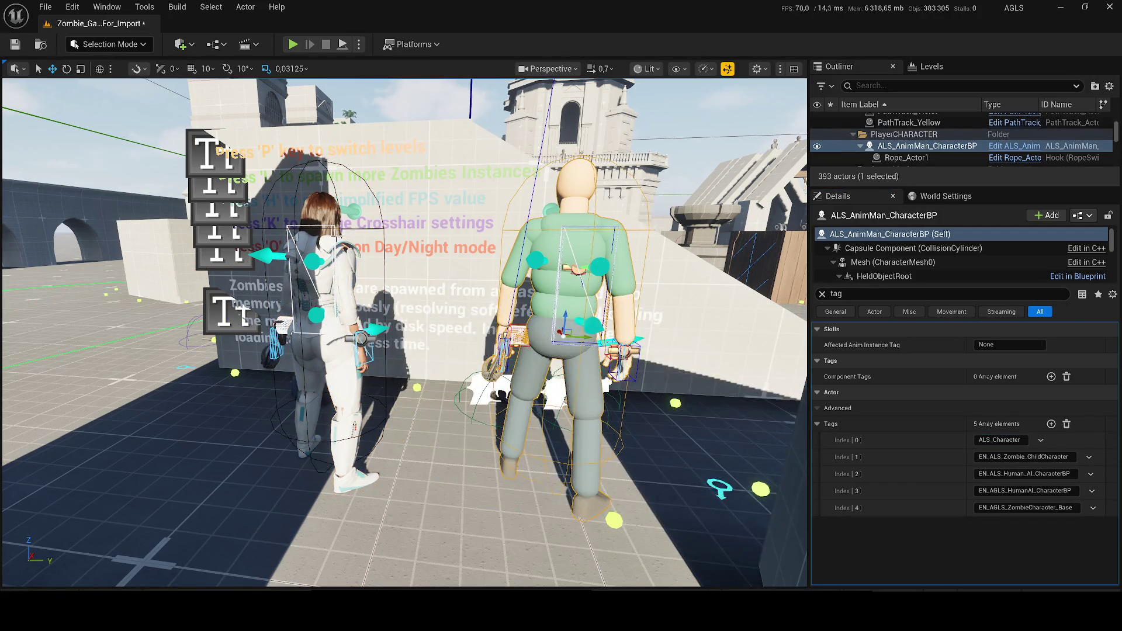
{"action": "key", "text": "ctrl+z"}
Delete ALS_Malika's duplicate Index [1] ALS_Character tag and check the tags now match.
{"action": "left_click", "coordinate": [1041, 457]}
{"action": "left_click", "coordinate": [1051, 488]}
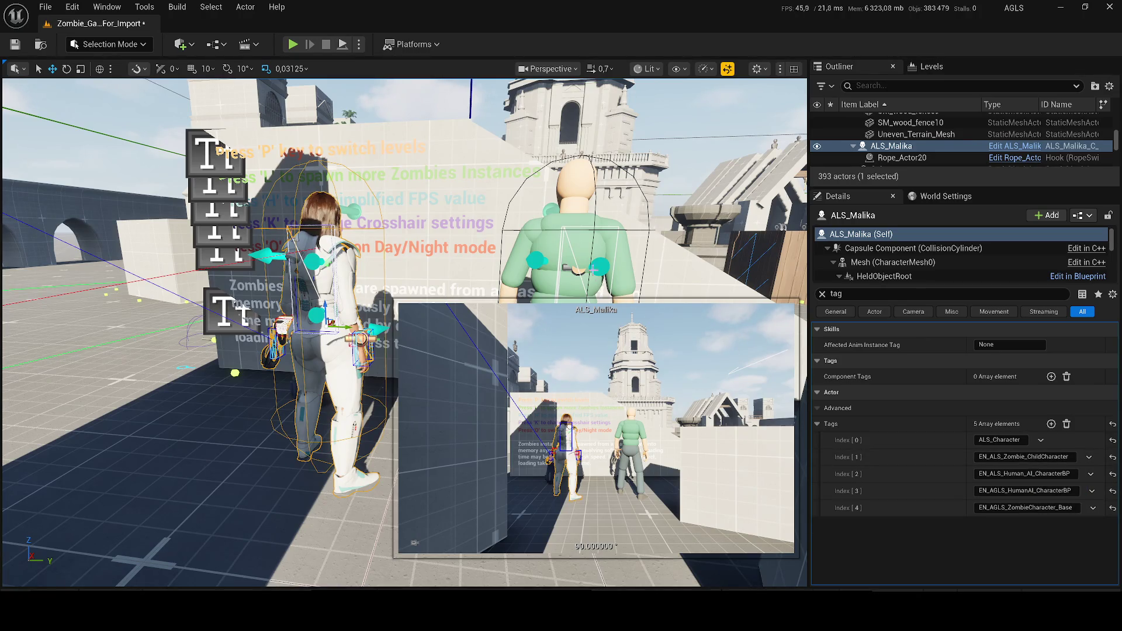
{"action": "left_click", "coordinate": [576, 292]}
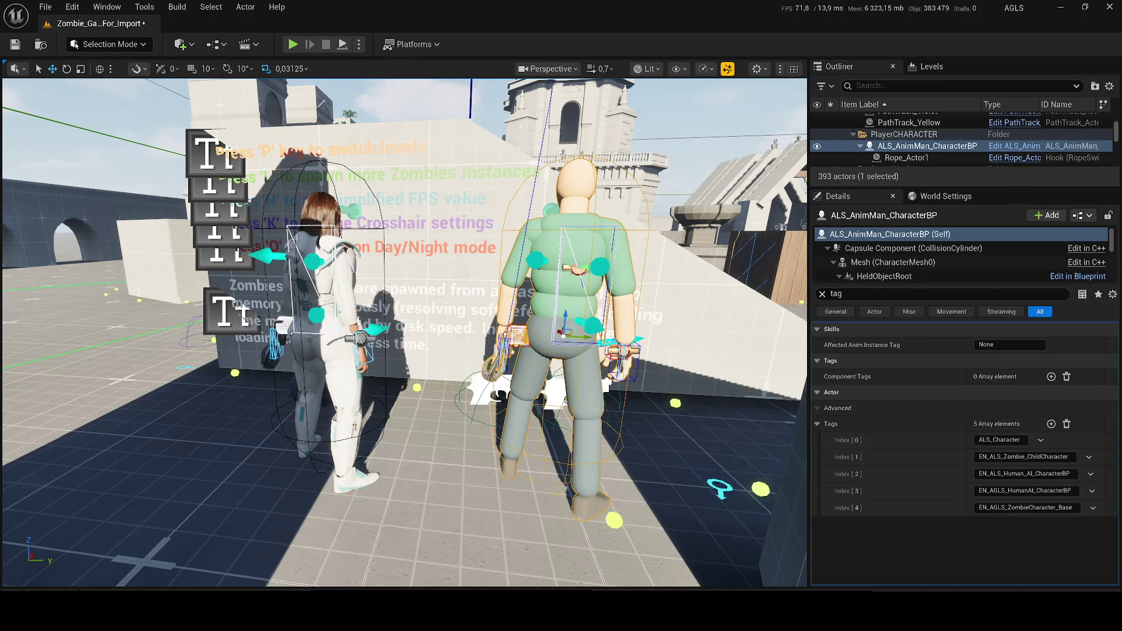
{"action": "key", "text": "ctrl+z"}
{"action": "scroll", "coordinate": [351, 86], "scroll_direction": "up", "scroll_amount": 2}
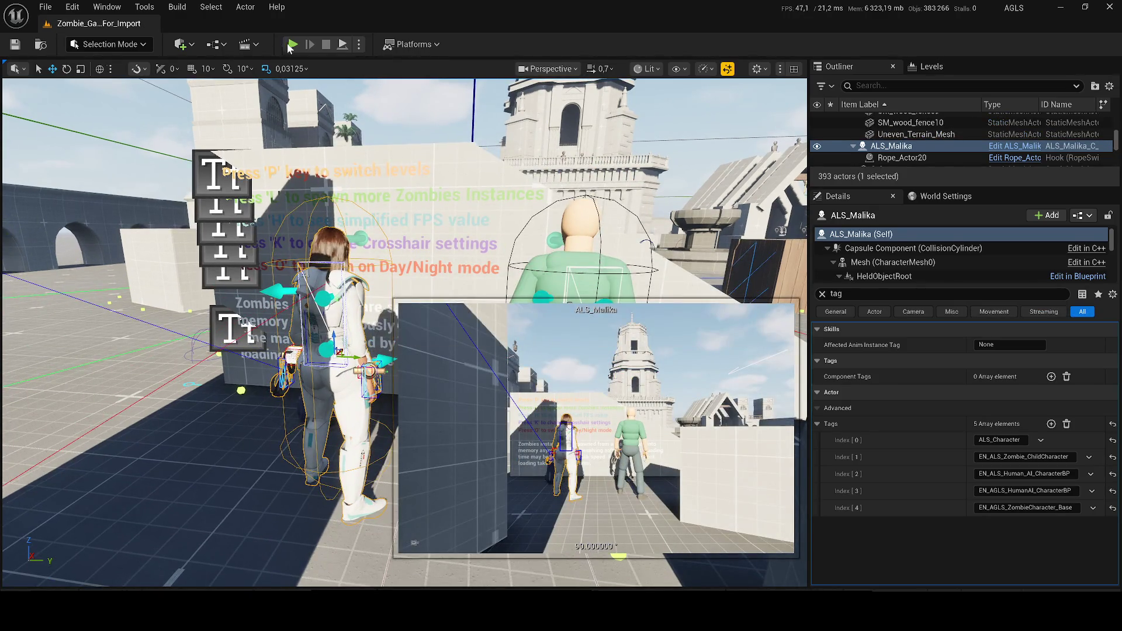
{"action": "left_click", "coordinate": [185, 45]}
Open the Level Blueprint, then playtest the level again.
{"action": "left_click", "coordinate": [275, 128]}
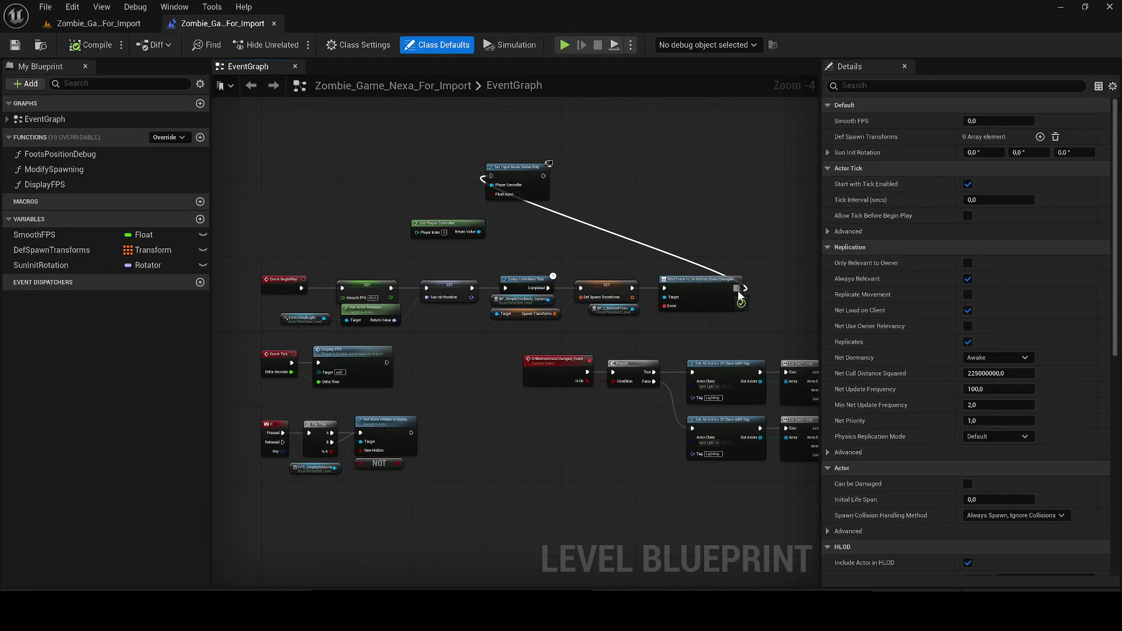
{"action": "left_click", "coordinate": [98, 23]}
{"action": "left_click", "coordinate": [291, 45]}
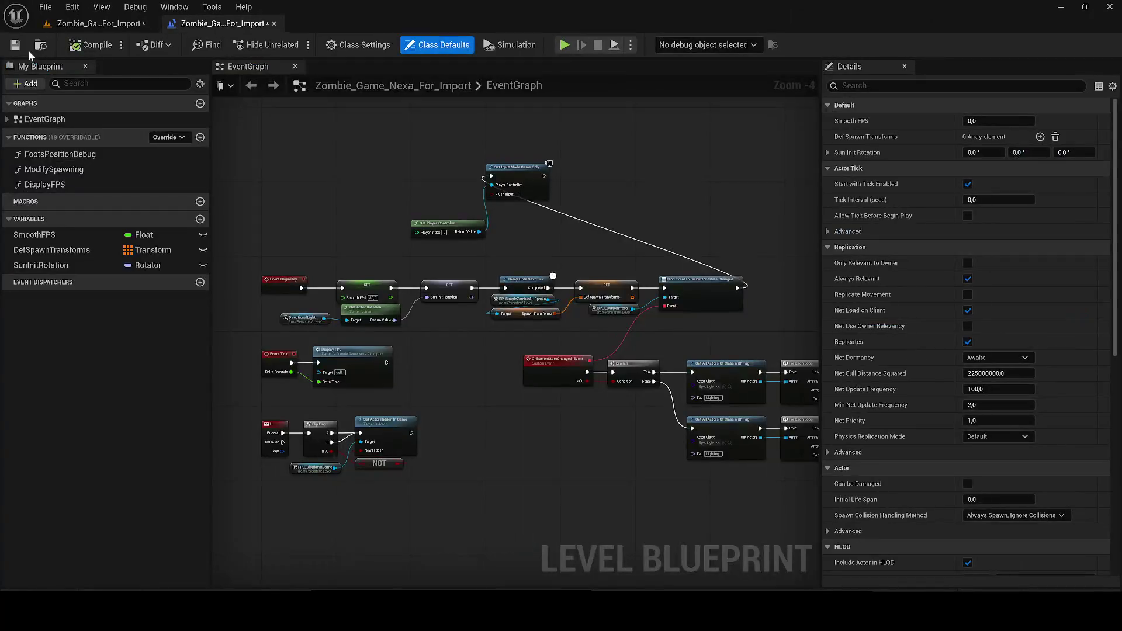
Save the level and blueprint, then pan across the Event Graph's lighting and BeginPlay nodes.
{"action": "key", "text": "ctrl+s"}
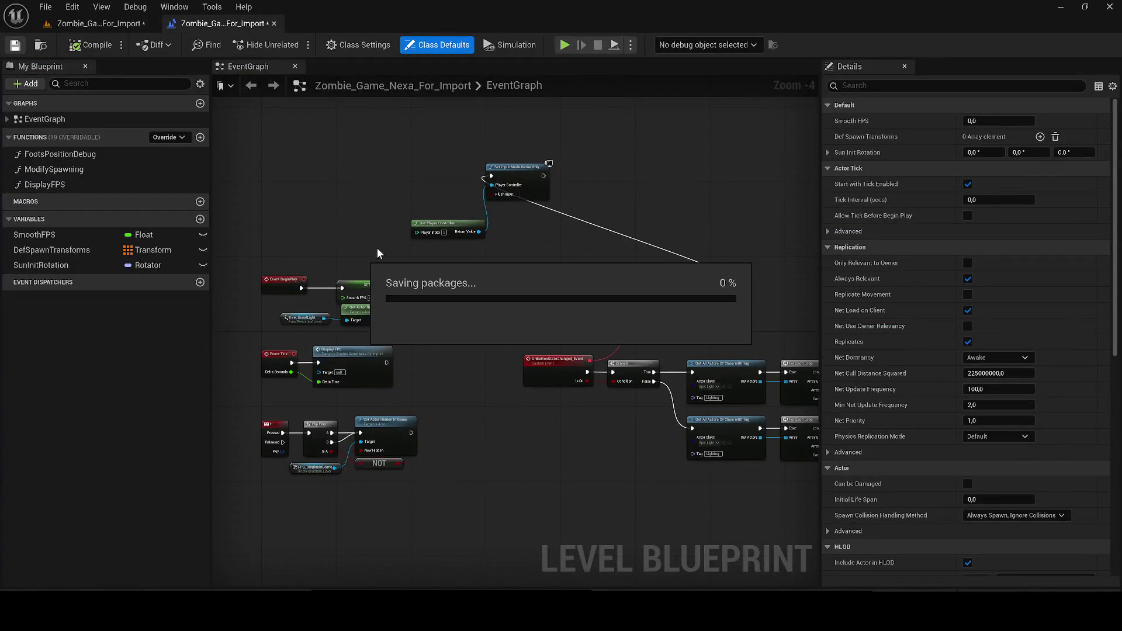
{"action": "left_click_drag", "start_coordinate": [391, 250], "coordinate": [214, 218]}
{"action": "left_click_drag", "start_coordinate": [576, 340], "coordinate": [386, 326]}
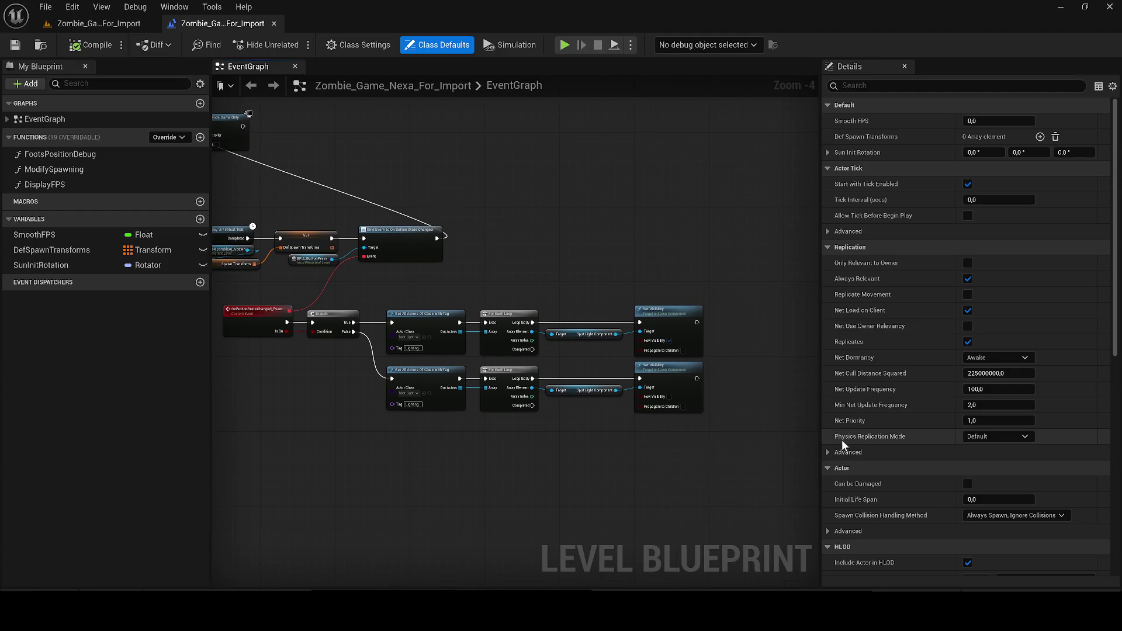
{"action": "left_click_drag", "start_coordinate": [410, 388], "coordinate": [515, 404]}
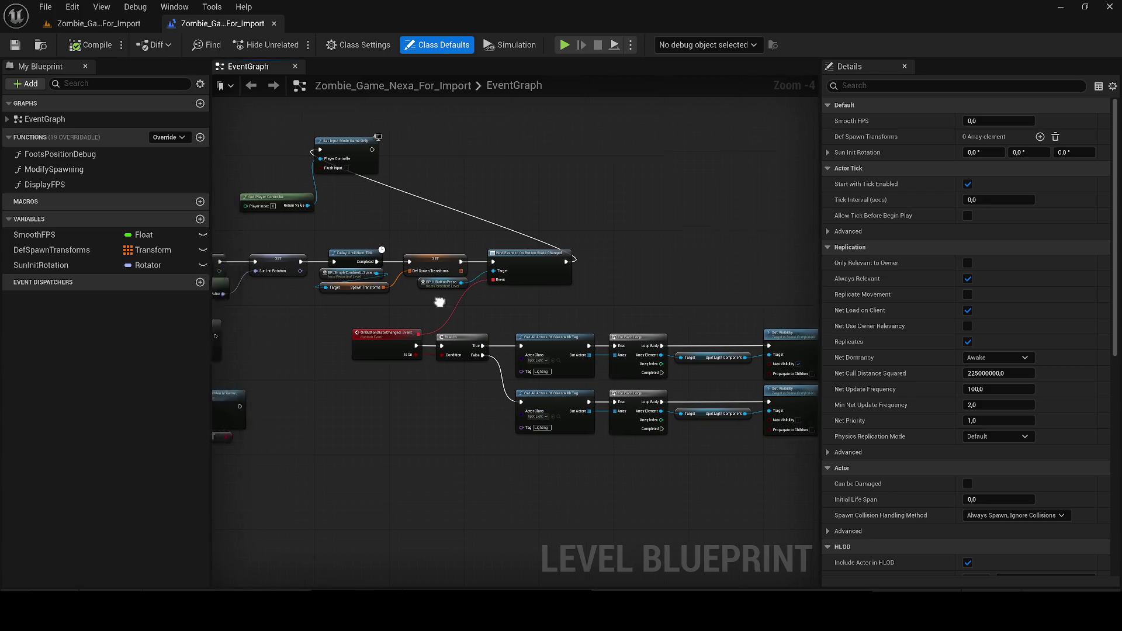
{"action": "scroll", "coordinate": [620, 334], "scroll_direction": "down", "scroll_amount": 3}
{"action": "scroll", "coordinate": [620, 334], "scroll_direction": "down", "scroll_amount": 5}
{"action": "scroll", "coordinate": [528, 292], "scroll_direction": "up", "scroll_amount": 2}
{"action": "scroll", "coordinate": [471, 345], "scroll_direction": "up", "scroll_amount": 2}
{"action": "scroll", "coordinate": [390, 376], "scroll_direction": "up", "scroll_amount": 2}
{"action": "scroll", "coordinate": [390, 349], "scroll_direction": "up", "scroll_amount": 2}
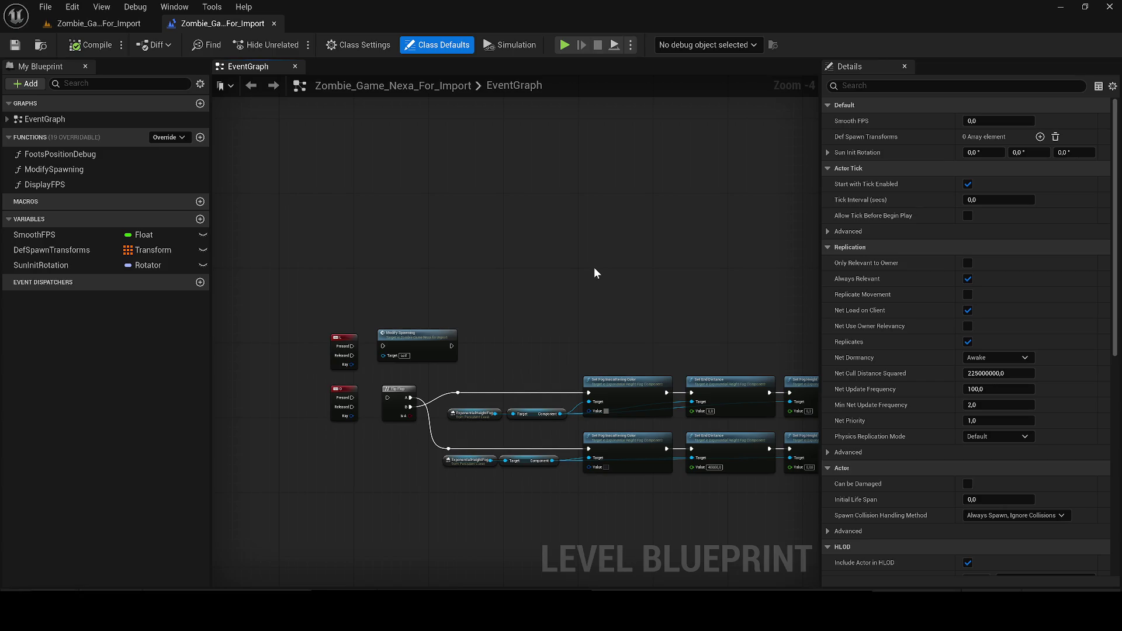
In the level editor, enlarge the Outliner list and select Cube3.
{"action": "left_click", "coordinate": [115, 26]}
{"action": "left_click_drag", "start_coordinate": [645, 184], "coordinate": [645, 183]}
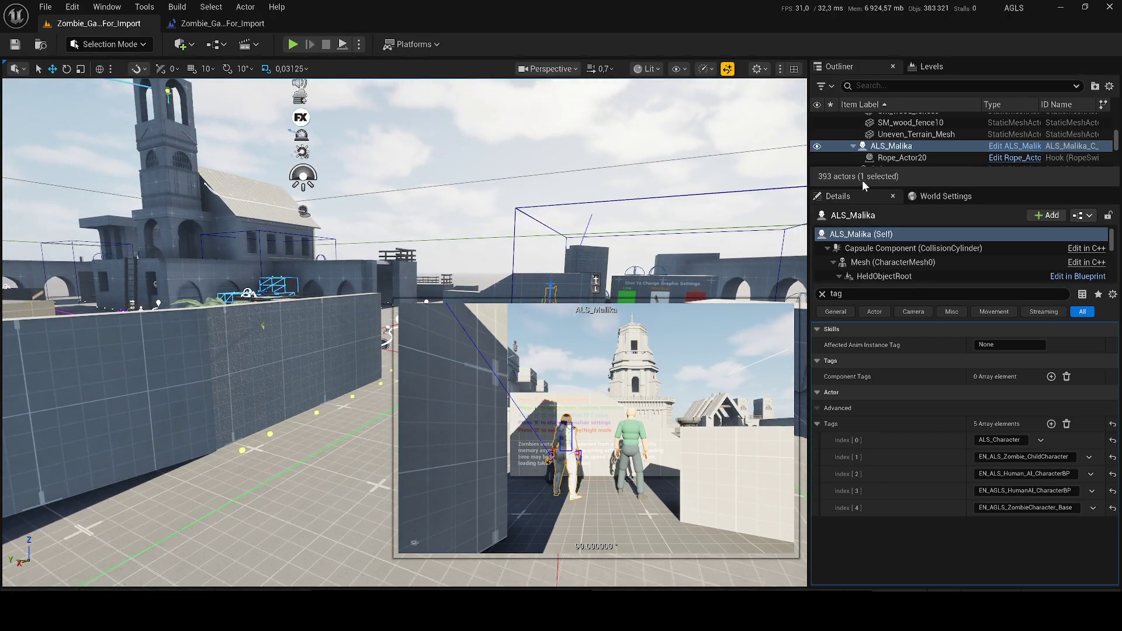
{"action": "left_click_drag", "start_coordinate": [855, 189], "coordinate": [855, 229]}
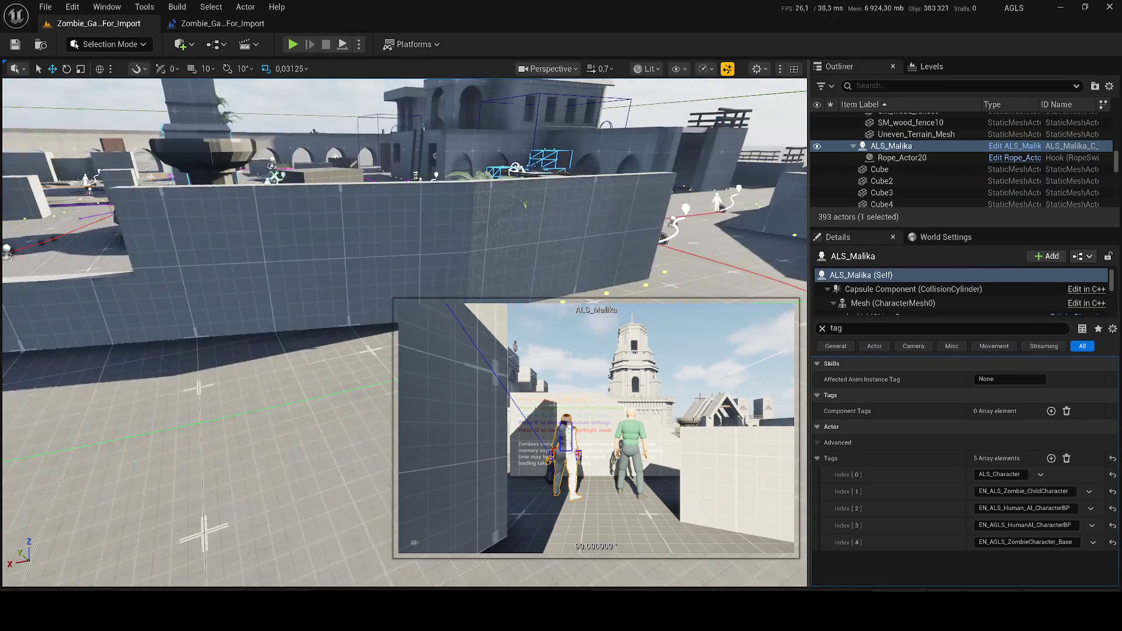
{"action": "left_click", "coordinate": [913, 191]}
Fly the view sideways and down to ground level beside the characters.
{"action": "scroll", "coordinate": [404, 332], "scroll_direction": "up", "scroll_amount": 2}
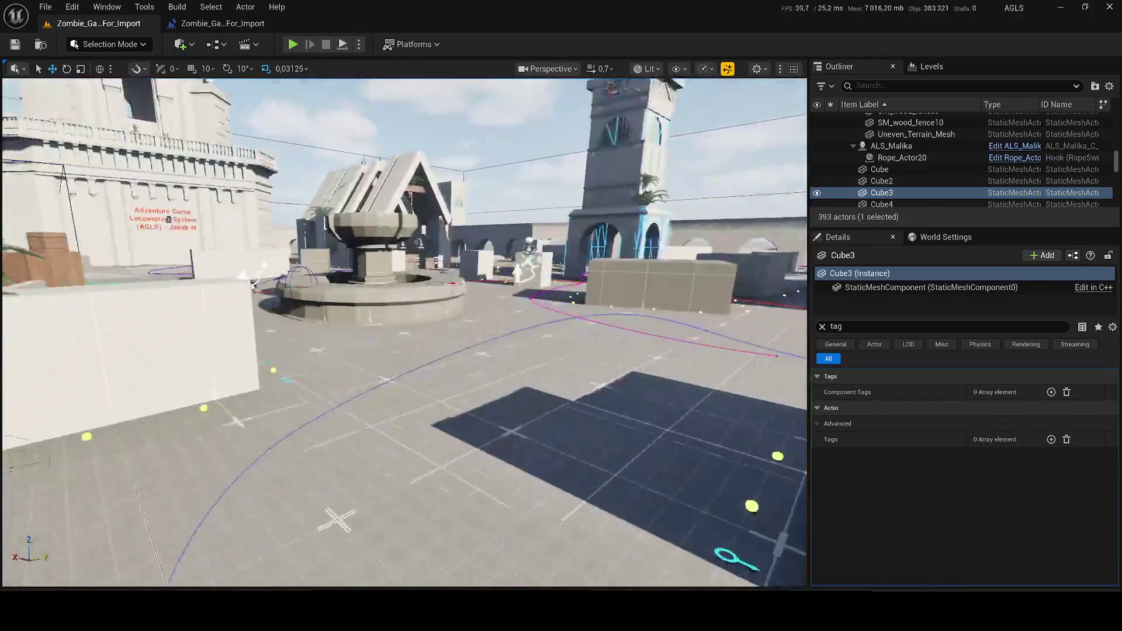
{"action": "scroll", "coordinate": [404, 331], "scroll_direction": "up", "scroll_amount": 3}
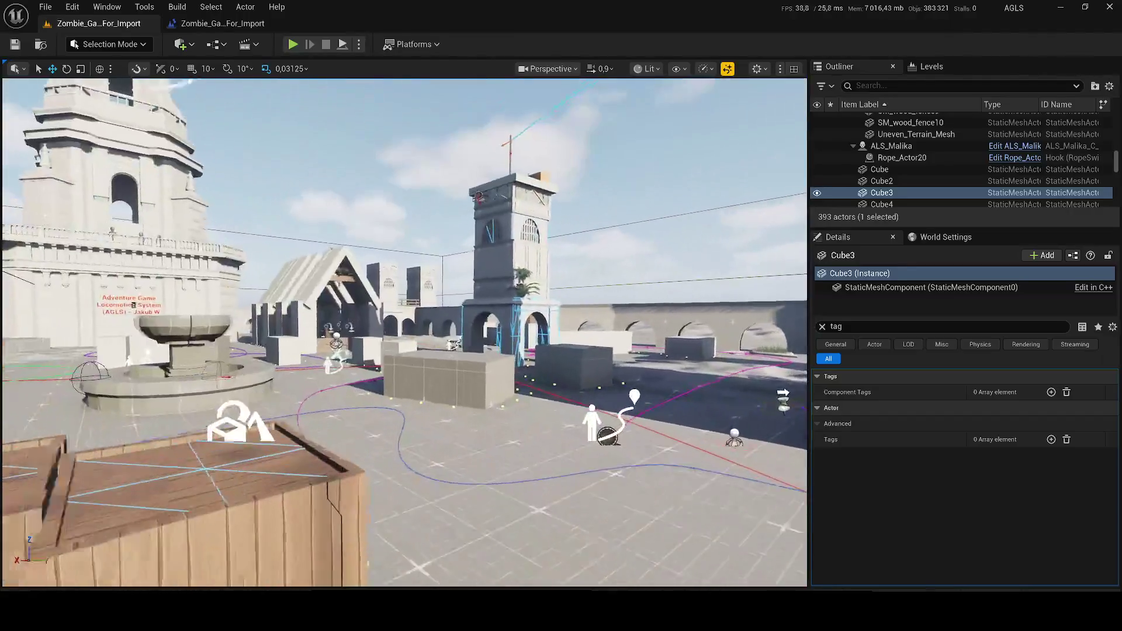
{"action": "key", "text": "d"}
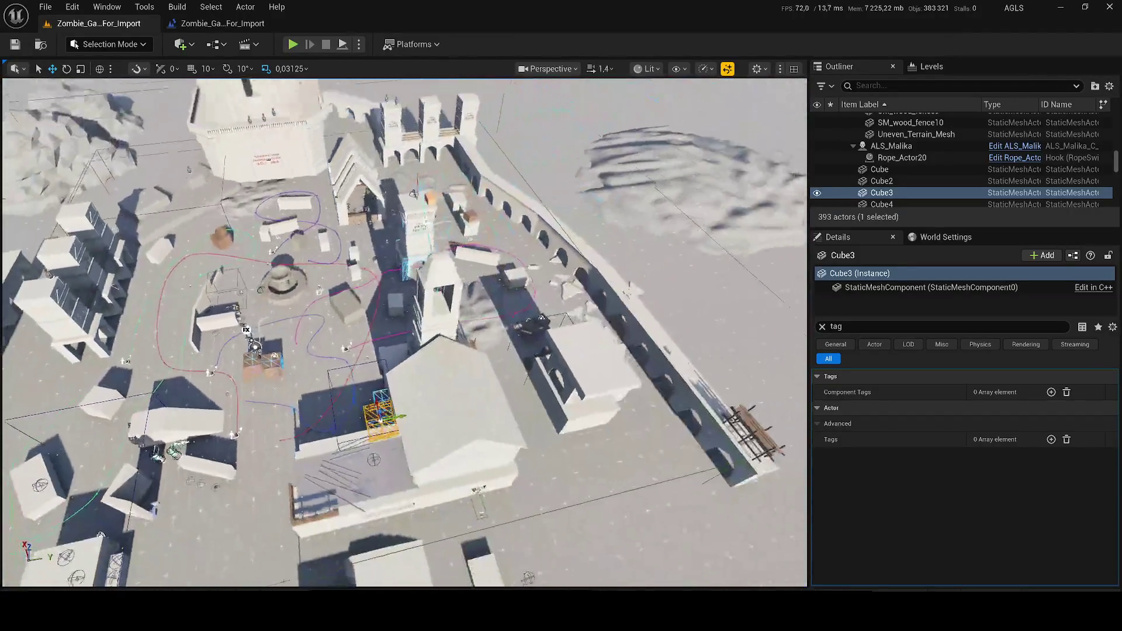
{"action": "key", "text": "q"}
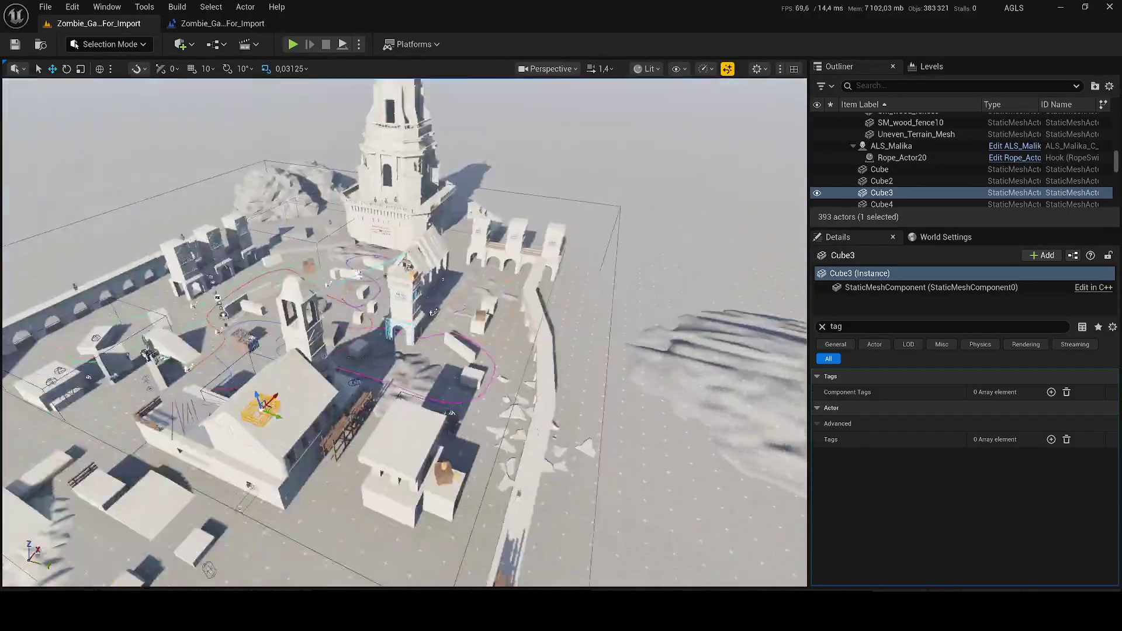
{"action": "key", "text": "q"}
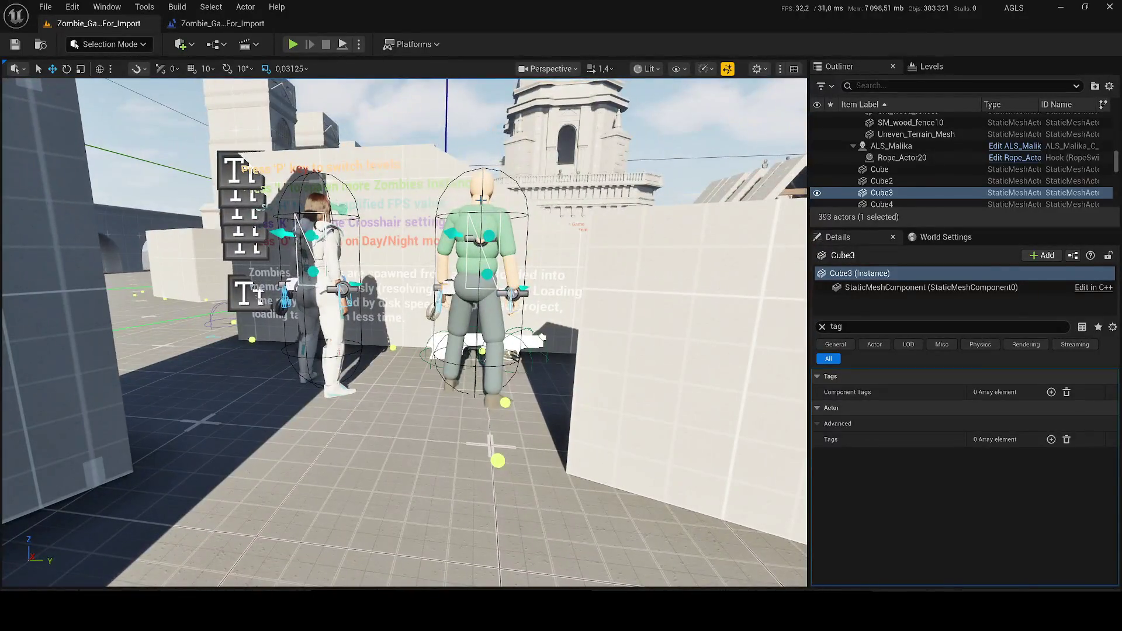
Create a child Blueprint of ALS_AnimMan_CharacterBP named ALS_ANIM_Man_Malika.
{"action": "left_click", "coordinate": [529, 205]}
{"action": "right_click", "coordinate": [870, 168]}
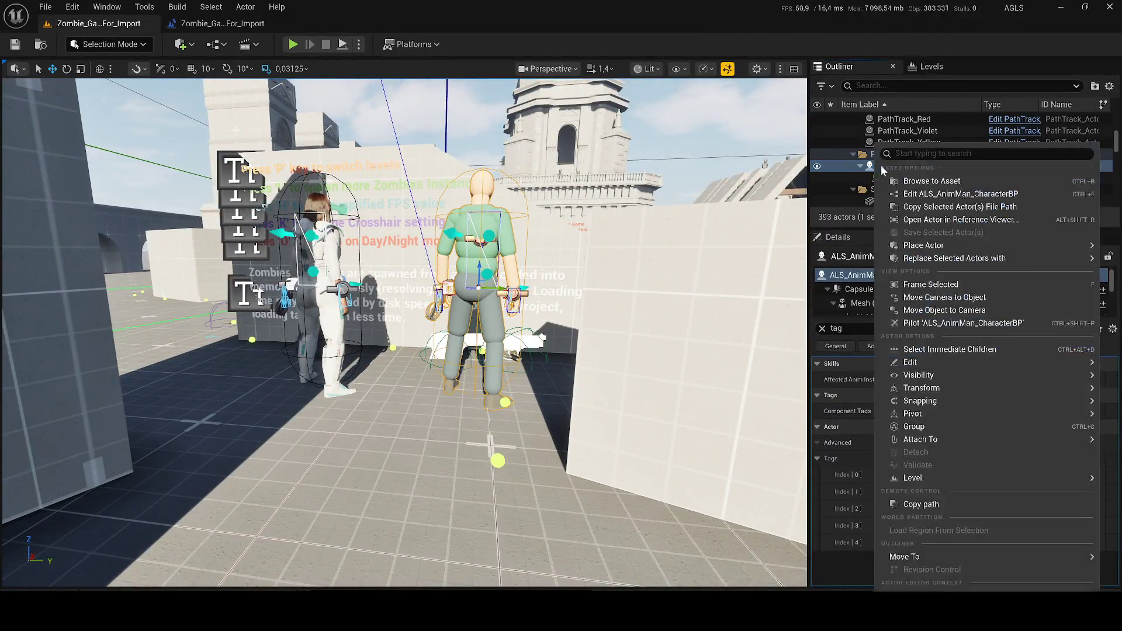
{"action": "left_click", "coordinate": [941, 180]}
{"action": "right_click", "coordinate": [348, 406]}
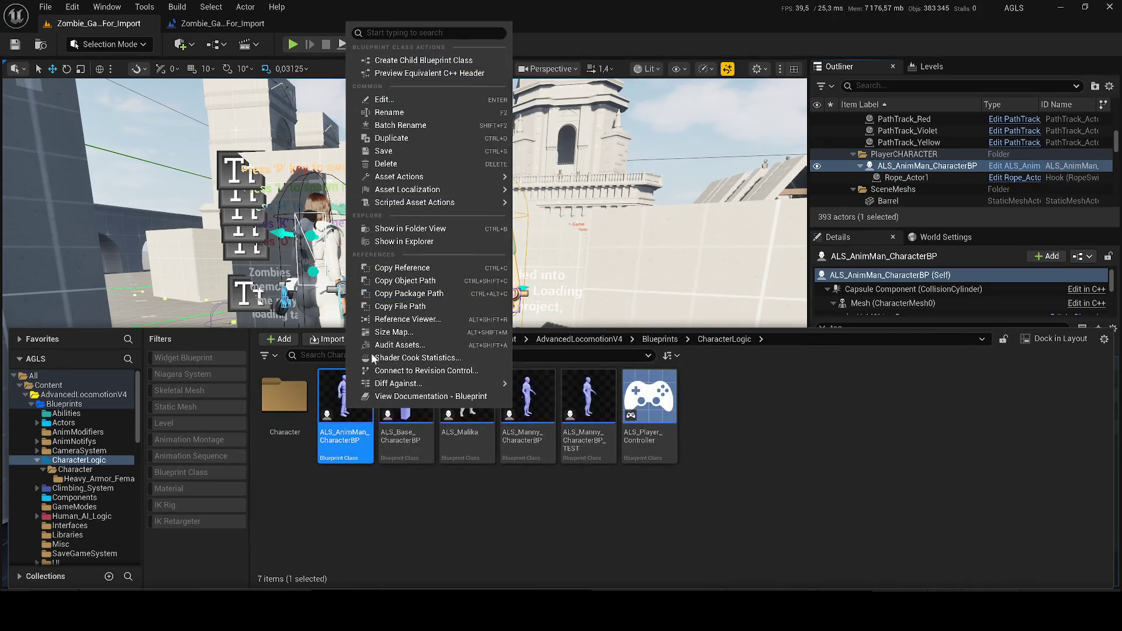
{"action": "left_click", "coordinate": [393, 61]}
{"action": "type", "text": "ALS_ANIM8"}
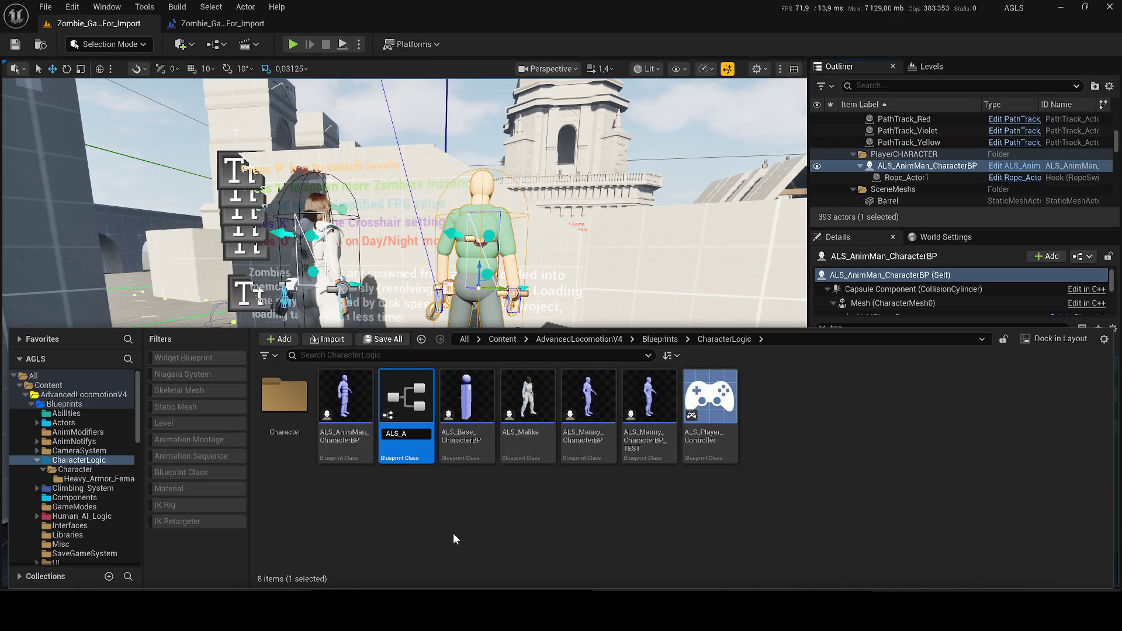
{"action": "key", "text": "BackSpace"}
{"action": "type", "text": "_Man_Malika"}
{"action": "key", "text": "Return"}
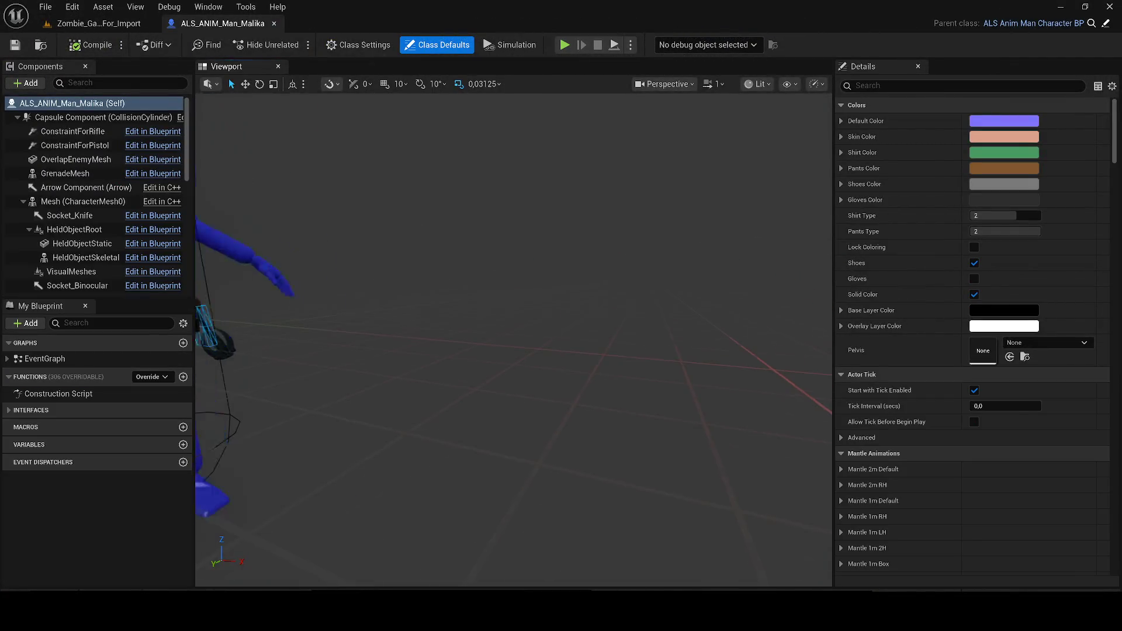
Open the ALS_Malika Blueprint from the Content folder.
{"action": "left_click", "coordinate": [97, 22]}
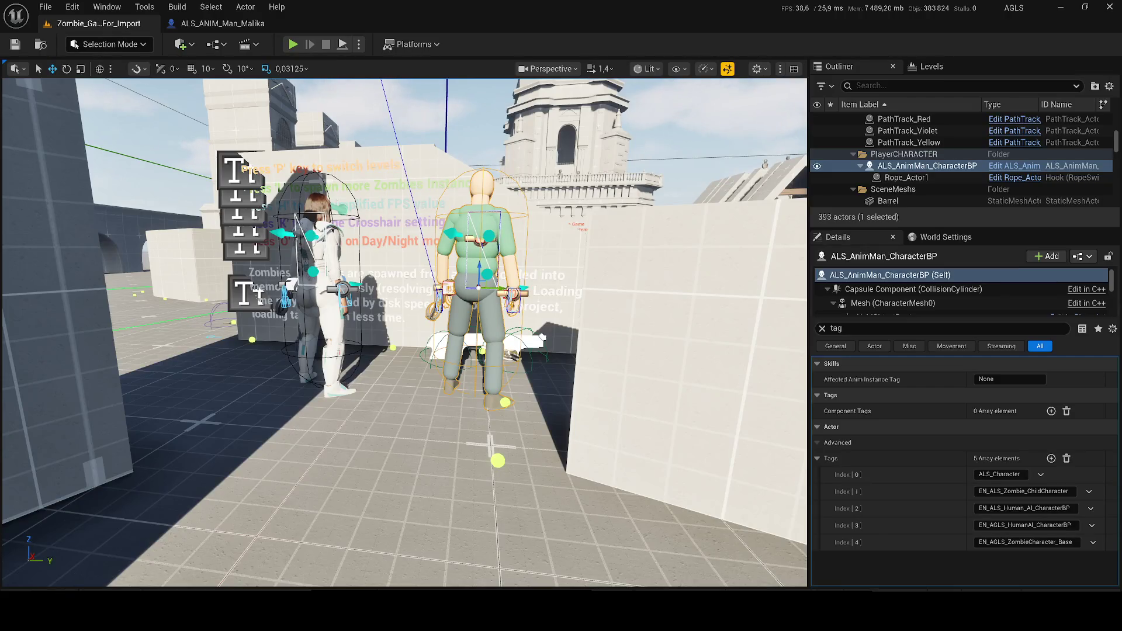
{"action": "key", "text": "ctrl+space"}
{"action": "mouse_move", "coordinate": [501, 375]}
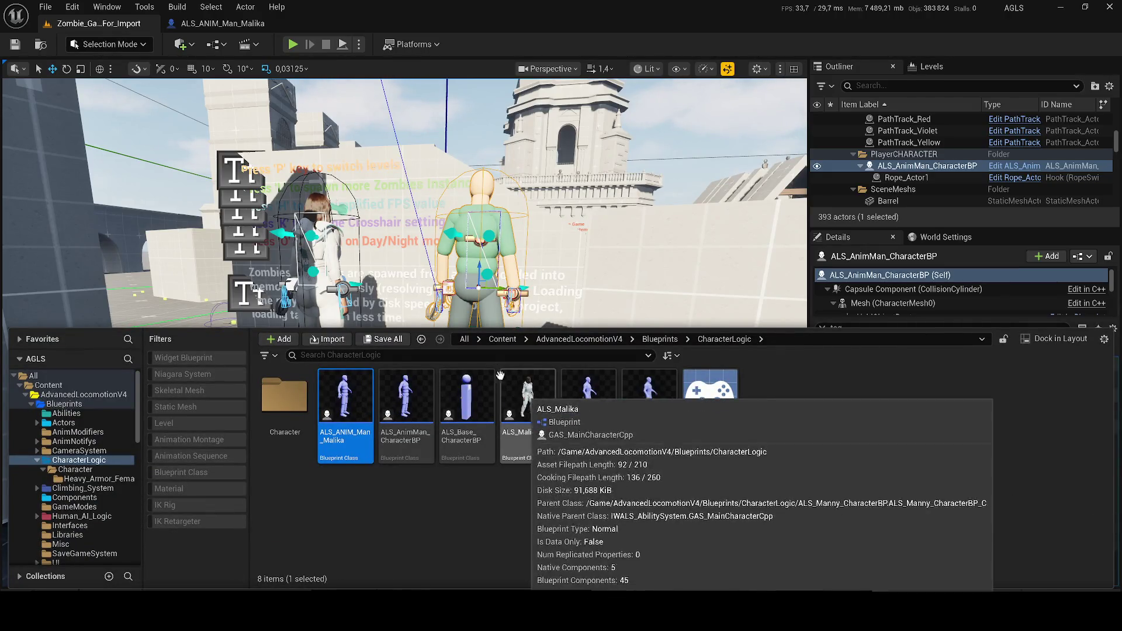
{"action": "left_click", "coordinate": [494, 341]}
{"action": "type", "text": "malika"}
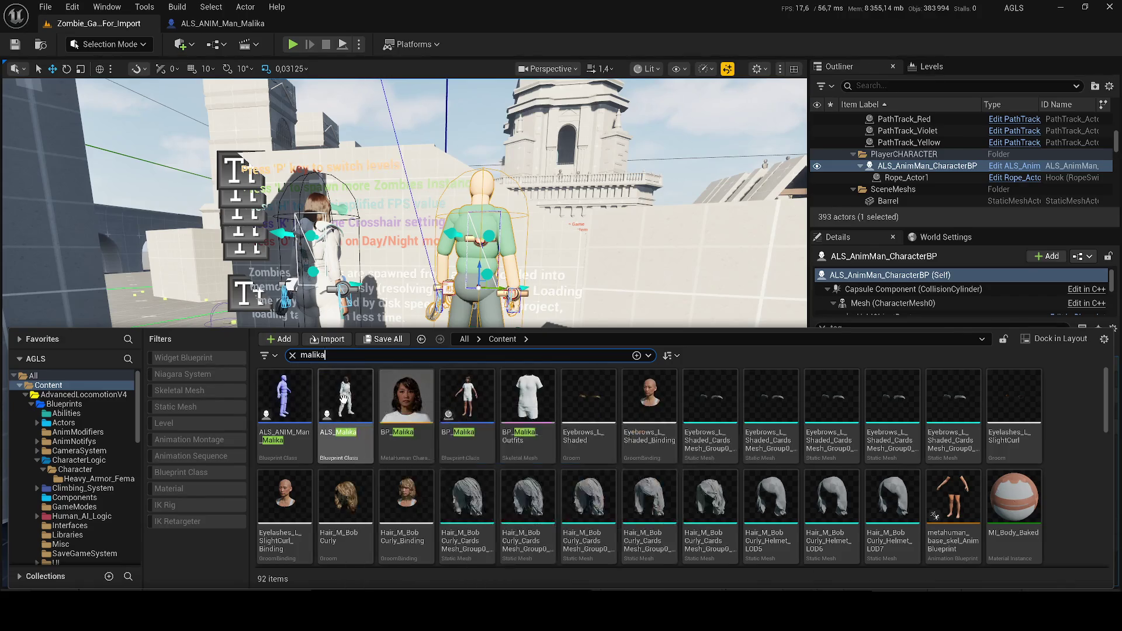
{"action": "double_click", "coordinate": [345, 399]}
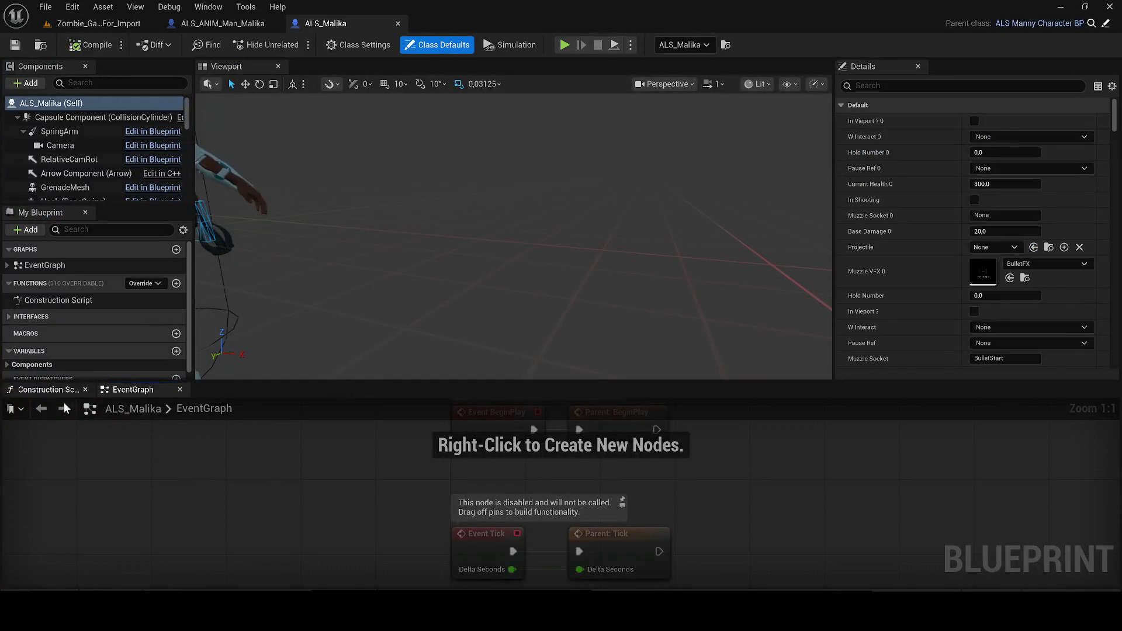
Inspect ALS_Malika's CharacterMesh0 component, then open BP_Malika from the Content Drawer.
{"action": "left_click", "coordinate": [86, 389]}
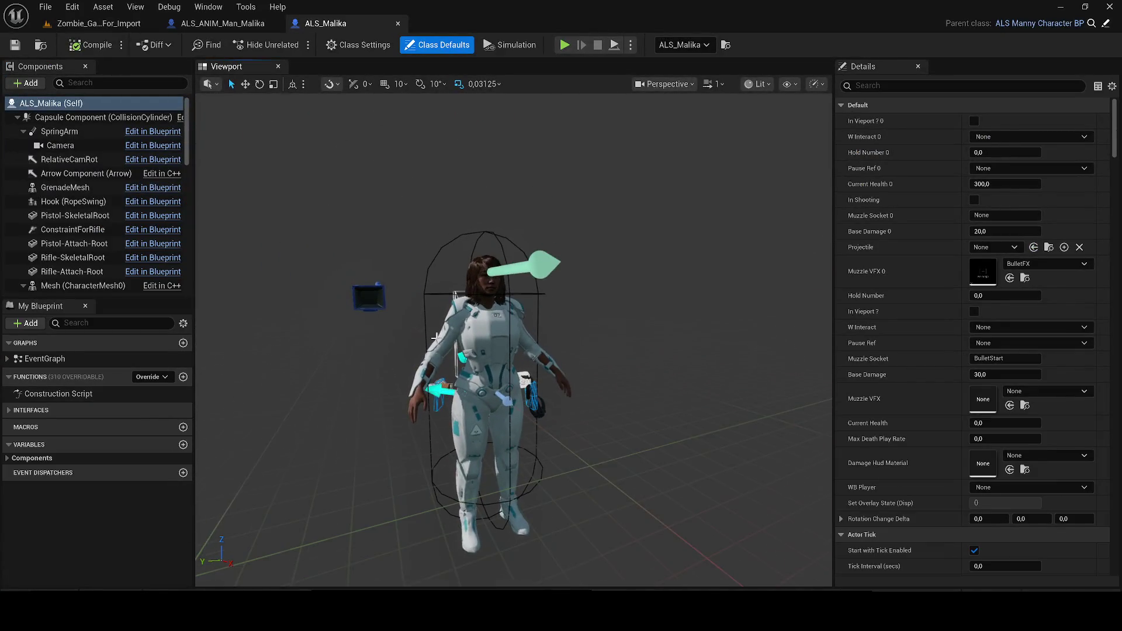
{"action": "left_click", "coordinate": [82, 285]}
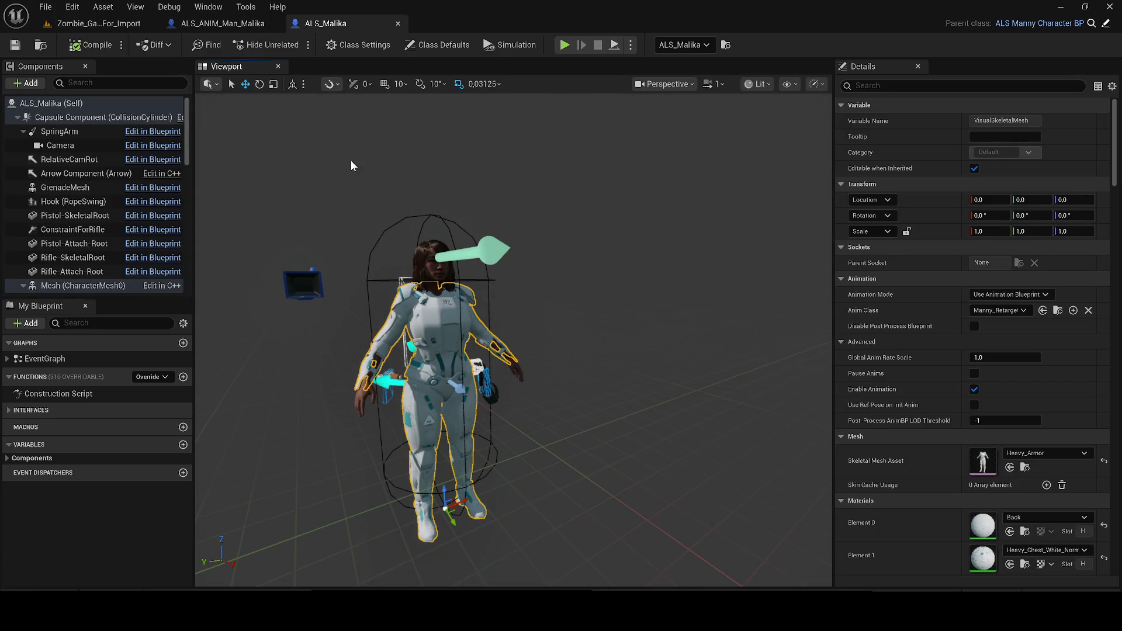
{"action": "left_click", "coordinate": [203, 28]}
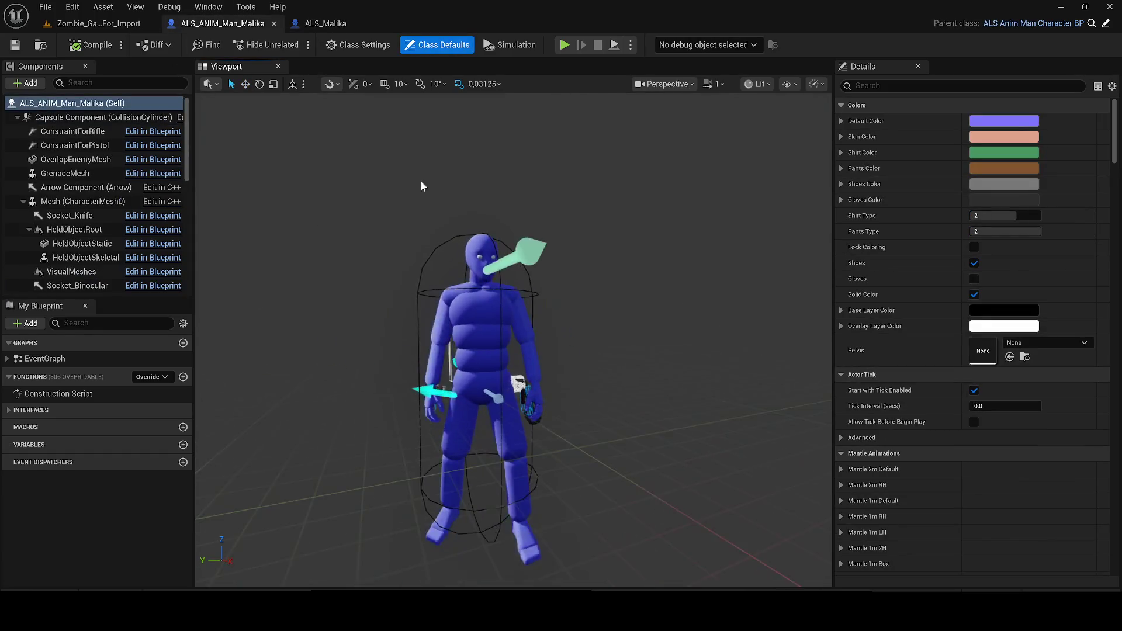
{"action": "key", "text": "ctrl+space"}
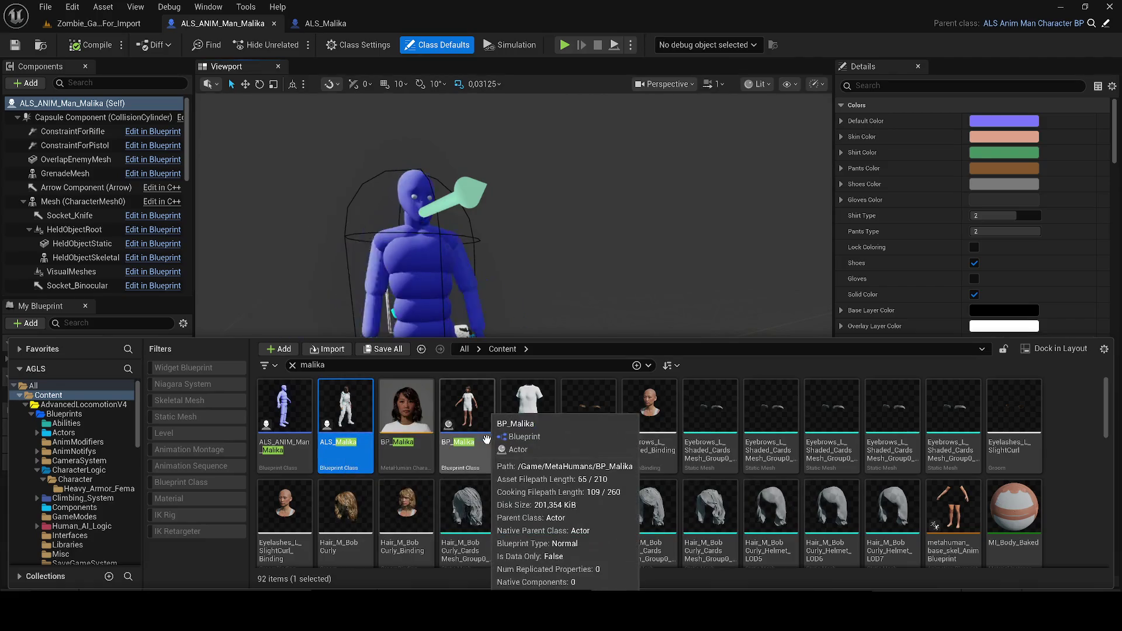
{"action": "left_click", "coordinate": [470, 431]}
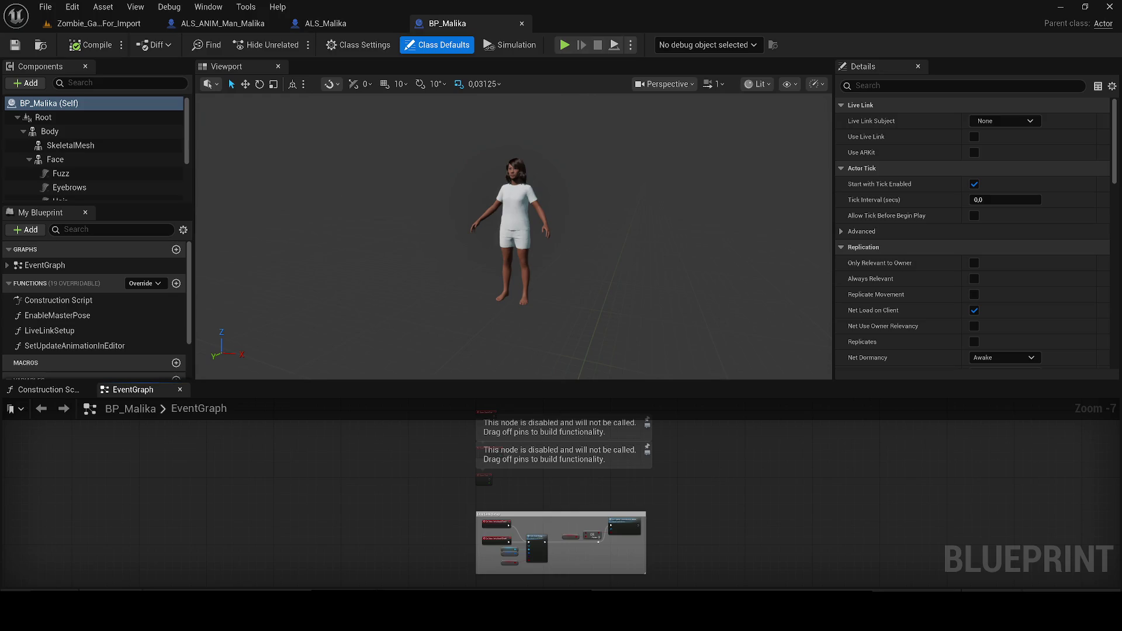
Close BP_Malika's graph tabs, copy its Body component, and go to ALS_ANIM_Man_Malika.
{"action": "left_click", "coordinate": [85, 391]}
{"action": "left_click", "coordinate": [85, 391]}
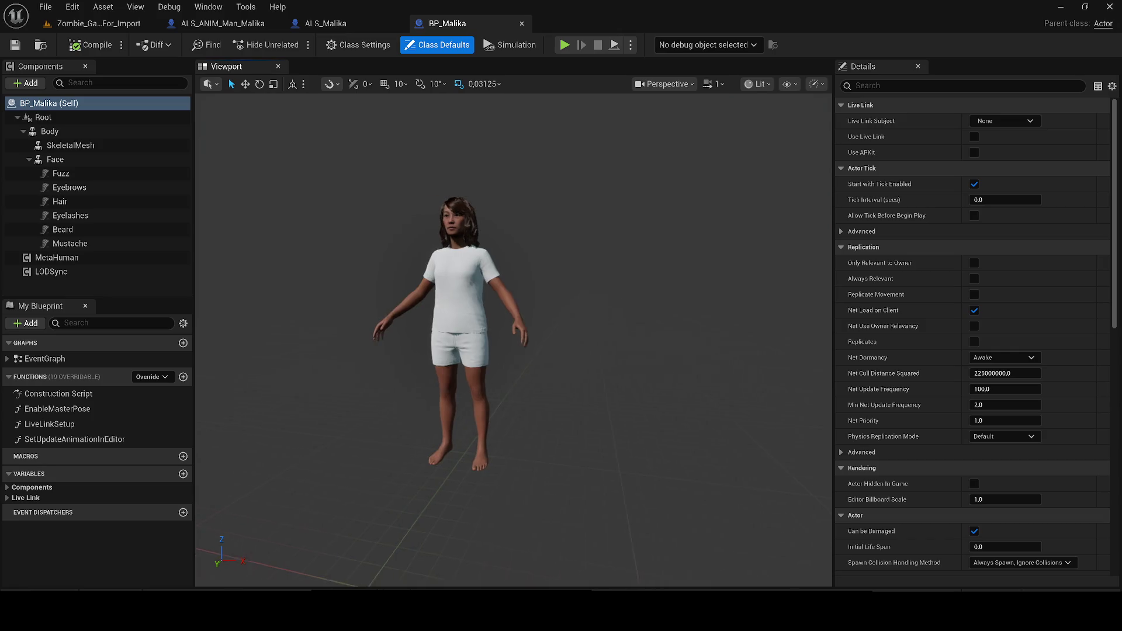
{"action": "left_click", "coordinate": [72, 131]}
{"action": "right_click", "coordinate": [72, 131]}
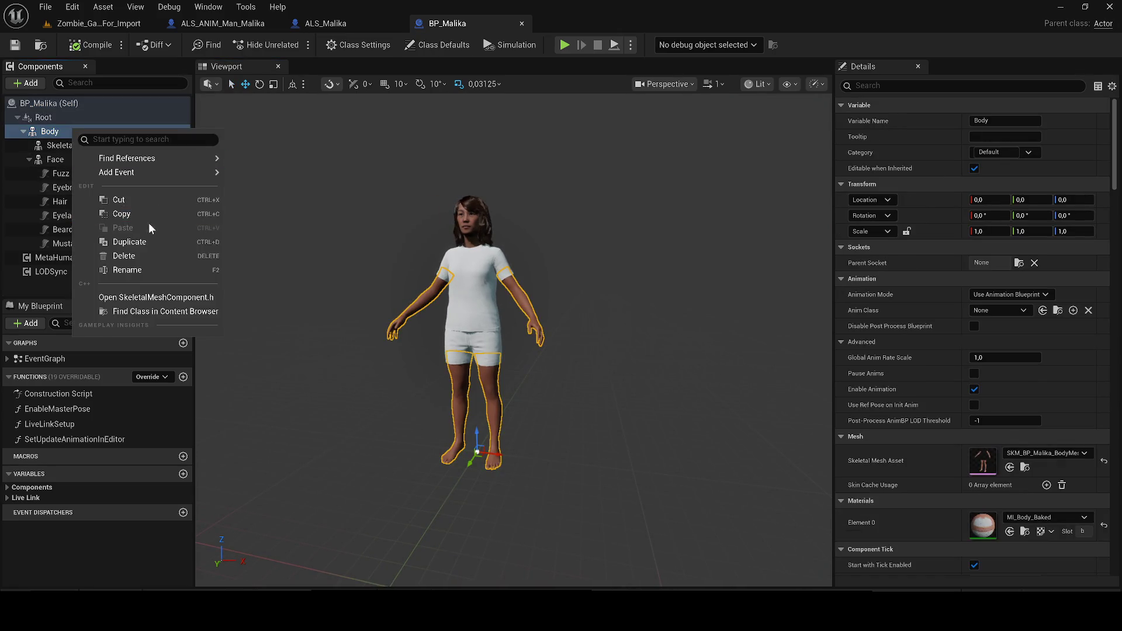
{"action": "left_click", "coordinate": [131, 214]}
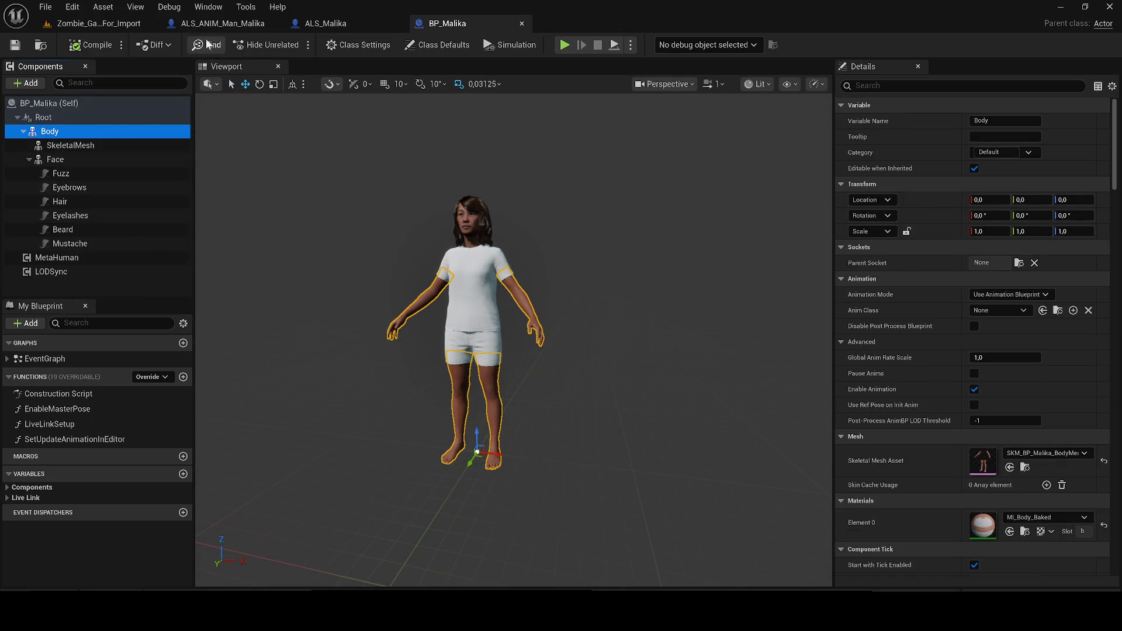
{"action": "left_click", "coordinate": [226, 24]}
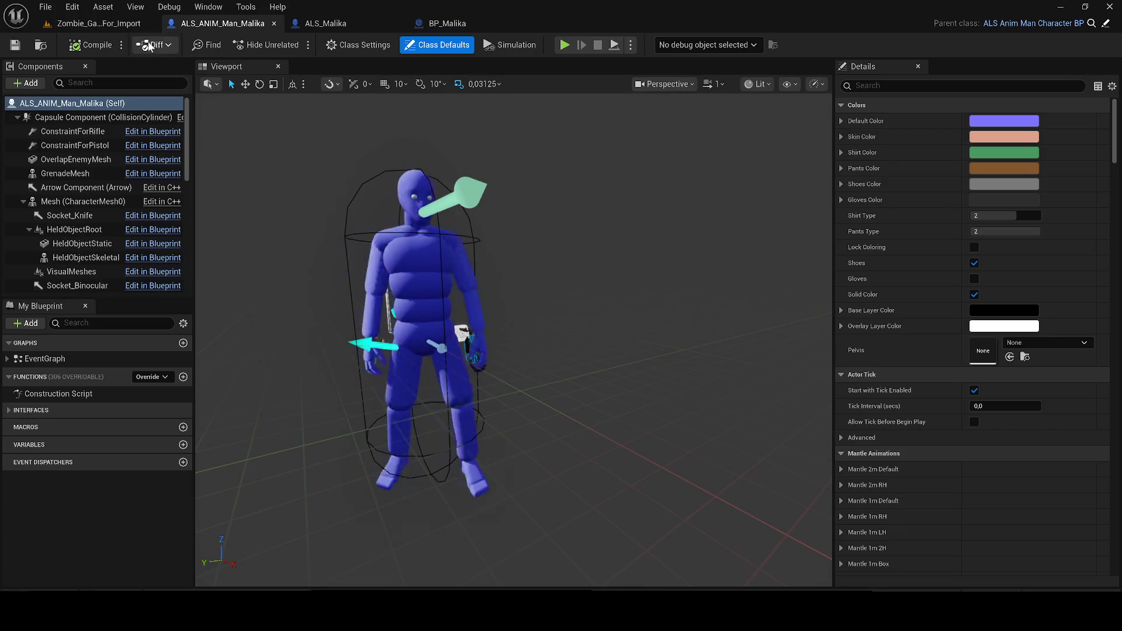
Move the BP_Malika tab before ALS_Malika and cancel an accidental Body deletion.
{"action": "left_click", "coordinate": [350, 26]}
{"action": "left_click_drag", "start_coordinate": [431, 21], "coordinate": [346, 28]}
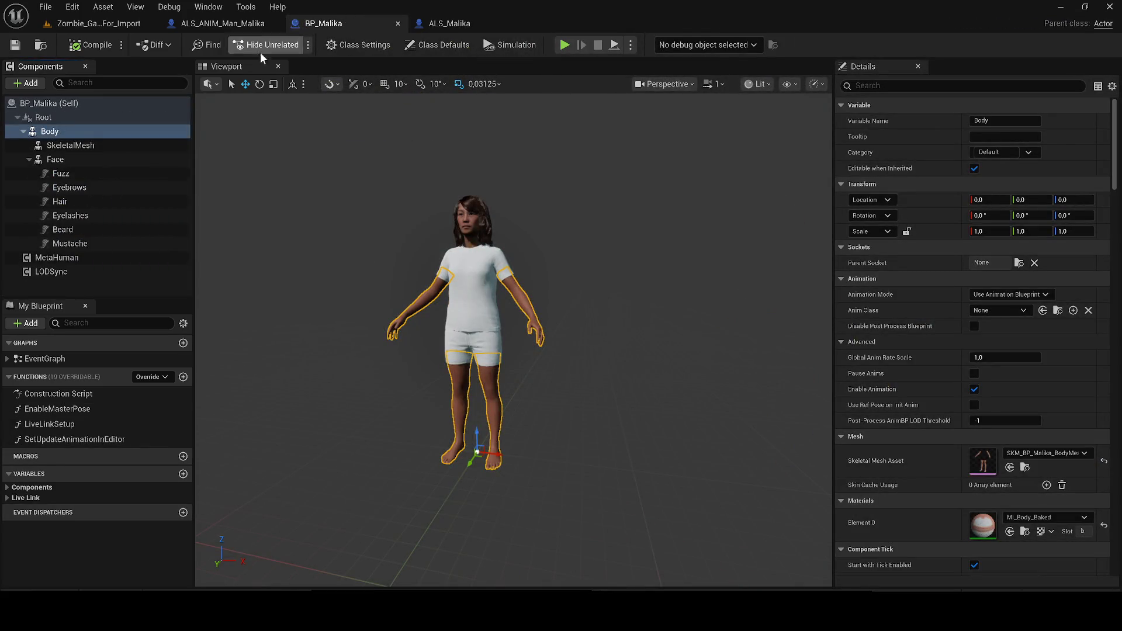
{"action": "right_click", "coordinate": [95, 132]}
{"action": "key", "text": "Delete"}
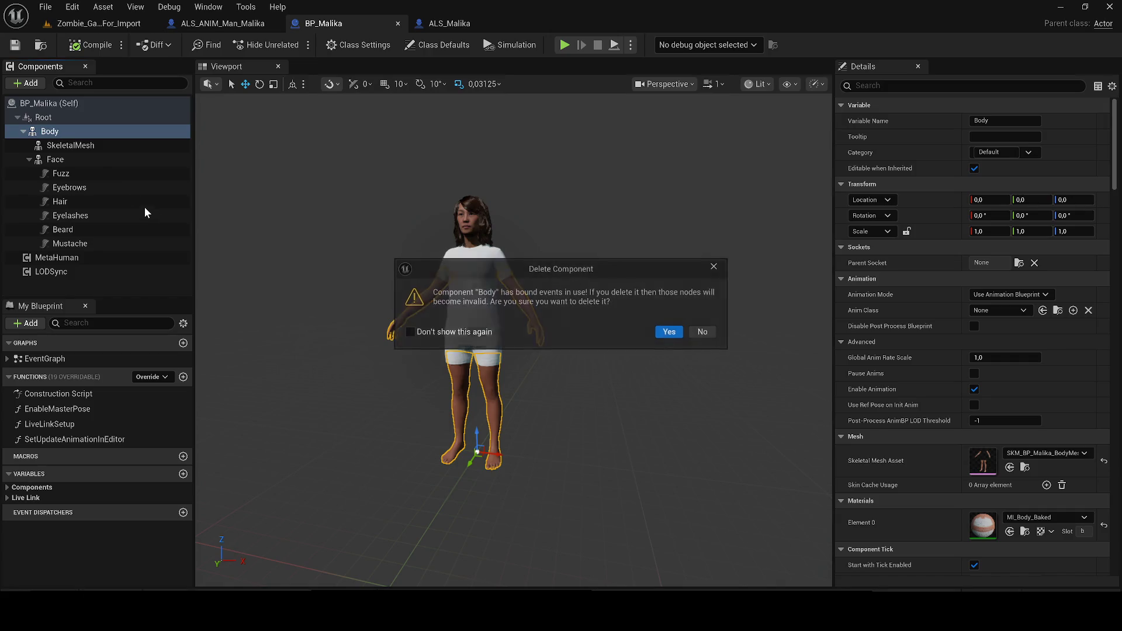
{"action": "left_click", "coordinate": [715, 265]}
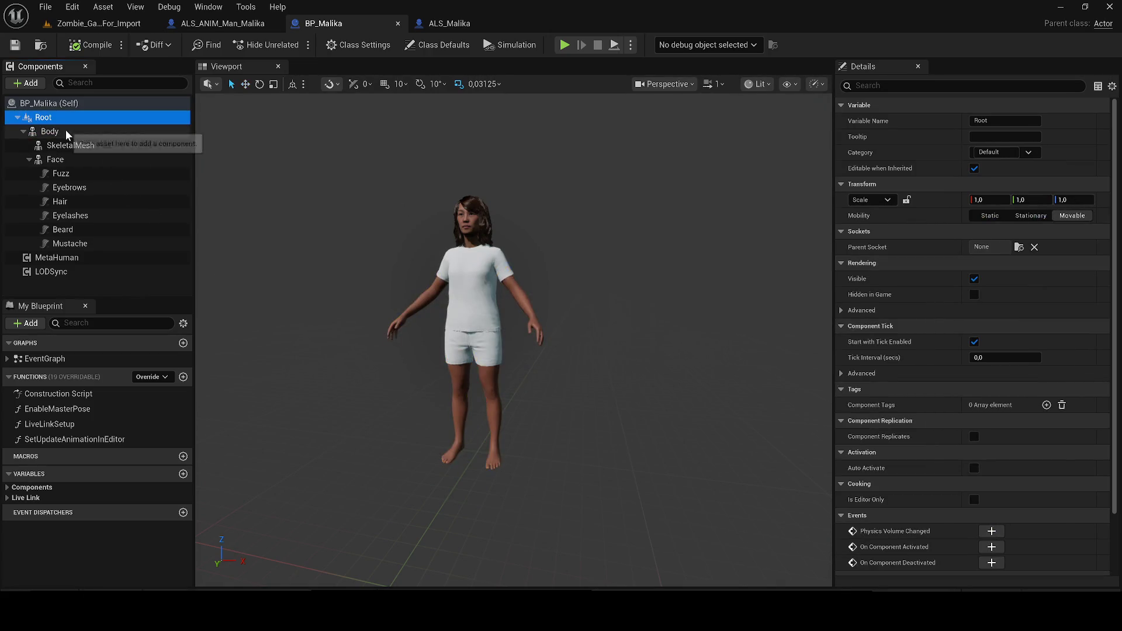
{"action": "right_click", "coordinate": [82, 134]}
{"action": "key", "text": "Escape"}
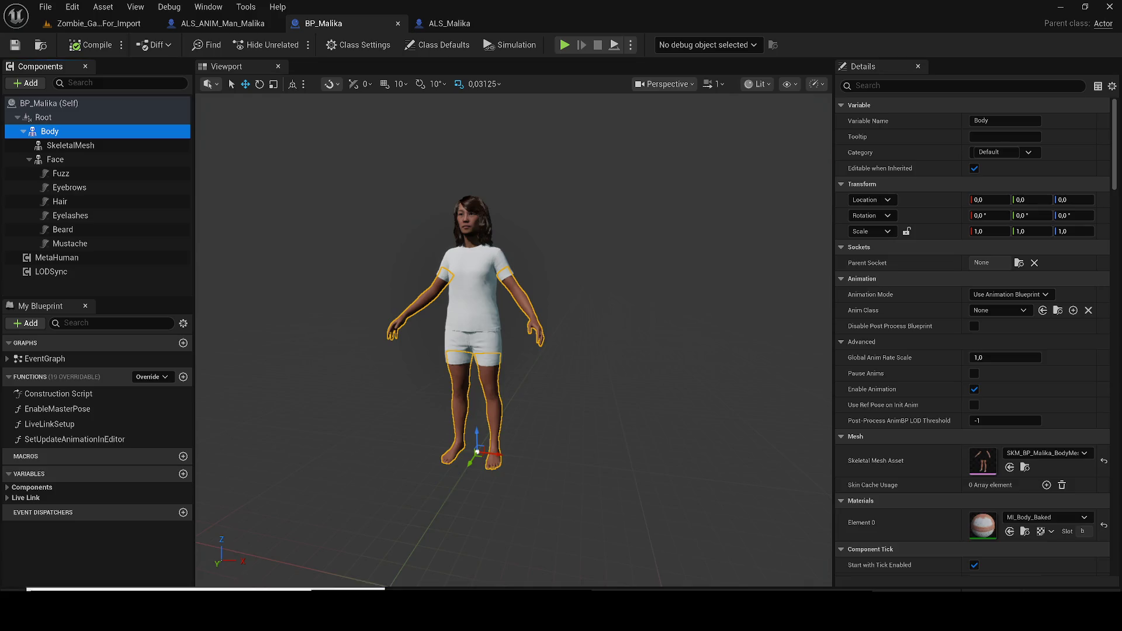
Locate ALS_ANIM_Man_Malika in CharacterLogic, recopy Body, and return to ALS_ANIM_Man_Malika.
{"action": "key", "text": "ctrl+space"}
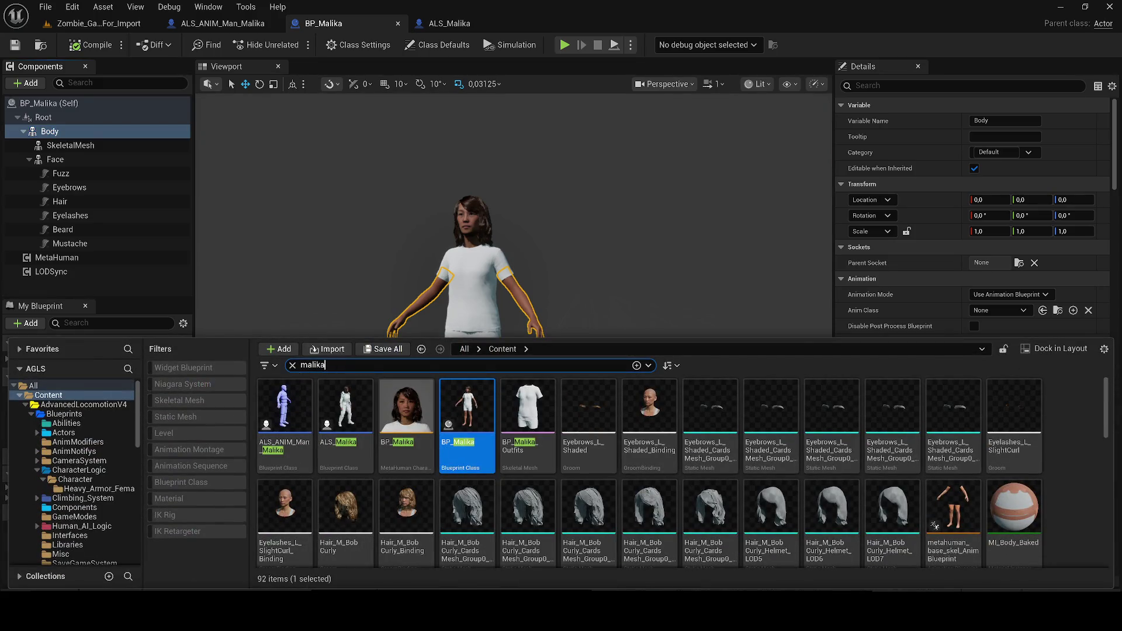
{"action": "left_click", "coordinate": [295, 403]}
{"action": "right_click", "coordinate": [295, 403]}
{"action": "left_click", "coordinate": [344, 221]}
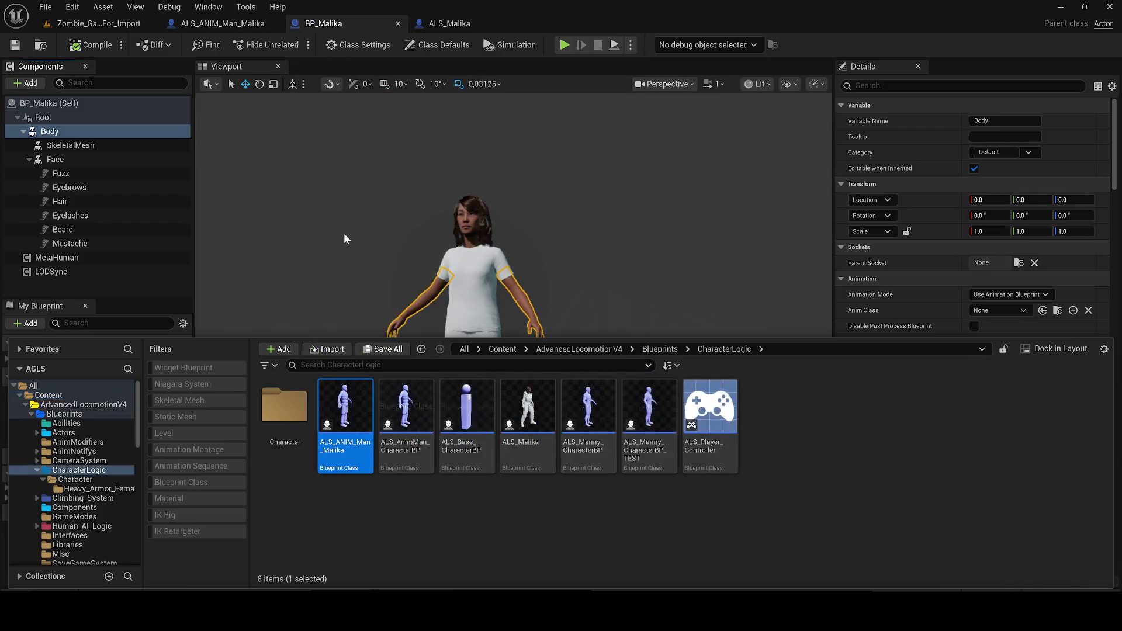
{"action": "left_click", "coordinate": [344, 232]}
{"action": "left_click", "coordinate": [36, 134]}
{"action": "left_click", "coordinate": [124, 213]}
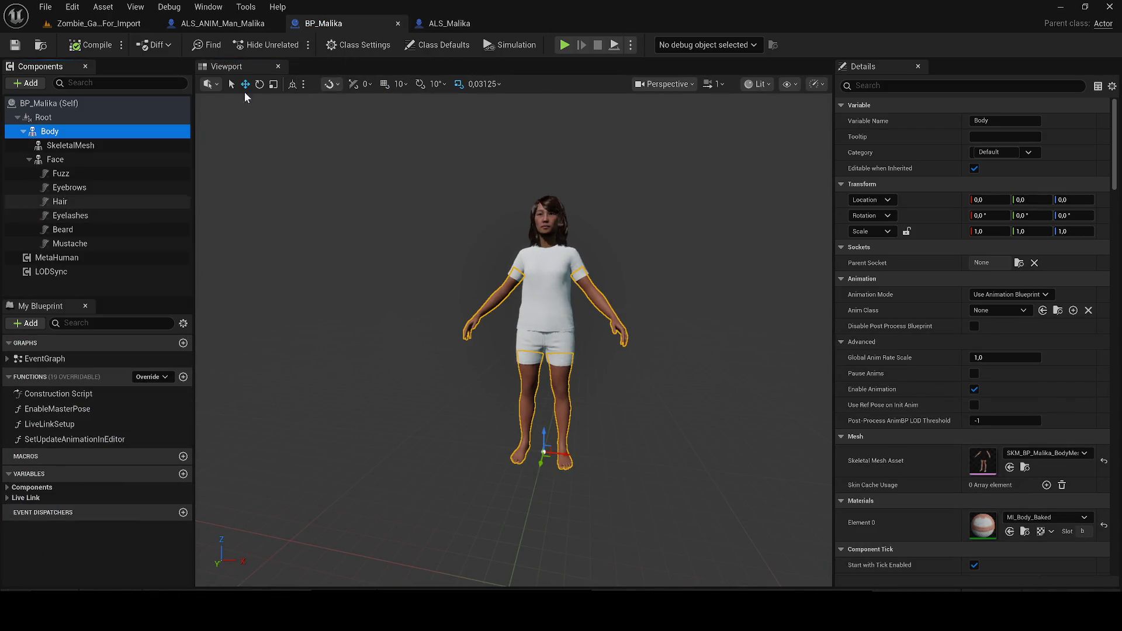
{"action": "left_click", "coordinate": [261, 23]}
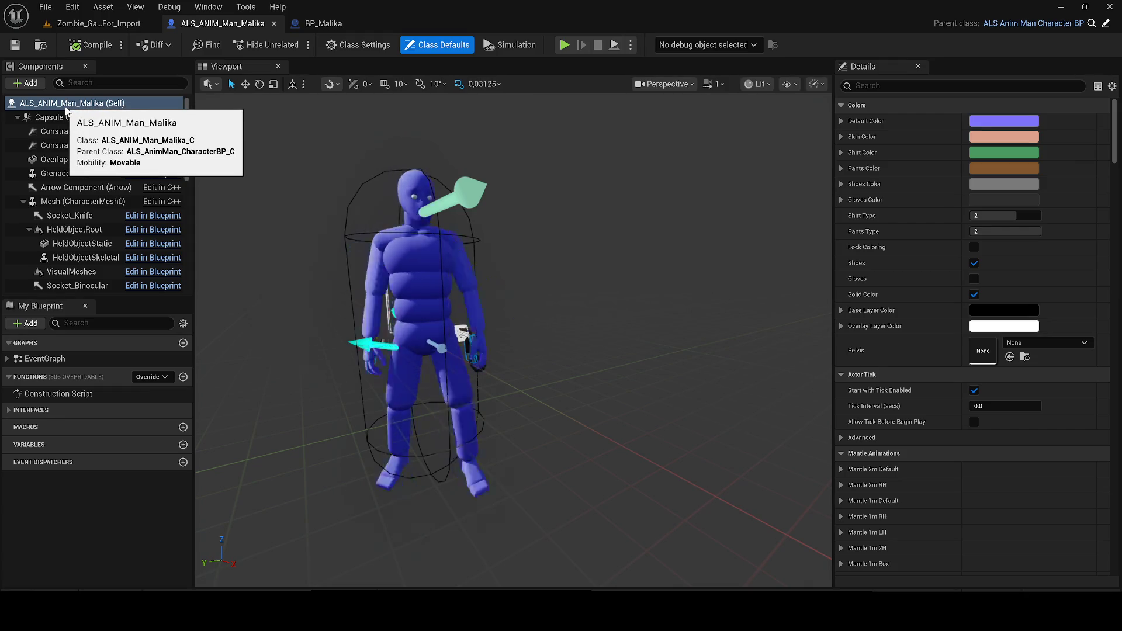
Paste the copied Body mesh onto the VisualMeshes component.
{"action": "scroll", "coordinate": [76, 244], "scroll_direction": "down", "scroll_amount": 2}
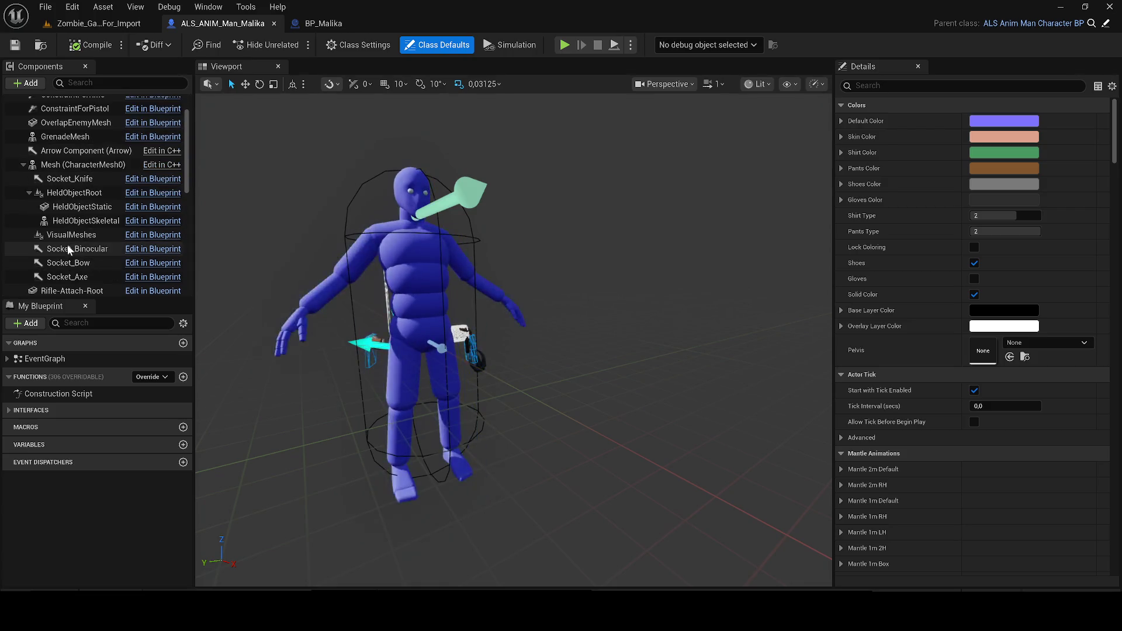
{"action": "right_click", "coordinate": [59, 230]}
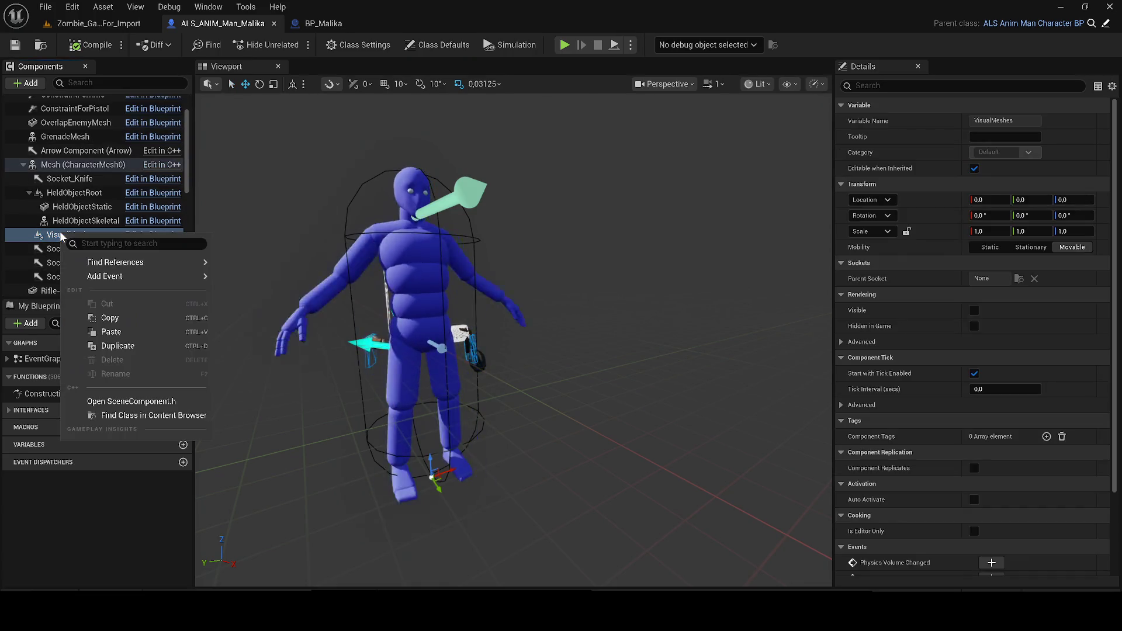
{"action": "left_click", "coordinate": [125, 329]}
Collapse HeldObjectRoot, attach SkeletalMesh under VisualMeshes, and return to BP_Malika.
{"action": "scroll", "coordinate": [94, 208], "scroll_direction": "up", "scroll_amount": 2}
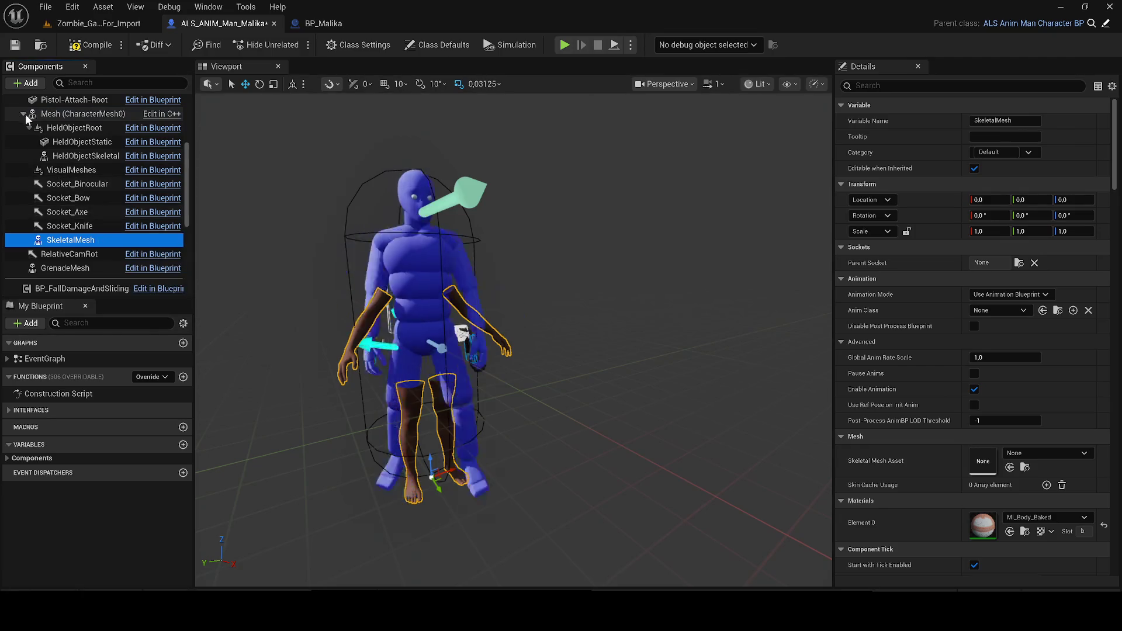
{"action": "scroll", "coordinate": [105, 220], "scroll_direction": "up", "scroll_amount": 5}
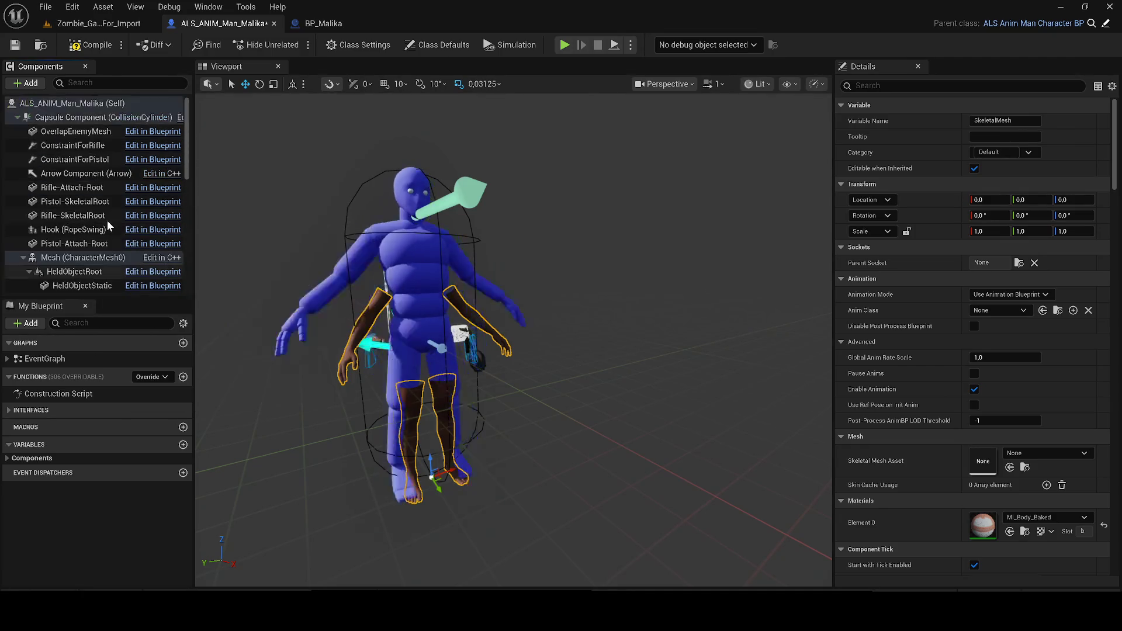
{"action": "scroll", "coordinate": [109, 233], "scroll_direction": "down", "scroll_amount": 5}
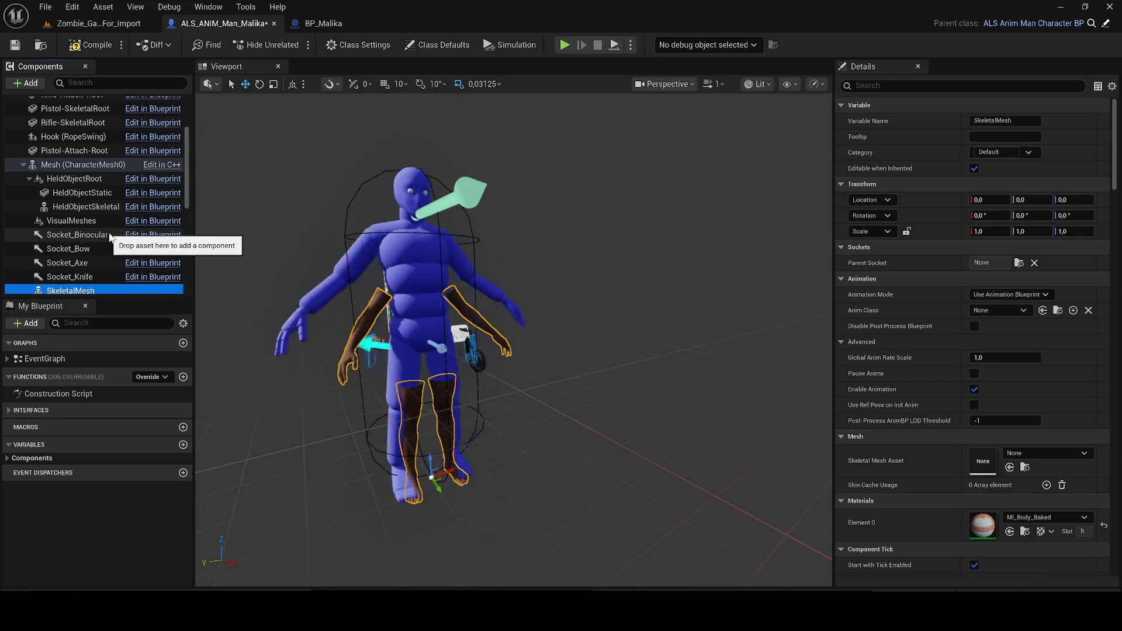
{"action": "scroll", "coordinate": [88, 222], "scroll_direction": "down", "scroll_amount": 2}
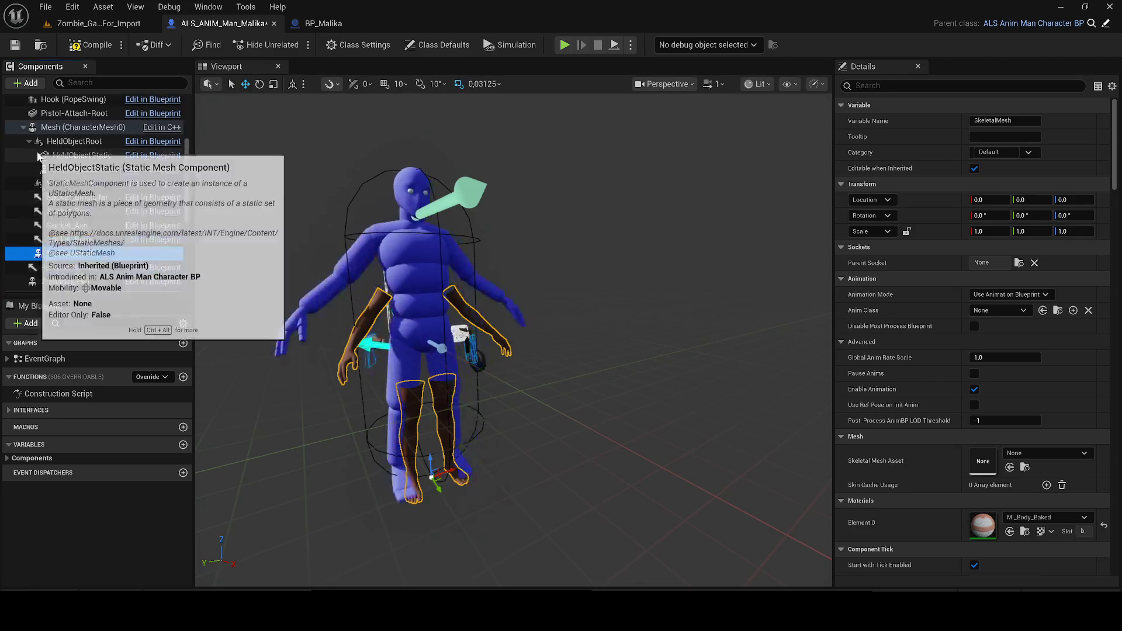
{"action": "left_click", "coordinate": [28, 141]}
{"action": "mouse_move", "coordinate": [76, 226]}
{"action": "left_mouse_down"}
{"action": "mouse_move", "coordinate": [86, 169]}
{"action": "mouse_move", "coordinate": [75, 166]}
{"action": "left_mouse_up"}
{"action": "scroll", "coordinate": [421, 291], "scroll_direction": "down", "scroll_amount": 3}
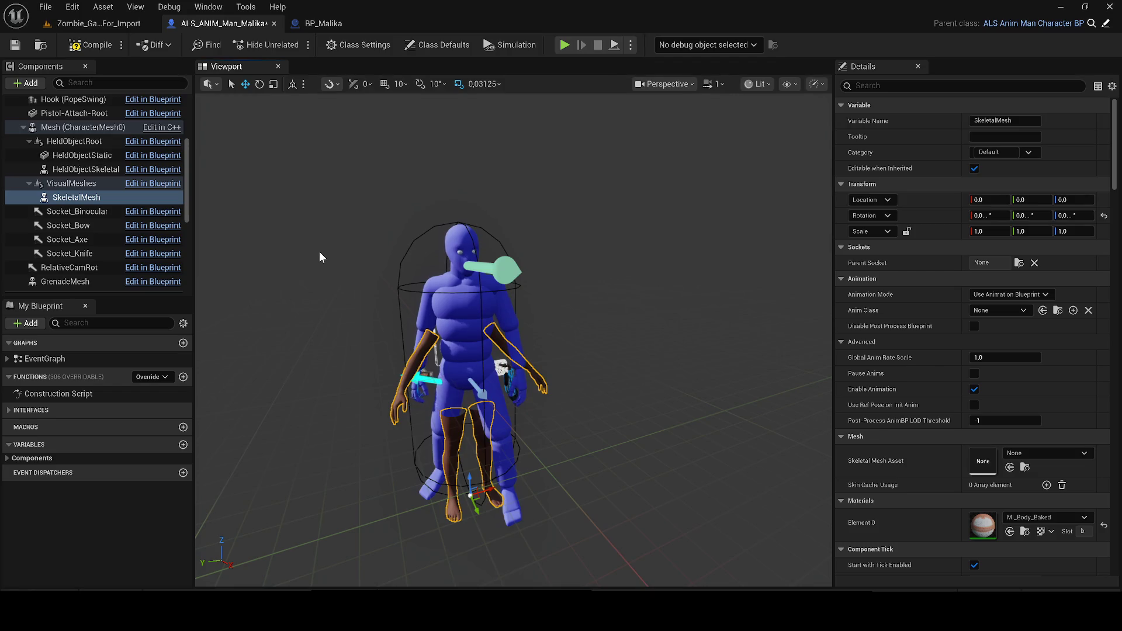
{"action": "left_click", "coordinate": [336, 24]}
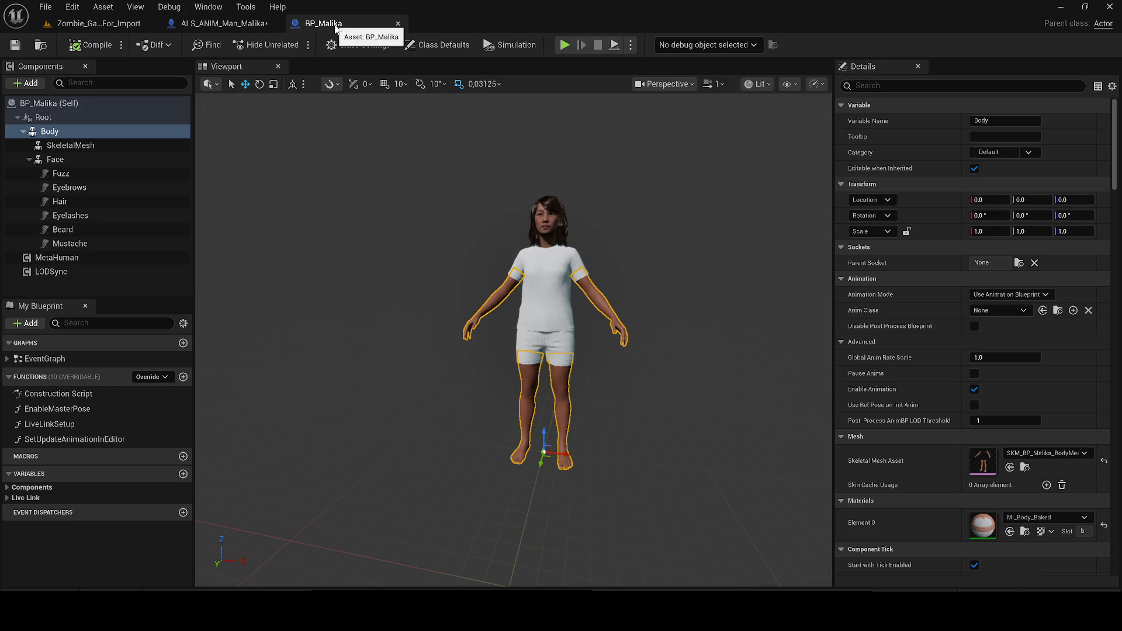
Copy BP_Malika's Face component and return to ALS_ANIM_Man_Malika.
{"action": "left_click", "coordinate": [77, 159]}
{"action": "right_click", "coordinate": [78, 161]}
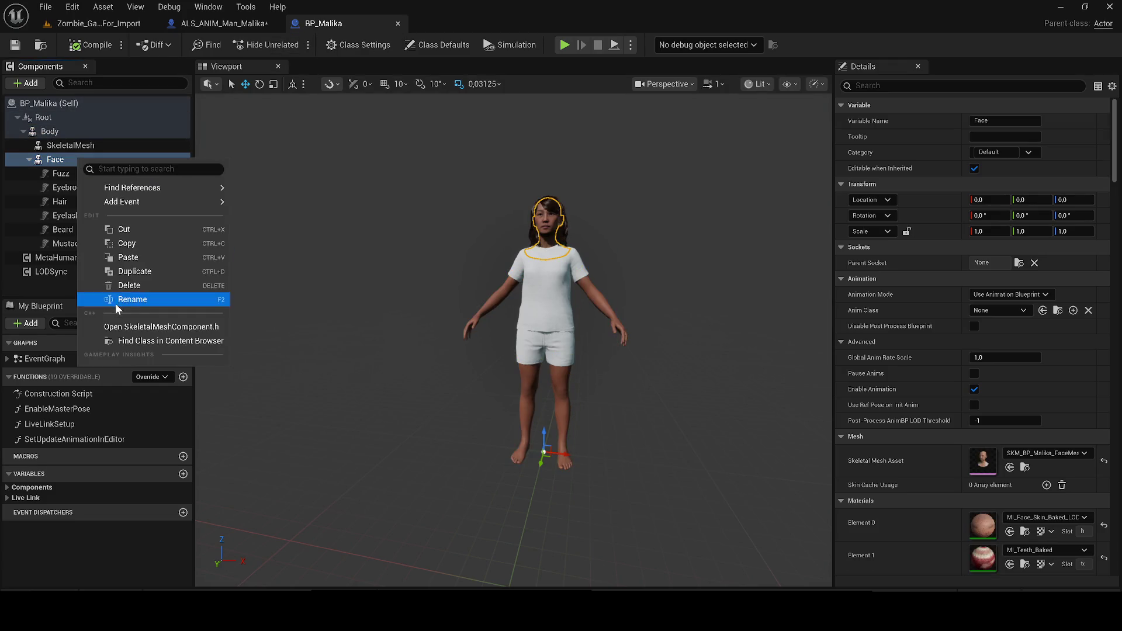
{"action": "left_click", "coordinate": [118, 243]}
{"action": "right_click", "coordinate": [103, 159]}
{"action": "mouse_move", "coordinate": [146, 202]}
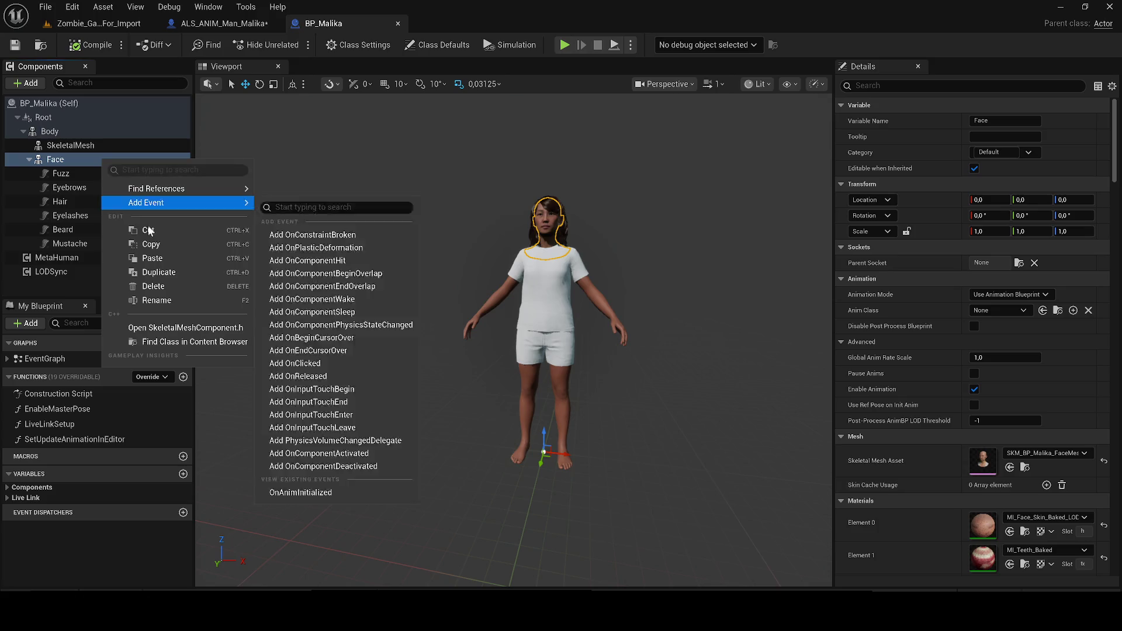
{"action": "left_click", "coordinate": [150, 243]}
{"action": "left_click", "coordinate": [203, 24]}
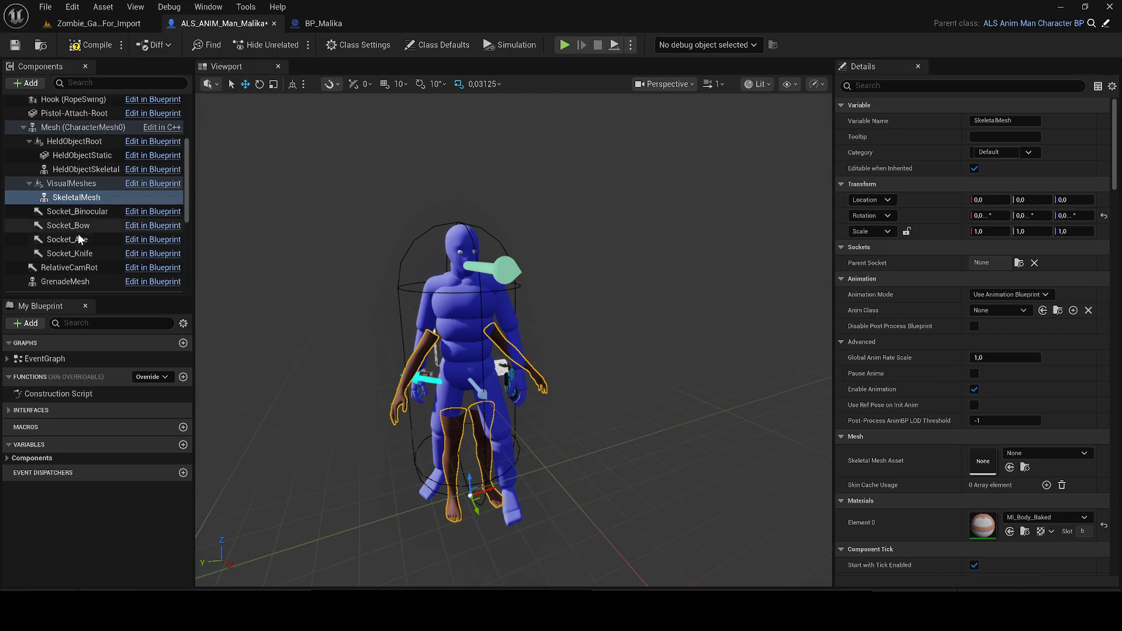
Rename the SkeletalMesh component to BodyMesh.
{"action": "key", "text": "F2"}
{"action": "type", "text": "Body"}
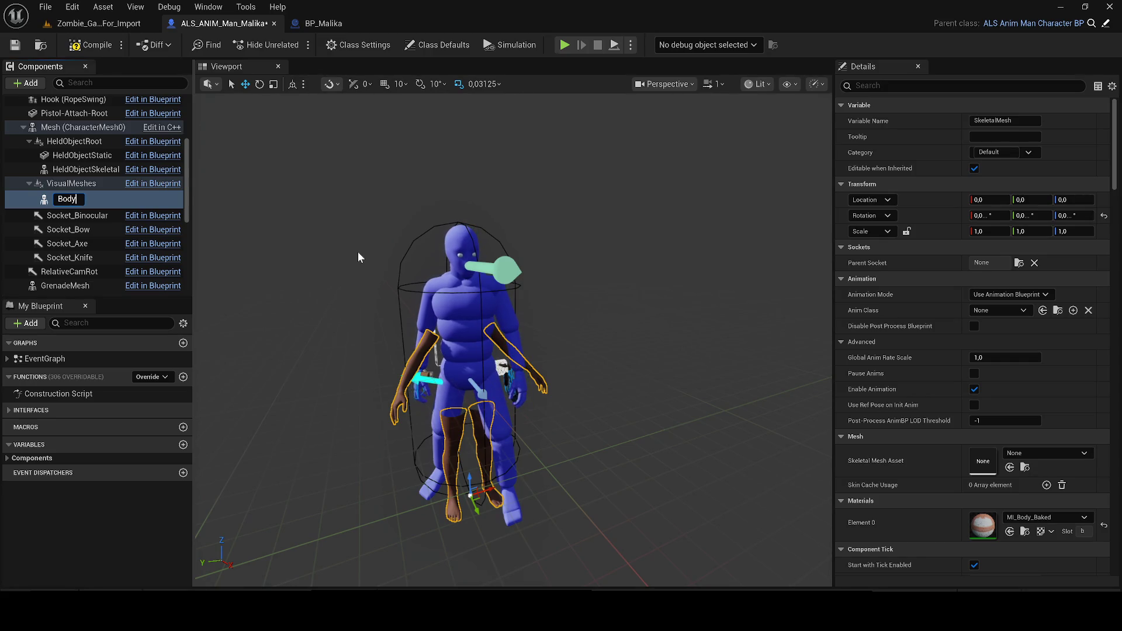
{"action": "type", "text": "Mes"}
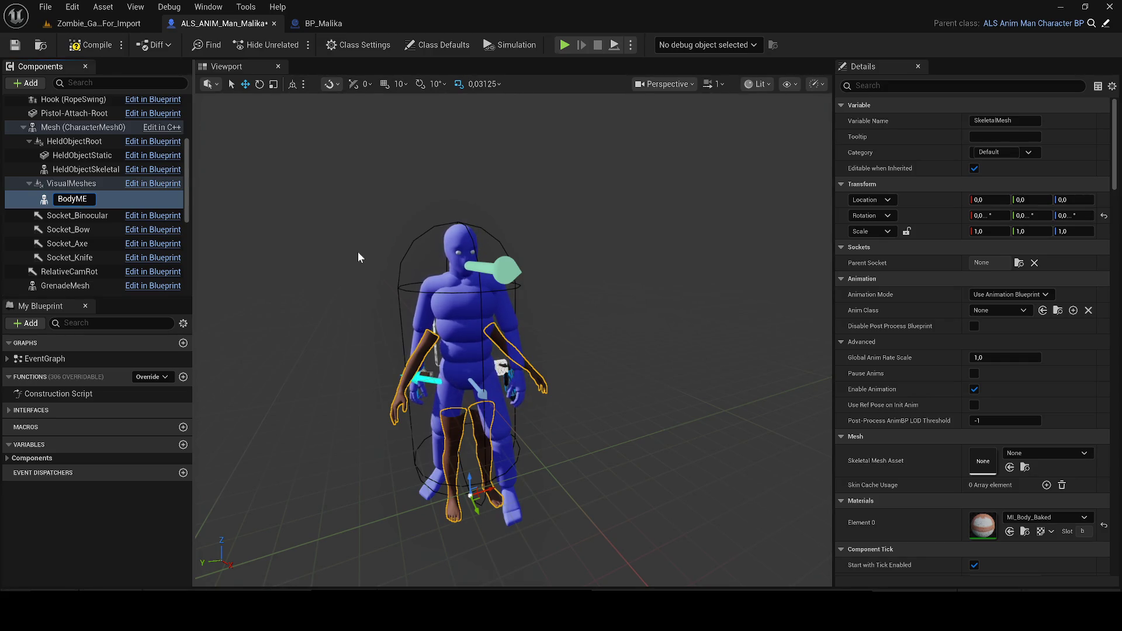
{"action": "type", "text": "h"}
{"action": "key", "text": "Return"}
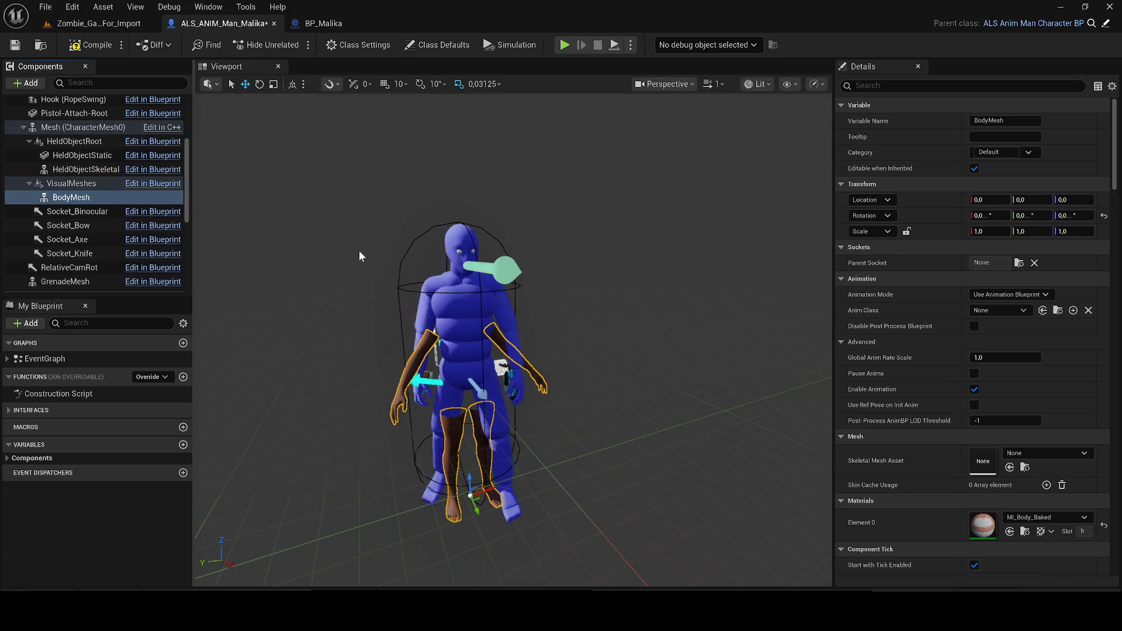
{"action": "right_click", "coordinate": [71, 195]}
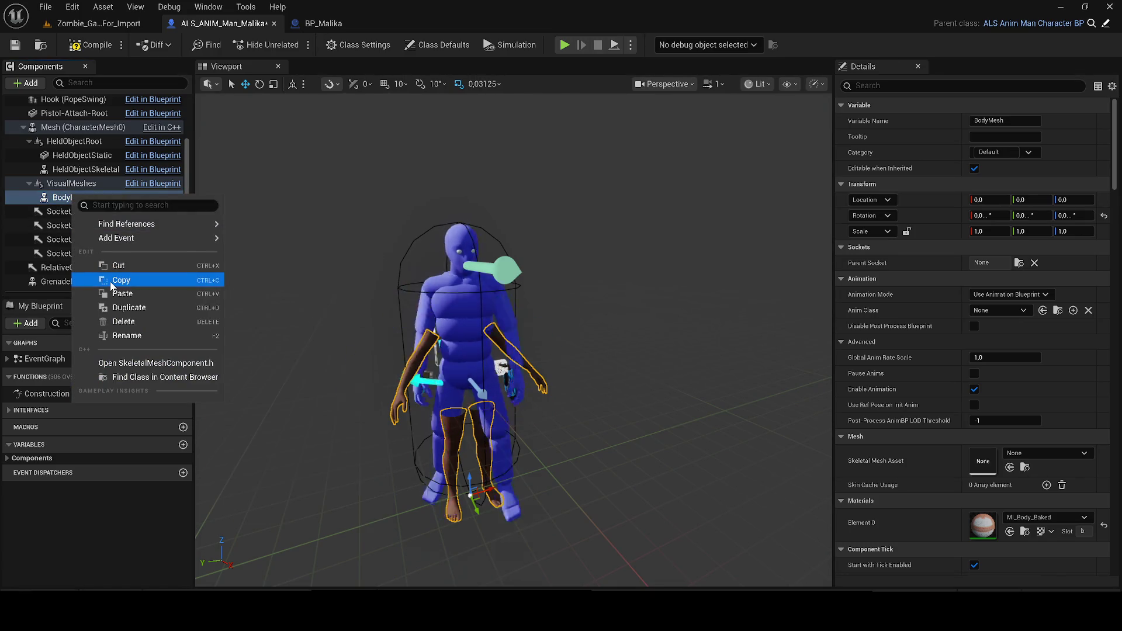
Paste the face mesh onto BodyMesh and rename the new component Face.
{"action": "left_click", "coordinate": [126, 294]}
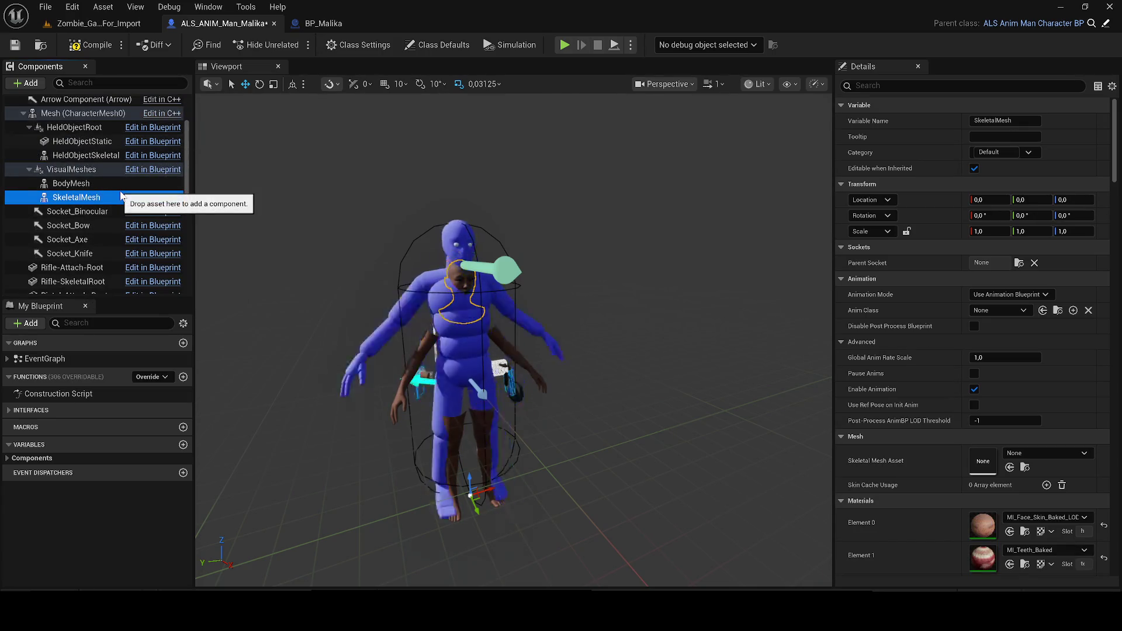
{"action": "key", "text": "F2"}
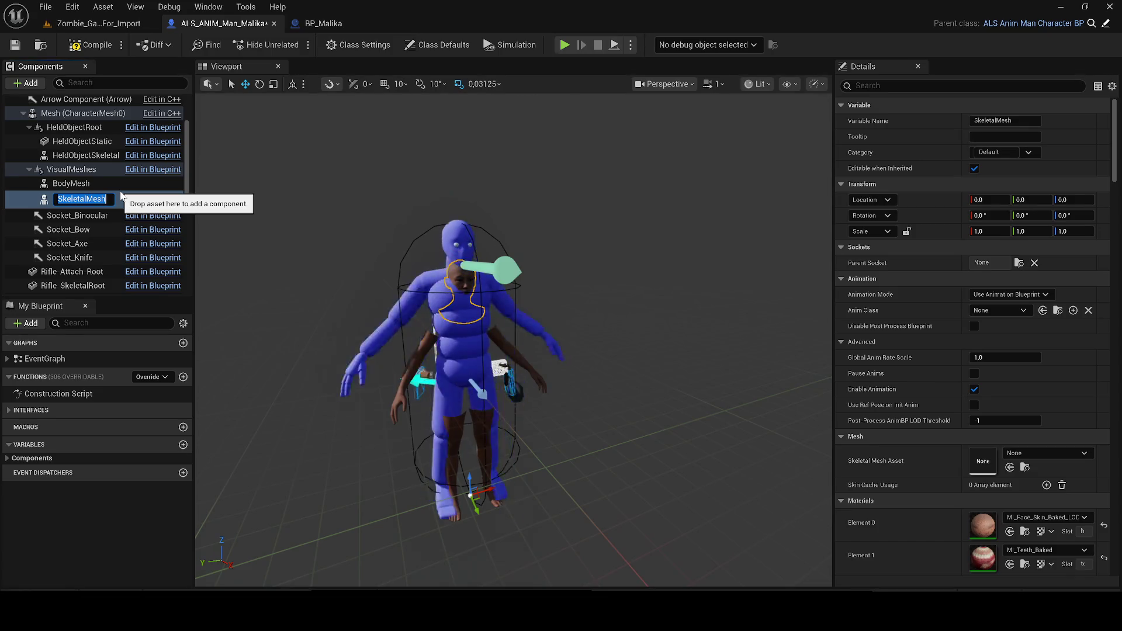
{"action": "type", "text": "fACE"}
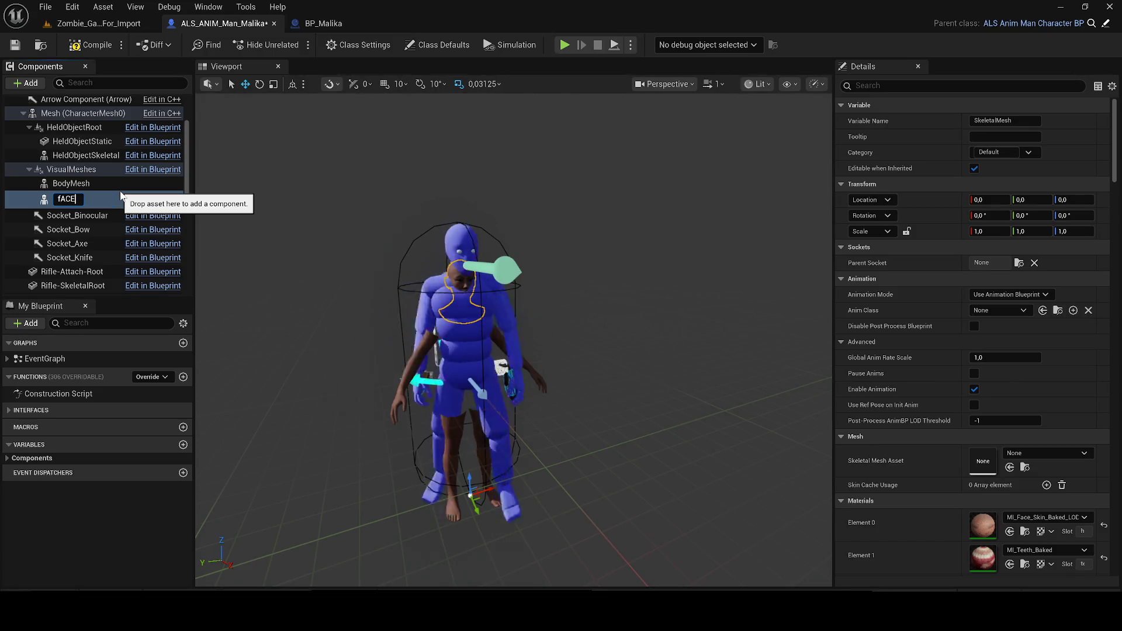
{"action": "key", "text": "Return"}
{"action": "key", "text": "F2"}
{"action": "type", "text": "f"}
{"action": "key", "text": "BackSpace"}
{"action": "type", "text": "Face"}
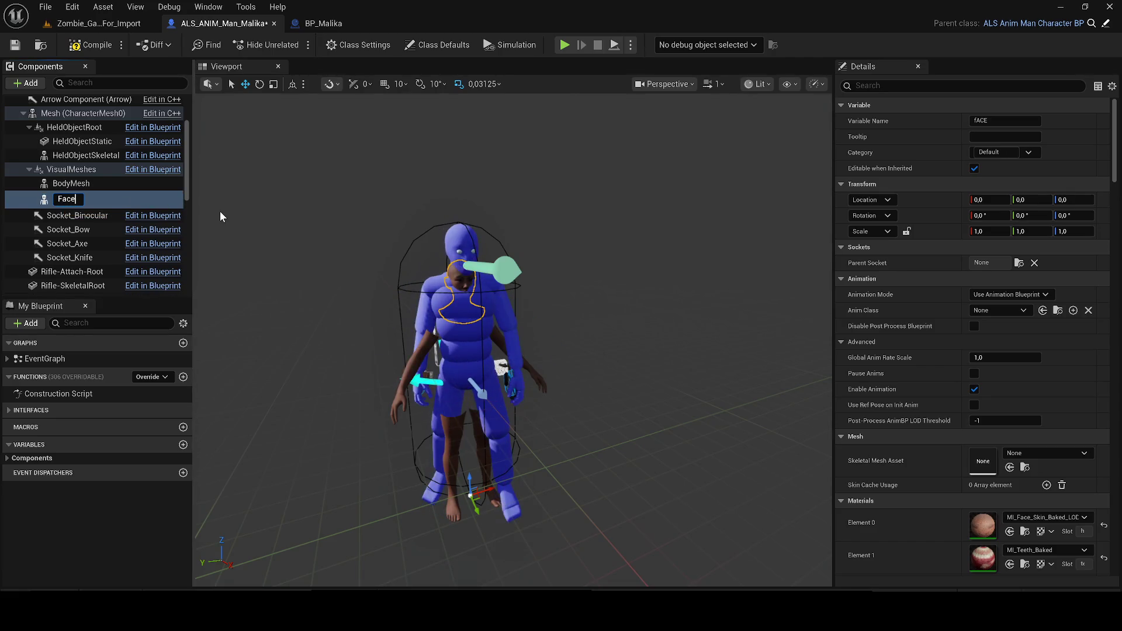
{"action": "key", "text": "Return"}
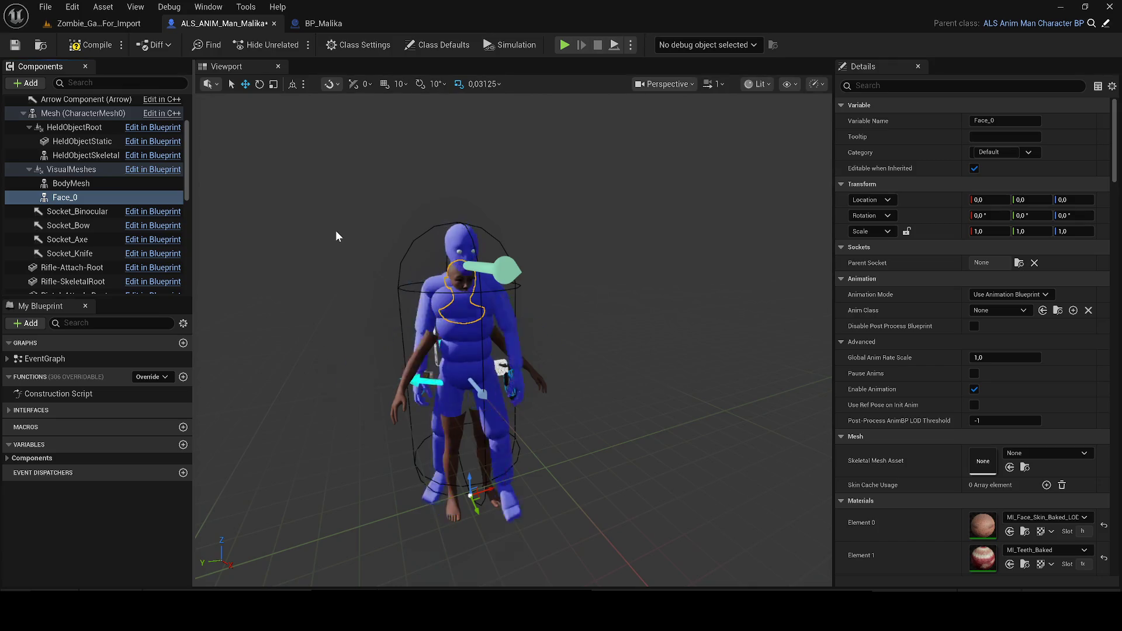
{"action": "key", "text": "F2"}
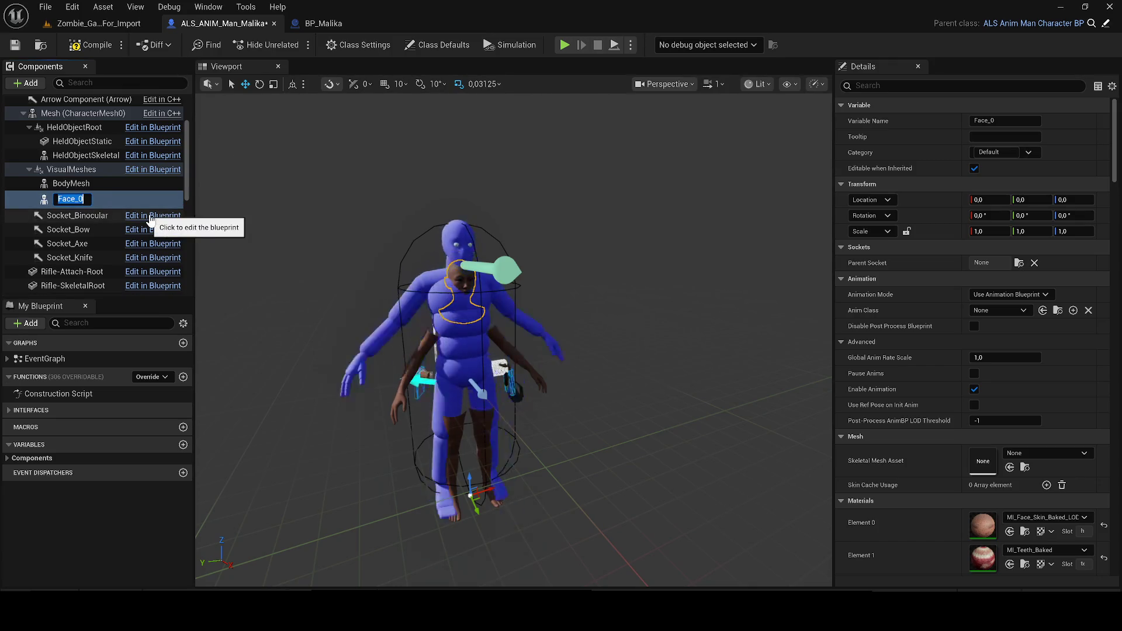
{"action": "key", "text": "Return"}
Attach Face under BodyMesh and orbit the viewport to check the character.
{"action": "scroll", "coordinate": [65, 209], "scroll_direction": "down", "scroll_amount": 3}
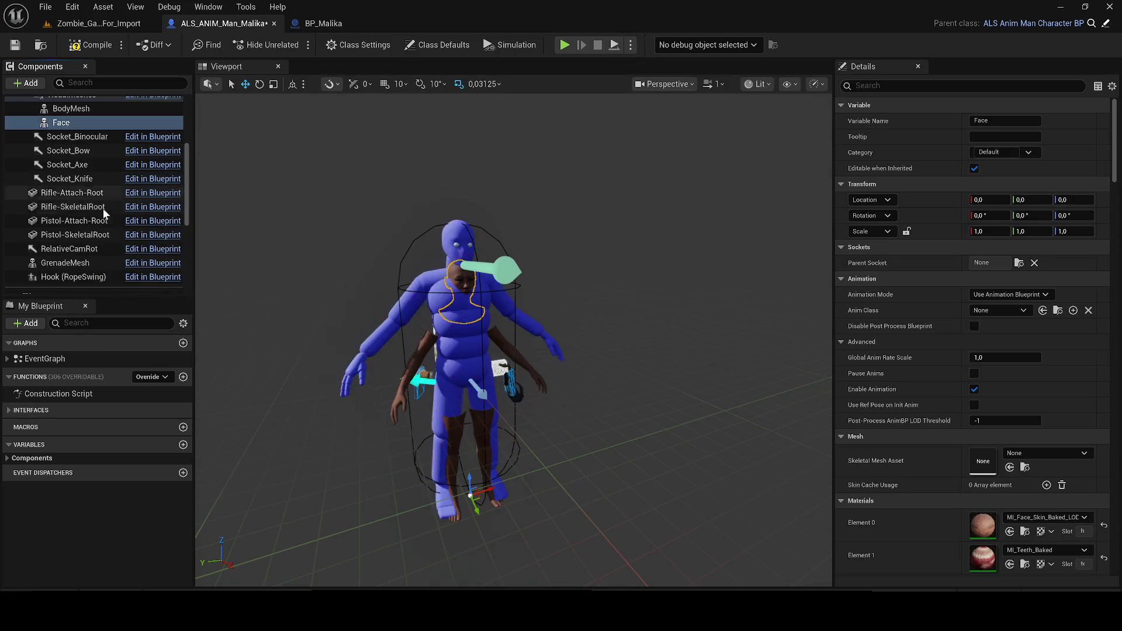
{"action": "scroll", "coordinate": [91, 230], "scroll_direction": "up", "scroll_amount": 2}
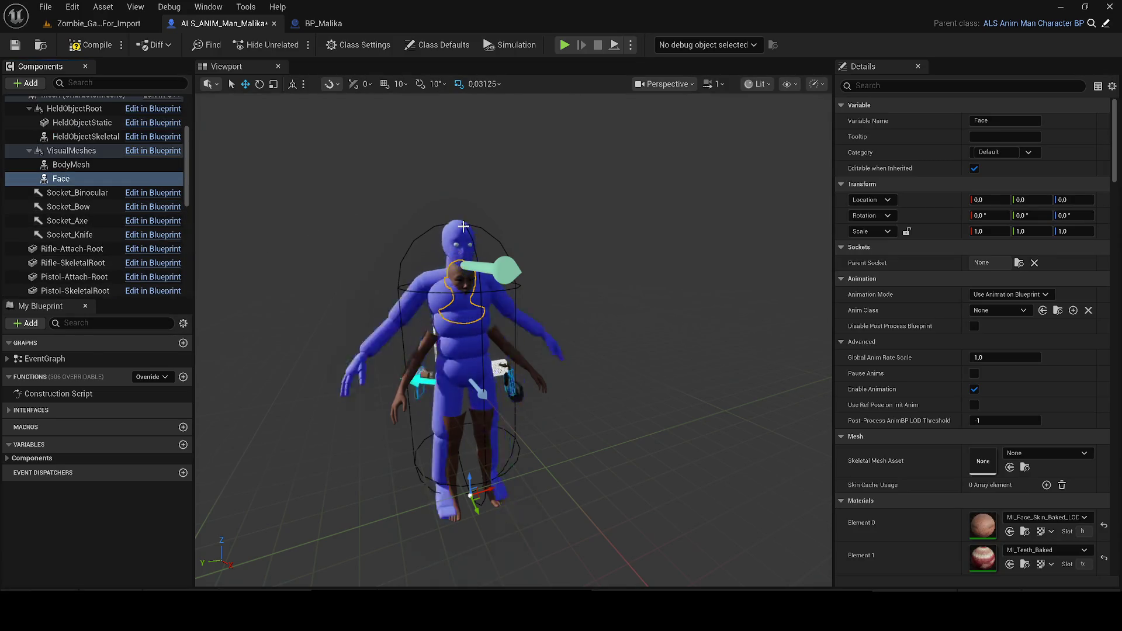
{"action": "mouse_move", "coordinate": [60, 178]}
{"action": "left_mouse_down"}
{"action": "mouse_move", "coordinate": [176, 176]}
{"action": "mouse_move", "coordinate": [299, 198]}
{"action": "left_mouse_up"}
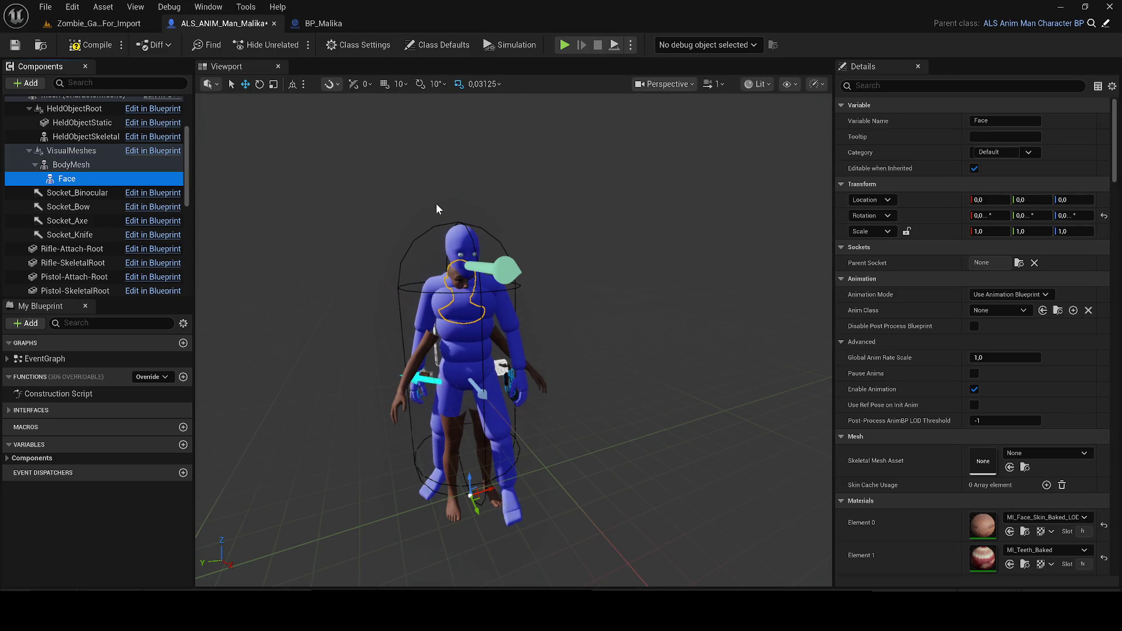
{"action": "left_click_drag", "start_coordinate": [436, 203], "coordinate": [426, 202]}
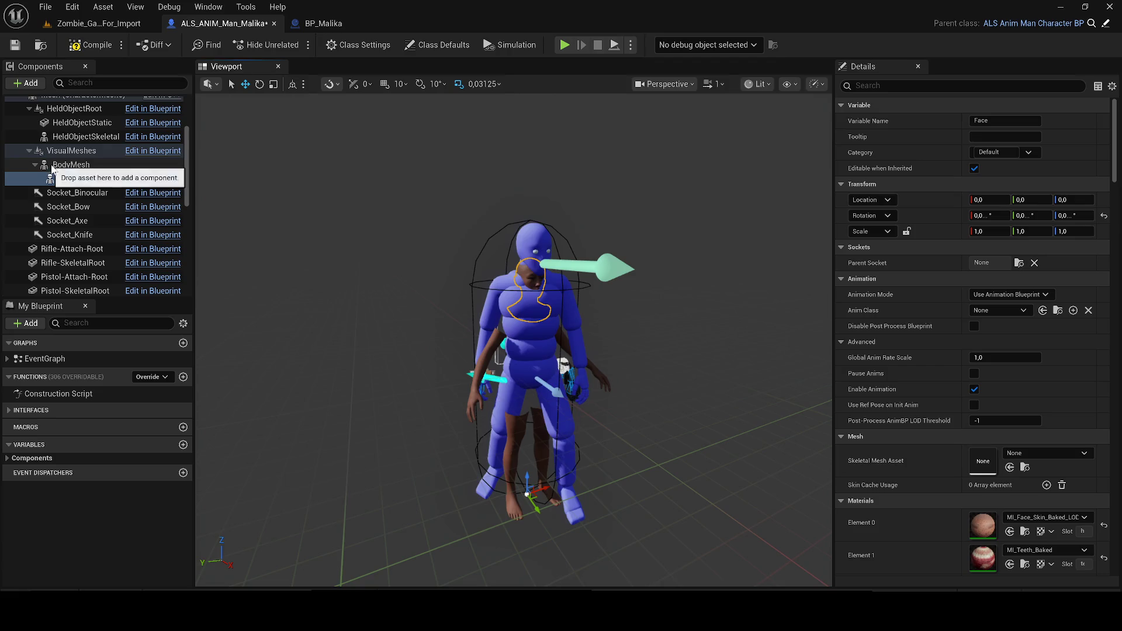
{"action": "left_click_drag", "start_coordinate": [552, 202], "coordinate": [549, 217]}
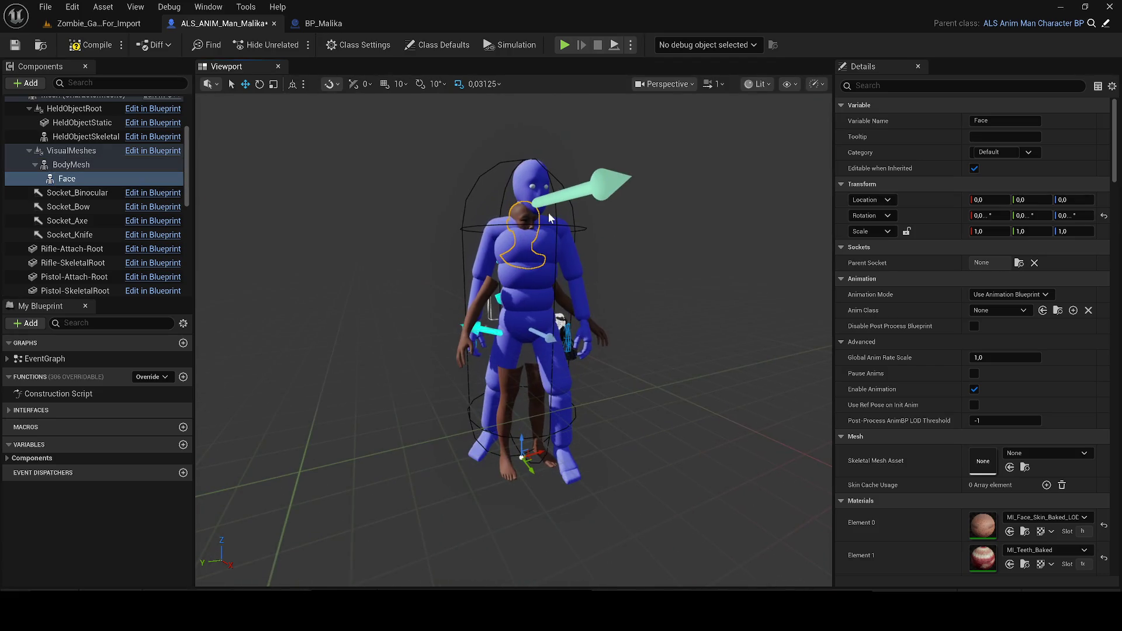
{"action": "scroll", "coordinate": [125, 232], "scroll_direction": "down", "scroll_amount": 3}
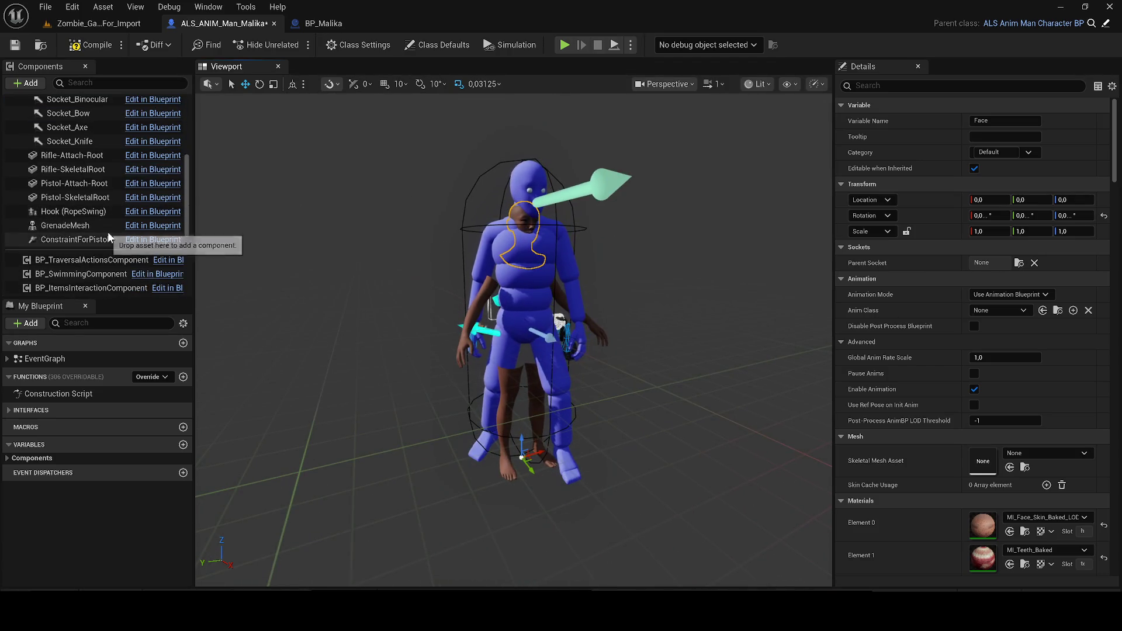
{"action": "scroll", "coordinate": [135, 220], "scroll_direction": "up", "scroll_amount": 3}
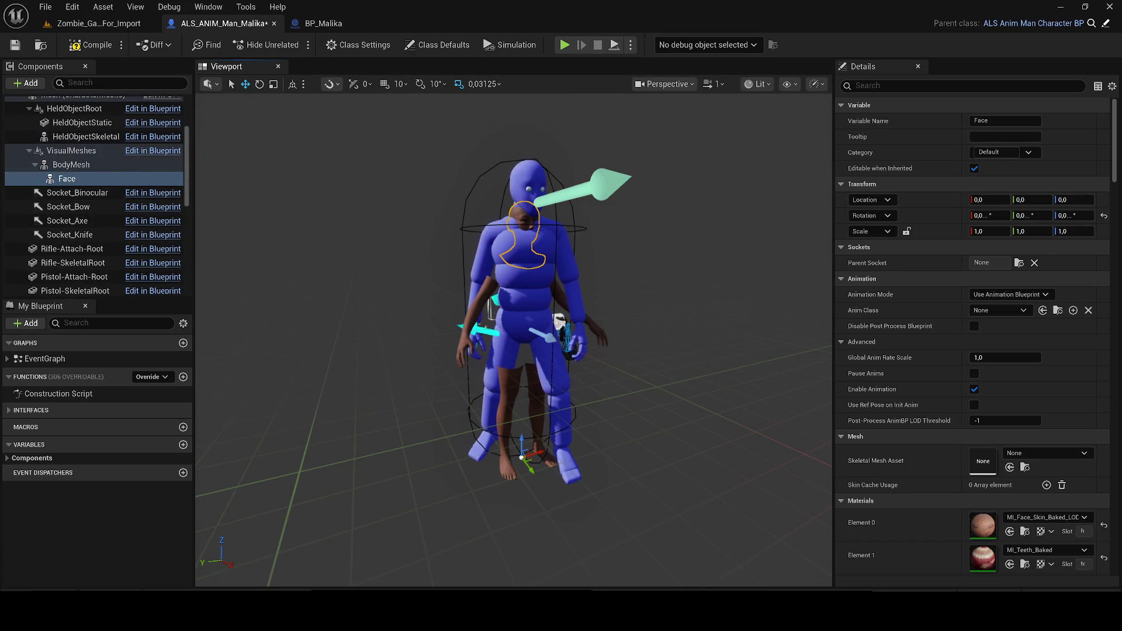
{"action": "type", "text": "vir"}
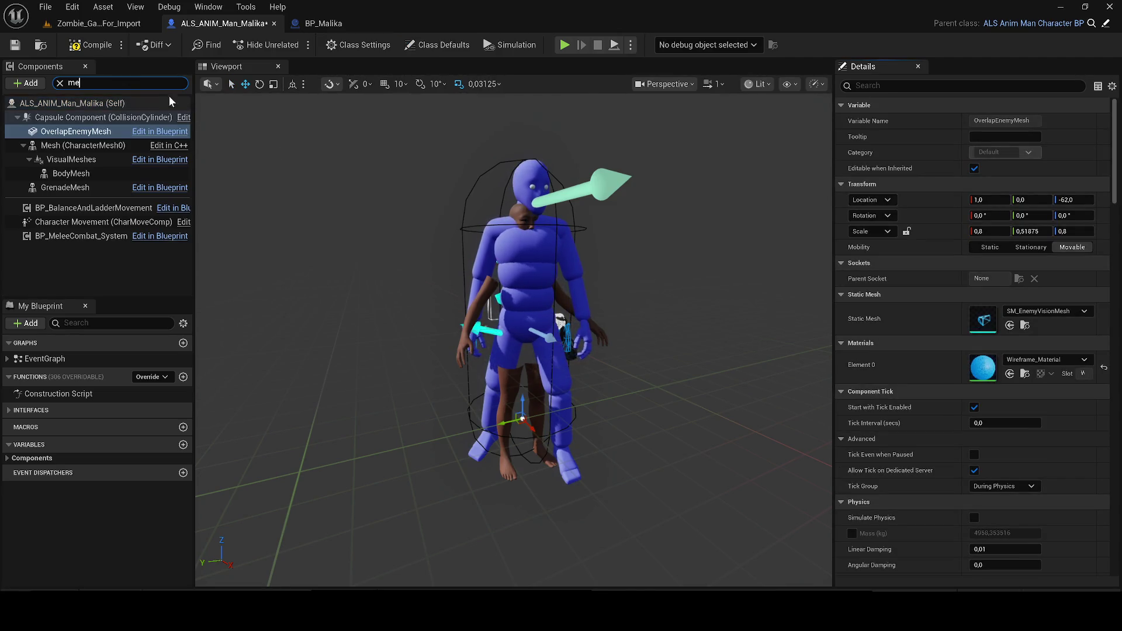
Confirm Face sits under BodyMesh, then select Fuzz through Mustache in BP_Malika.
{"action": "left_click", "coordinate": [59, 83]}
{"action": "left_click", "coordinate": [121, 104]}
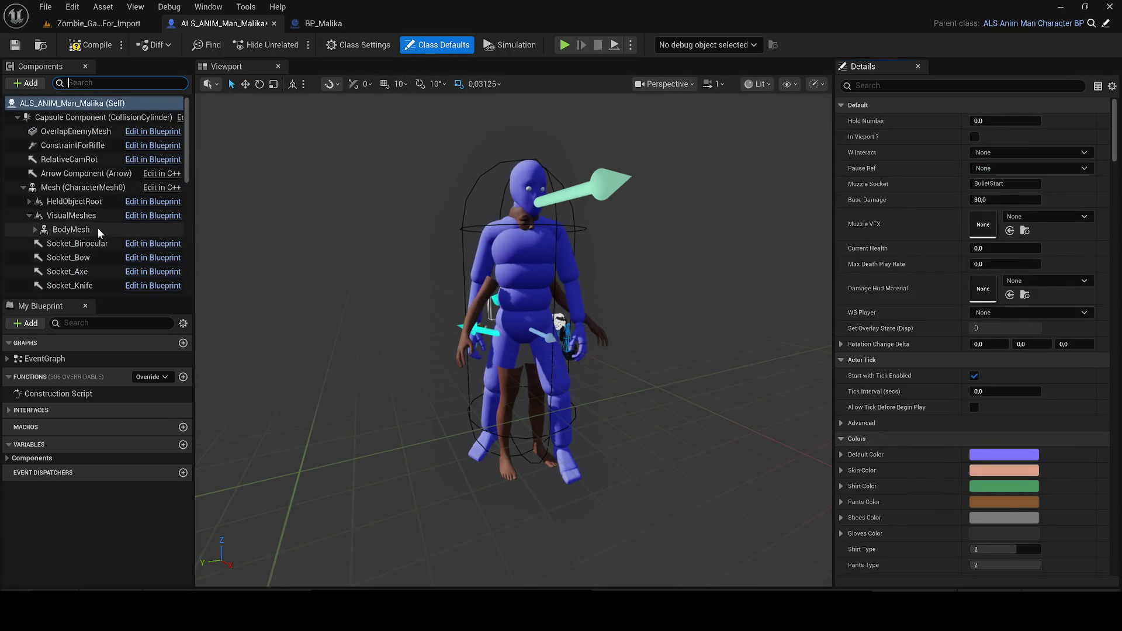
{"action": "left_click", "coordinate": [35, 230]}
{"action": "left_click", "coordinate": [67, 243]}
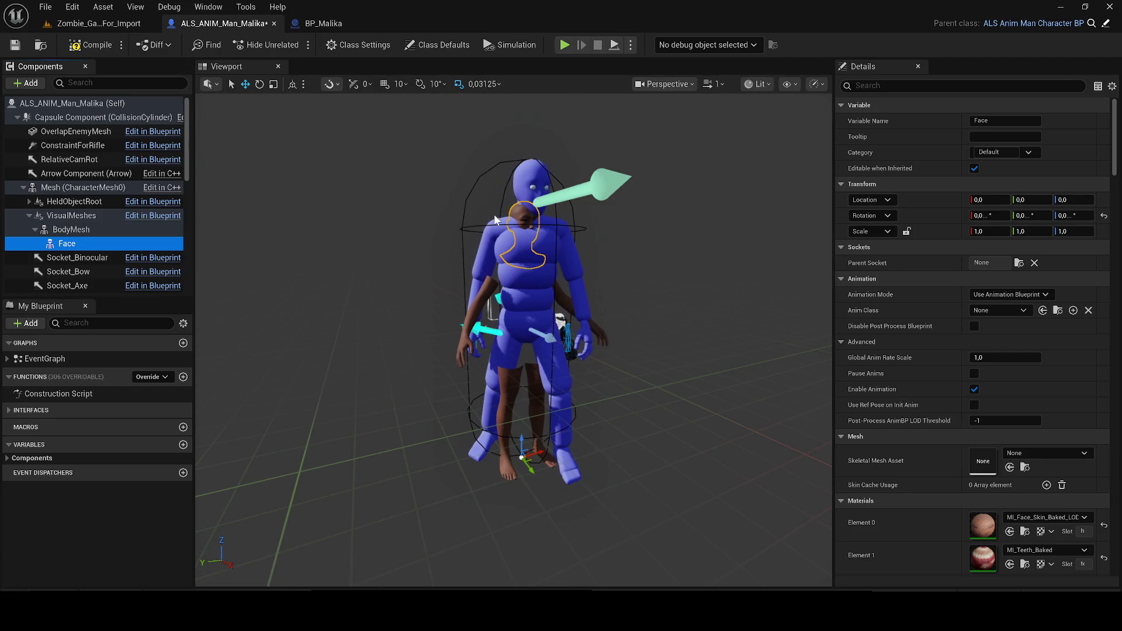
{"action": "left_click", "coordinate": [324, 23]}
{"action": "left_click", "coordinate": [82, 174]}
{"action": "left_click", "coordinate": [91, 243], "text": "shift"}
Copy the six groom components and paste them under Face in ALS_ANIM_Man_Malika.
{"action": "right_click", "coordinate": [99, 218]}
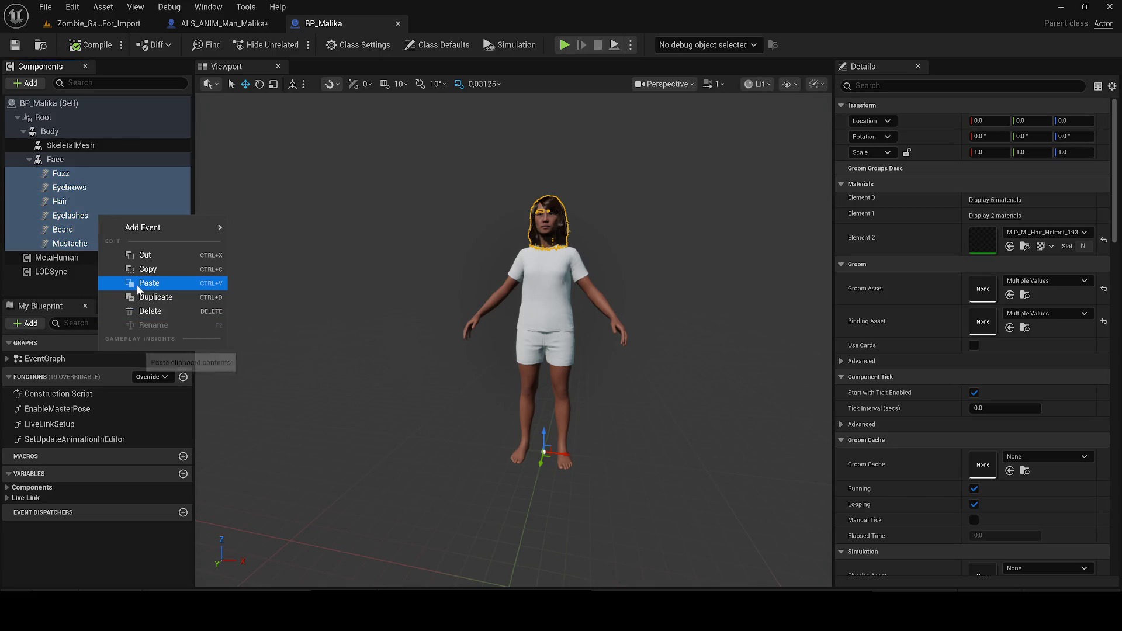
{"action": "left_click", "coordinate": [146, 270]}
{"action": "left_click", "coordinate": [233, 25]}
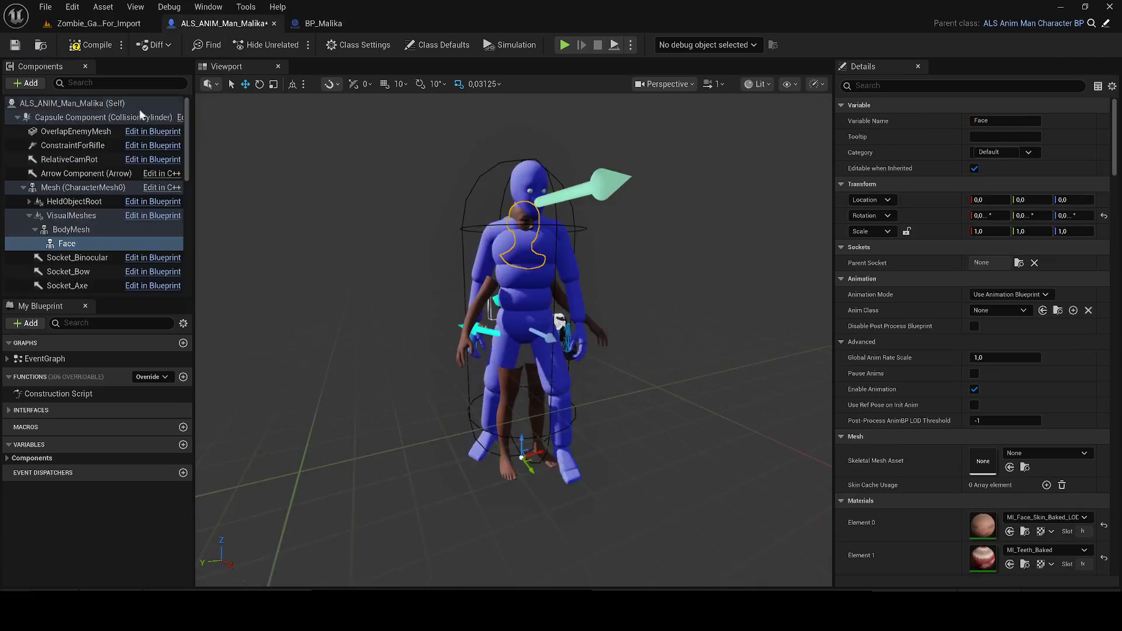
{"action": "right_click", "coordinate": [79, 244]}
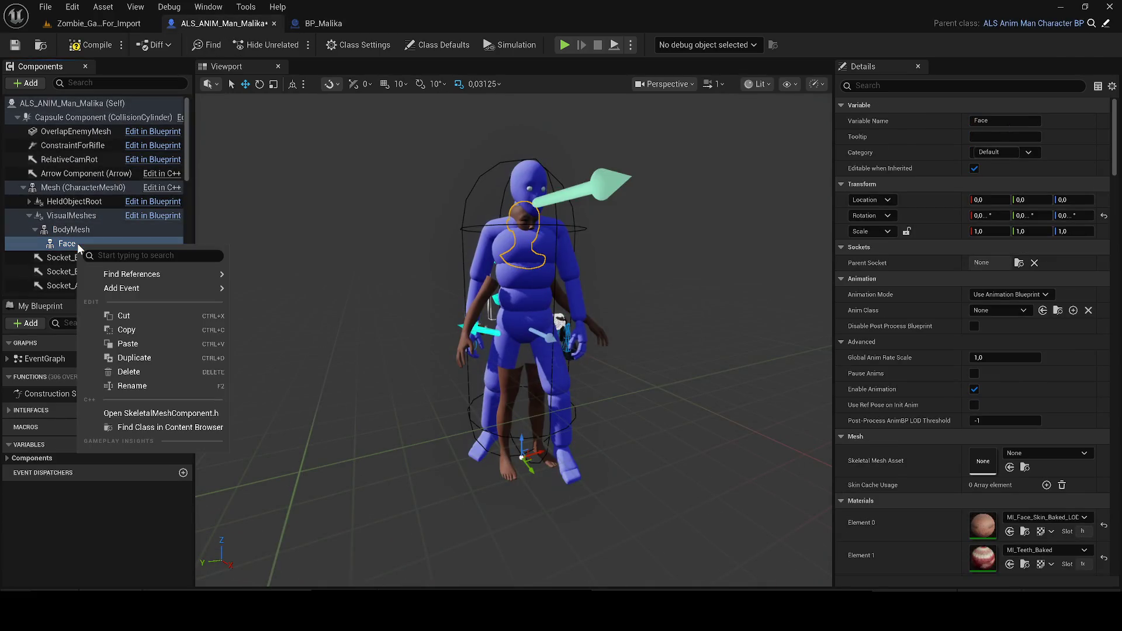
{"action": "left_click", "coordinate": [130, 342]}
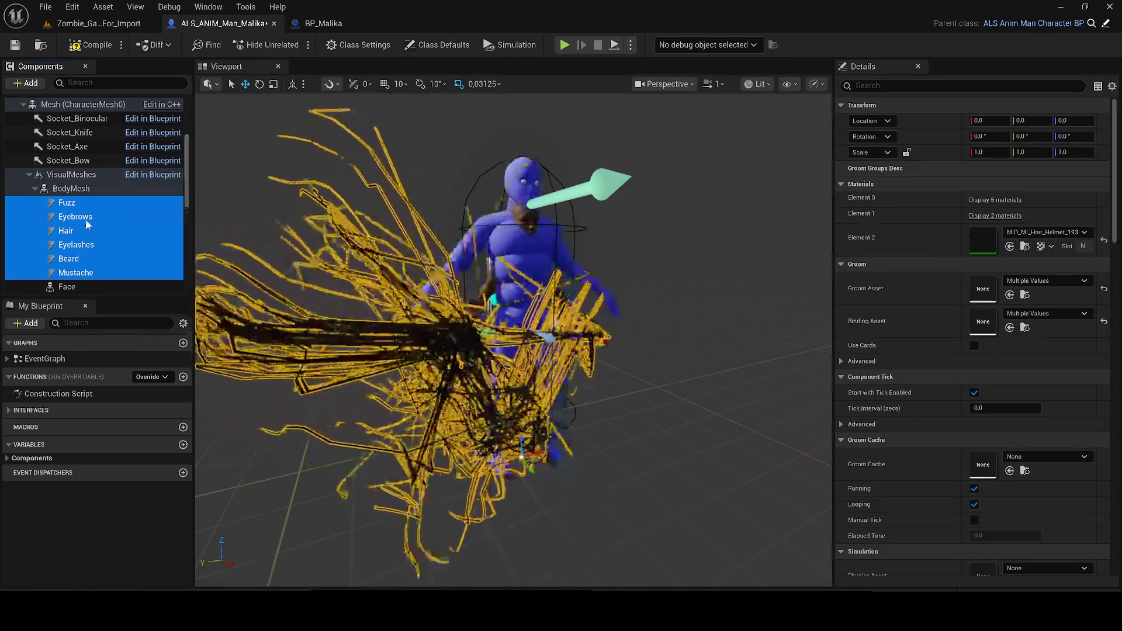
{"action": "mouse_move", "coordinate": [102, 228]}
{"action": "left_mouse_down"}
{"action": "mouse_move", "coordinate": [79, 240]}
{"action": "mouse_move", "coordinate": [89, 296]}
{"action": "mouse_move", "coordinate": [77, 288]}
{"action": "left_mouse_up"}
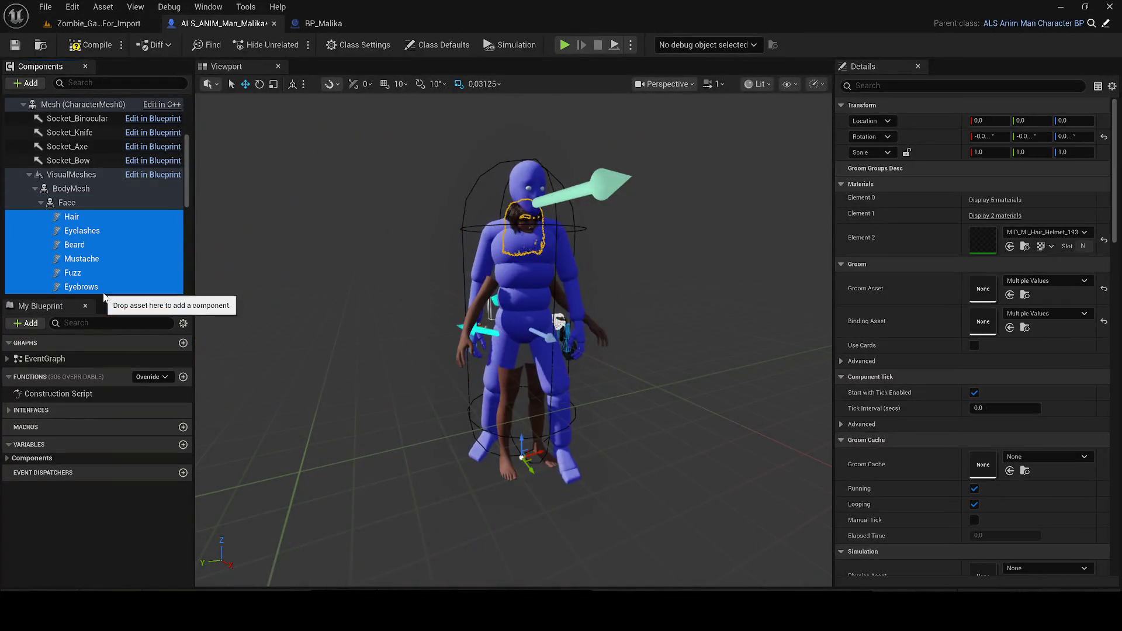
{"action": "scroll", "coordinate": [544, 213], "scroll_direction": "up", "scroll_amount": 5}
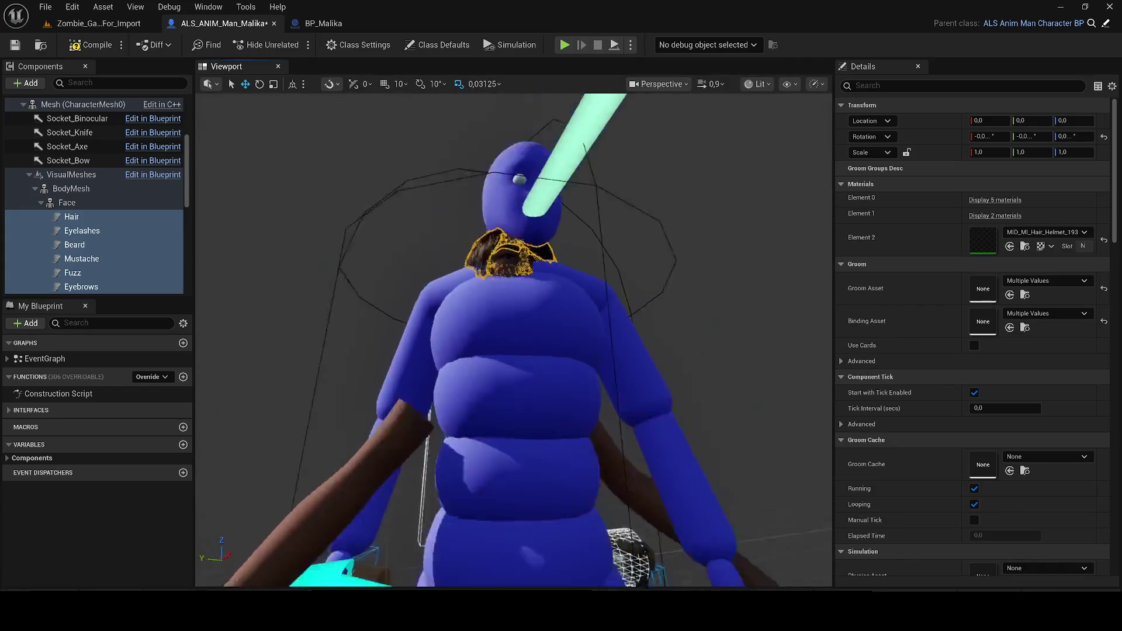
{"action": "scroll", "coordinate": [514, 339], "scroll_direction": "up", "scroll_amount": 6}
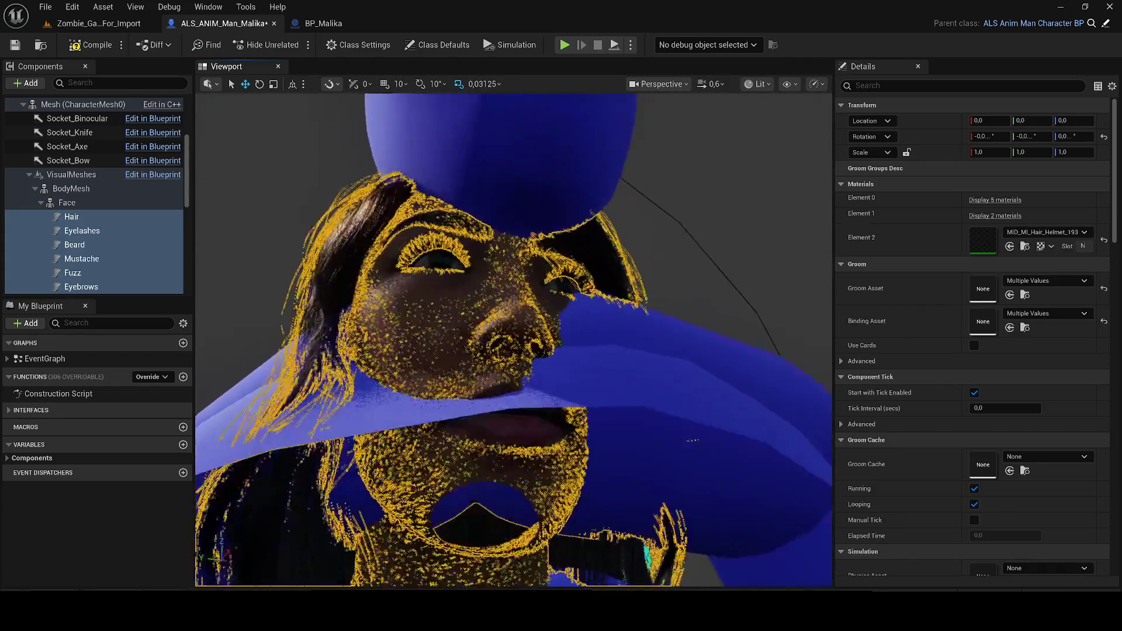
{"action": "scroll", "coordinate": [514, 339], "scroll_direction": "down", "scroll_amount": 6}
{"action": "scroll", "coordinate": [545, 213], "scroll_direction": "down", "scroll_amount": 3}
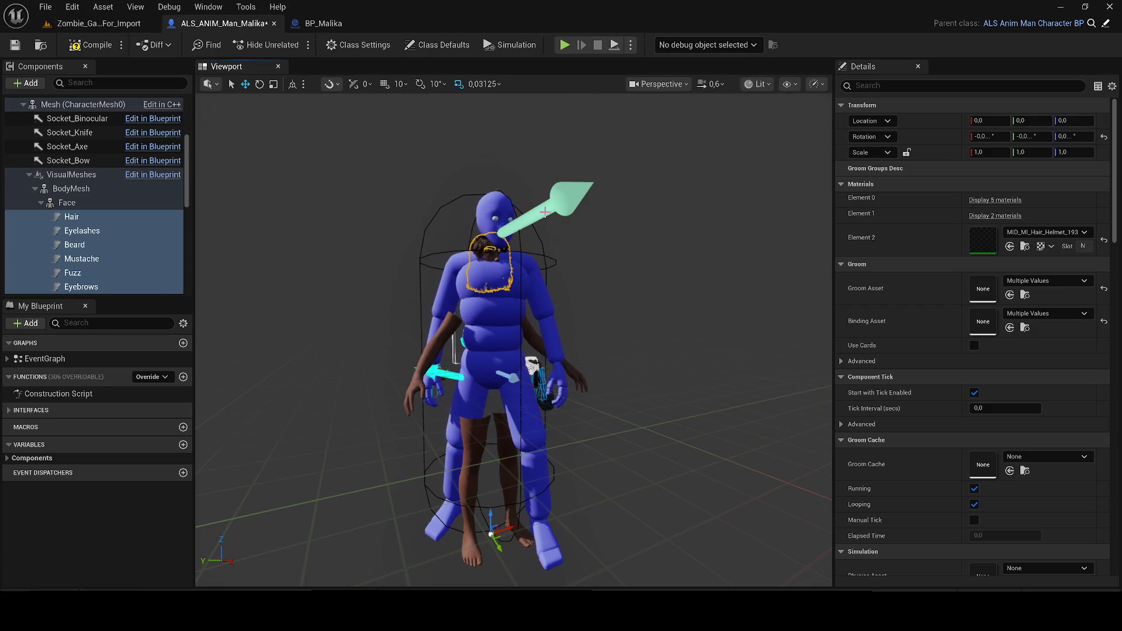
Set the character body mesh's Skeletal Mesh Asset to Heavy_Armor.
{"action": "left_click", "coordinate": [525, 340]}
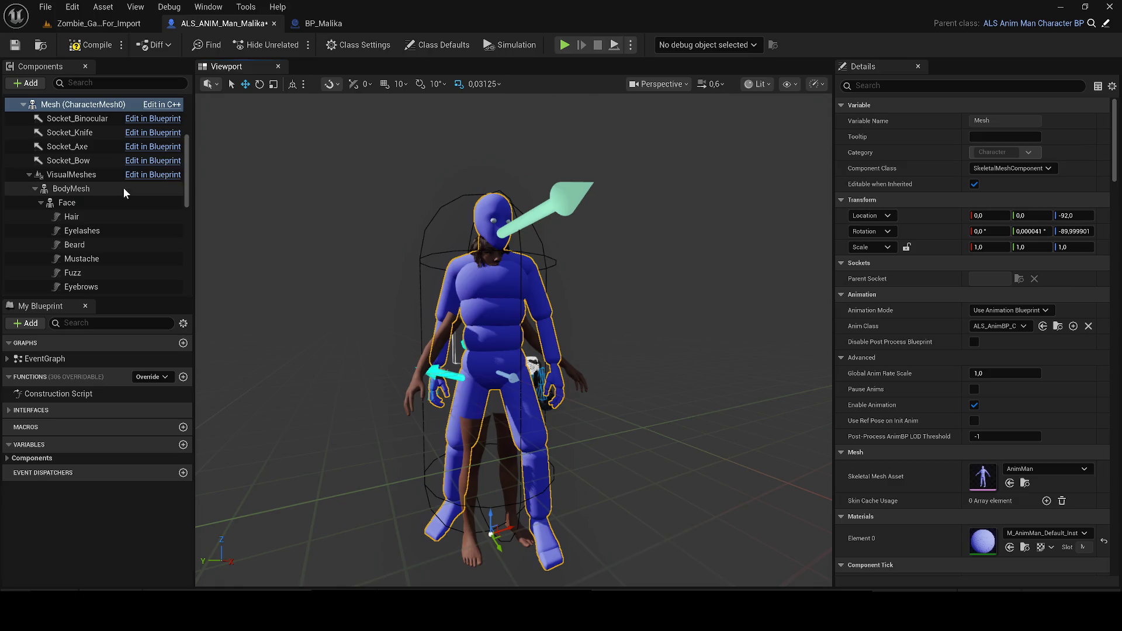
{"action": "left_click", "coordinate": [71, 175]}
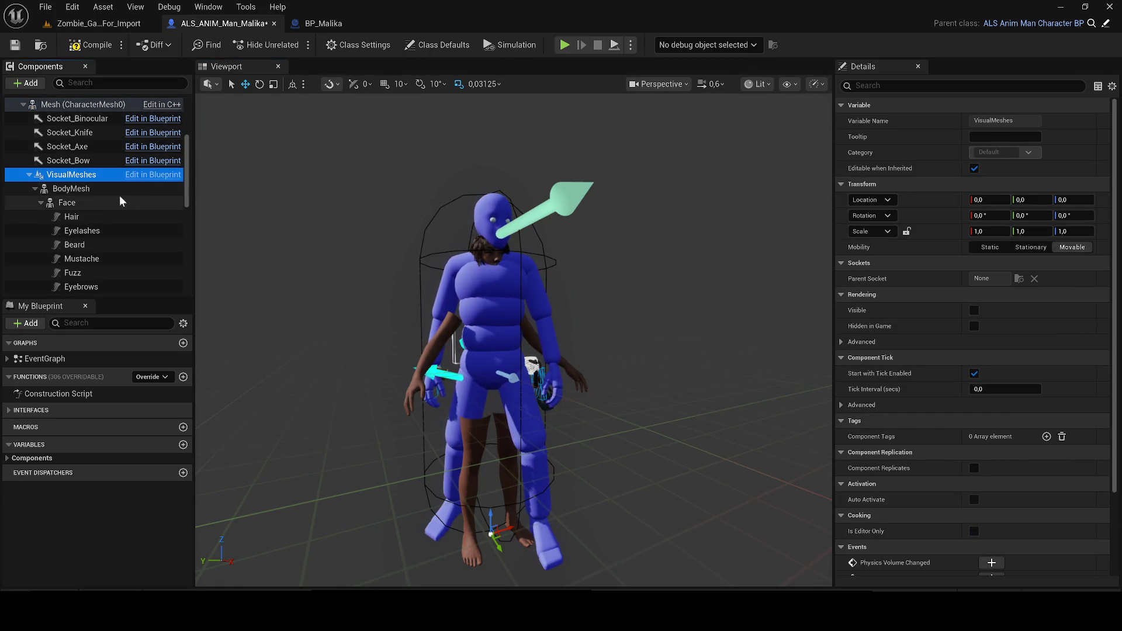
{"action": "scroll", "coordinate": [120, 195], "scroll_direction": "up", "scroll_amount": 5}
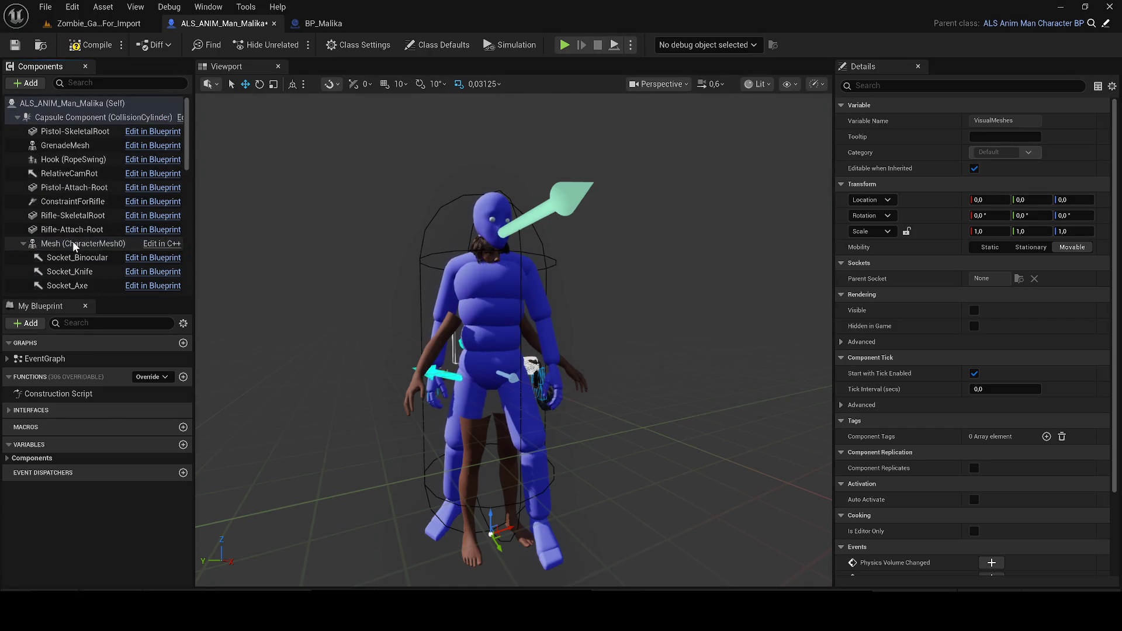
{"action": "scroll", "coordinate": [75, 176], "scroll_direction": "down", "scroll_amount": 2}
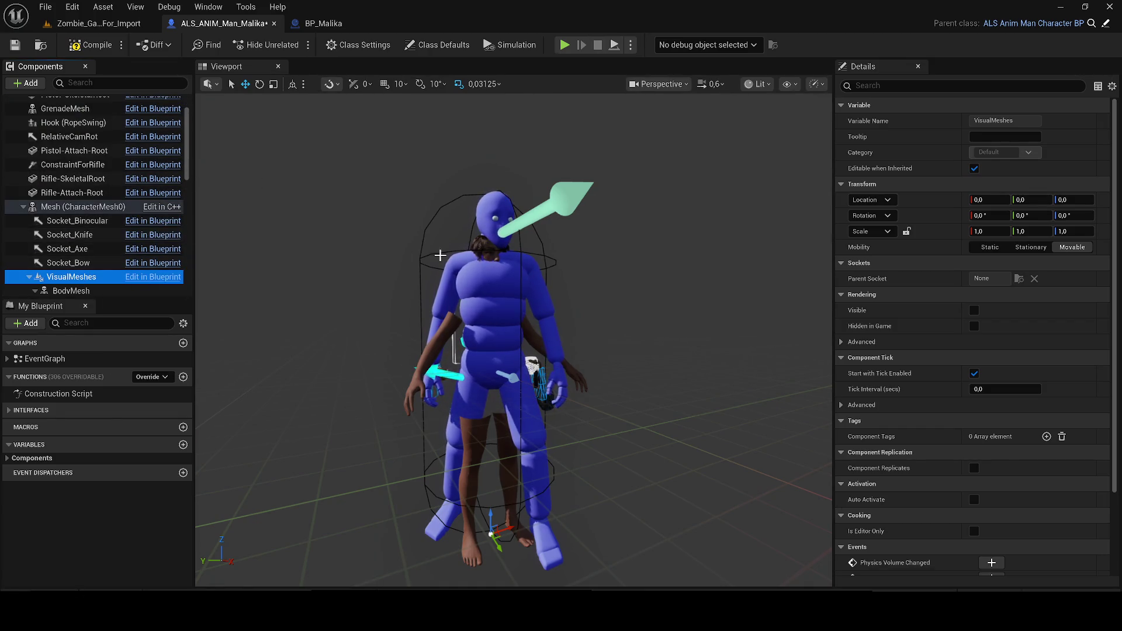
{"action": "left_click", "coordinate": [440, 256]}
{"action": "scroll", "coordinate": [90, 226], "scroll_direction": "down", "scroll_amount": 2}
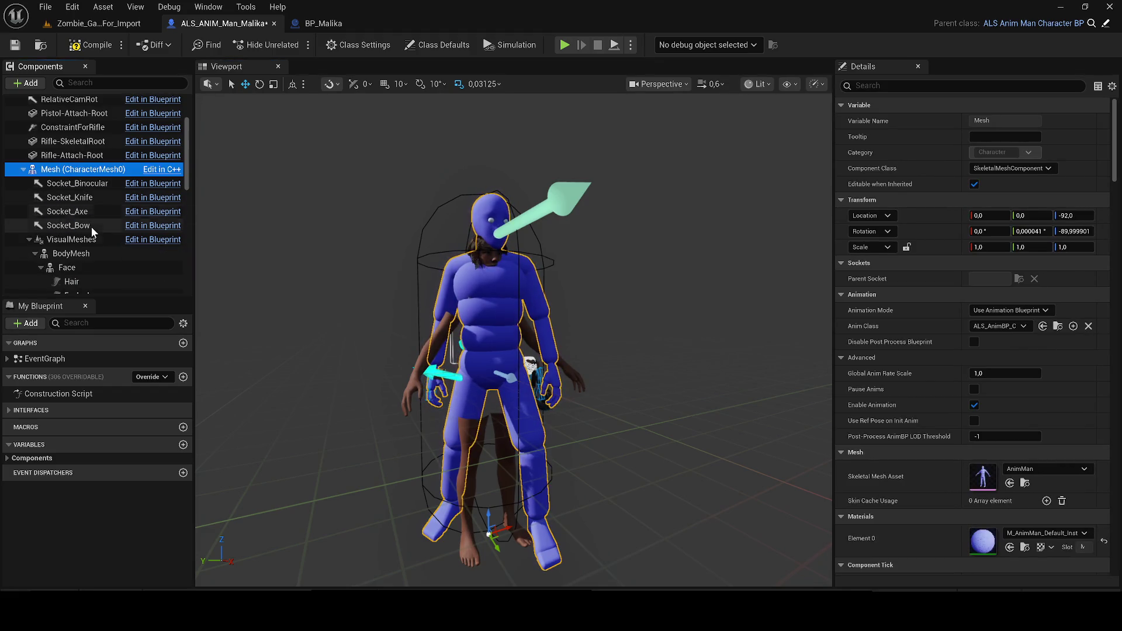
{"action": "left_click", "coordinate": [93, 240]}
{"action": "left_click", "coordinate": [115, 169]}
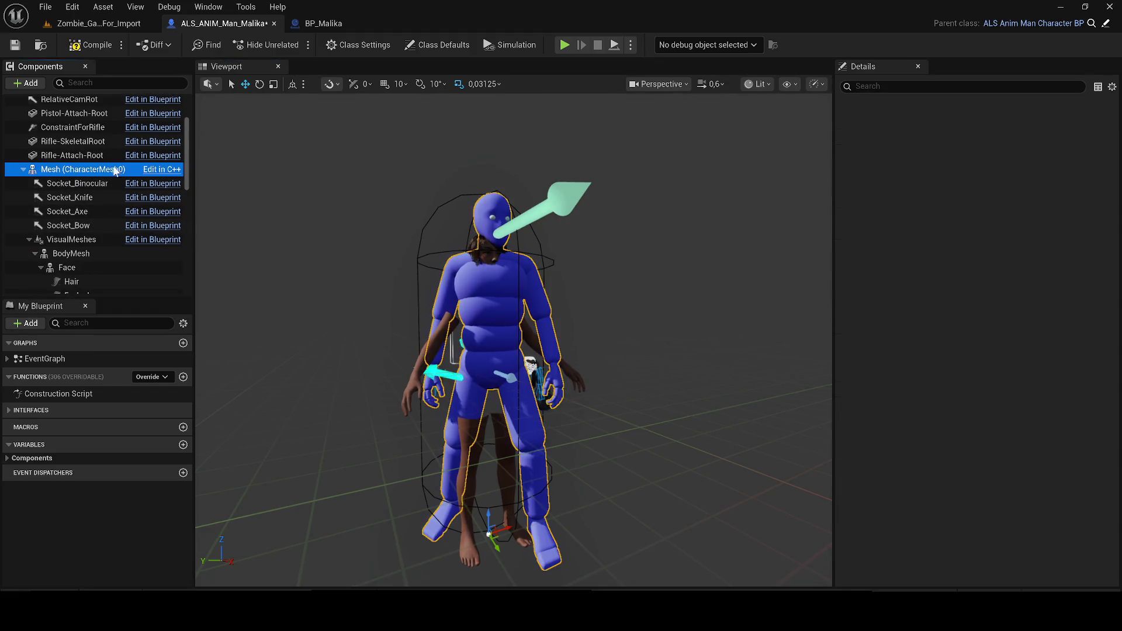
{"action": "left_click", "coordinate": [881, 86]}
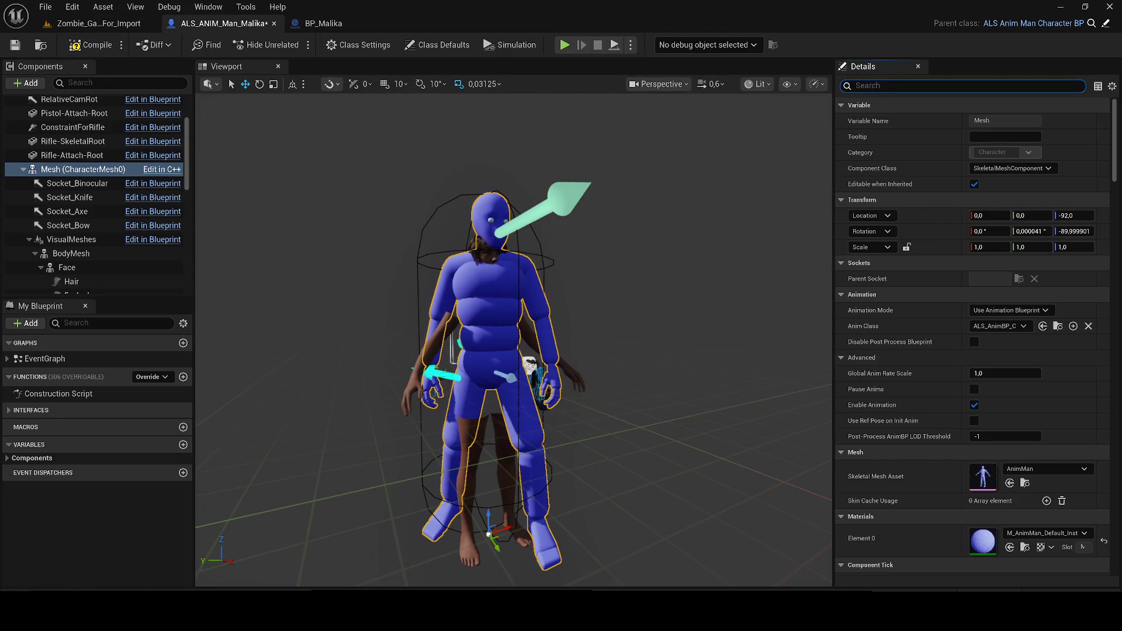
{"action": "left_click", "coordinate": [1033, 468]}
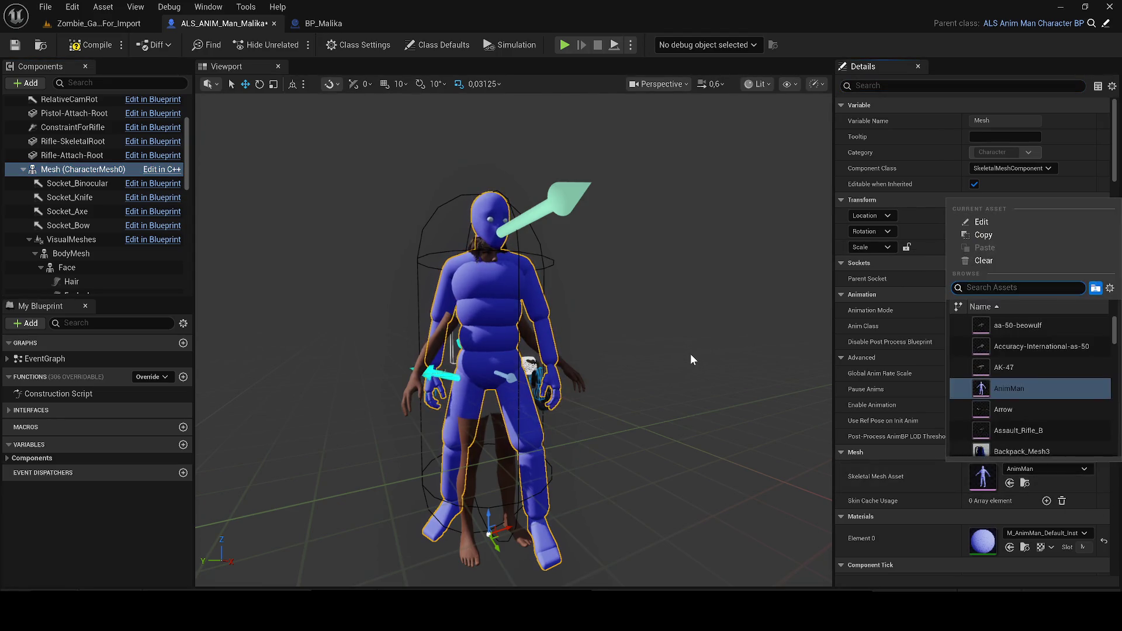
{"action": "left_click", "coordinate": [1038, 330]}
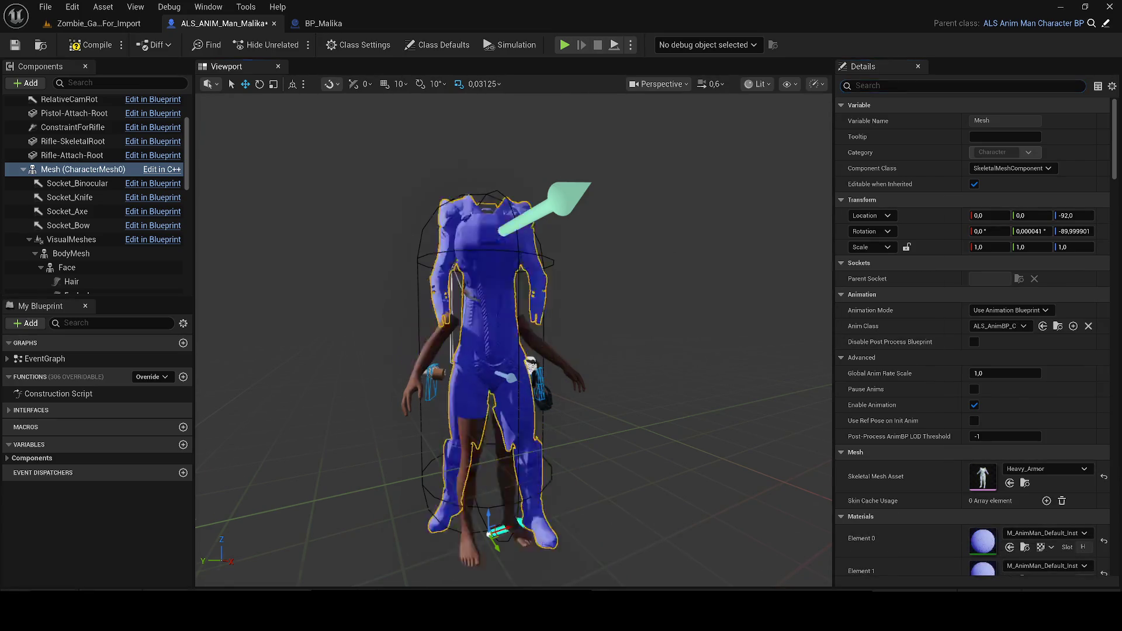
Reset material elements 0–3 to the armour's own white materials and save the blueprint.
{"action": "scroll", "coordinate": [855, 427], "scroll_direction": "down", "scroll_amount": 4}
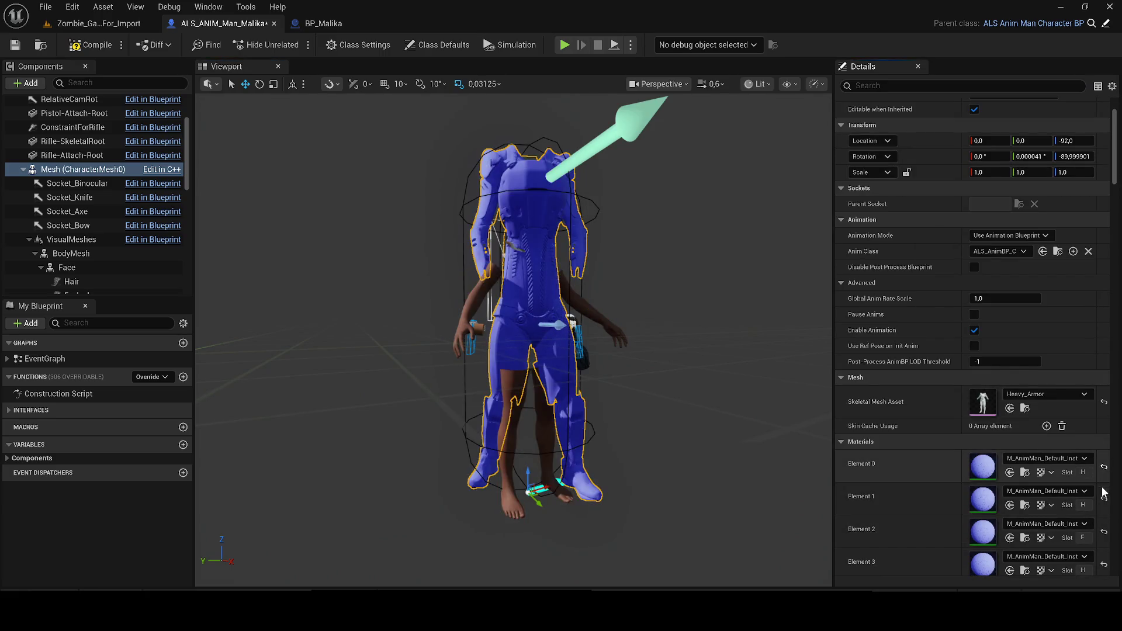
{"action": "left_click", "coordinate": [1103, 496]}
{"action": "left_click", "coordinate": [1104, 533]}
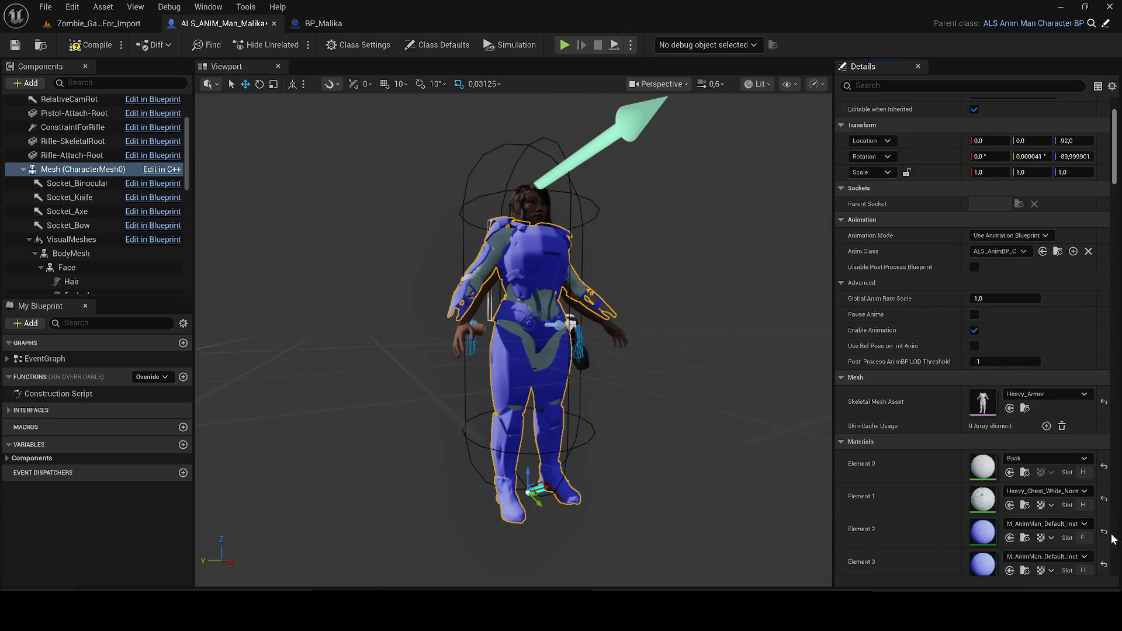
{"action": "left_click", "coordinate": [1104, 565]}
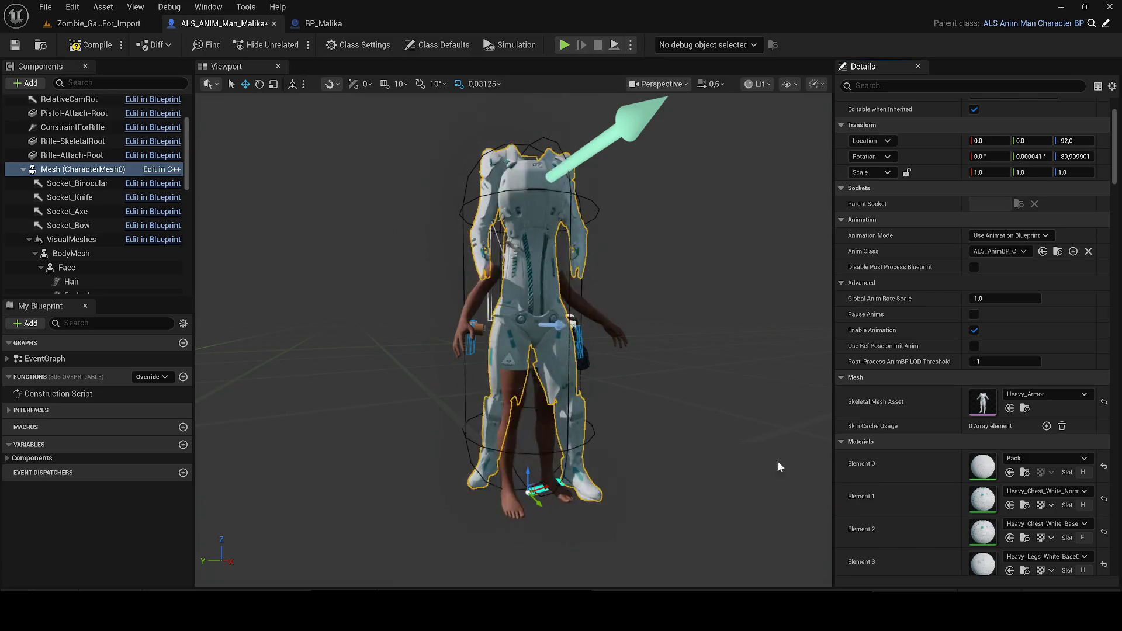
{"action": "scroll", "coordinate": [1071, 533], "scroll_direction": "down", "scroll_amount": 2}
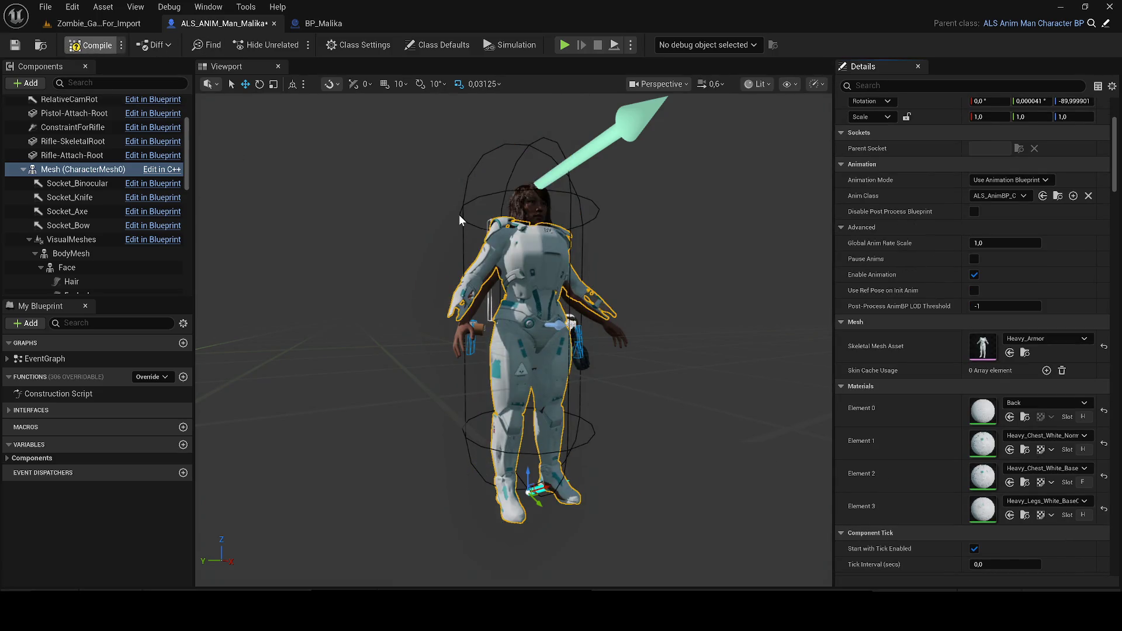
{"action": "left_click", "coordinate": [15, 46]}
Open ALS_Malika from the Content Drawer and select all its Construction Script nodes.
{"action": "double_click", "coordinate": [70, 393]}
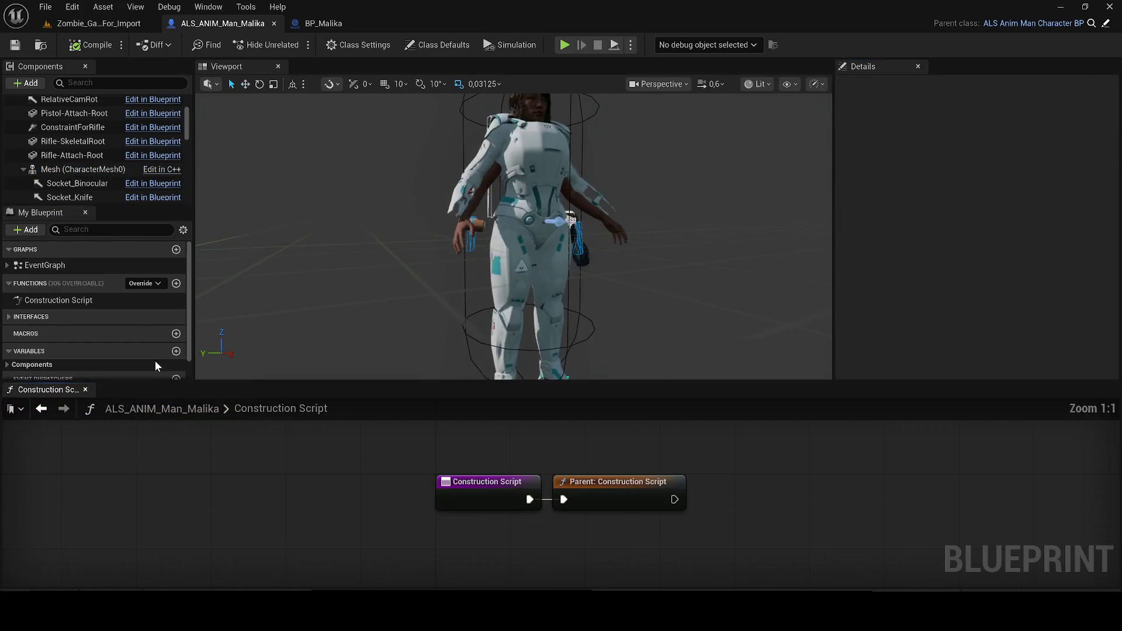
{"action": "mouse_move", "coordinate": [49, 392]}
{"action": "left_mouse_down"}
{"action": "mouse_move", "coordinate": [384, 167]}
{"action": "mouse_move", "coordinate": [359, 69]}
{"action": "left_mouse_up"}
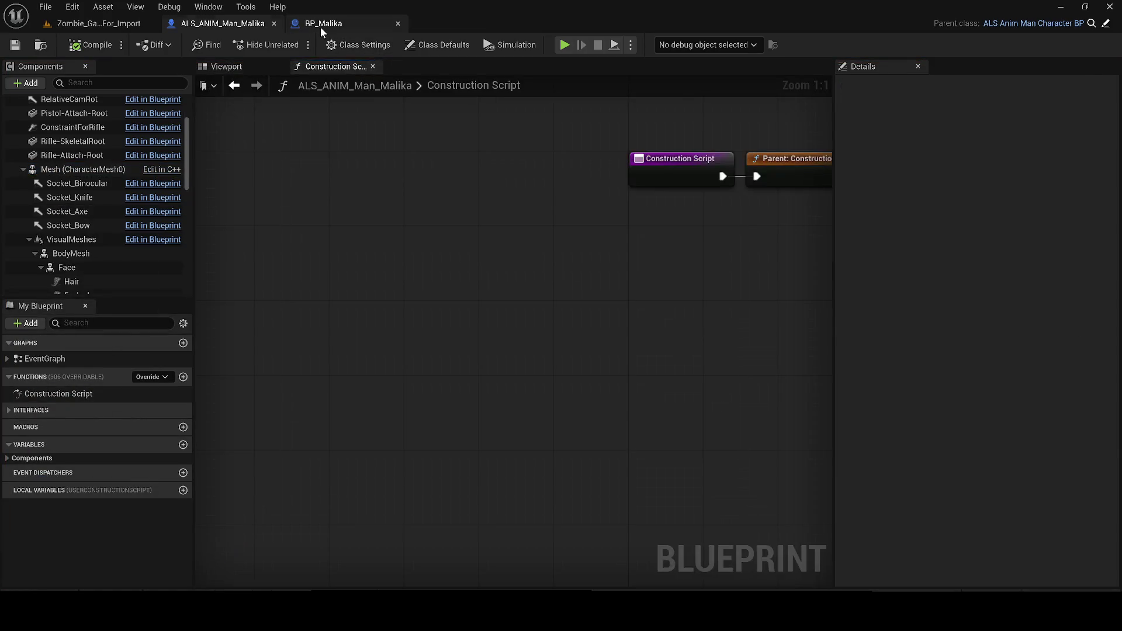
{"action": "left_click", "coordinate": [320, 26]}
{"action": "key", "text": "ctrl+space"}
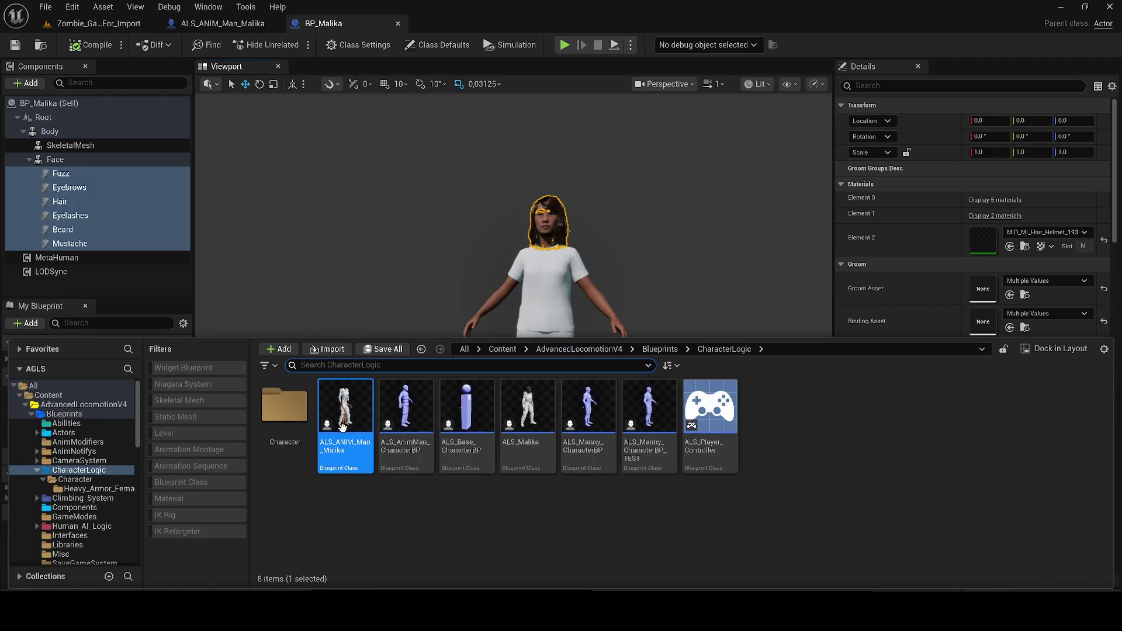
{"action": "left_click", "coordinate": [540, 428]}
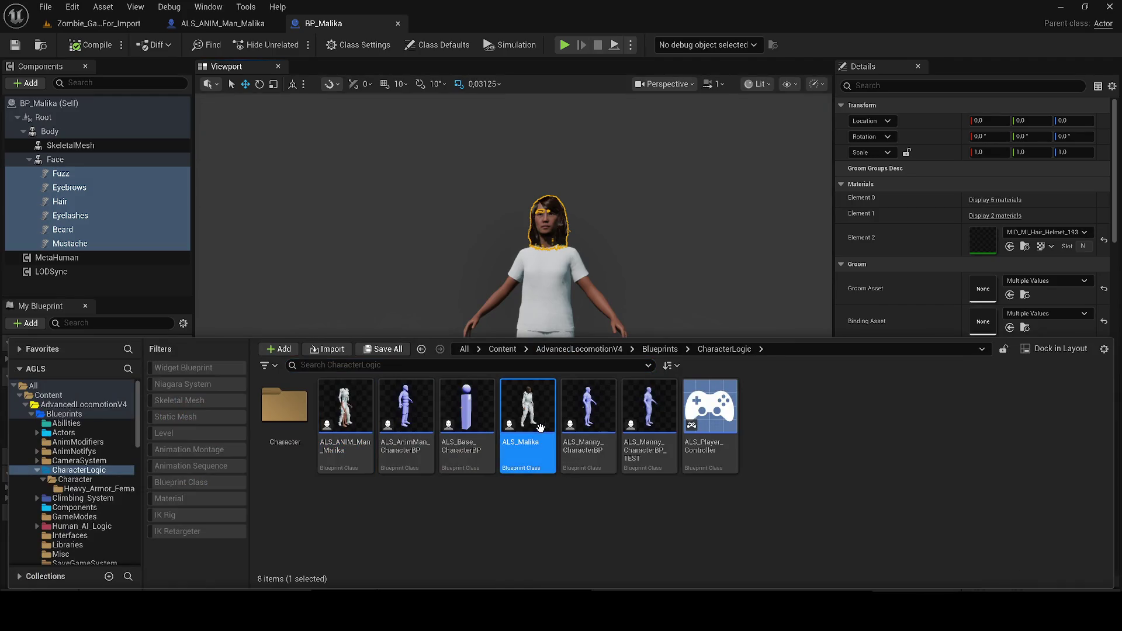
{"action": "double_click", "coordinate": [540, 429]}
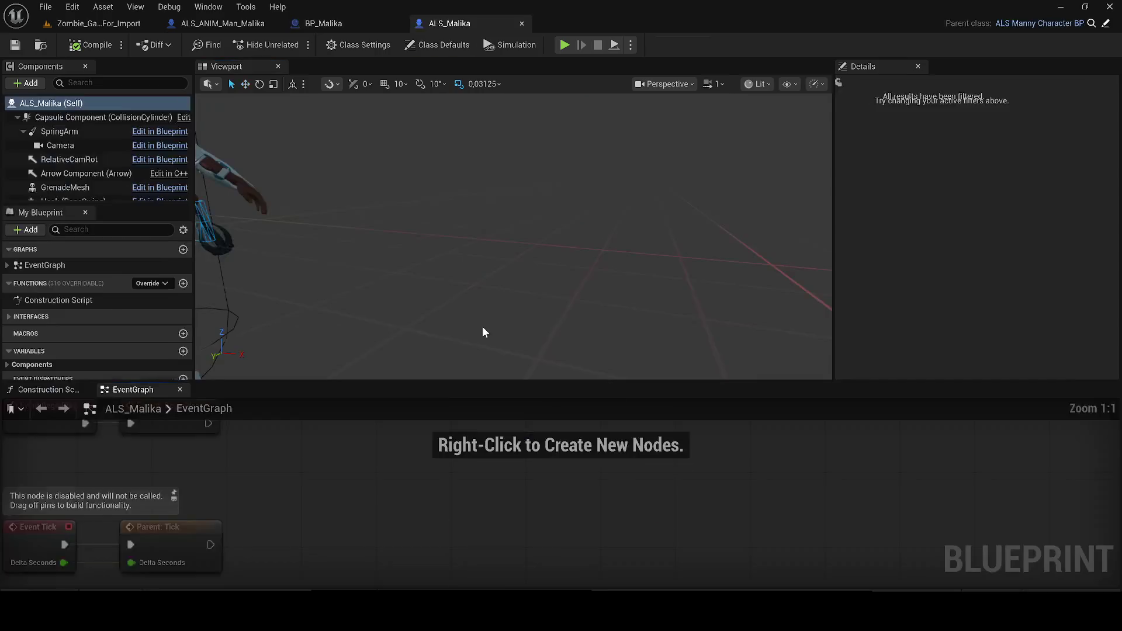
{"action": "left_click", "coordinate": [43, 385]}
{"action": "scroll", "coordinate": [731, 502], "scroll_direction": "down", "scroll_amount": 5}
{"action": "left_click_drag", "start_coordinate": [761, 544], "coordinate": [612, 455]}
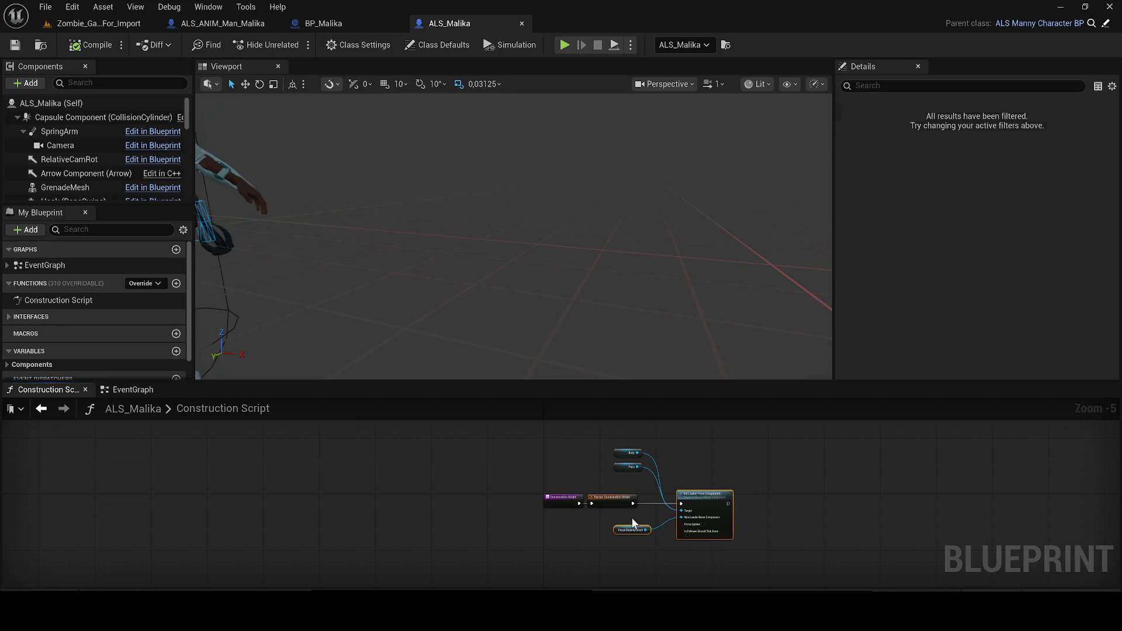
Paste the Set Leader Pose Component nodes into BP_Malika's Construction Script, then cut them out.
{"action": "left_click", "coordinate": [324, 23]}
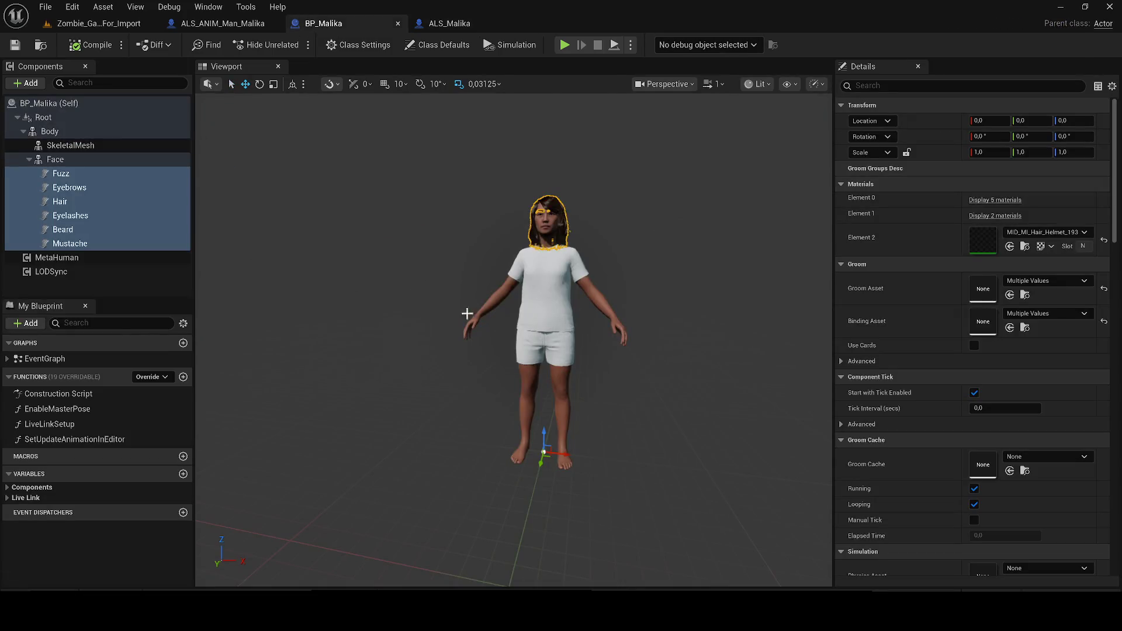
{"action": "double_click", "coordinate": [40, 394]}
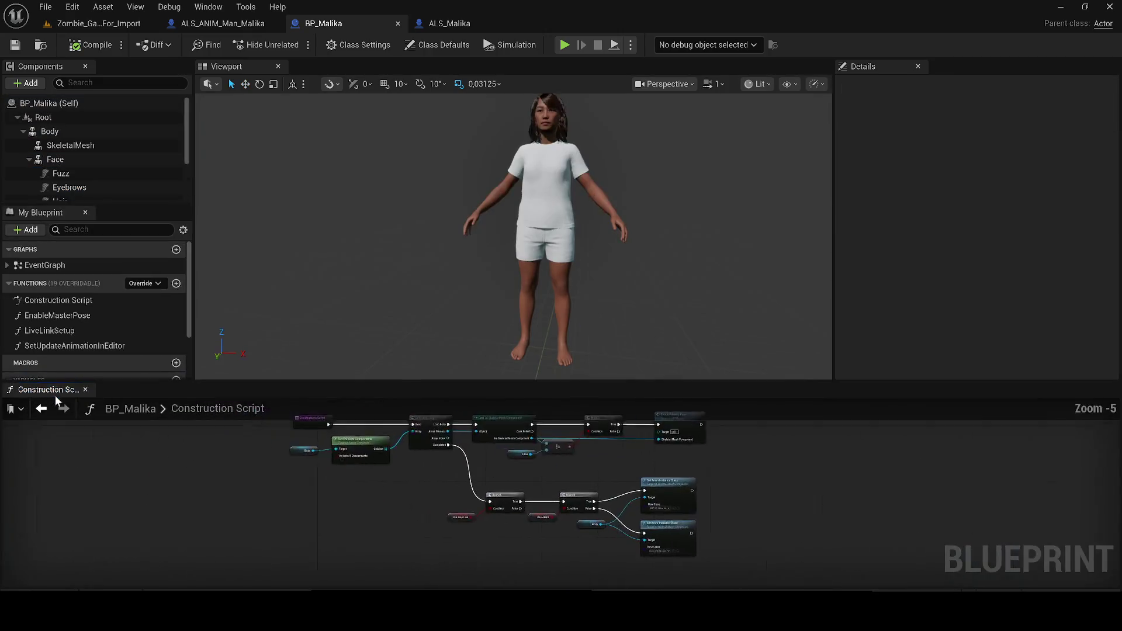
{"action": "mouse_move", "coordinate": [58, 392]}
{"action": "left_mouse_down"}
{"action": "mouse_move", "coordinate": [444, 124]}
{"action": "mouse_move", "coordinate": [345, 68]}
{"action": "left_mouse_up"}
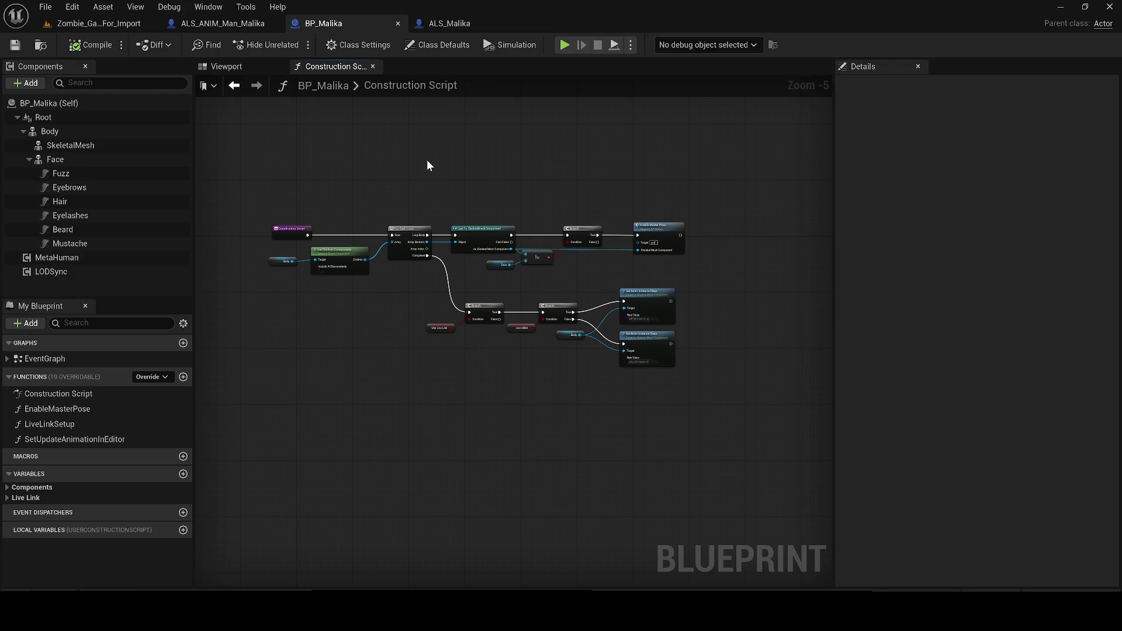
{"action": "key", "text": "ctrl+v"}
{"action": "scroll", "coordinate": [384, 201], "scroll_direction": "up", "scroll_amount": 2}
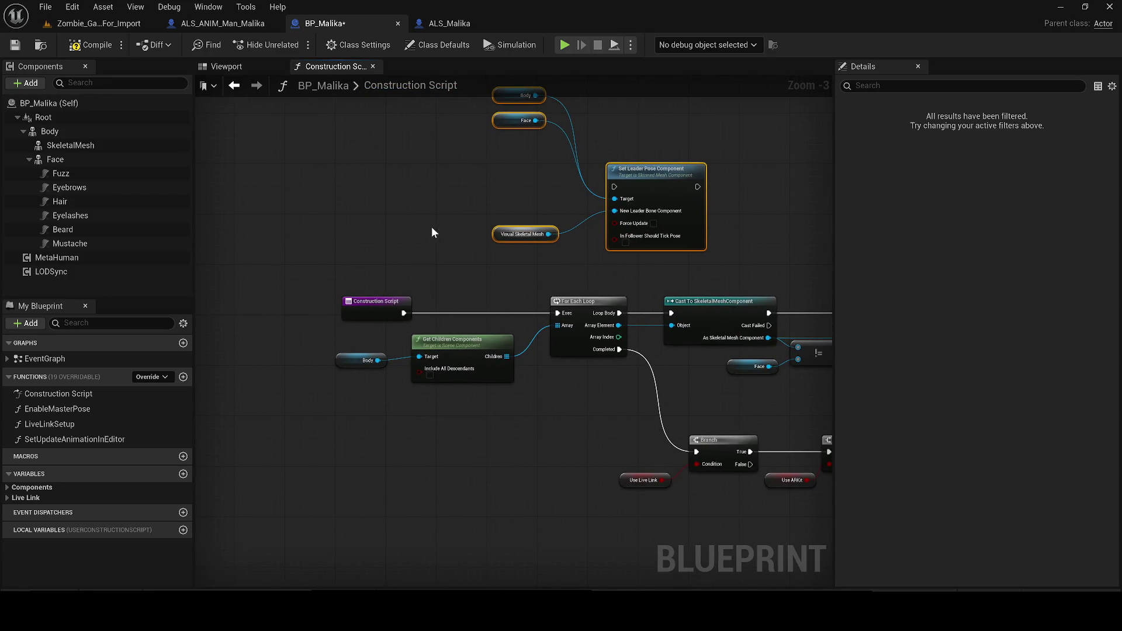
{"action": "key", "text": "Delete"}
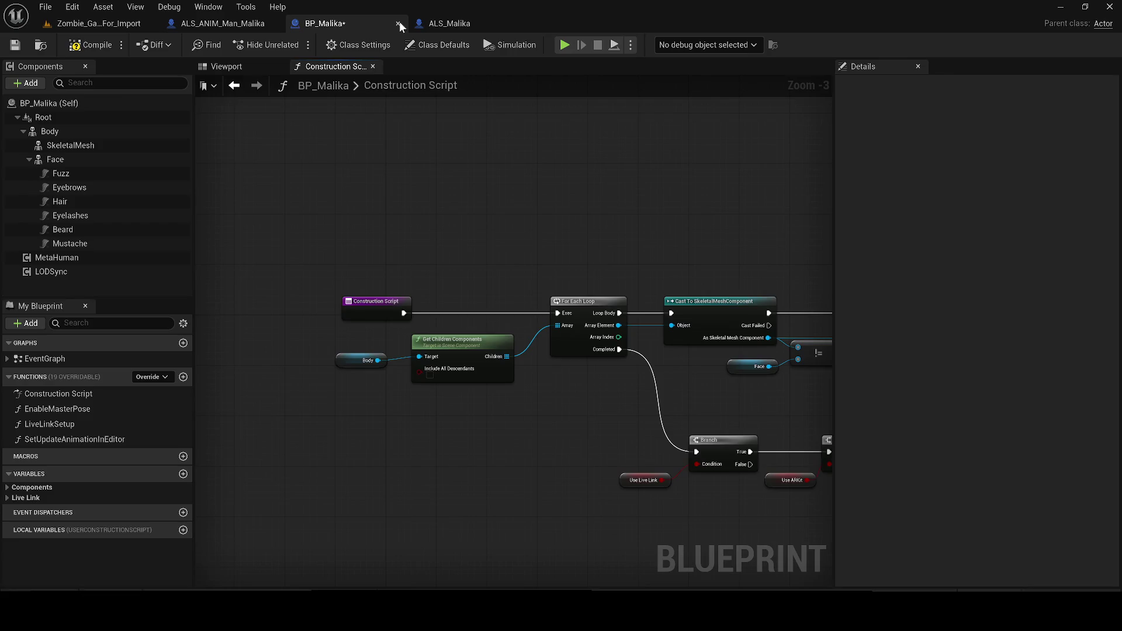
Paste the leader-pose nodes after the Parent call, swapping in Body Mesh and Visual Meshes references.
{"action": "left_click", "coordinate": [398, 23]}
{"action": "scroll", "coordinate": [581, 313], "scroll_direction": "down", "scroll_amount": 2}
{"action": "key", "text": "ctrl+v"}
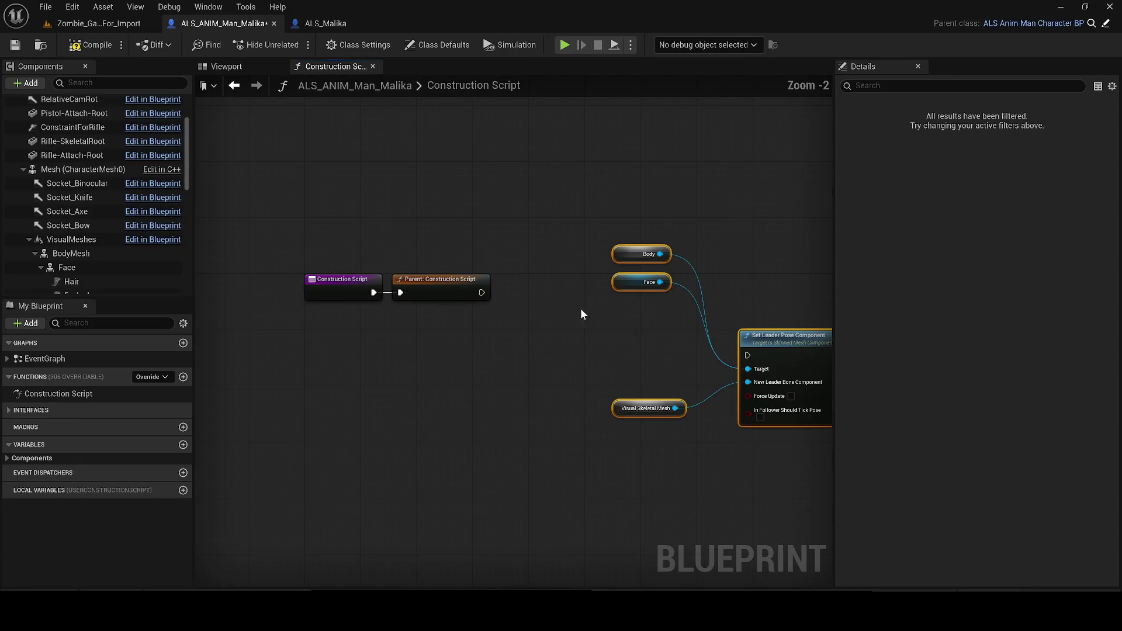
{"action": "mouse_move", "coordinate": [481, 292]}
{"action": "left_mouse_down"}
{"action": "mouse_move", "coordinate": [748, 354]}
{"action": "mouse_move", "coordinate": [605, 292]}
{"action": "left_mouse_up"}
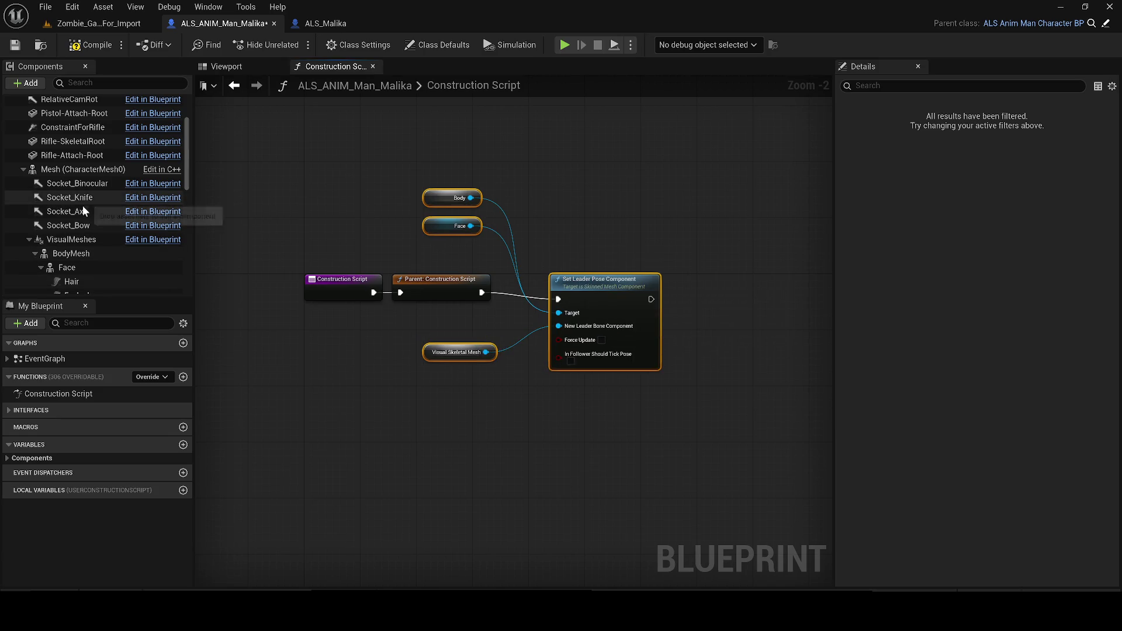
{"action": "mouse_move", "coordinate": [65, 255]}
{"action": "left_mouse_down"}
{"action": "mouse_move", "coordinate": [473, 212]}
{"action": "mouse_move", "coordinate": [441, 198]}
{"action": "left_mouse_up"}
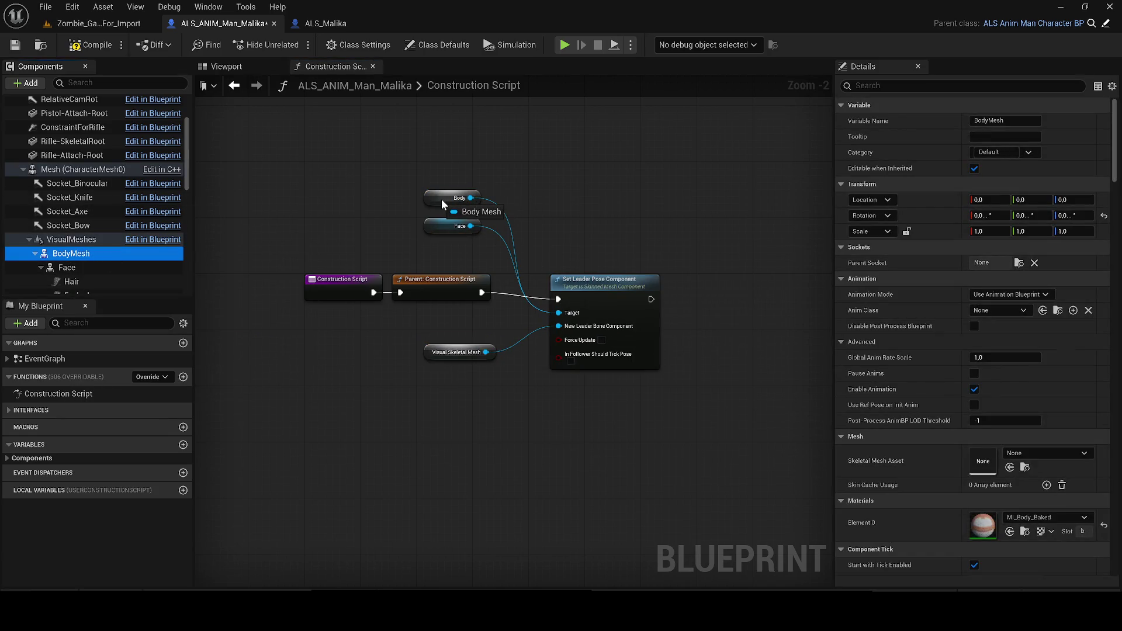
{"action": "mouse_move", "coordinate": [65, 242]}
{"action": "left_mouse_down"}
{"action": "mouse_move", "coordinate": [353, 248]}
{"action": "mouse_move", "coordinate": [429, 354]}
{"action": "left_mouse_up"}
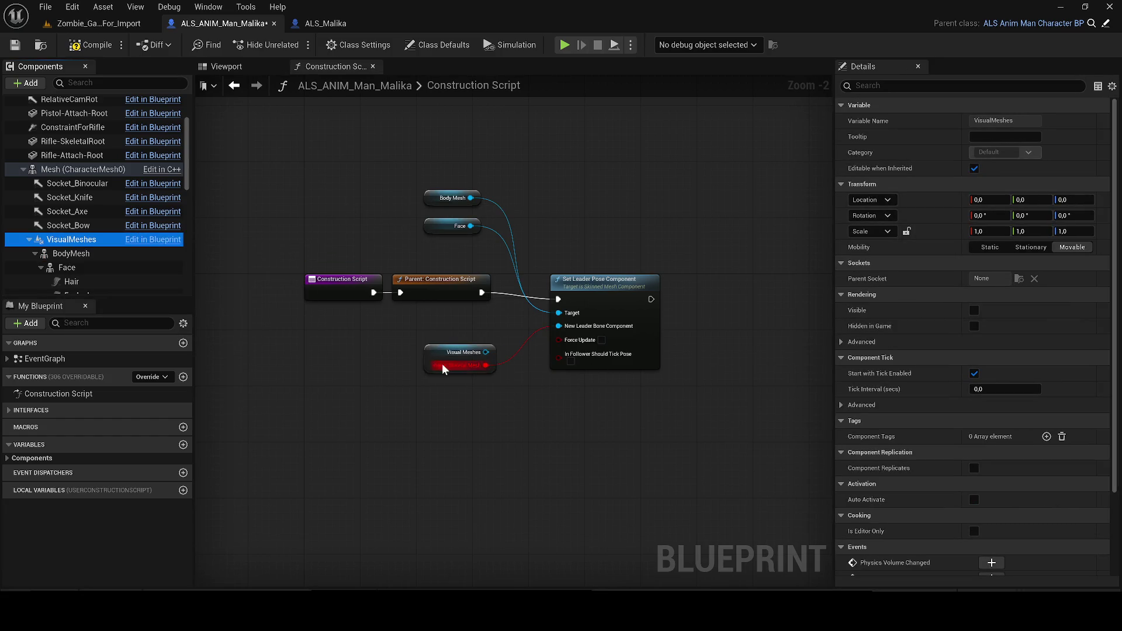
{"action": "left_click_drag", "start_coordinate": [471, 352], "coordinate": [578, 330]}
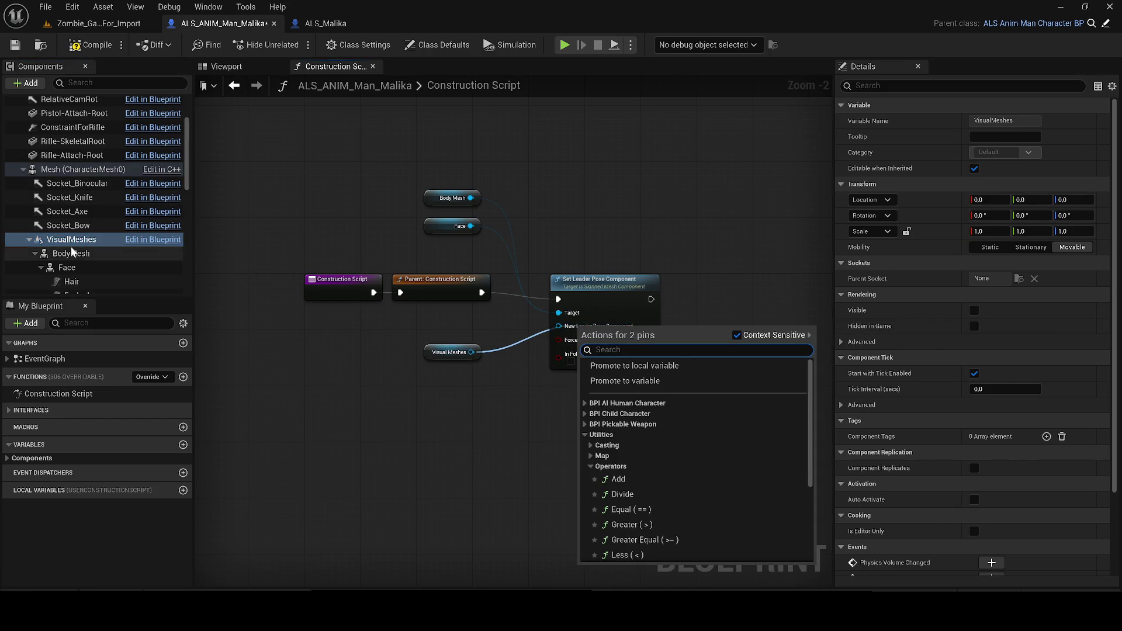
{"action": "left_click", "coordinate": [73, 253]}
{"action": "left_click", "coordinate": [71, 239]}
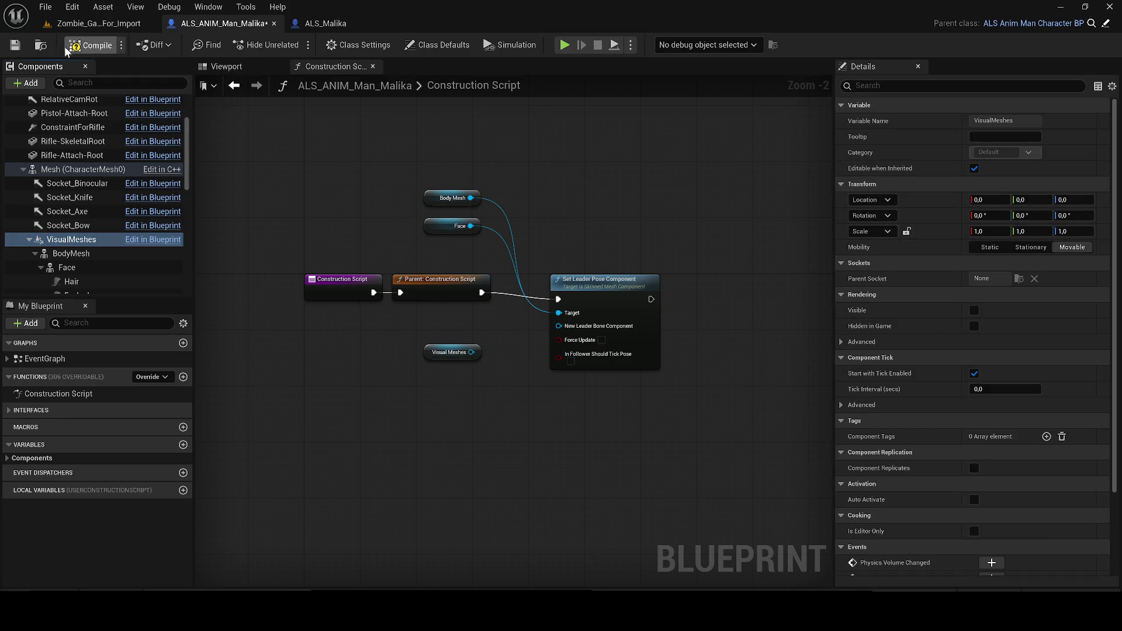
Compile and save ALS_ANIM_Man_Malika and return to its Construction Script.
{"action": "left_click", "coordinate": [15, 45]}
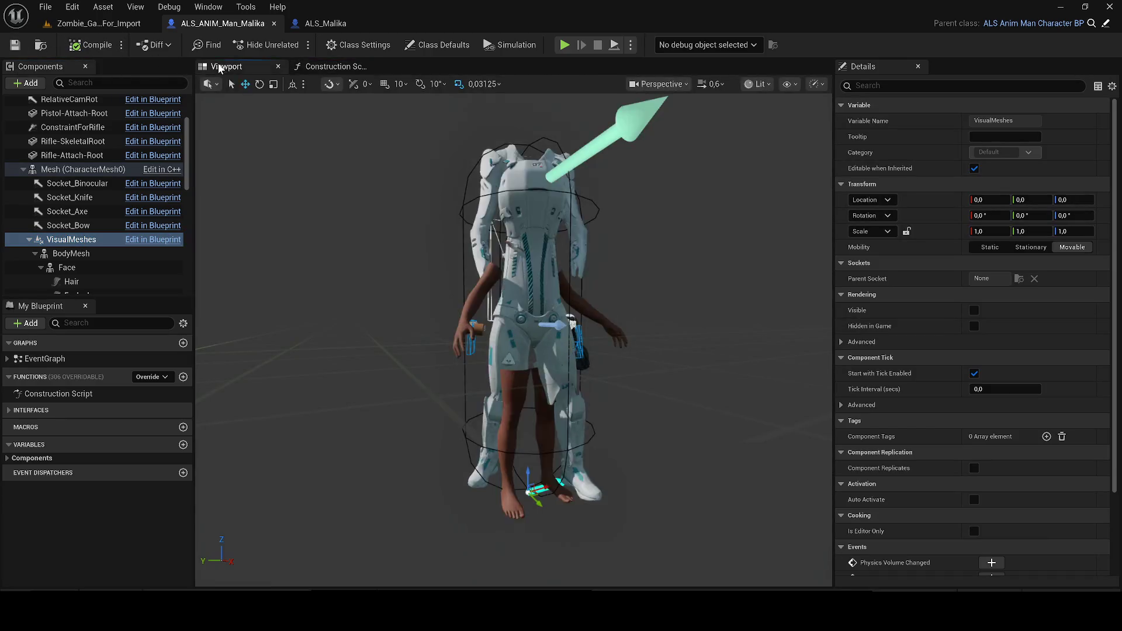
{"action": "left_click", "coordinate": [334, 67]}
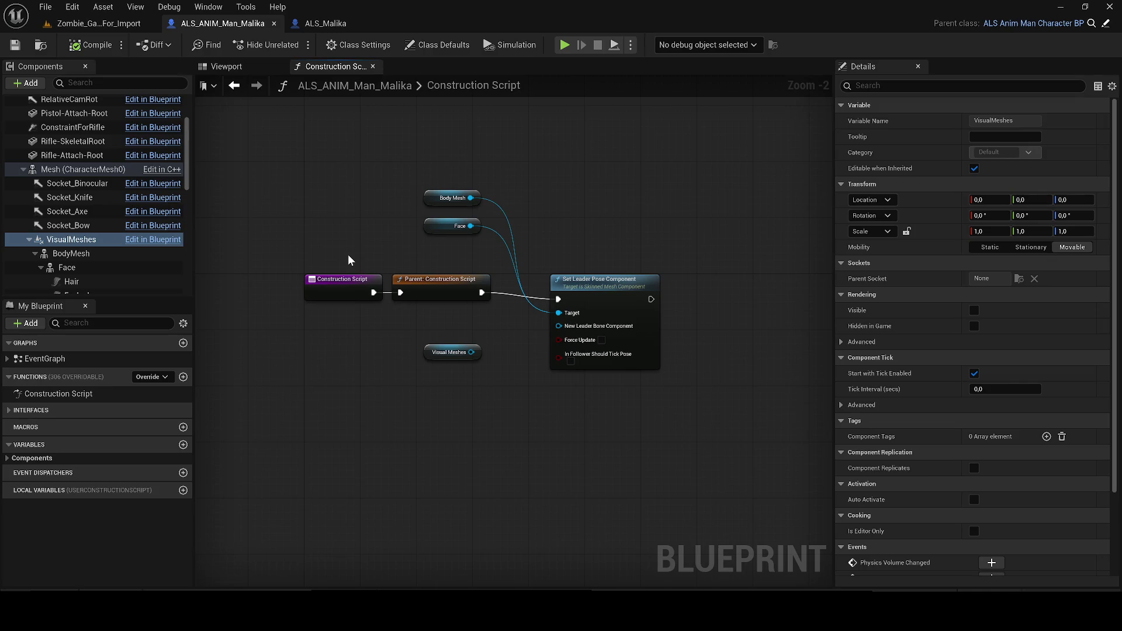
{"action": "left_click", "coordinate": [85, 241]}
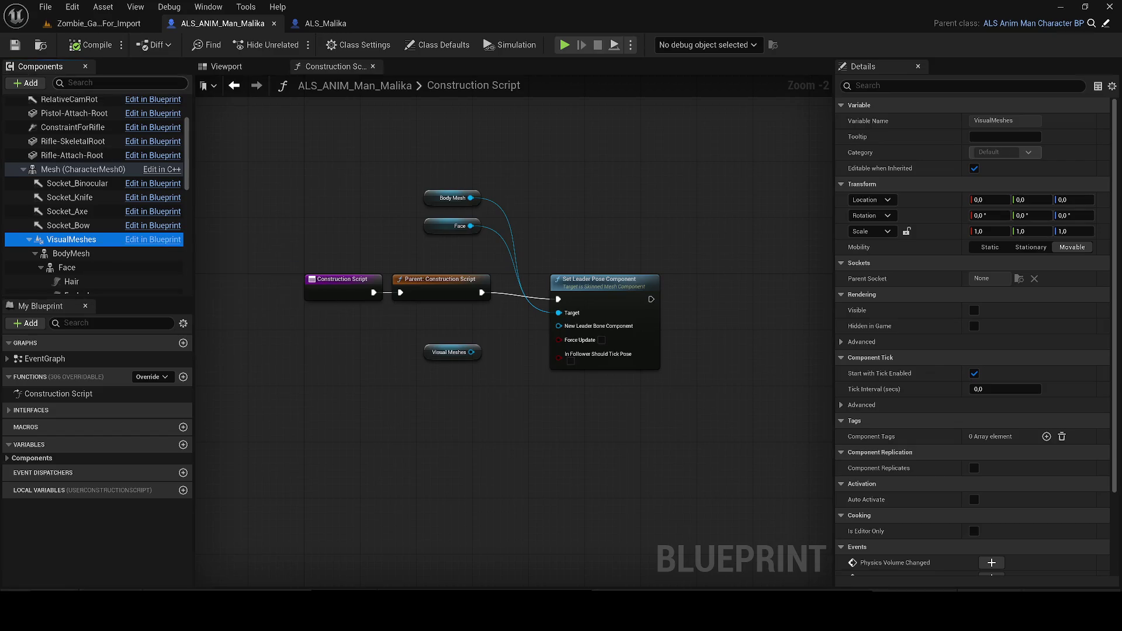
Expand the Capsule, Mesh and VisualMeshes branches and drag a second Visual Meshes reference into the graph.
{"action": "type", "text": "virtual"}
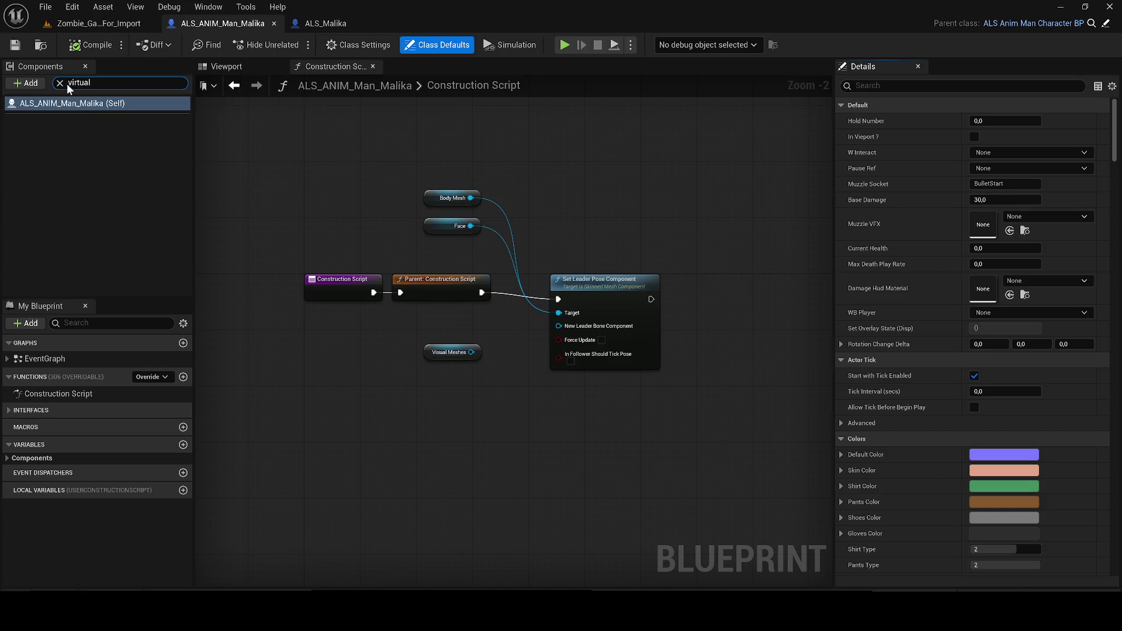
{"action": "left_click", "coordinate": [60, 83]}
{"action": "left_click", "coordinate": [23, 119]}
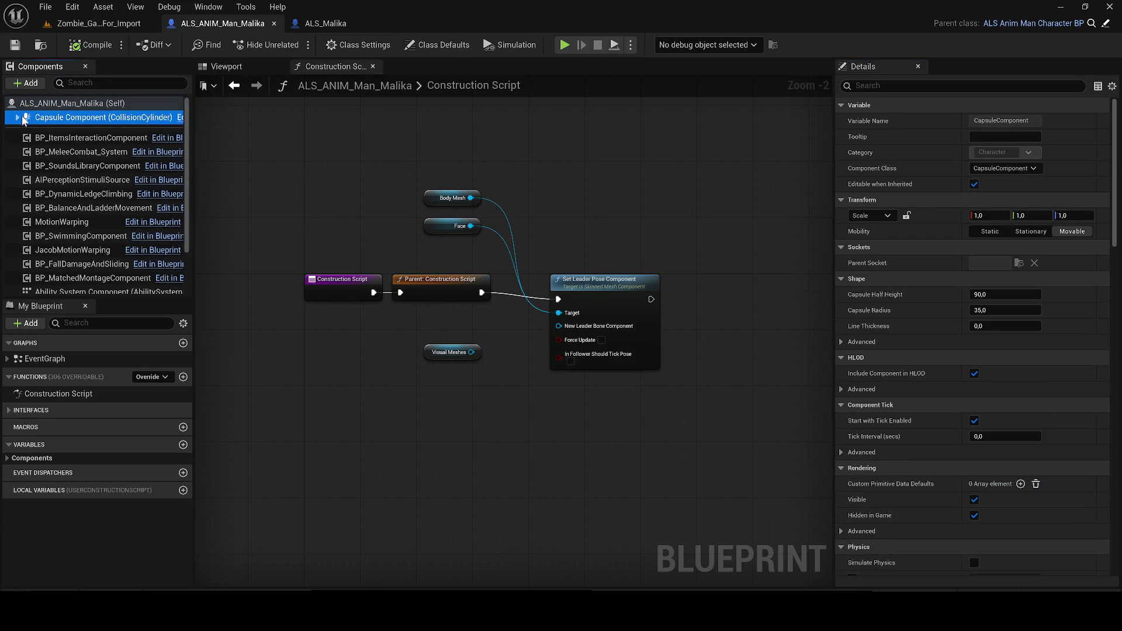
{"action": "left_click", "coordinate": [18, 118]}
{"action": "left_click", "coordinate": [23, 244]}
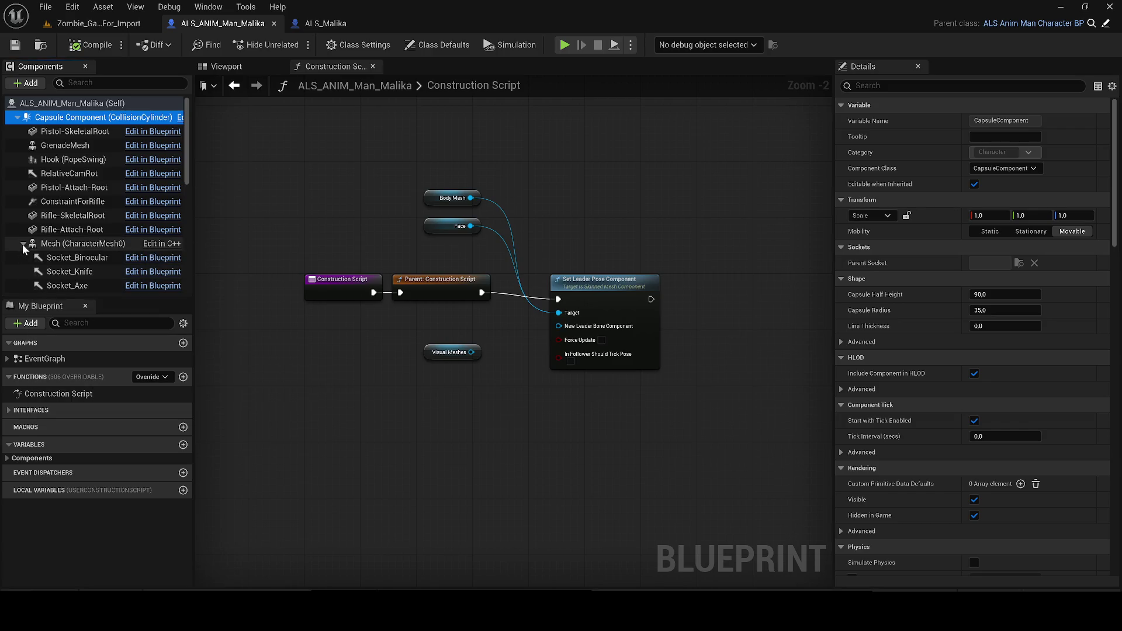
{"action": "scroll", "coordinate": [24, 248], "scroll_direction": "down", "scroll_amount": 2}
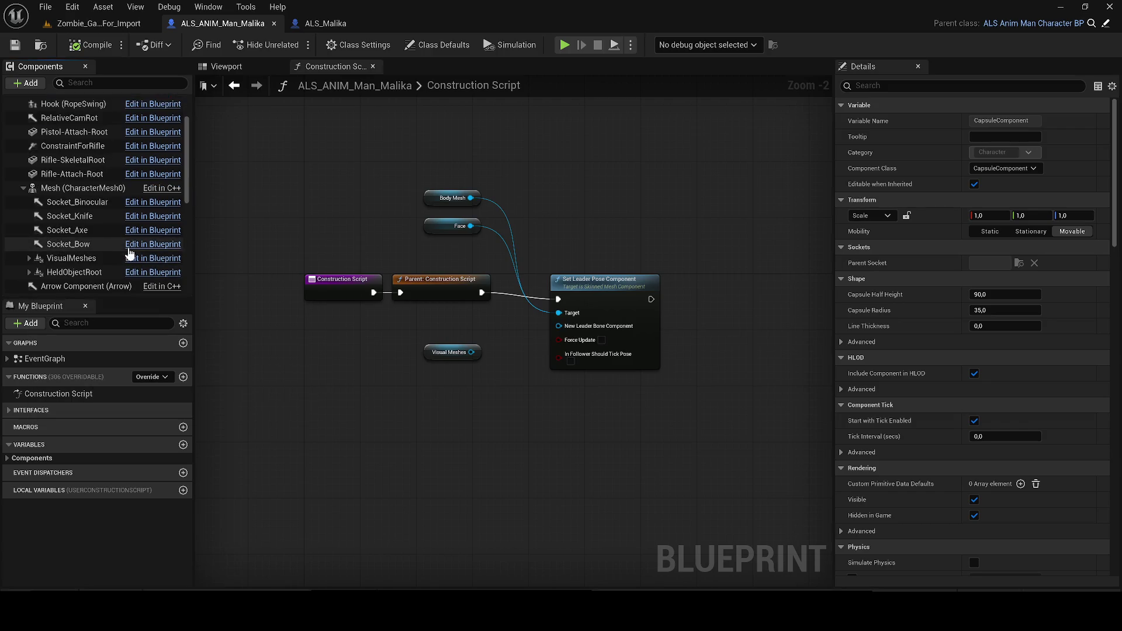
{"action": "left_click", "coordinate": [29, 258]}
{"action": "scroll", "coordinate": [29, 251], "scroll_direction": "down", "scroll_amount": 3}
{"action": "mouse_move", "coordinate": [76, 183]}
{"action": "left_mouse_down"}
{"action": "mouse_move", "coordinate": [344, 360]}
{"action": "mouse_move", "coordinate": [576, 323]}
{"action": "left_mouse_up"}
{"action": "left_click", "coordinate": [17, 46]}
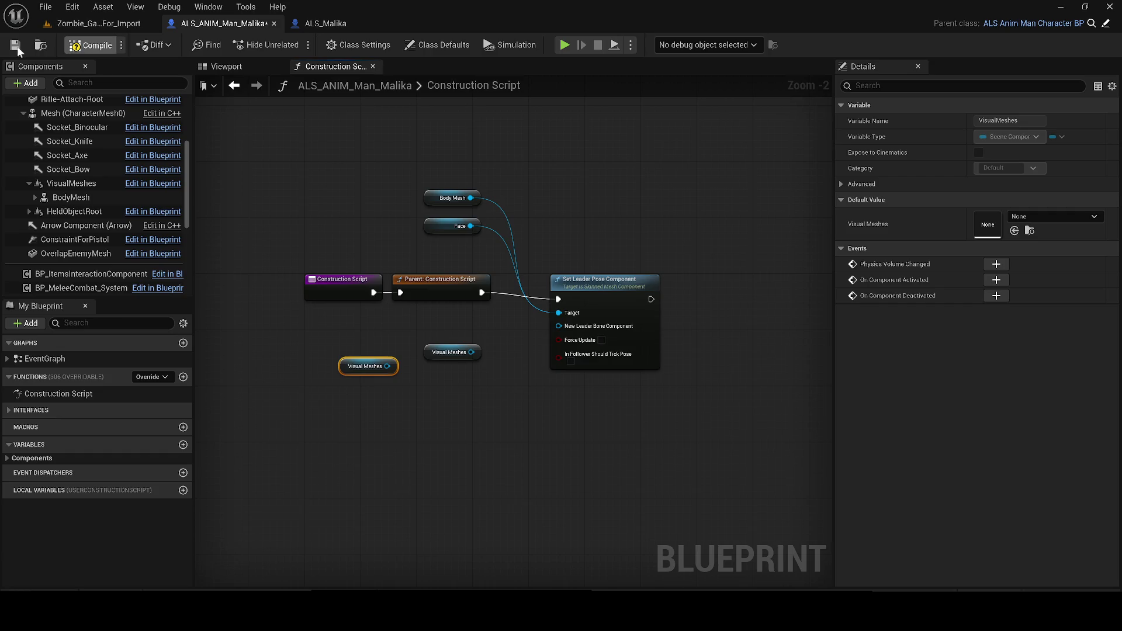
Replace ALS_AnimMan_CharacterBP in the zombie level with a placed ALS_ANIM_Man_Malika character.
{"action": "left_click", "coordinate": [100, 26]}
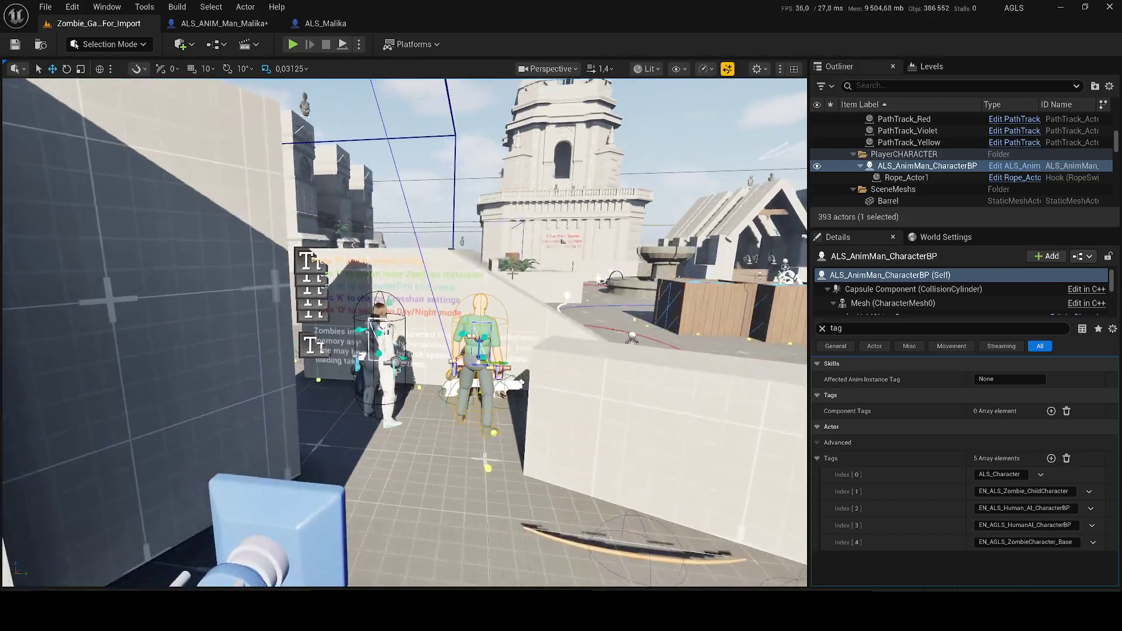
{"action": "key", "text": "Delete"}
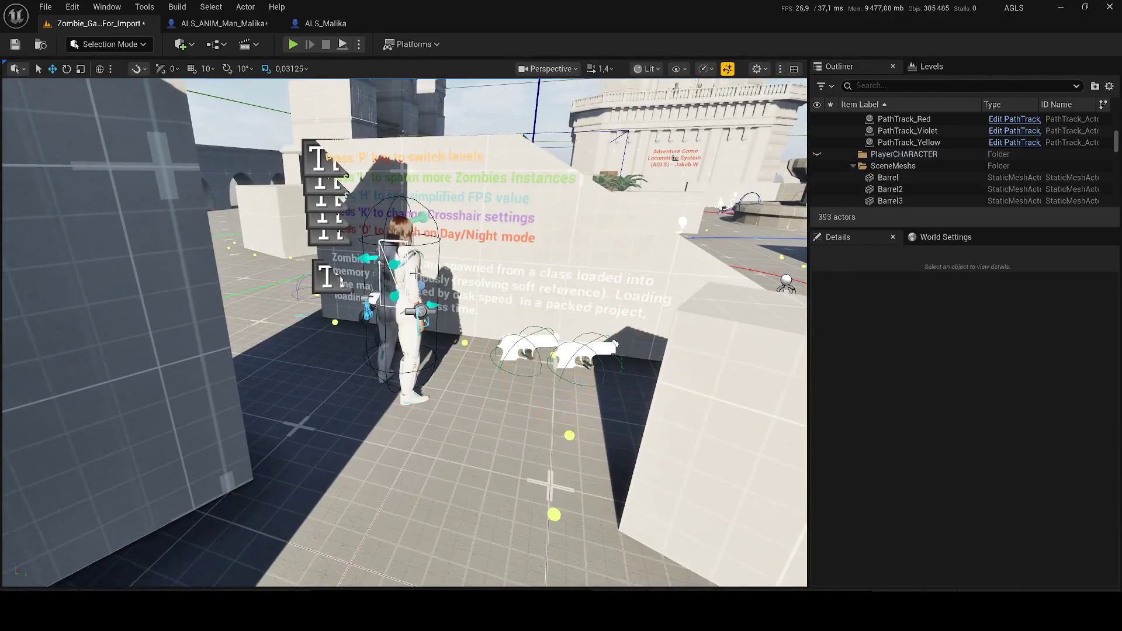
{"action": "key", "text": "ctrl+space"}
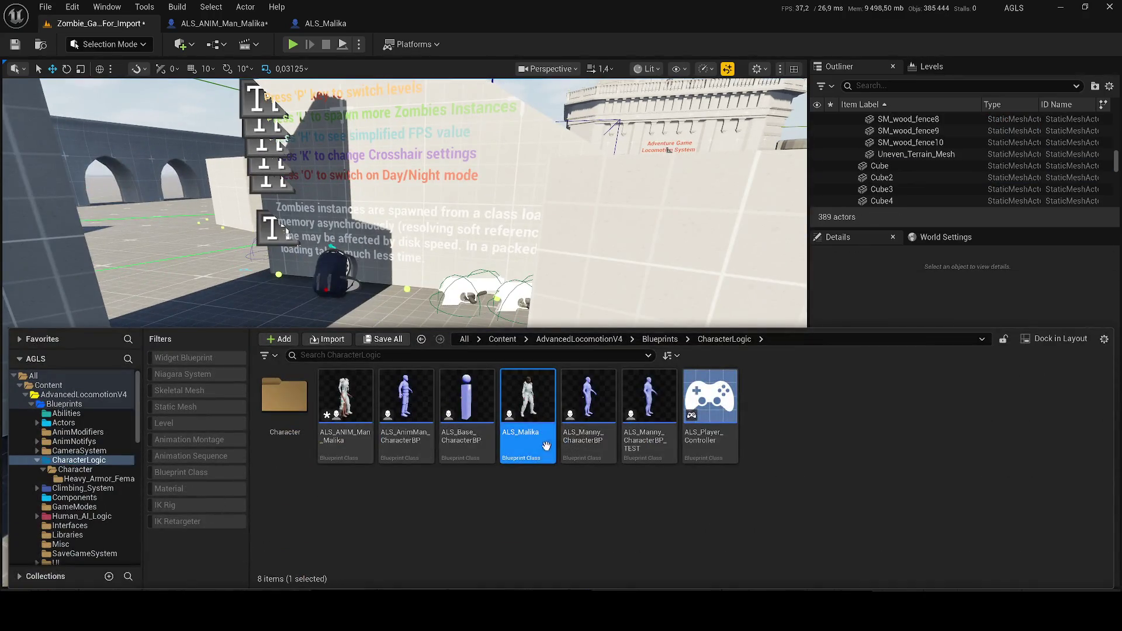
{"action": "key", "text": "ctrl+space"}
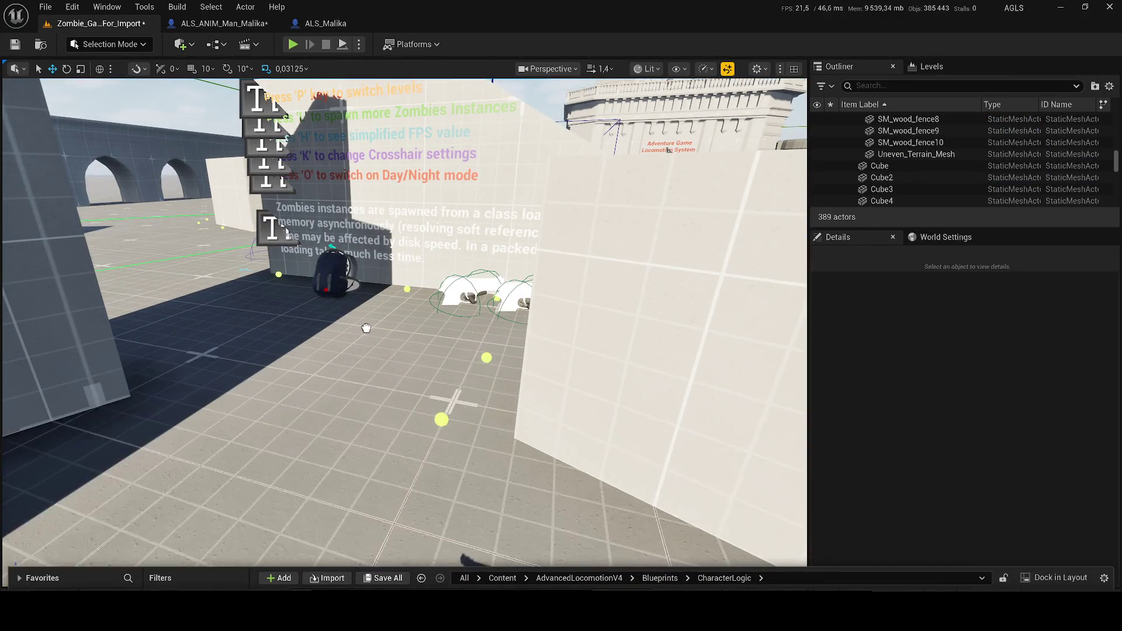
{"action": "left_click_drag", "start_coordinate": [368, 349], "coordinate": [346, 359]}
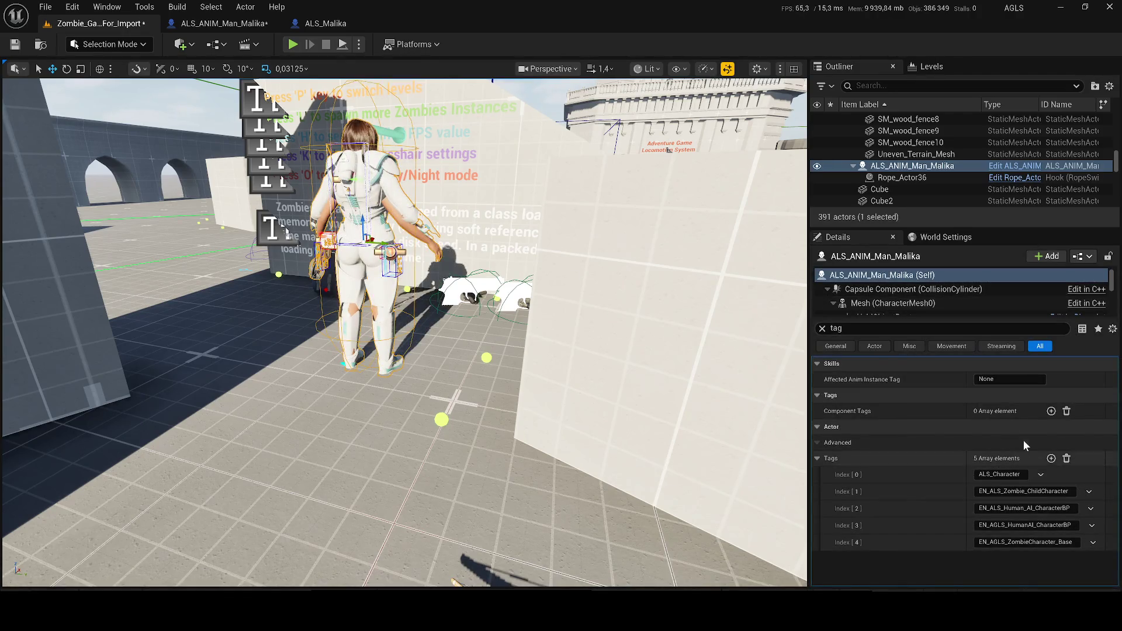
Set the character's Auto Possess Player to Player 0 and start playing the level.
{"action": "left_click", "coordinate": [842, 329]}
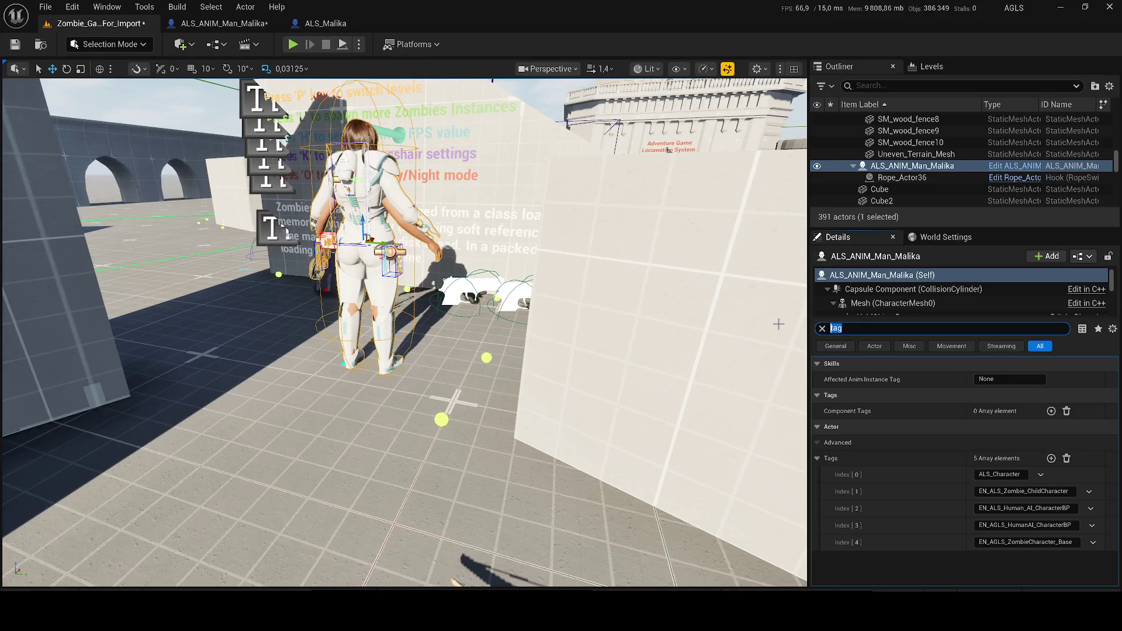
{"action": "left_click", "coordinate": [942, 236]}
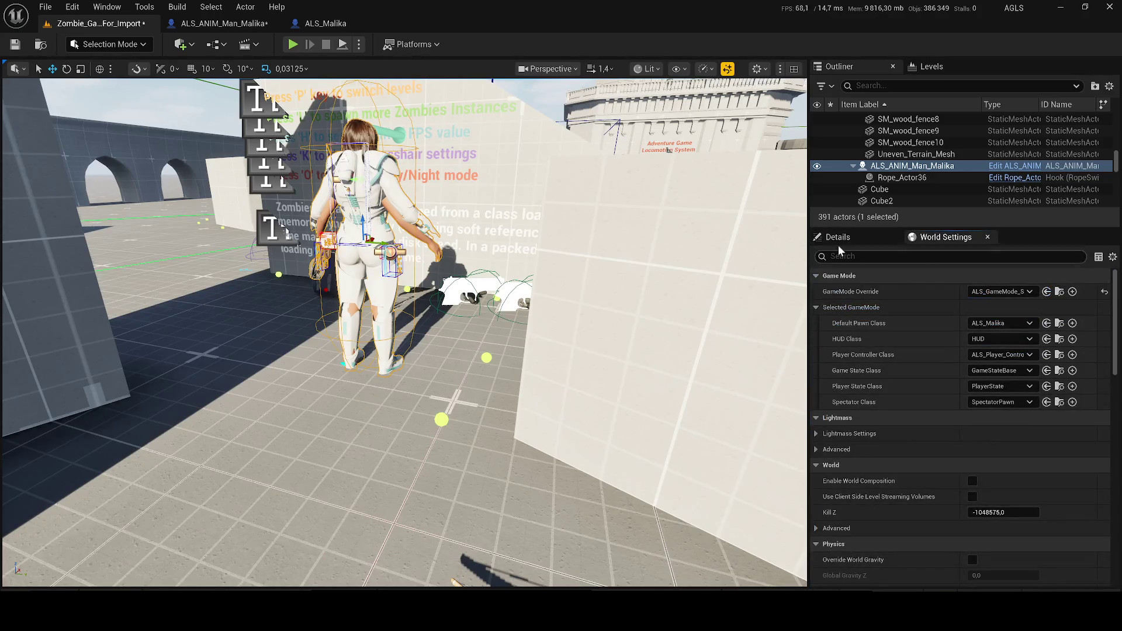
{"action": "left_click", "coordinate": [885, 238]}
{"action": "left_click", "coordinate": [836, 328]}
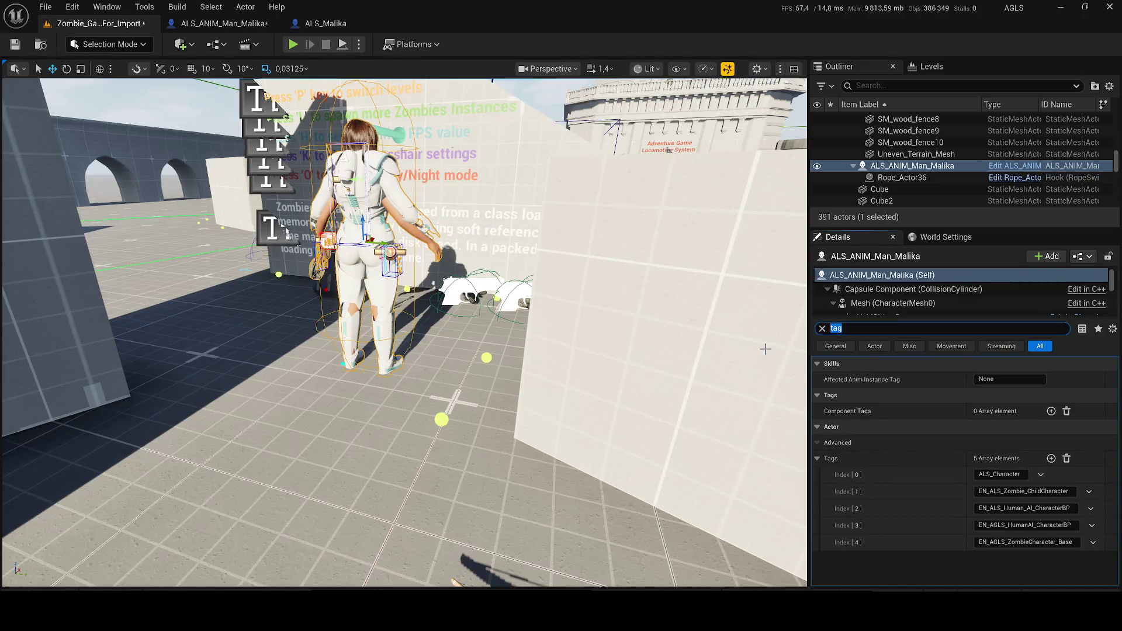
{"action": "type", "text": "player"}
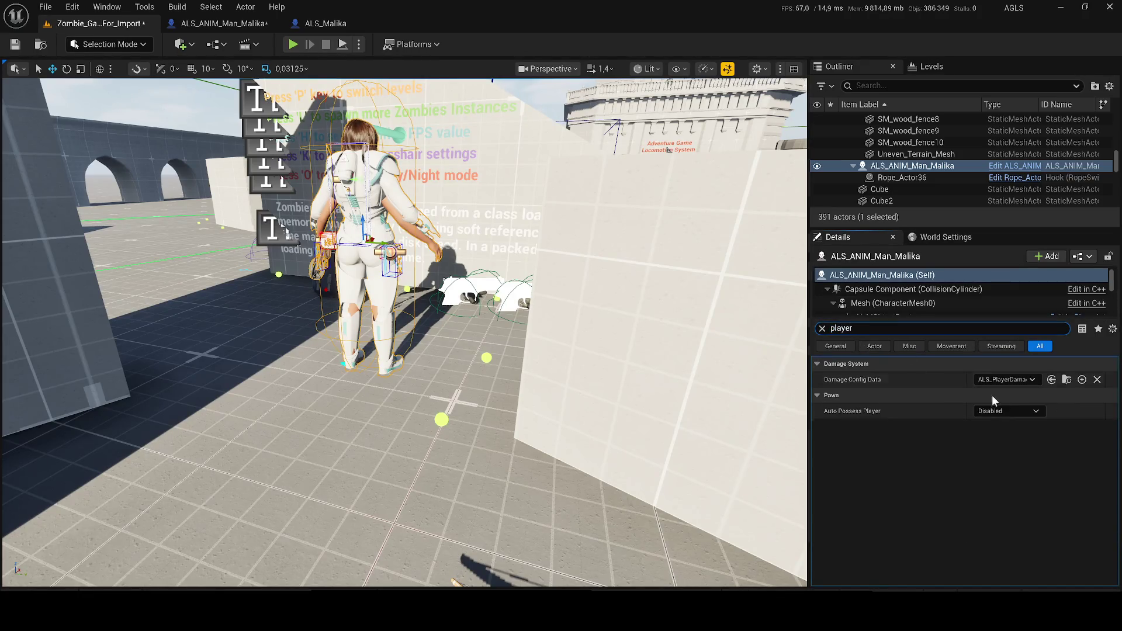
{"action": "left_click", "coordinate": [1019, 411]}
{"action": "left_click", "coordinate": [976, 433]}
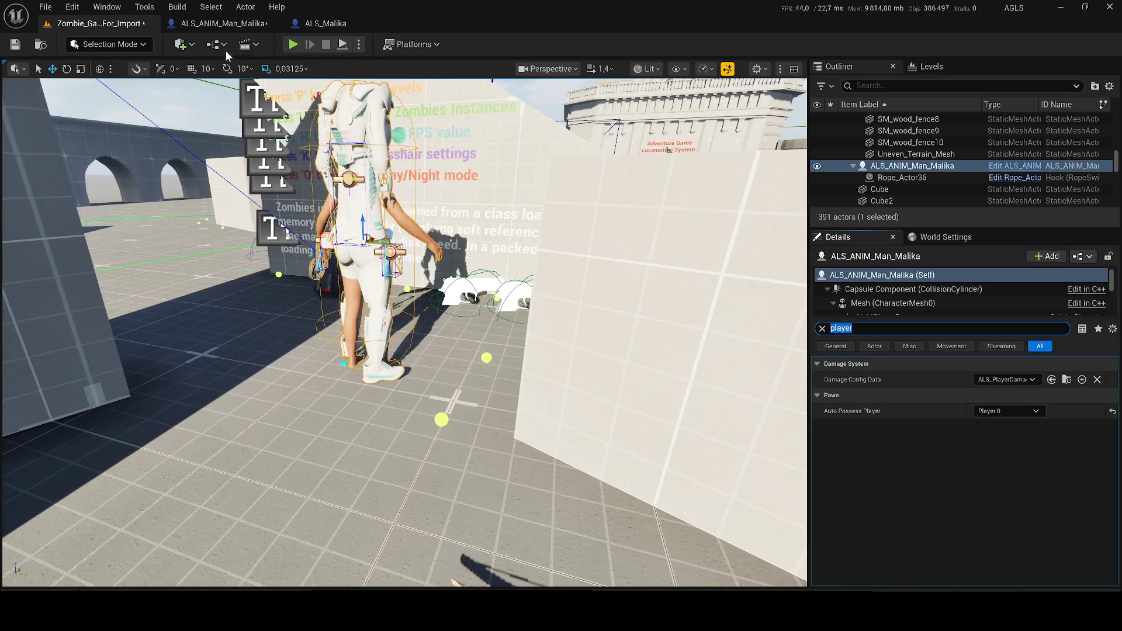
{"action": "left_click", "coordinate": [292, 45]}
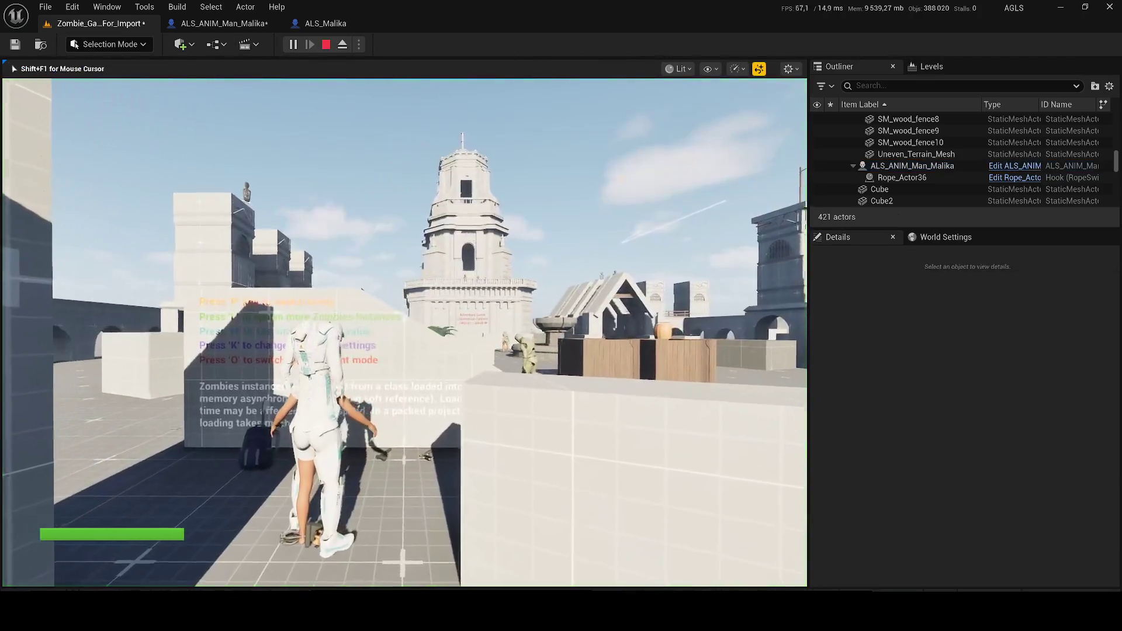
Run the armoured character past the crates toward the zombies, then stop and return to ALS_ANIM_Man_Malika.
{"action": "key", "text": "w"}
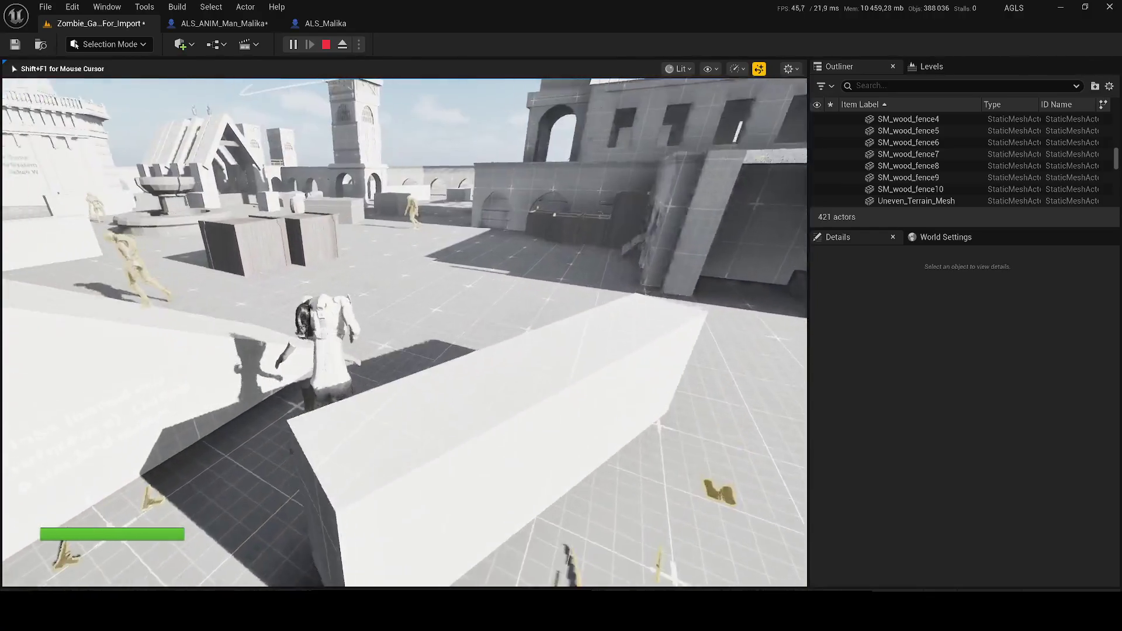
{"action": "key", "text": "w"}
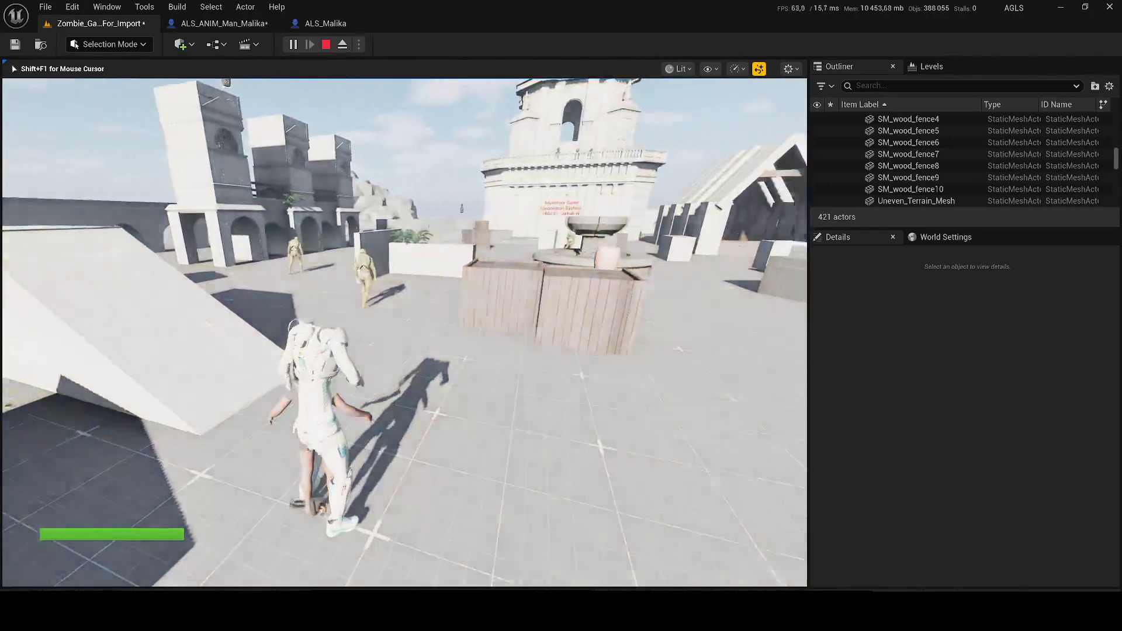
{"action": "key", "text": "w"}
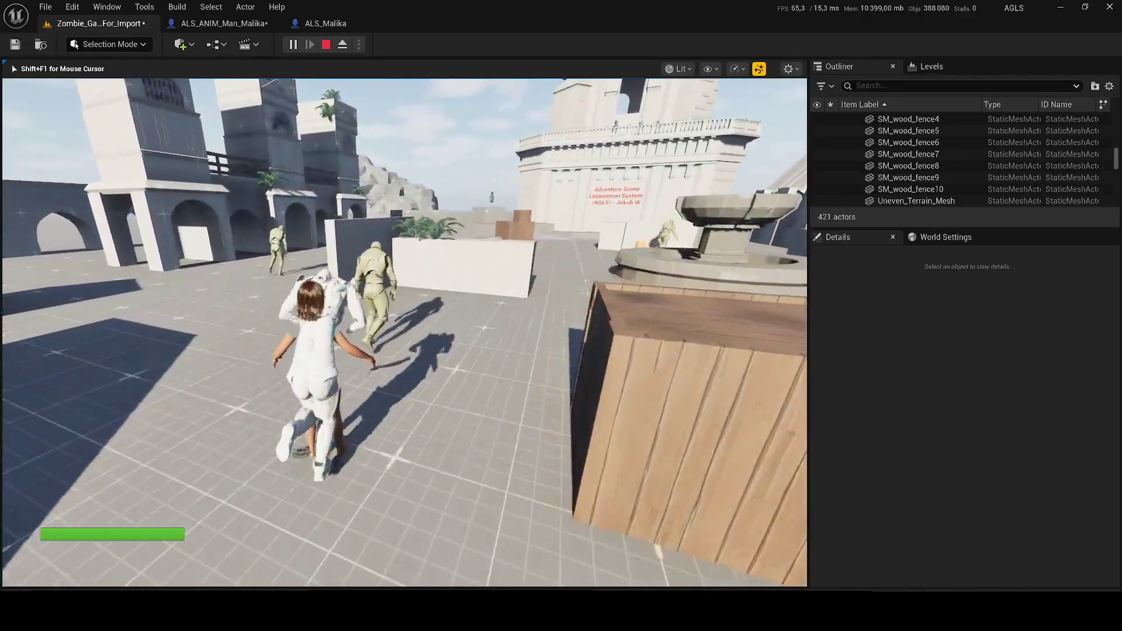
{"action": "key", "text": "w"}
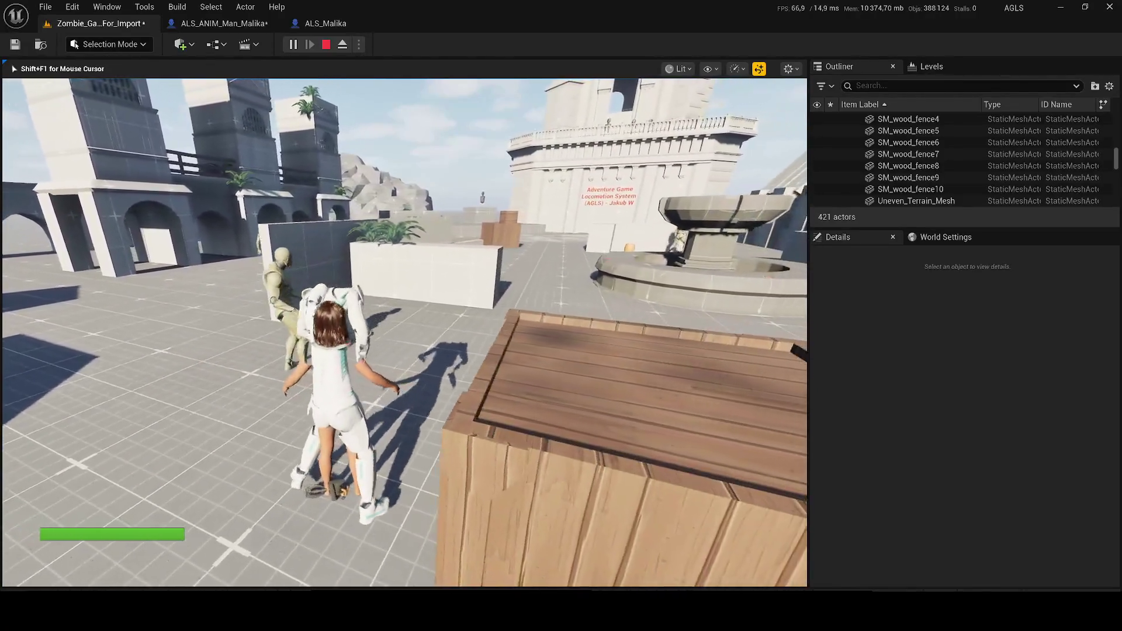
{"action": "key", "text": "w"}
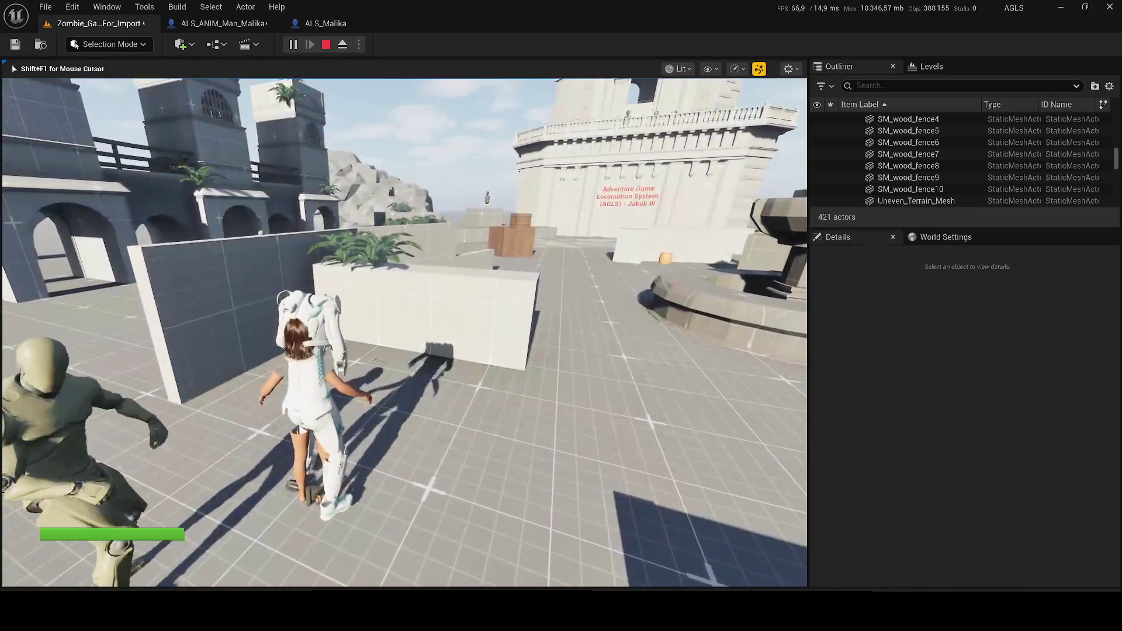
{"action": "key", "text": "w"}
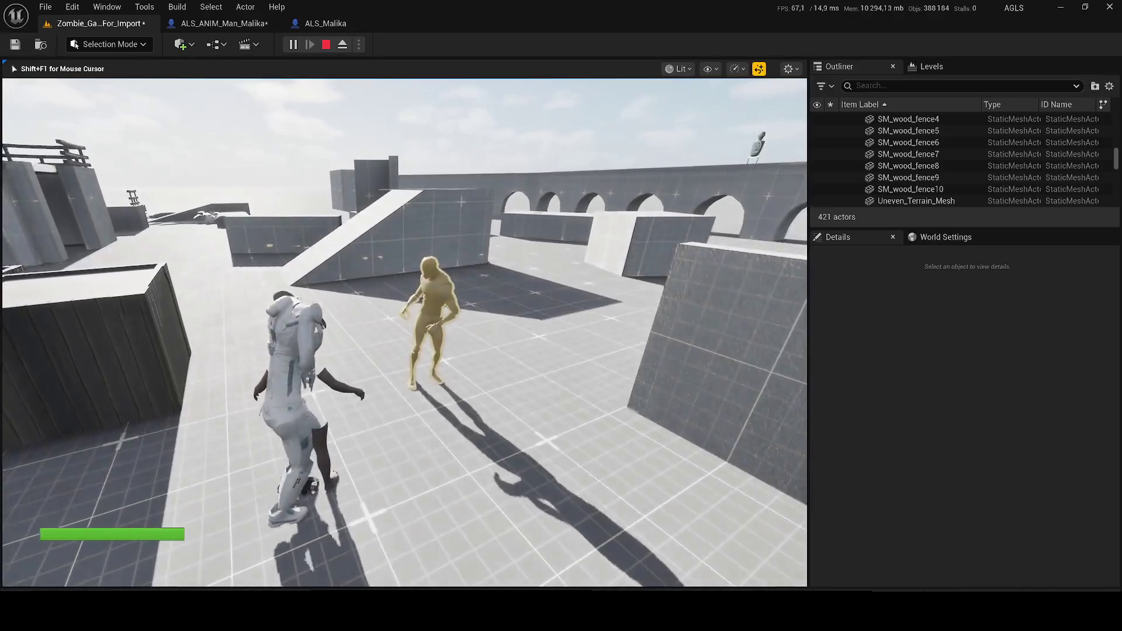
{"action": "key", "text": "Escape"}
{"action": "left_click", "coordinate": [224, 23]}
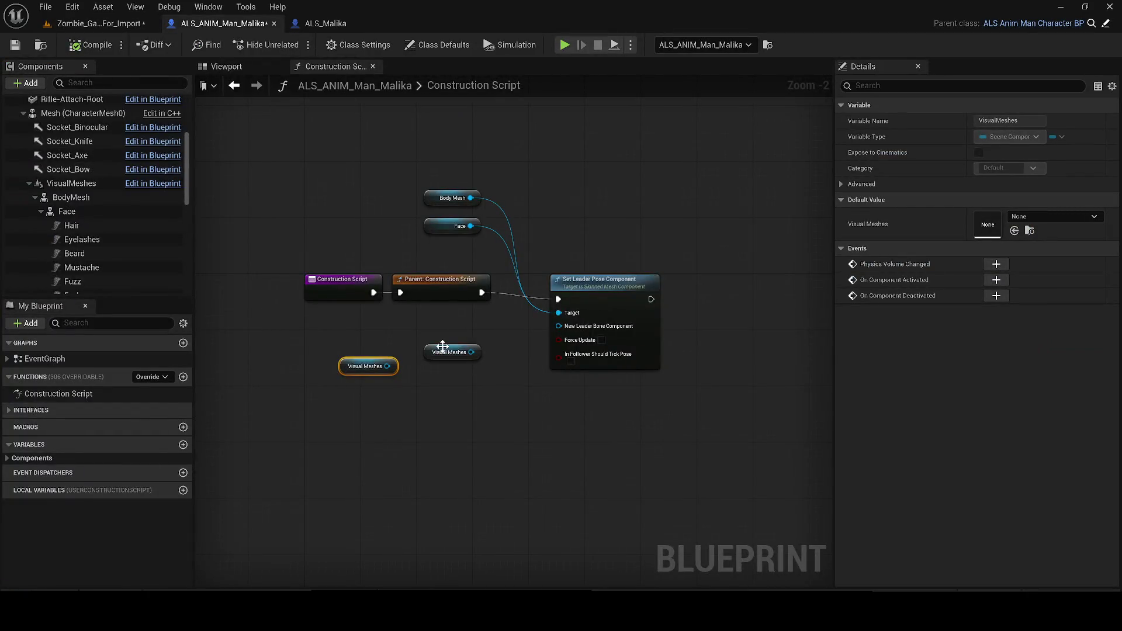
Add a skeletal mesh component named VirtualSkeletalMesh to the character.
{"action": "left_click_drag", "start_coordinate": [577, 337], "coordinate": [580, 332]}
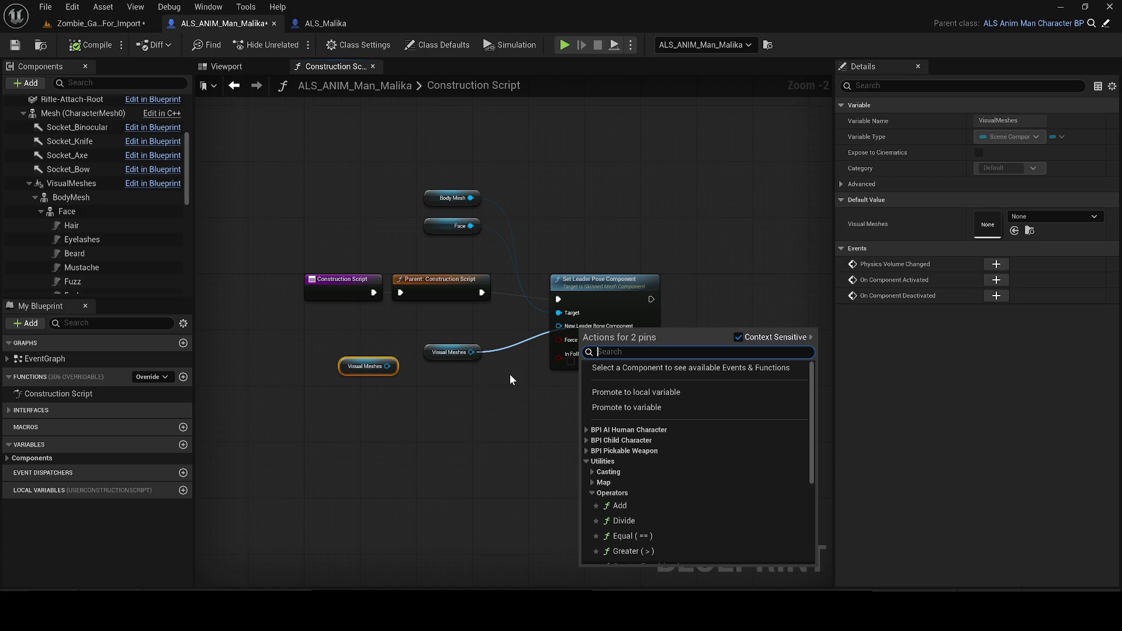
{"action": "left_click", "coordinate": [52, 115]}
{"action": "right_click", "coordinate": [54, 117]}
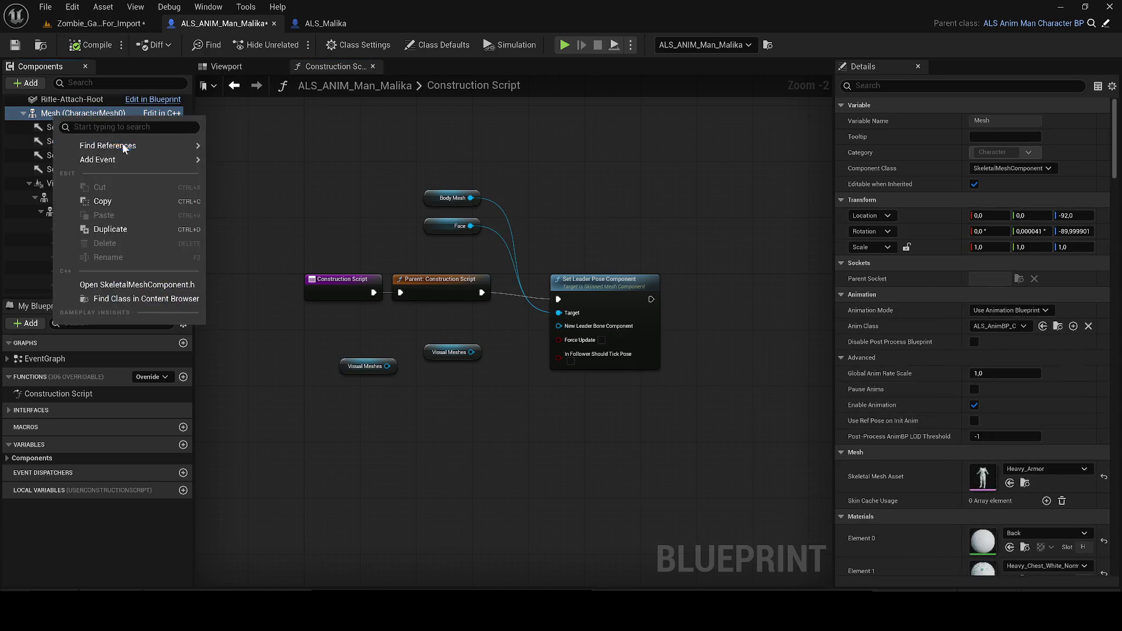
{"action": "left_click", "coordinate": [26, 83]}
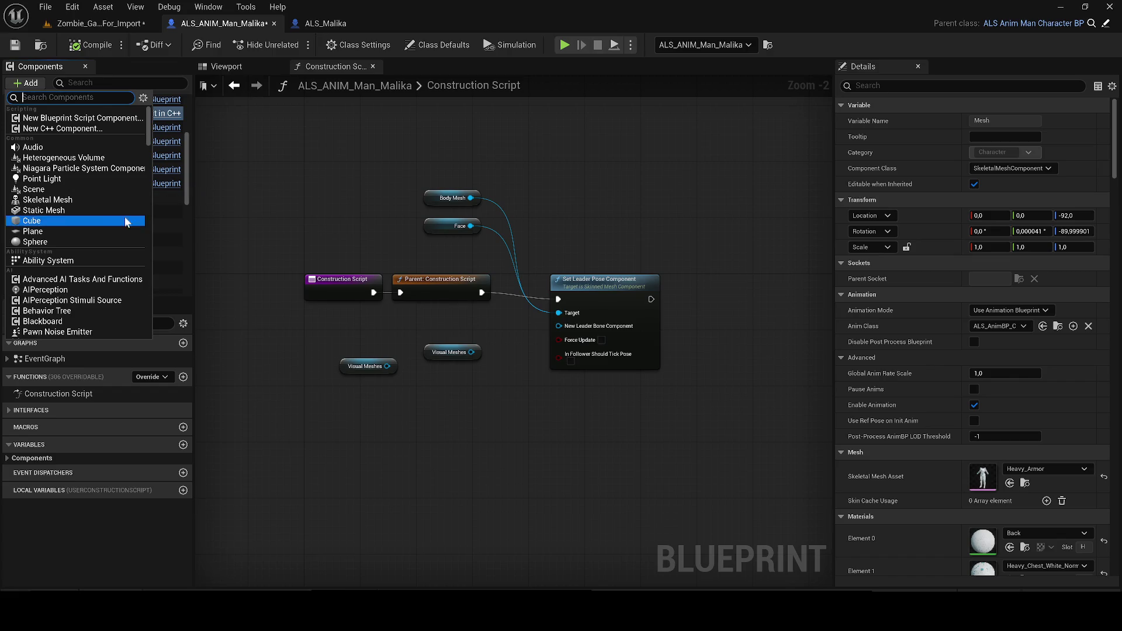
{"action": "key", "text": "Escape"}
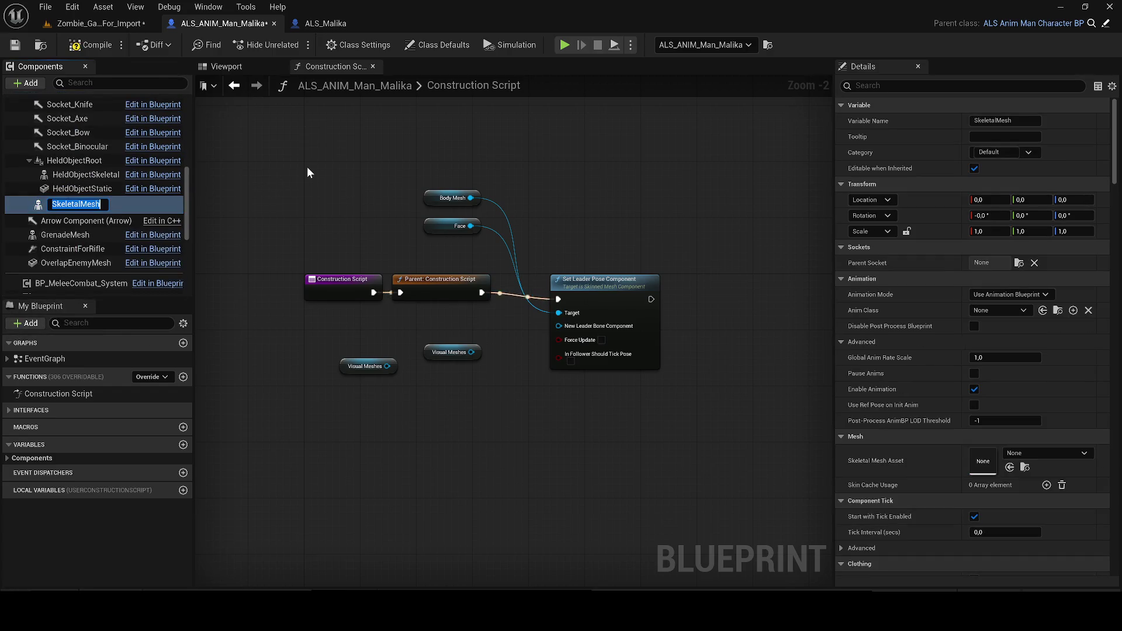
{"action": "type", "text": "Vi"}
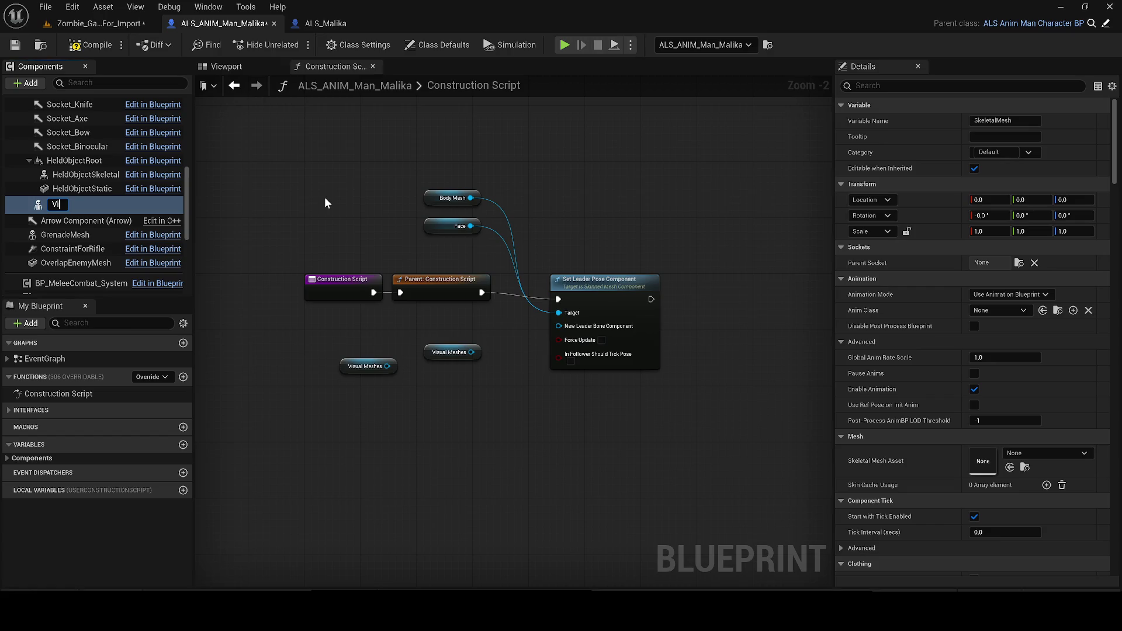
{"action": "type", "text": "rtu"}
{"action": "type", "text": "alSkeletalMesh"}
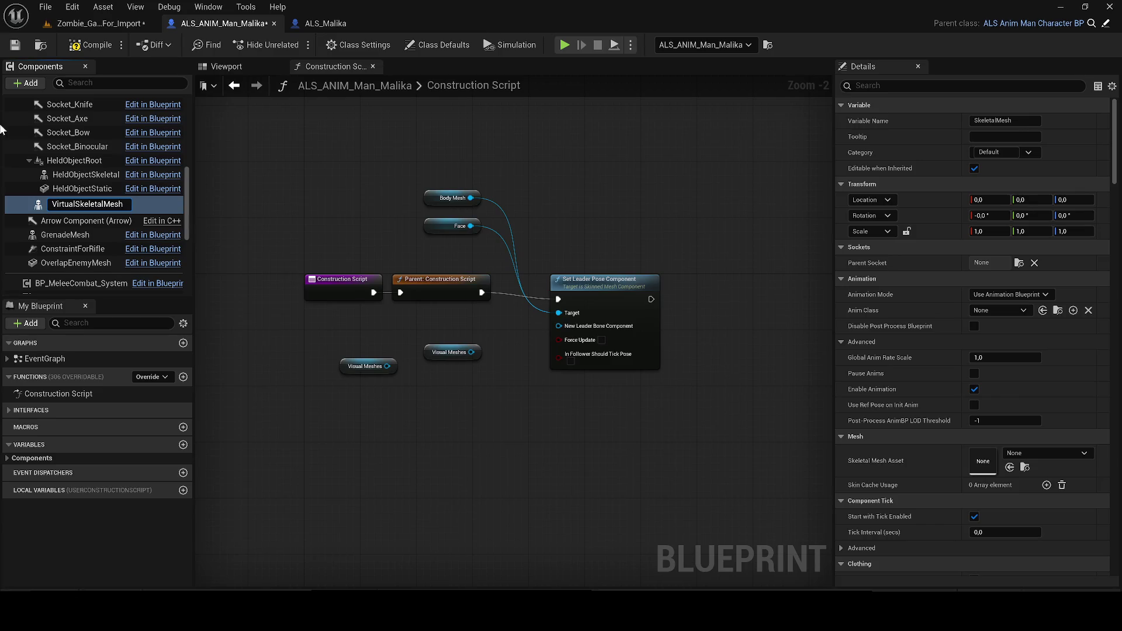
{"action": "key", "text": "Return"}
Move VirtualSkeletalMesh out from under Mesh and collapse the VisualMeshes and BodyMesh branches.
{"action": "scroll", "coordinate": [90, 209], "scroll_direction": "up", "scroll_amount": 5}
{"action": "scroll", "coordinate": [33, 164], "scroll_direction": "up", "scroll_amount": 2}
{"action": "left_click", "coordinate": [30, 165]}
{"action": "scroll", "coordinate": [52, 169], "scroll_direction": "up", "scroll_amount": 2}
{"action": "scroll", "coordinate": [87, 166], "scroll_direction": "down", "scroll_amount": 3}
{"action": "left_click_drag", "start_coordinate": [82, 281], "coordinate": [70, 157]}
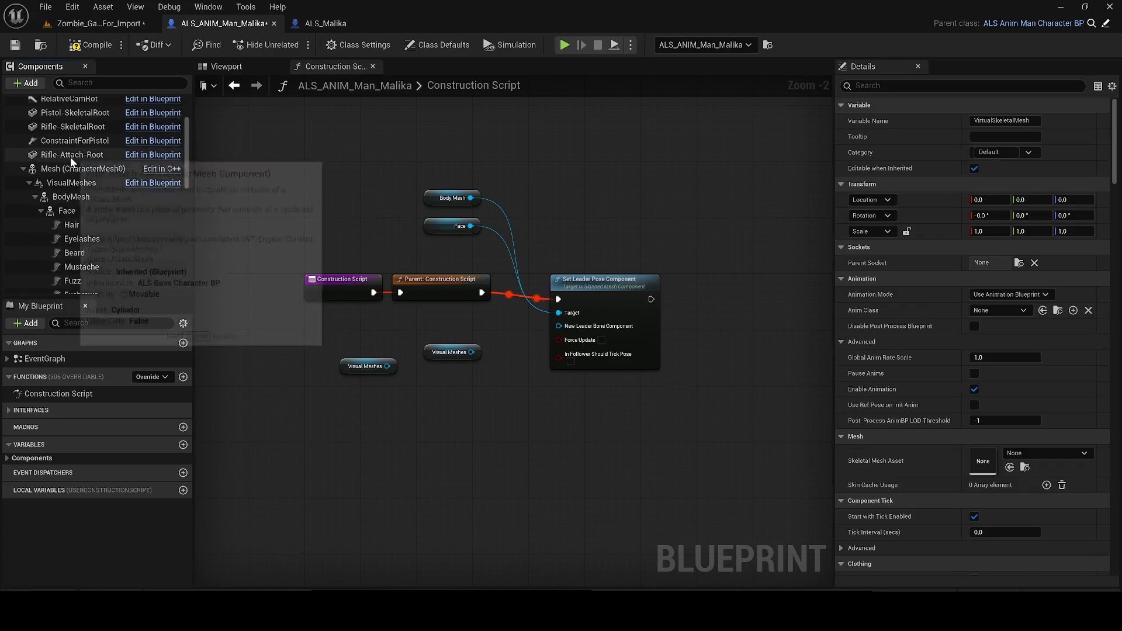
{"action": "left_click", "coordinate": [35, 196]}
{"action": "scroll", "coordinate": [61, 257], "scroll_direction": "down", "scroll_amount": 2}
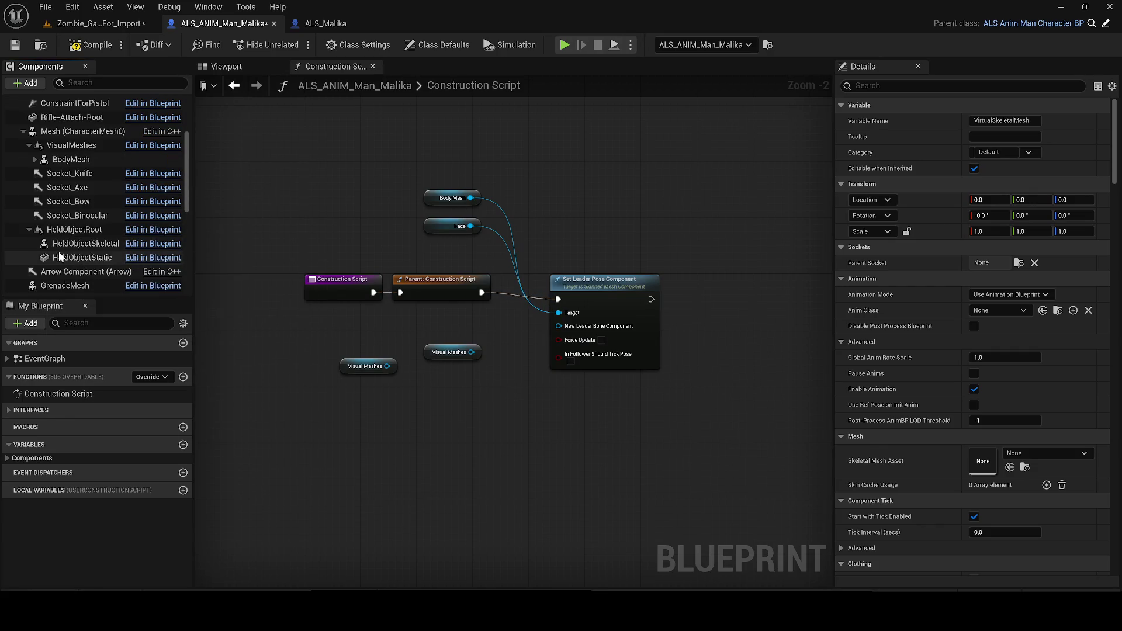
Attach VirtualSkeletalMesh under Mesh (CharacterMesh0) in the component hierarchy.
{"action": "scroll", "coordinate": [90, 265], "scroll_direction": "down", "scroll_amount": 3}
{"action": "scroll", "coordinate": [79, 249], "scroll_direction": "up", "scroll_amount": 4}
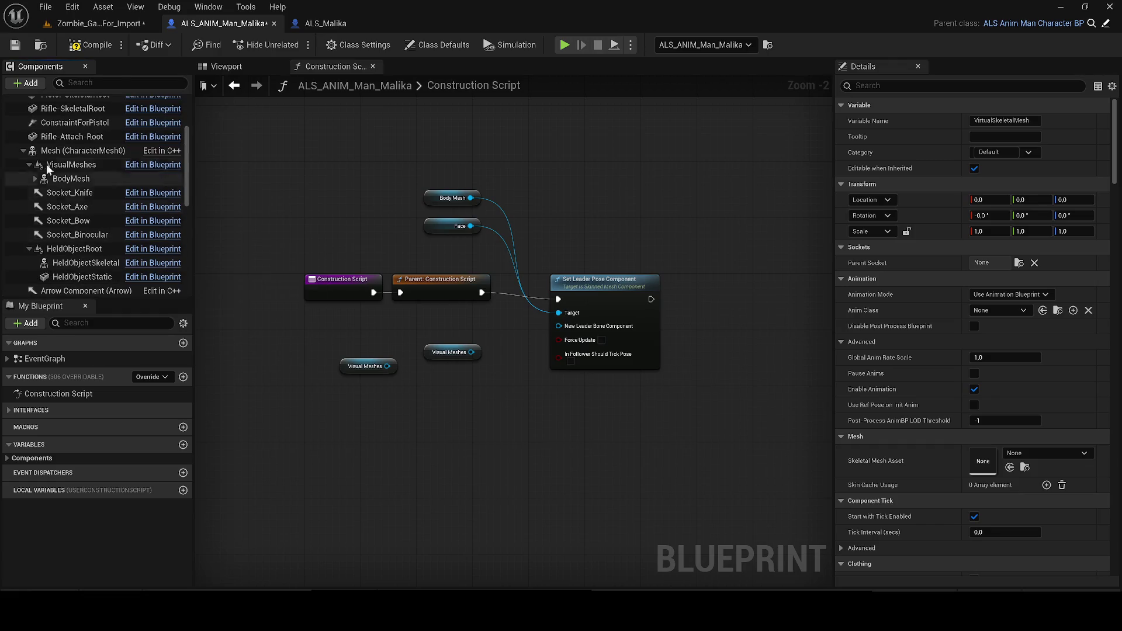
{"action": "left_click", "coordinate": [25, 151]}
{"action": "scroll", "coordinate": [108, 201], "scroll_direction": "up", "scroll_amount": 3}
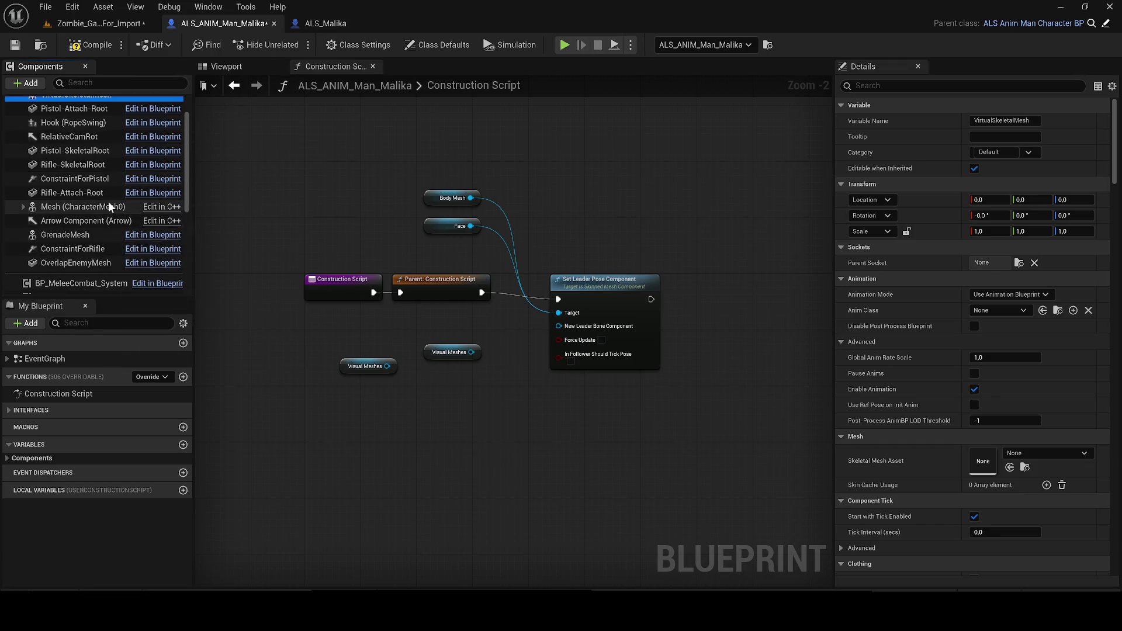
{"action": "scroll", "coordinate": [88, 146], "scroll_direction": "up", "scroll_amount": 1}
{"action": "left_click_drag", "start_coordinate": [70, 113], "coordinate": [68, 220]}
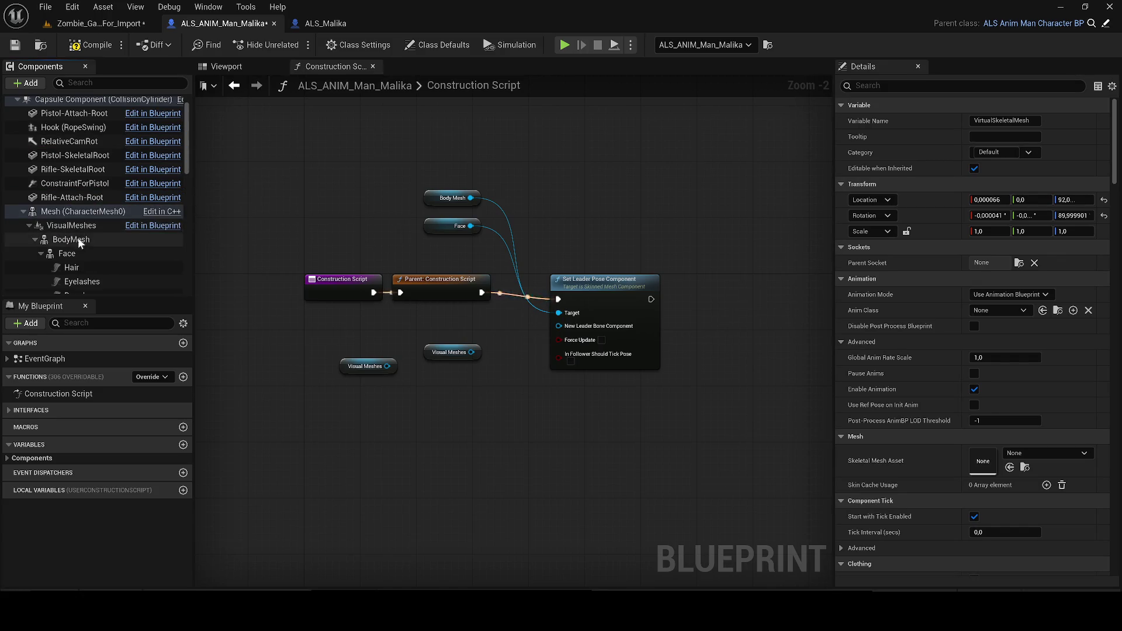
Feed a VirtualSkeletalMesh getter into Set Leader Pose Component and delete both Visual Meshes getters.
{"action": "scroll", "coordinate": [93, 228], "scroll_direction": "down", "scroll_amount": 5}
{"action": "mouse_move", "coordinate": [79, 282]}
{"action": "left_mouse_down"}
{"action": "mouse_move", "coordinate": [433, 308]}
{"action": "mouse_move", "coordinate": [439, 374]}
{"action": "mouse_move", "coordinate": [573, 318]}
{"action": "mouse_move", "coordinate": [344, 369]}
{"action": "left_mouse_up"}
{"action": "key", "text": "Delete"}
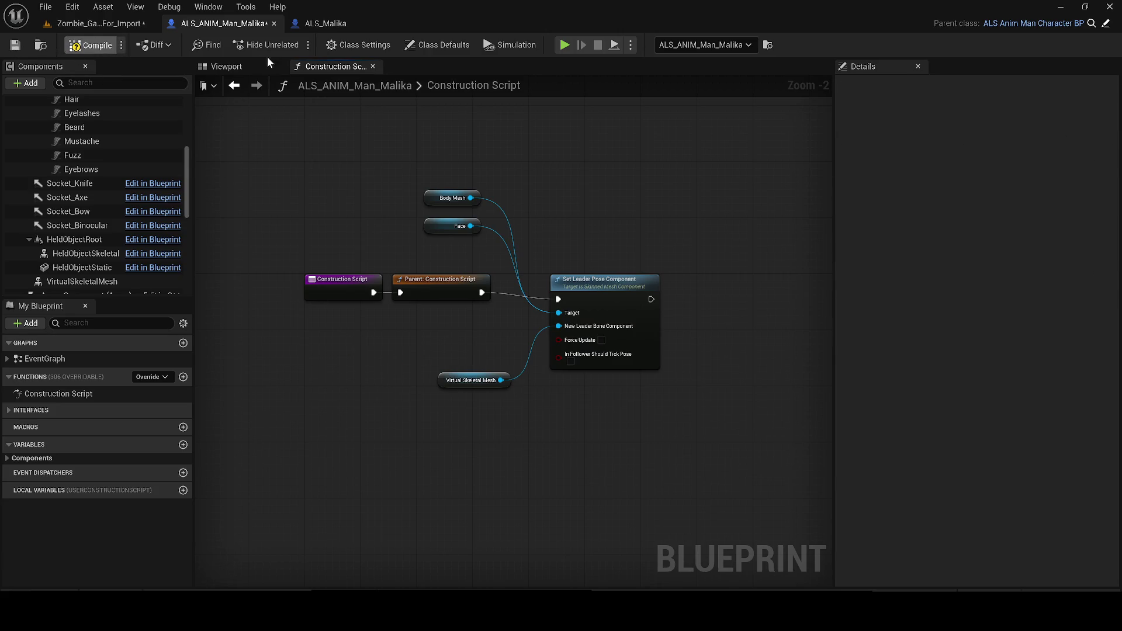
{"action": "left_click", "coordinate": [228, 66]}
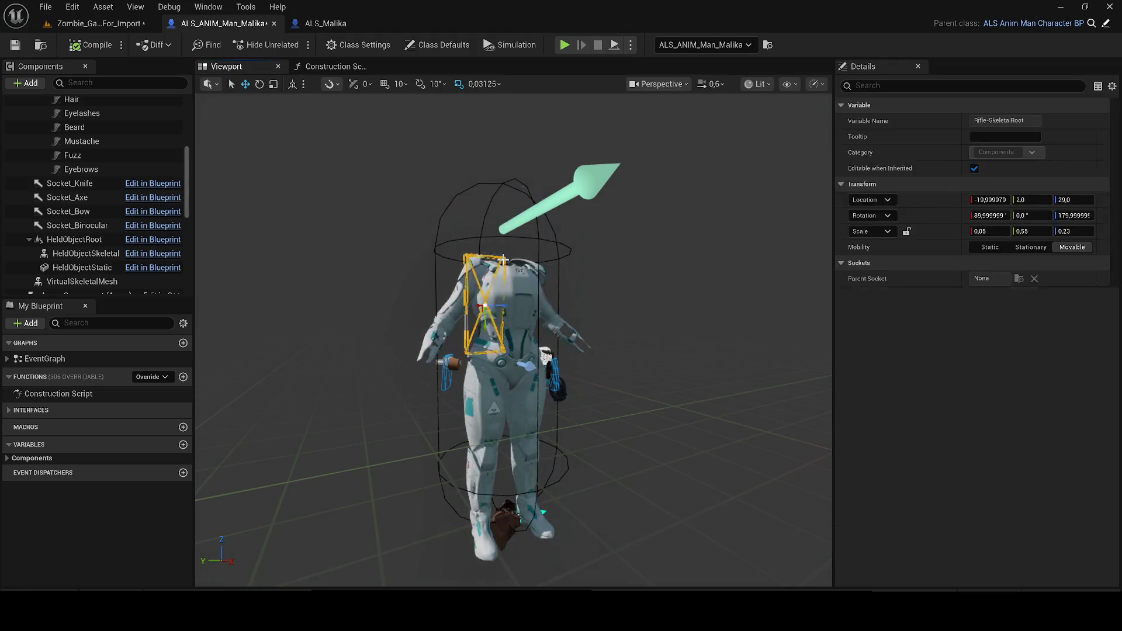
Revert the body mesh to the AnimMan mannequin and hide it via the Visible setting.
{"action": "left_click", "coordinate": [510, 275]}
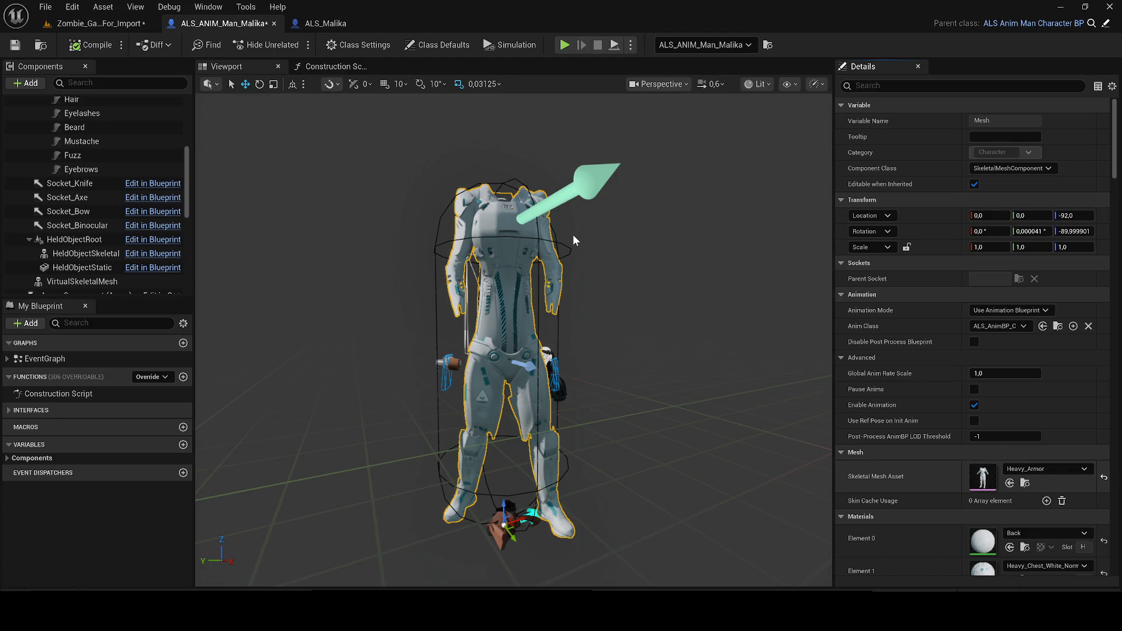
{"action": "key", "text": "ctrl+z"}
{"action": "left_click", "coordinate": [958, 86]}
{"action": "type", "text": "visi"}
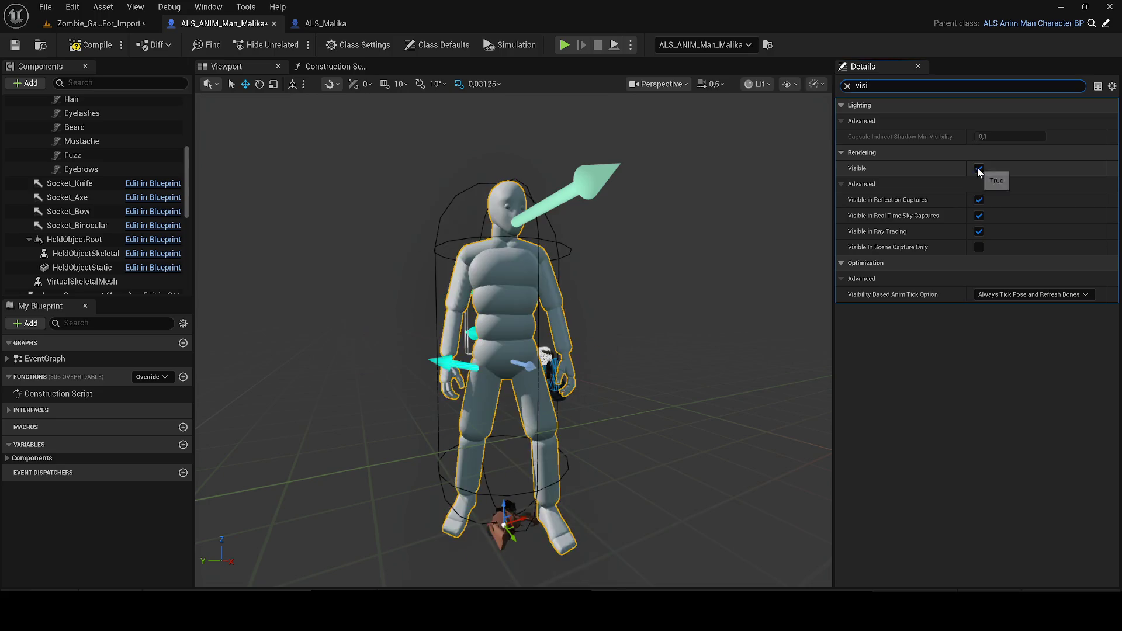
{"action": "left_click", "coordinate": [847, 88]}
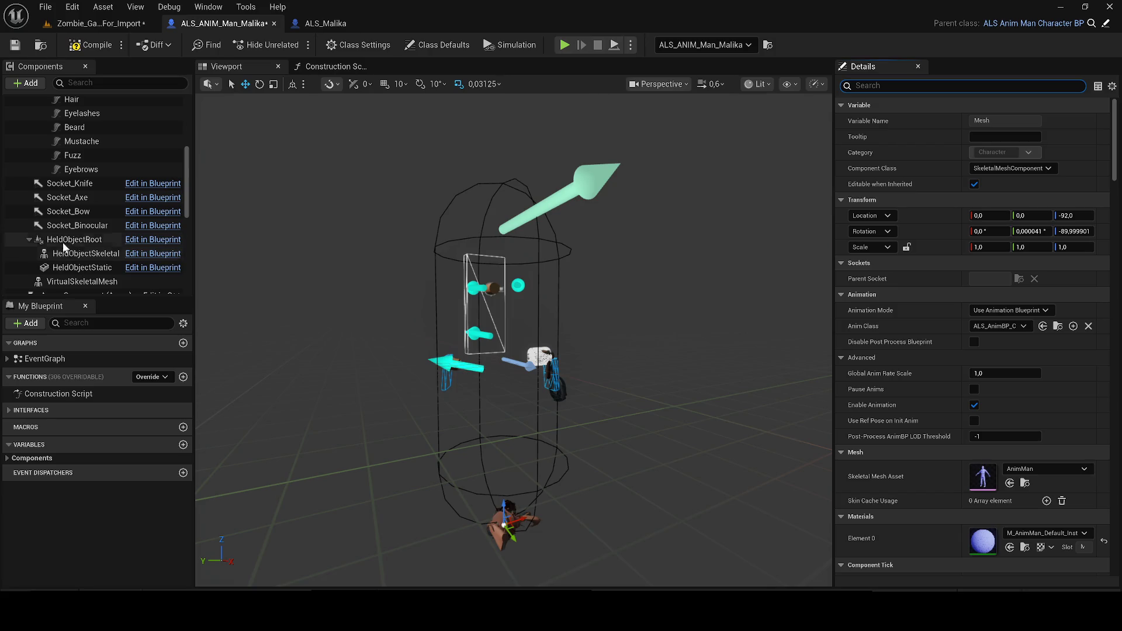
Undo hiding the mannequin, then send the crash report and restart the editor.
{"action": "left_click_drag", "start_coordinate": [455, 265], "coordinate": [534, 285]}
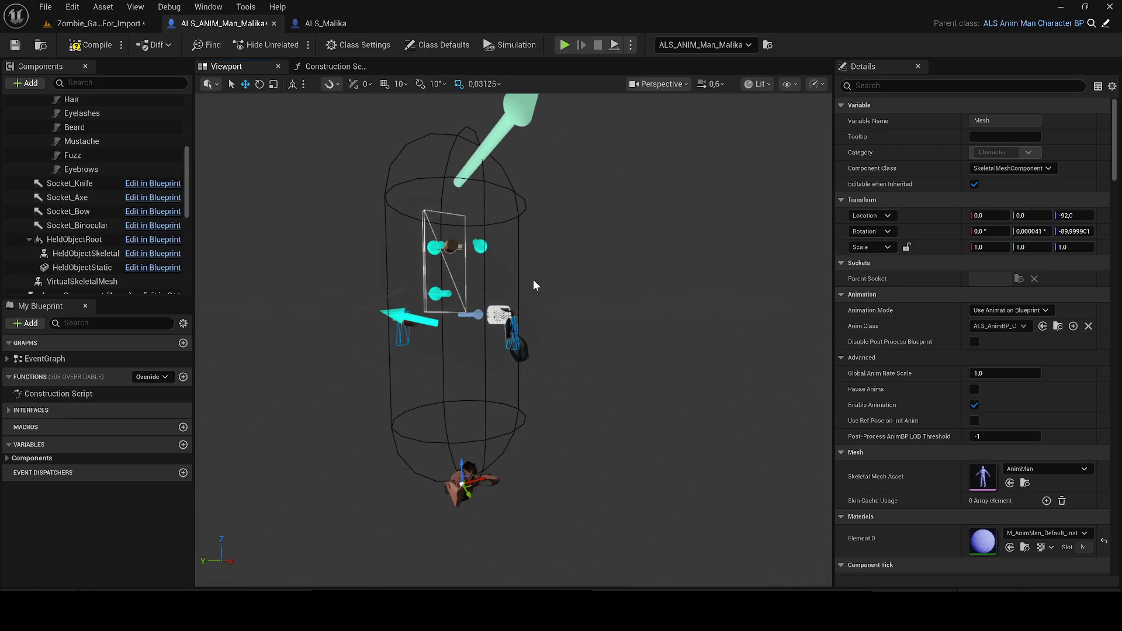
{"action": "key", "text": "ctrl+z"}
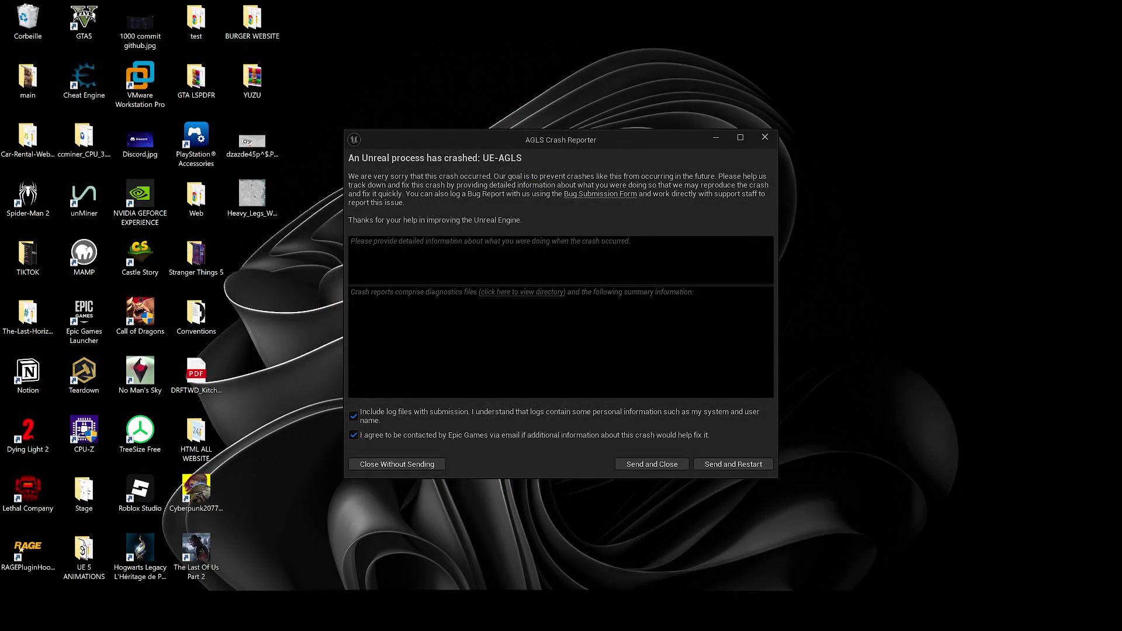
{"action": "left_click", "coordinate": [732, 464]}
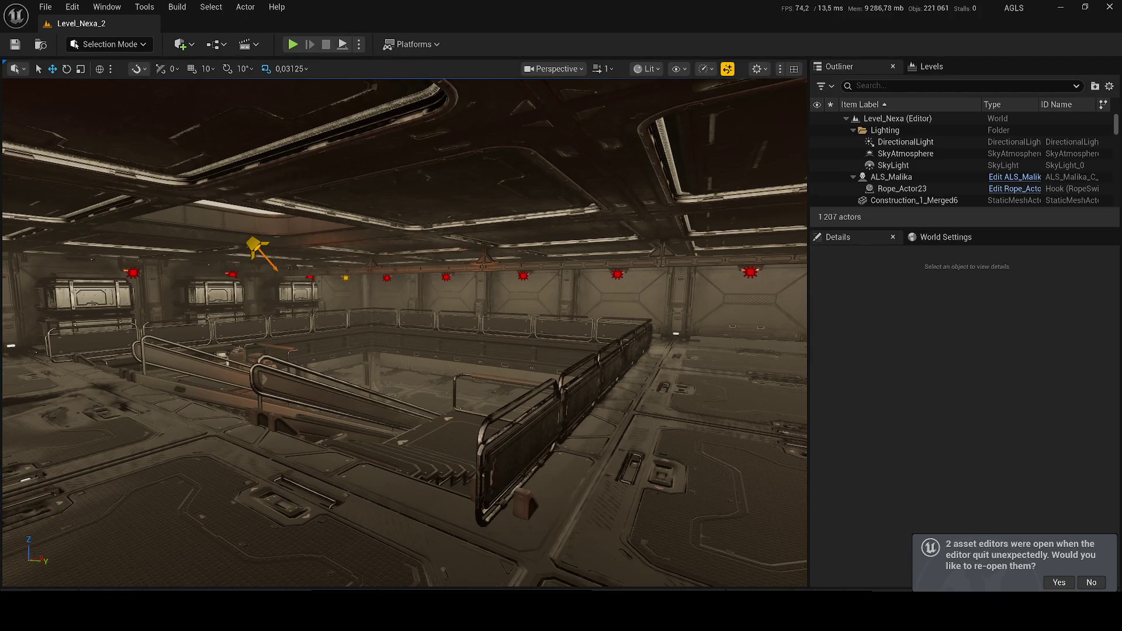
Open the content drawer and go up from CharacterLogic to the Content root's 37 items.
{"action": "key", "text": "ctrl+space"}
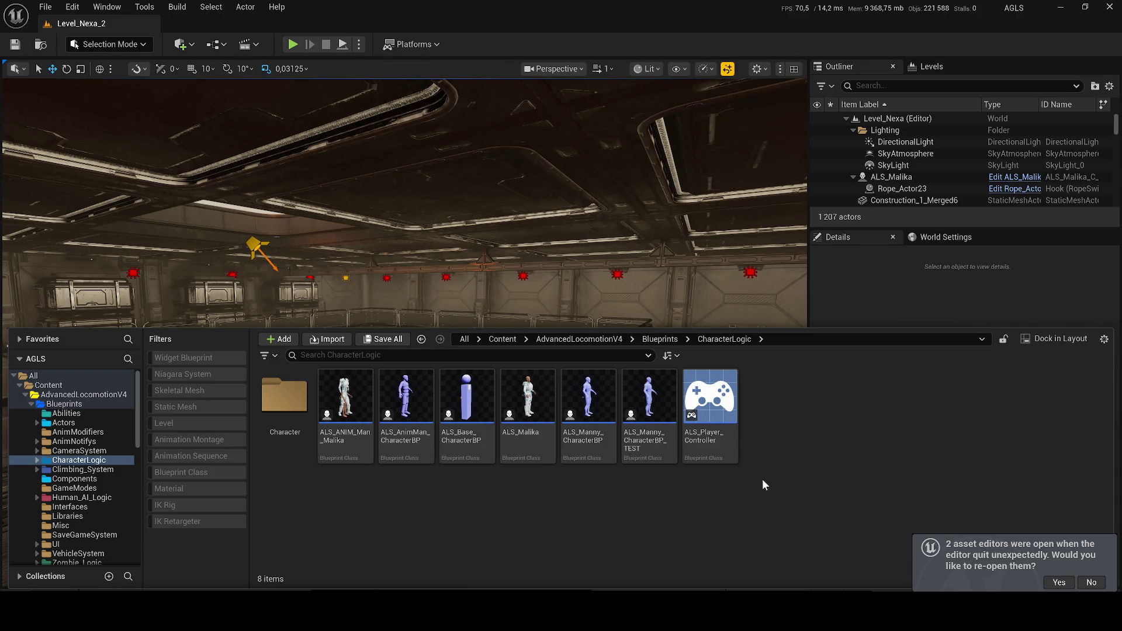
{"action": "left_click", "coordinate": [492, 340]}
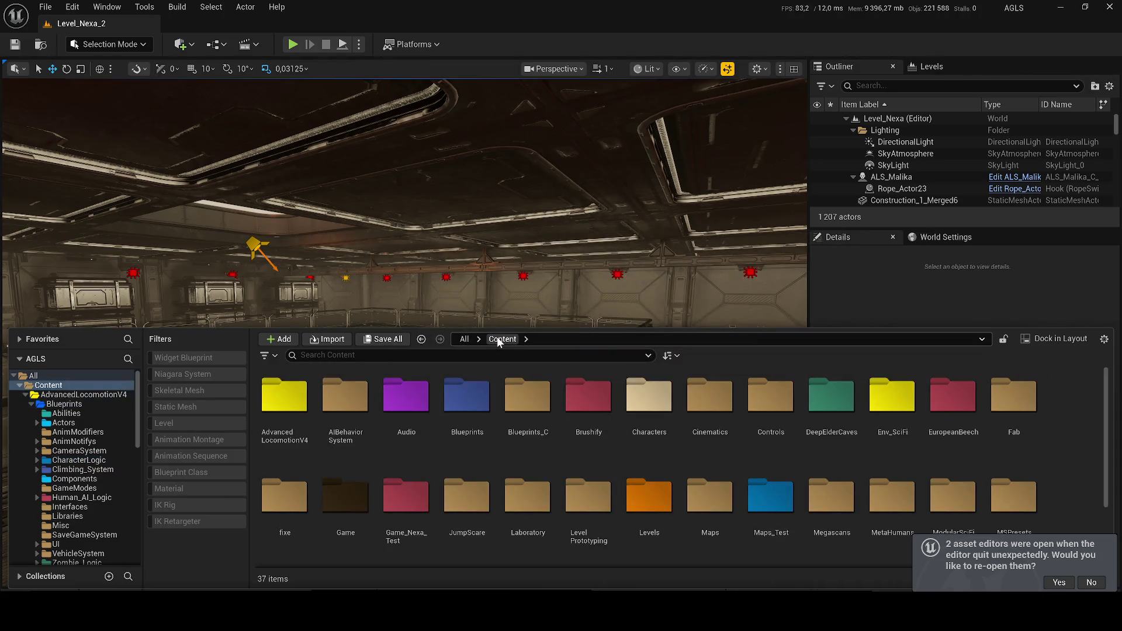
Filter the content drawer to level assets and open Zombies_TEST from Levels/Test.
{"action": "double_click", "coordinate": [630, 519]}
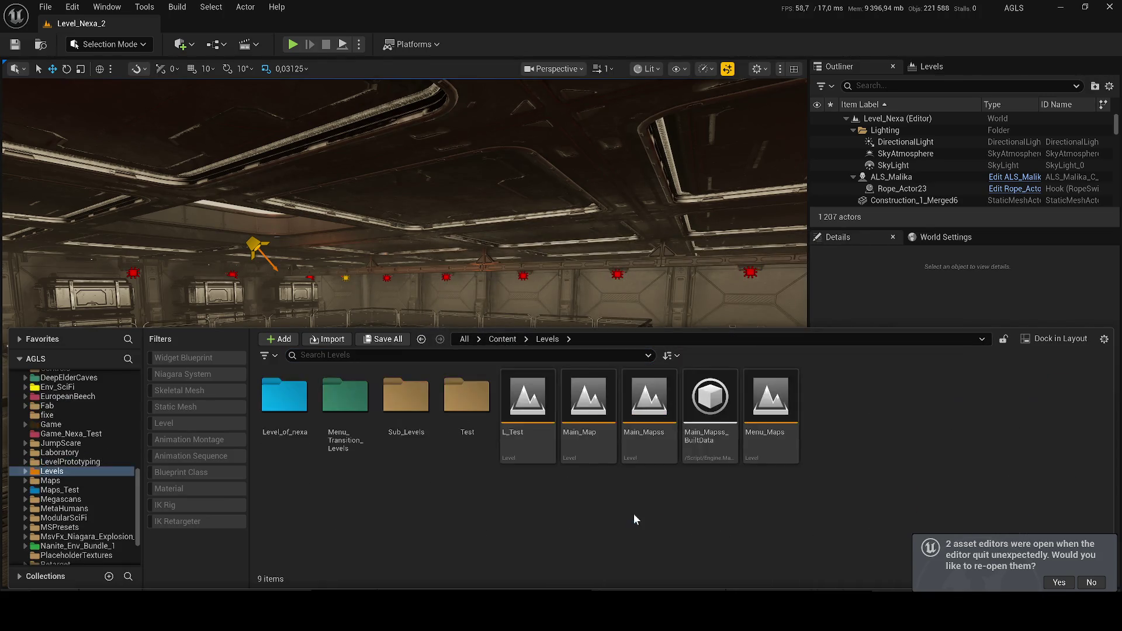
{"action": "left_click", "coordinate": [492, 340]}
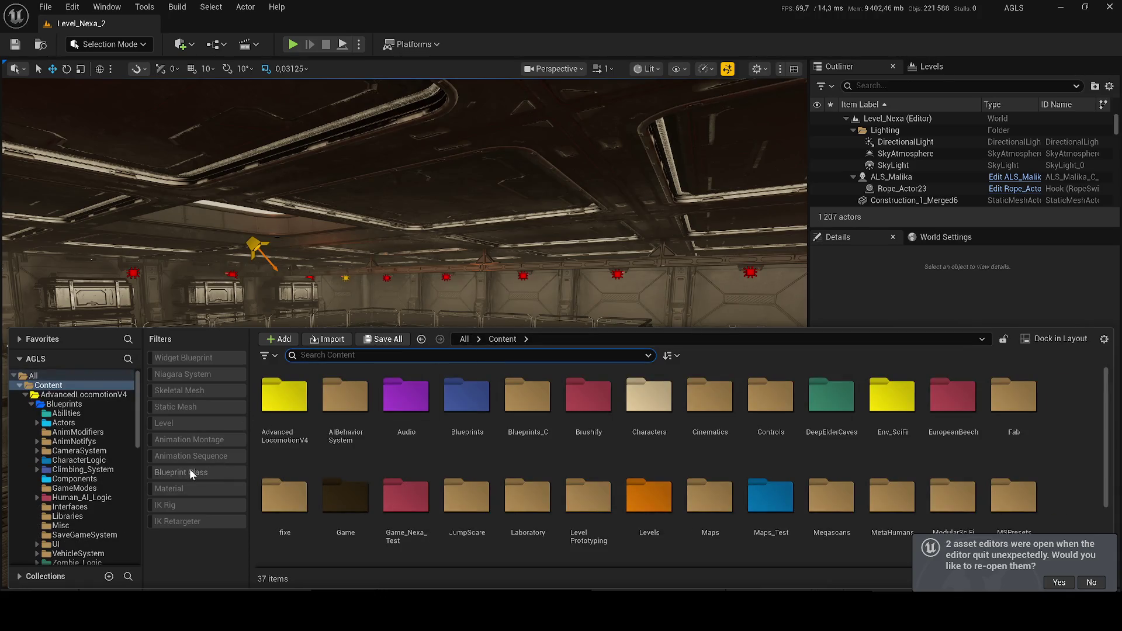
{"action": "left_click", "coordinate": [210, 427]}
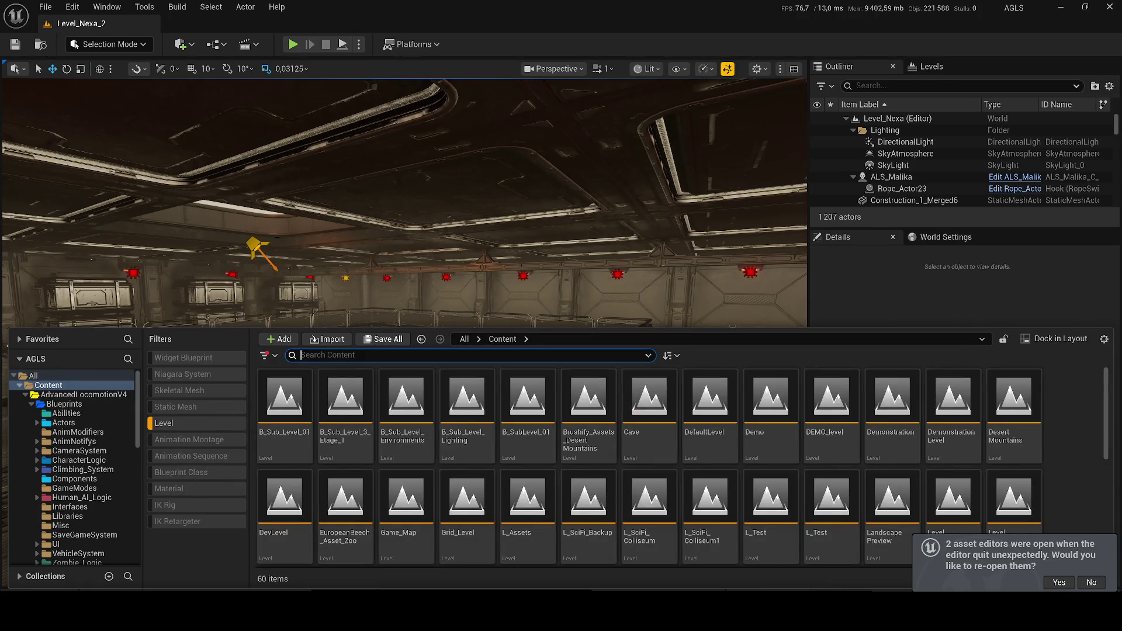
{"action": "type", "text": "zombi"}
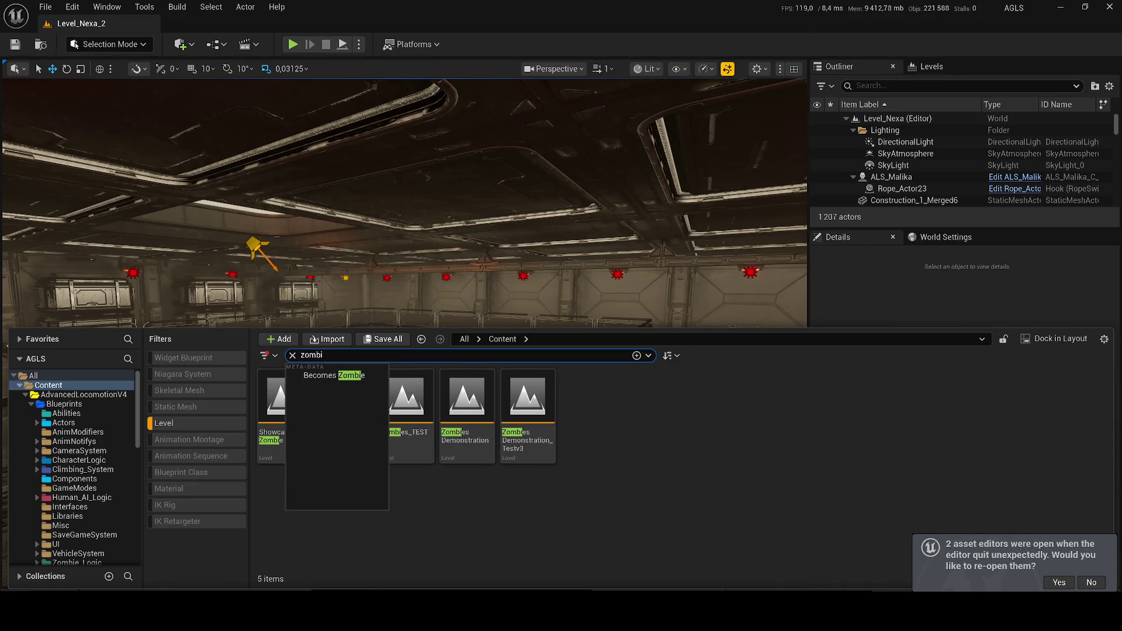
{"action": "left_click", "coordinate": [467, 409]}
{"action": "right_click", "coordinate": [450, 409]}
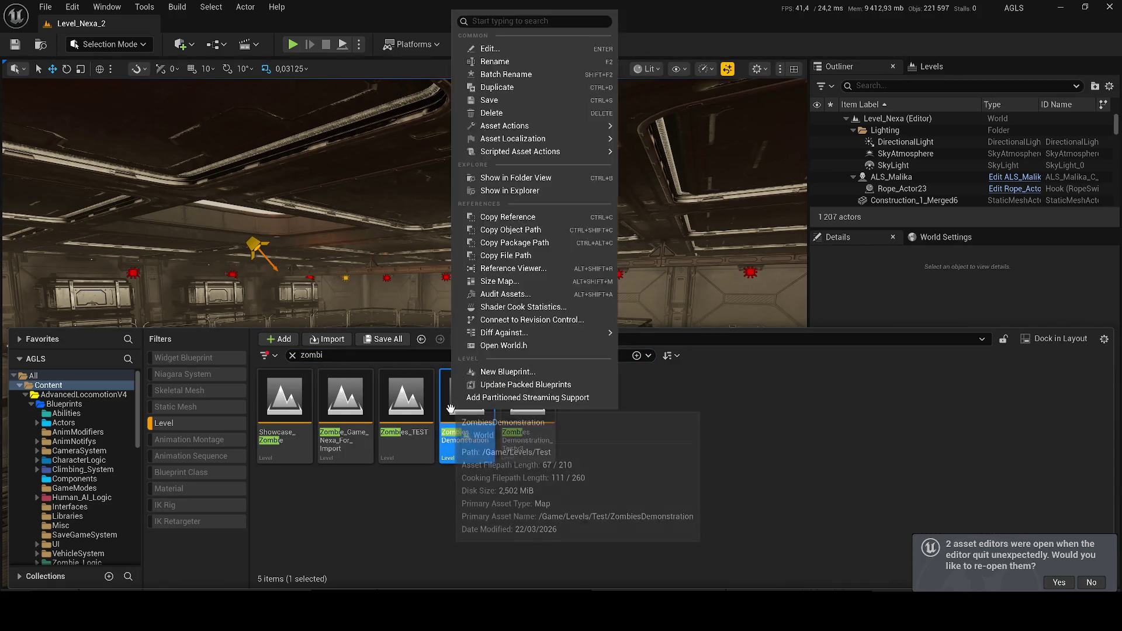
{"action": "key", "text": "Escape"}
{"action": "right_click", "coordinate": [358, 409]}
{"action": "left_click", "coordinate": [401, 175]}
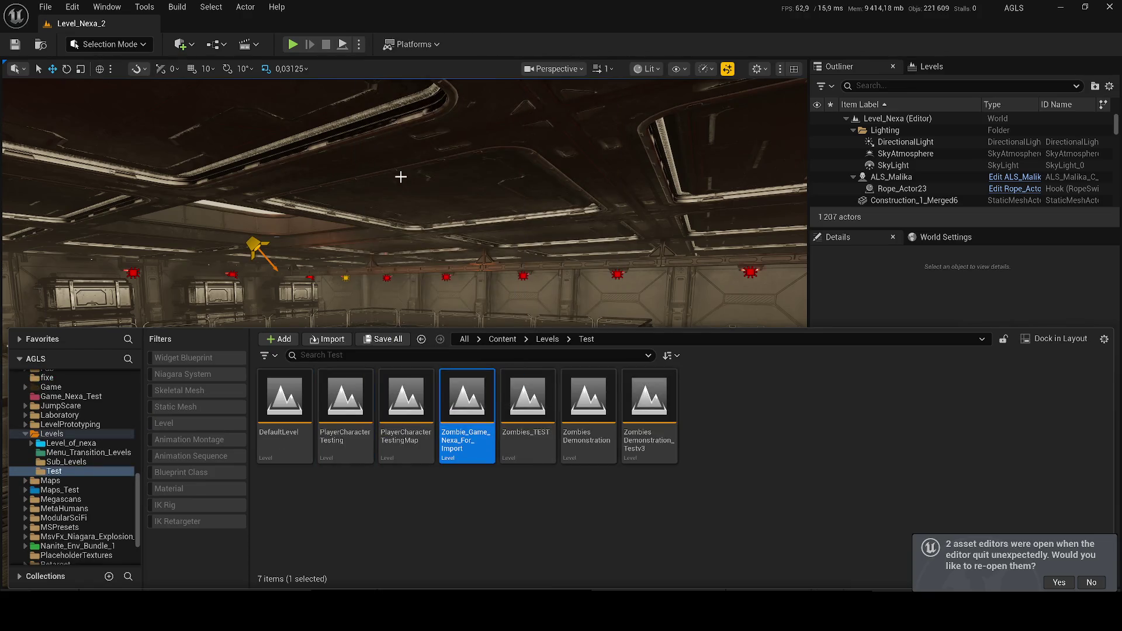
{"action": "double_click", "coordinate": [512, 456]}
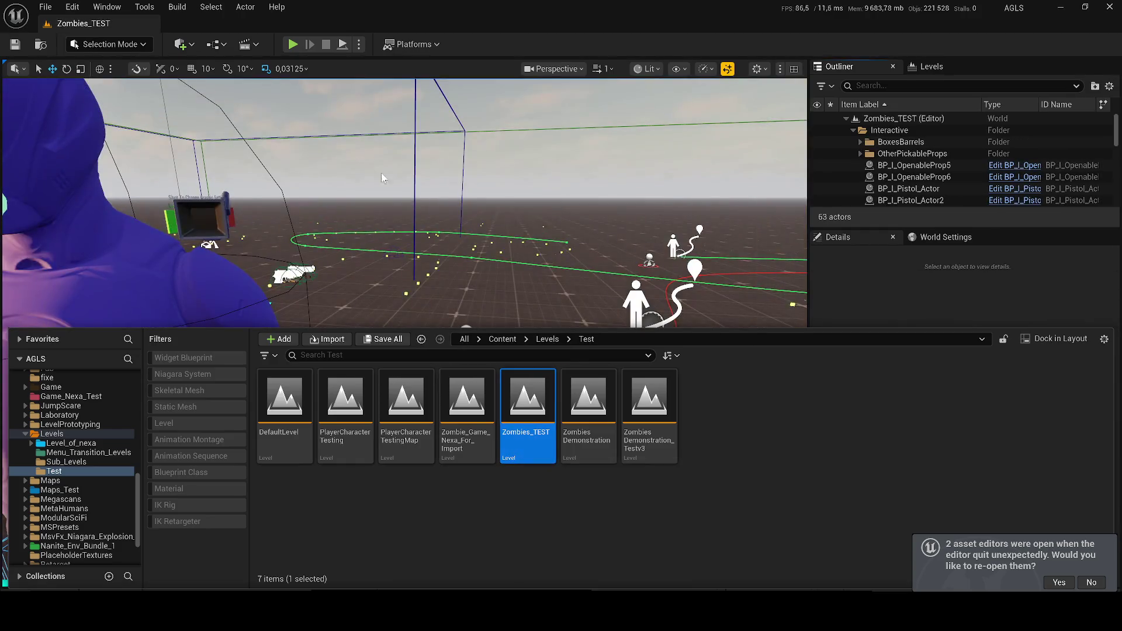
{"action": "left_click", "coordinate": [328, 164]}
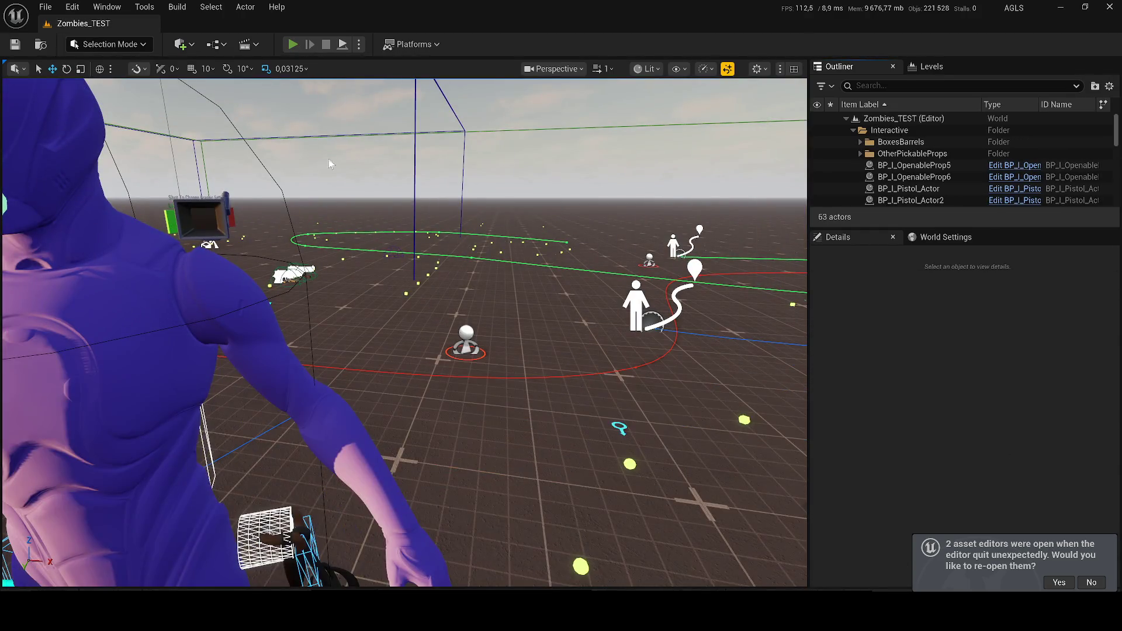
Start playing Zombies_TEST, walk toward the zombies, equip the AK-47, fire and reload.
{"action": "key", "text": "alt+p"}
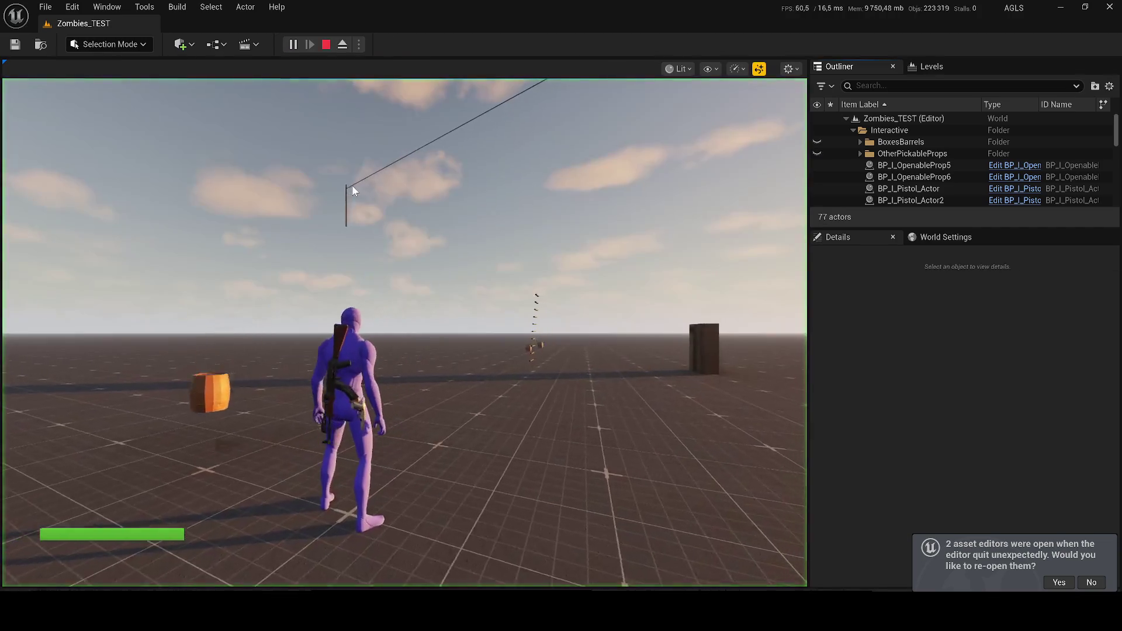
{"action": "key", "text": "w"}
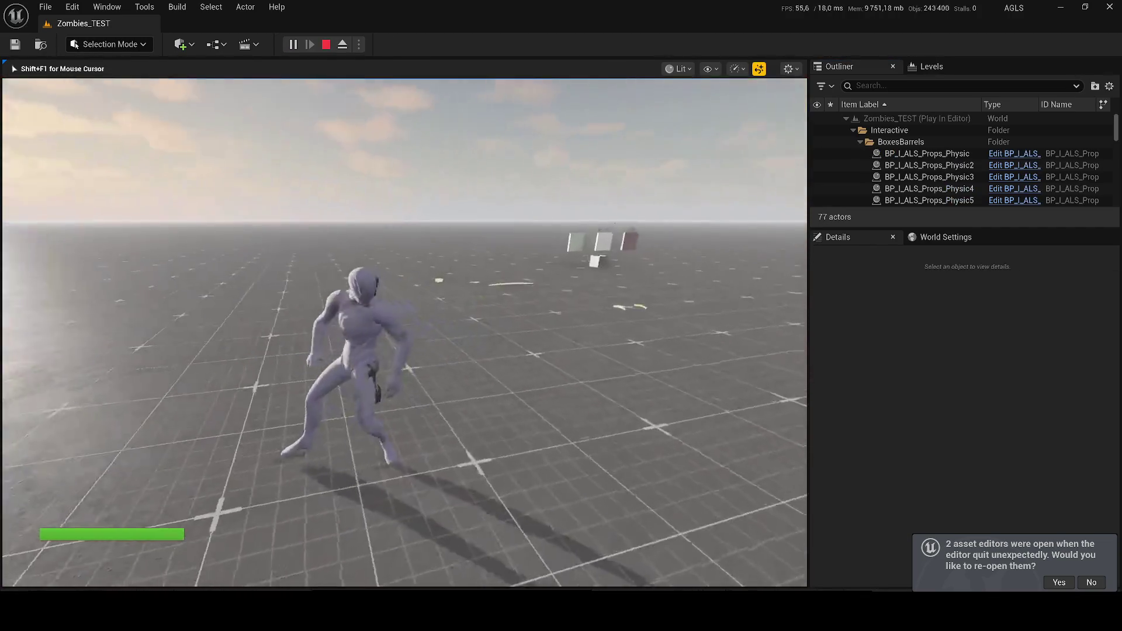
{"action": "key", "text": "a"}
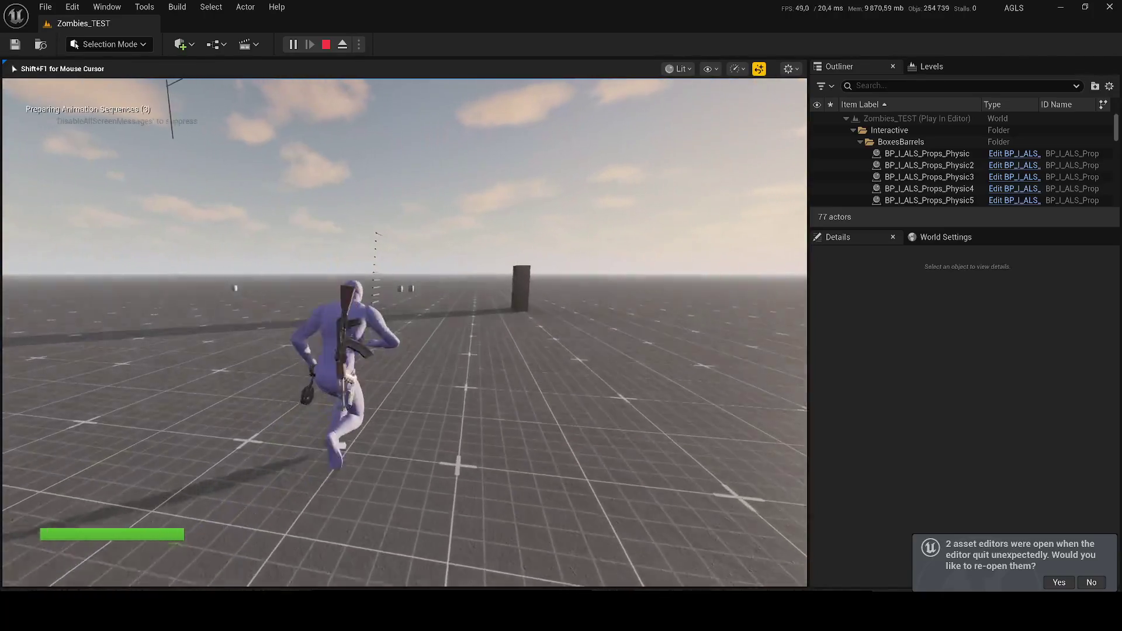
{"action": "key", "text": "w"}
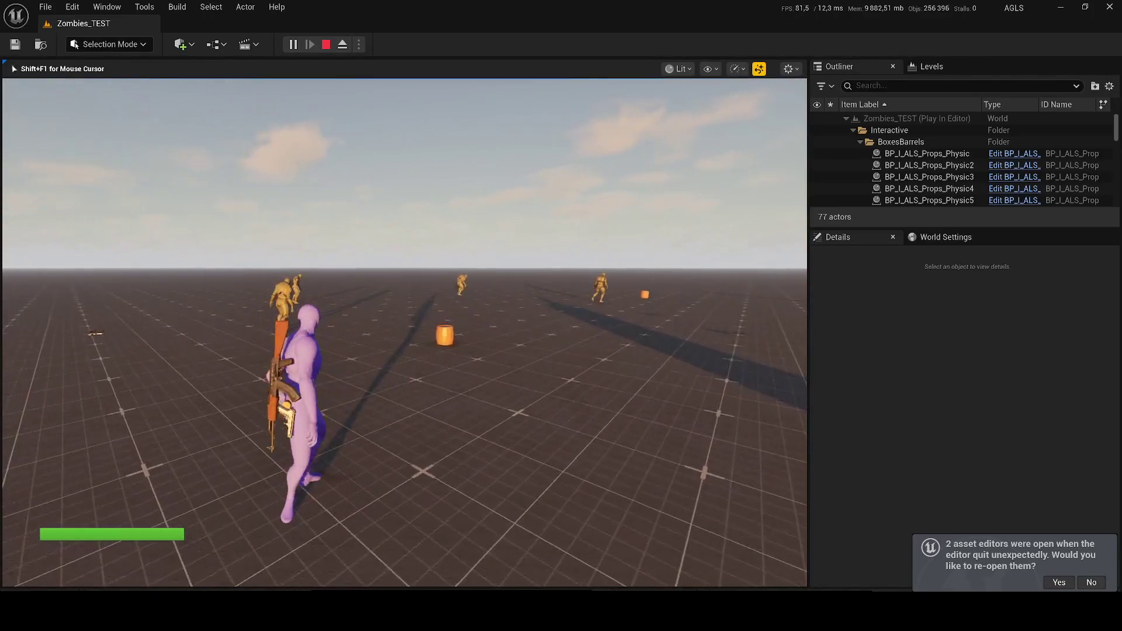
{"action": "key", "text": "1"}
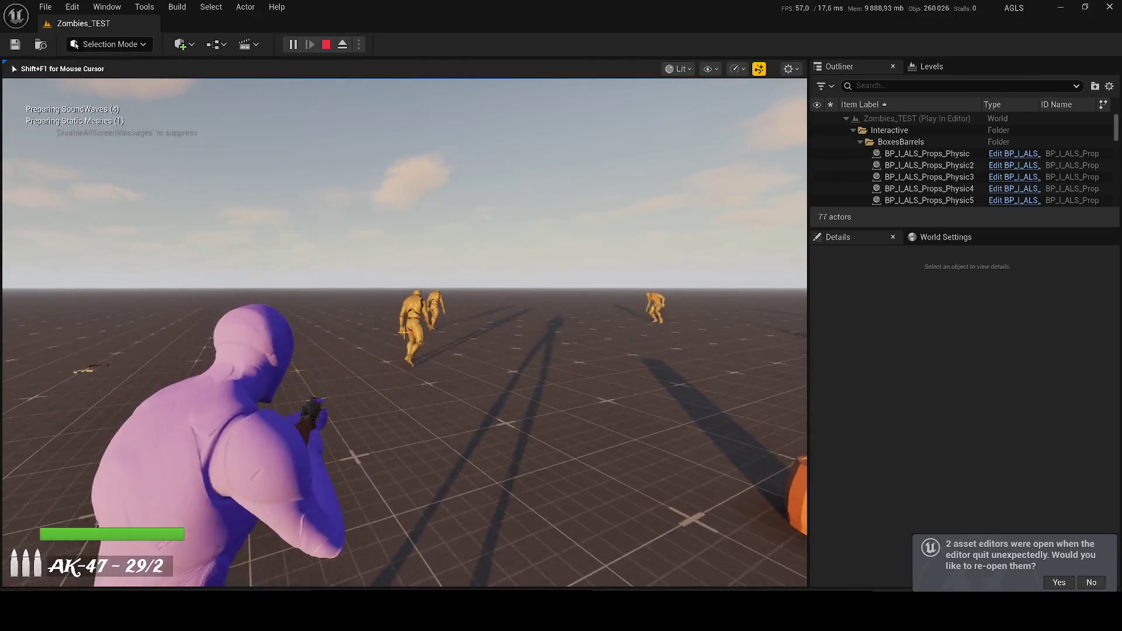
{"action": "left_click_drag", "start_coordinate": [404, 332], "coordinate": [404, 332]}
{"action": "key", "text": "r"}
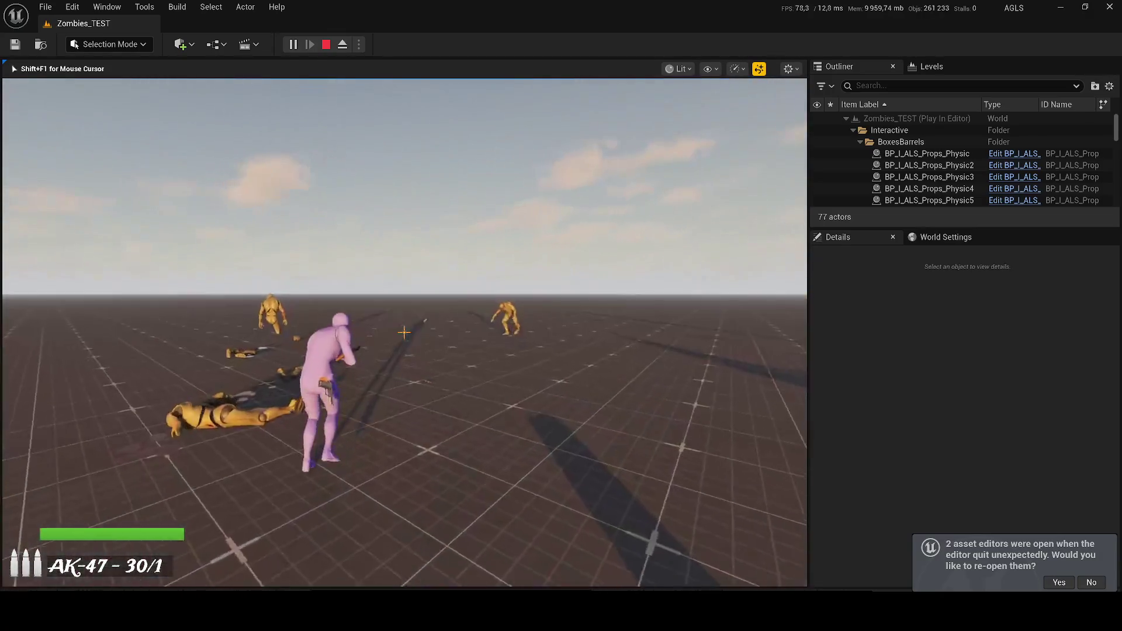
{"action": "right_click", "coordinate": [404, 332]}
{"action": "left_click_drag", "start_coordinate": [404, 332], "coordinate": [403, 332]}
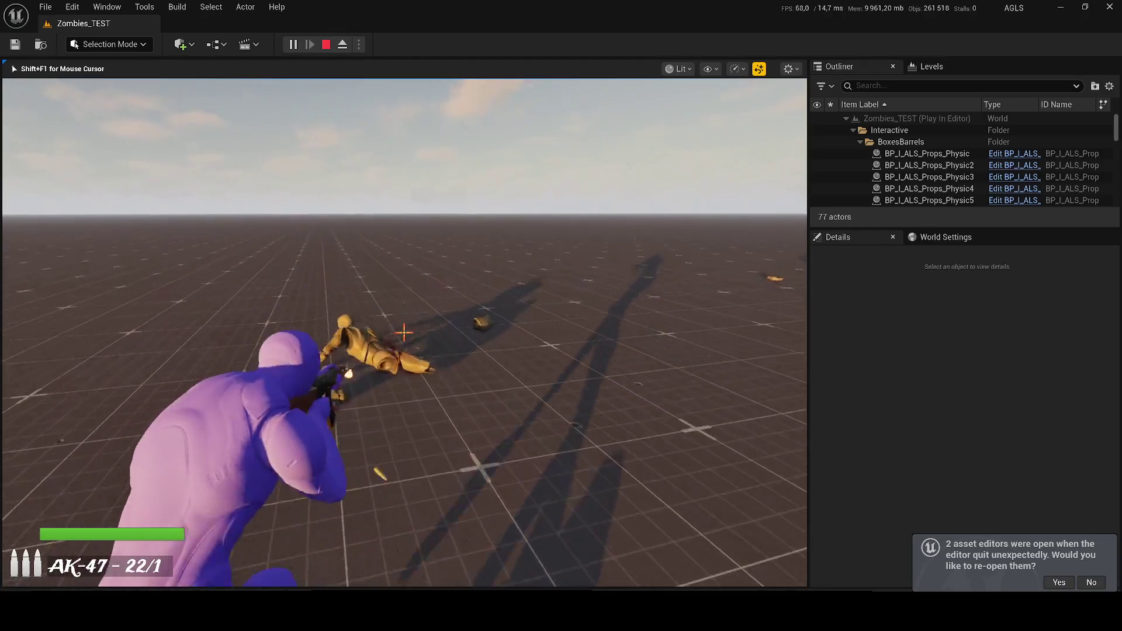
{"action": "key", "text": "r"}
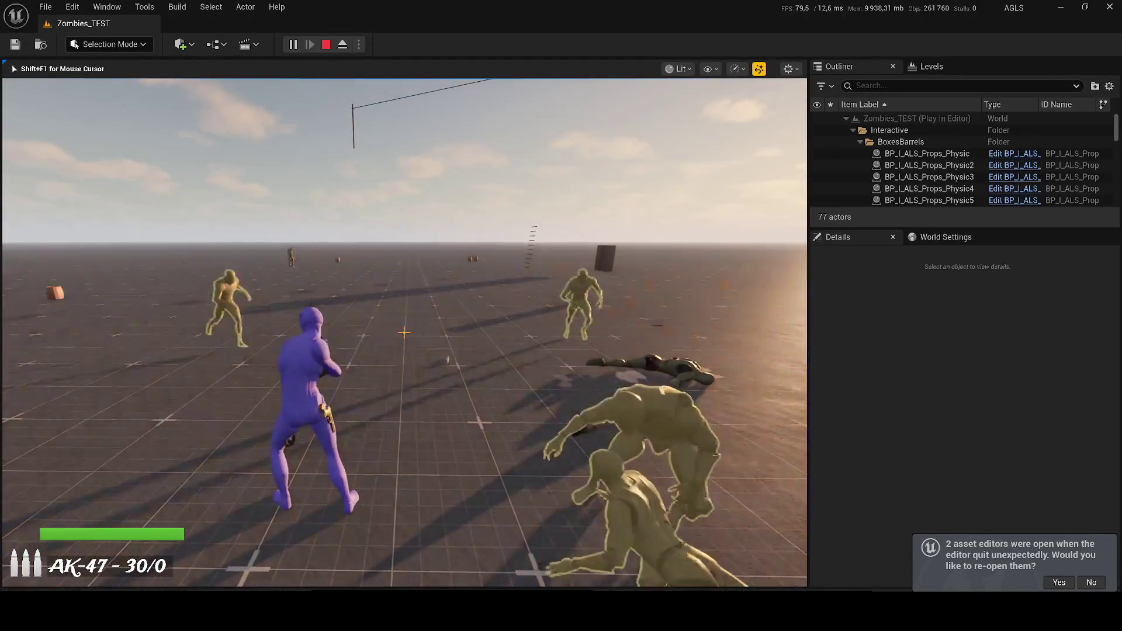
Toggle the zombie-highlighting vision, shoot down the remaining zombies, and stop the session.
{"action": "key", "text": "q"}
{"action": "right_click", "coordinate": [404, 331]}
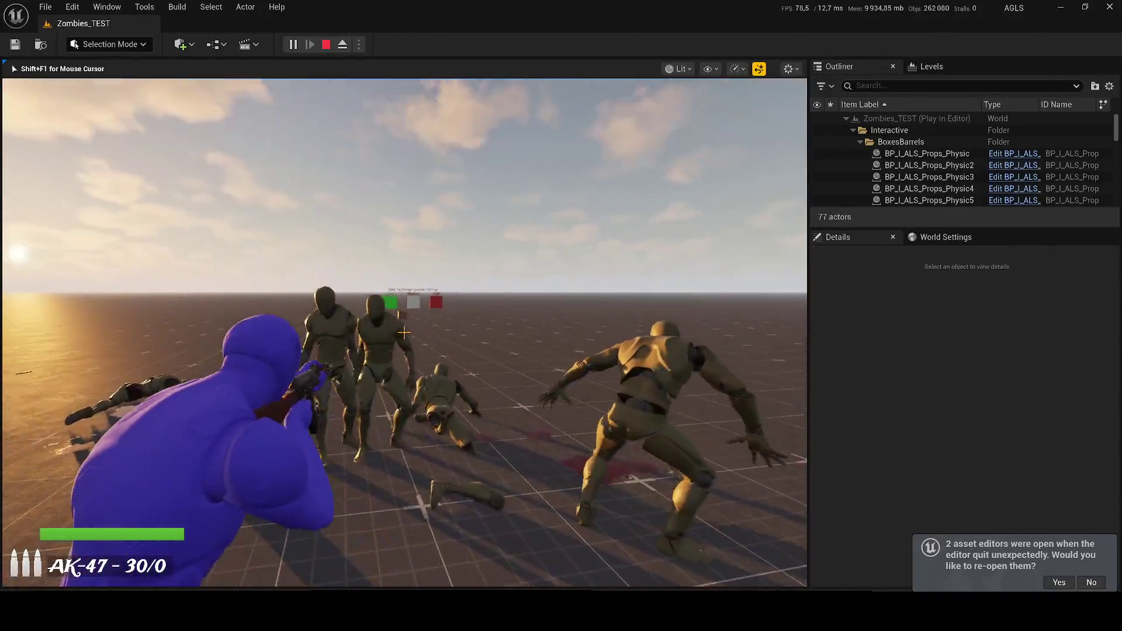
{"action": "left_click", "coordinate": [403, 332]}
{"action": "left_click", "coordinate": [404, 332]}
{"action": "left_click", "coordinate": [403, 332]}
{"action": "left_click", "coordinate": [404, 332]}
{"action": "left_click", "coordinate": [404, 332]}
{"action": "left_click", "coordinate": [403, 332]}
{"action": "left_click", "coordinate": [403, 332]}
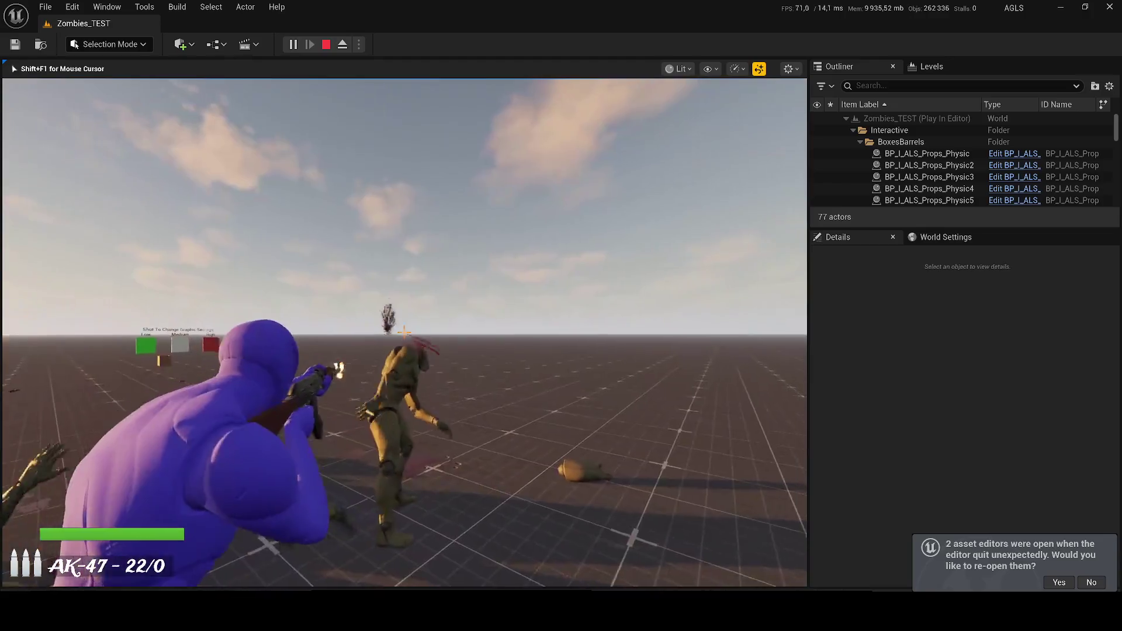
{"action": "key", "text": "q"}
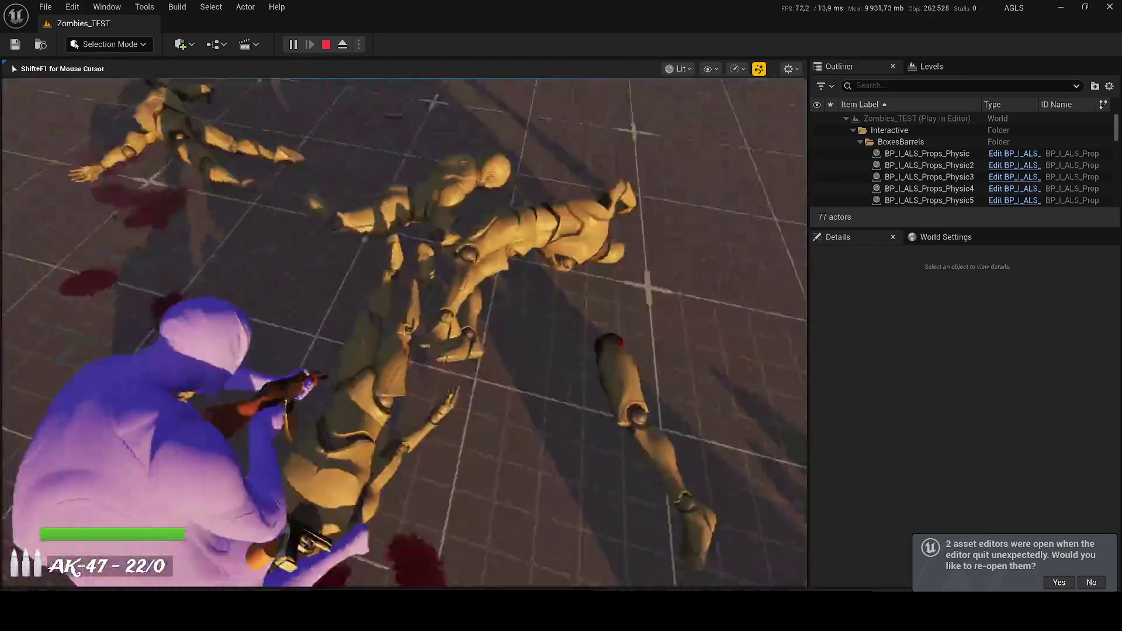
{"action": "left_click", "coordinate": [403, 332]}
{"action": "left_click", "coordinate": [404, 332]}
{"action": "left_click", "coordinate": [404, 332]}
{"action": "left_click", "coordinate": [404, 332]}
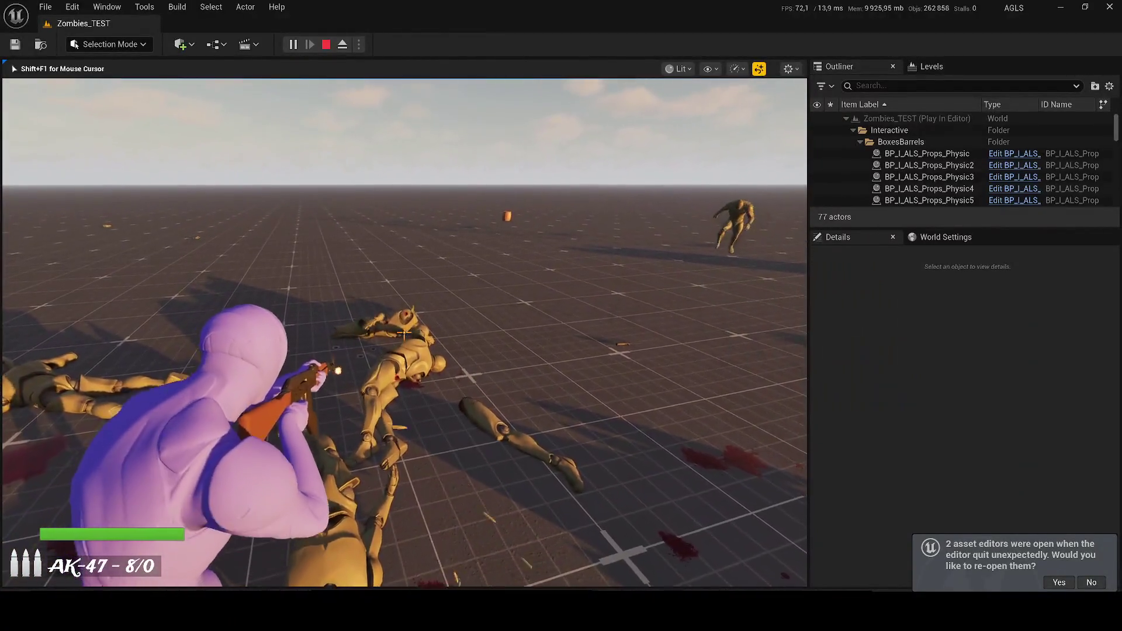
{"action": "left_click", "coordinate": [404, 331]}
{"action": "left_click", "coordinate": [403, 331]}
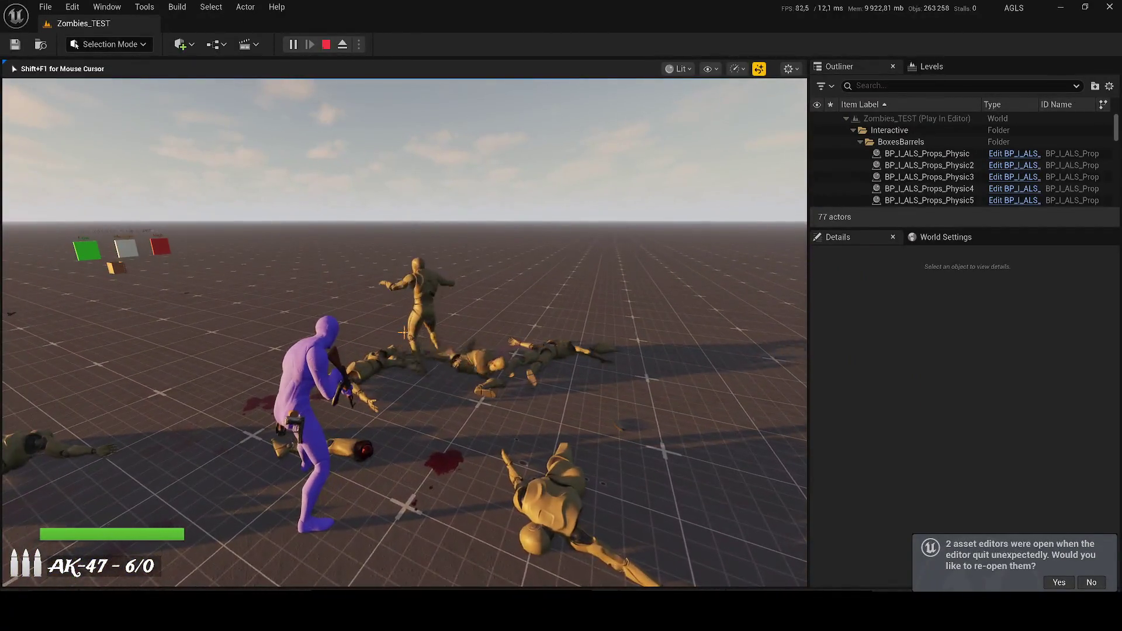
{"action": "key", "text": "Escape"}
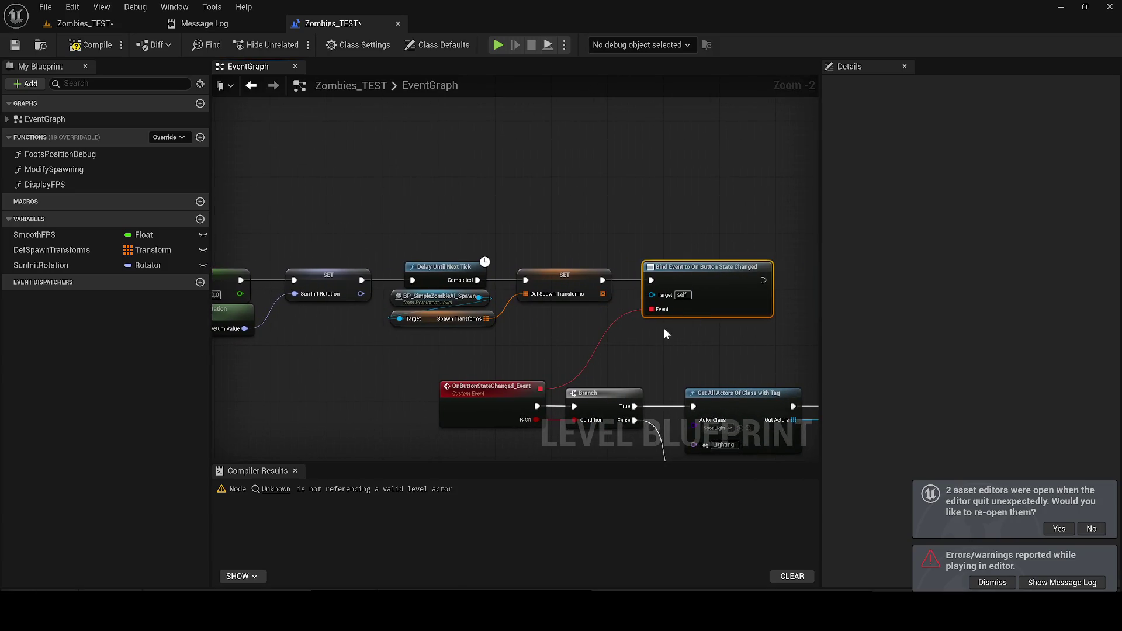
Compile the Level Blueprint and add a Set Input Mode Game Only node after the SET node.
{"action": "scroll", "coordinate": [413, 197], "scroll_direction": "down", "scroll_amount": 2}
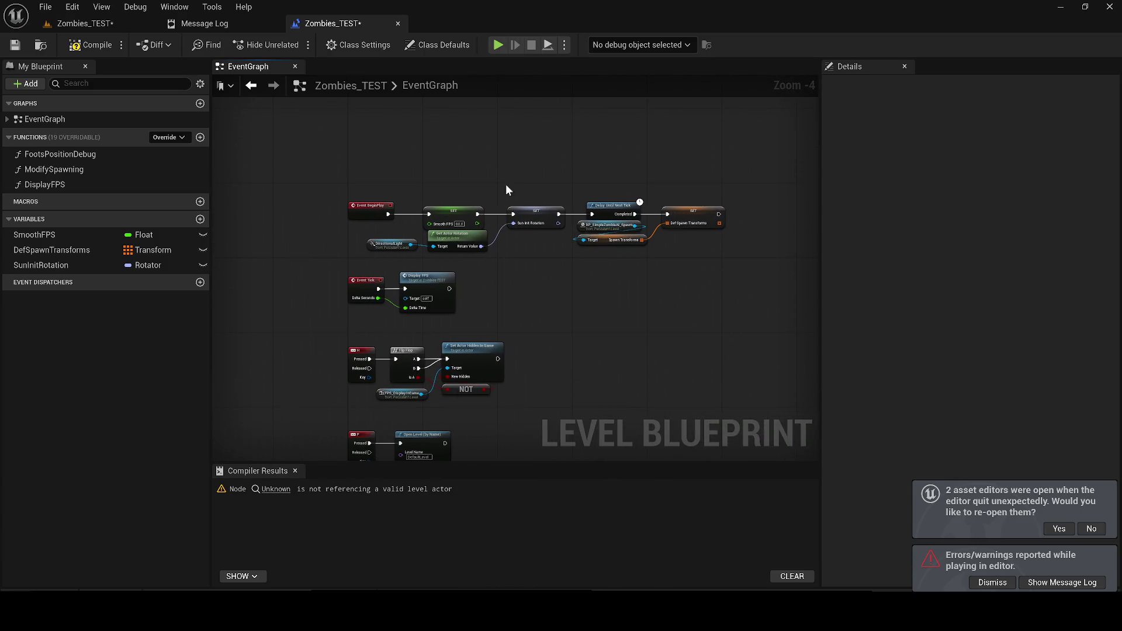
{"action": "left_click", "coordinate": [77, 47]}
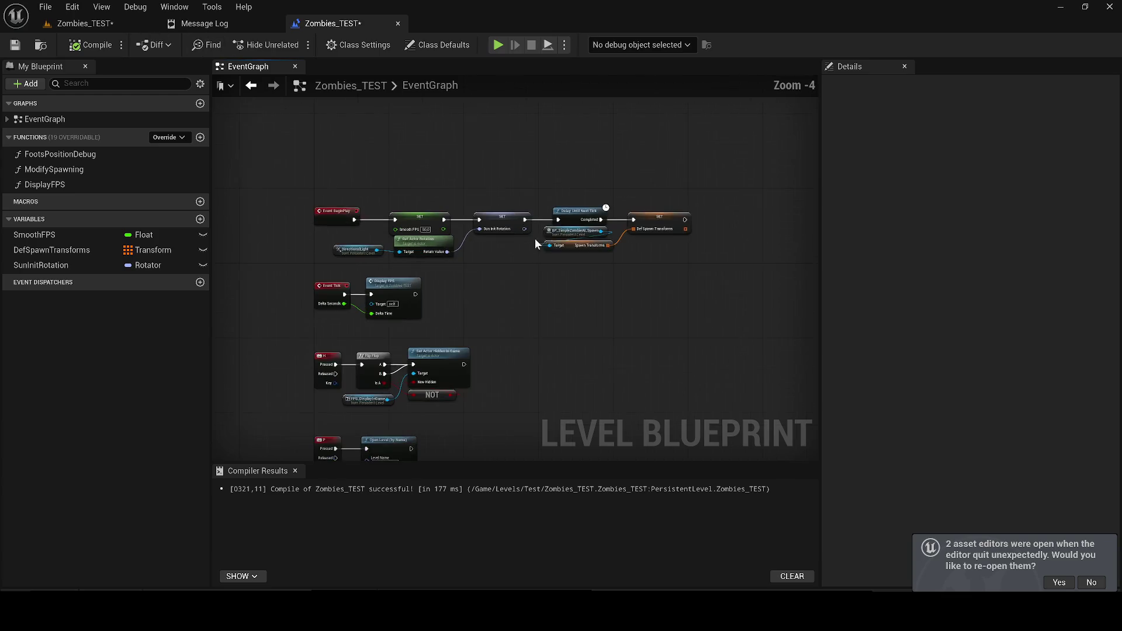
{"action": "left_click_drag", "start_coordinate": [664, 275], "coordinate": [655, 290]}
{"action": "type", "text": "game only"}
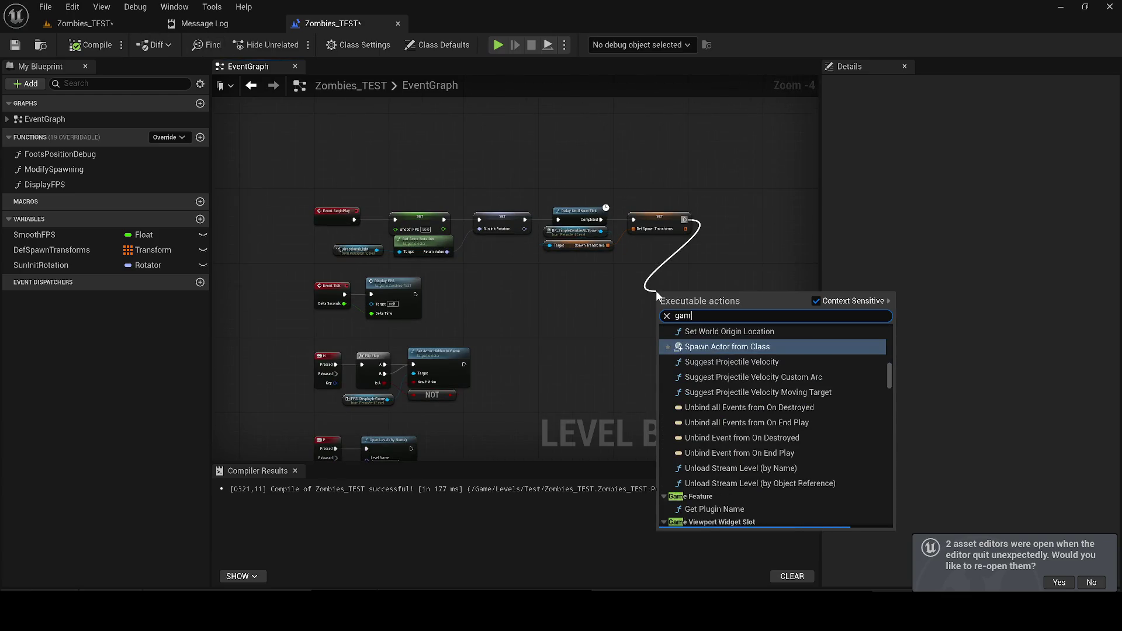
{"action": "key", "text": "Return"}
Connect a Get Player Controller node to its Player Controller input.
{"action": "scroll", "coordinate": [656, 290], "scroll_direction": "up", "scroll_amount": 2}
{"action": "left_click_drag", "start_coordinate": [650, 318], "coordinate": [591, 348]}
{"action": "type", "text": "player con"}
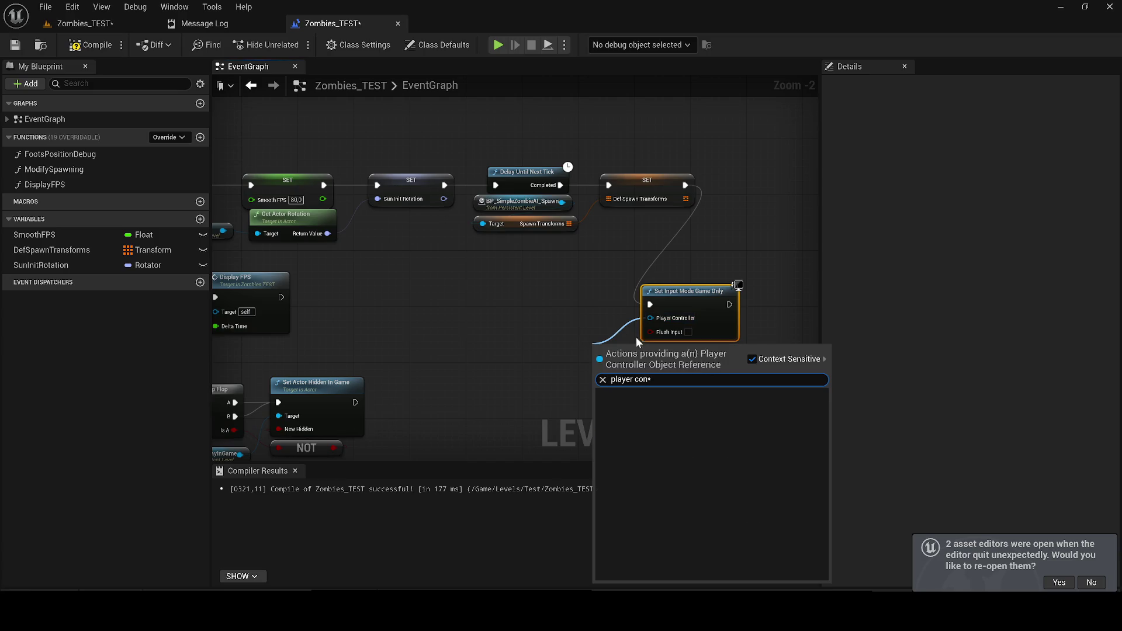
{"action": "key", "text": "Return"}
{"action": "left_click", "coordinate": [85, 24]}
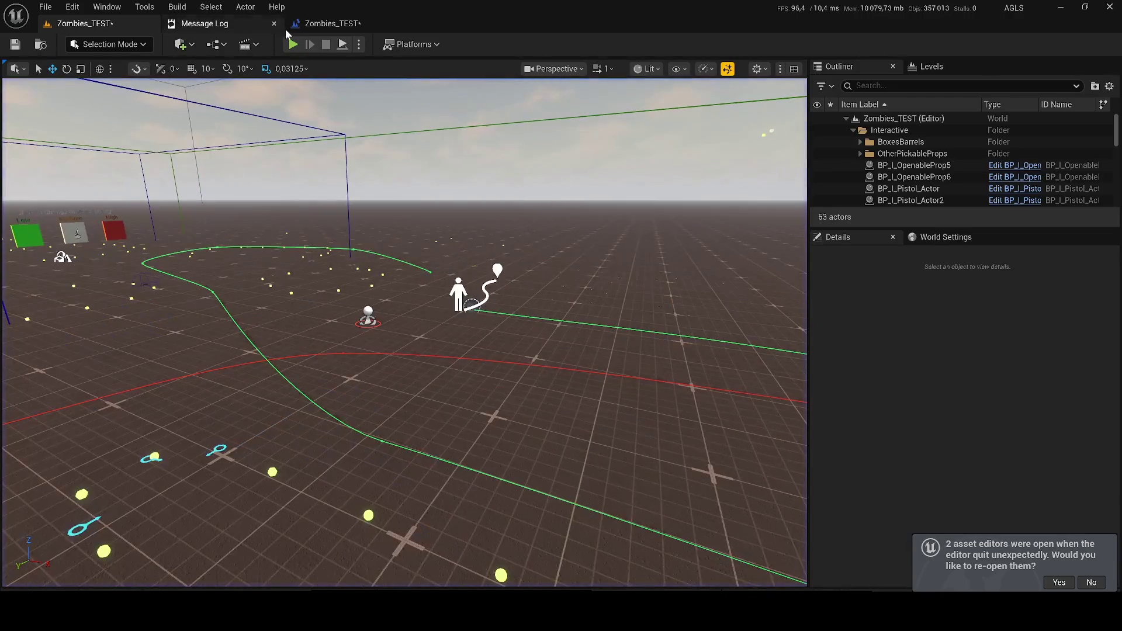
Close the Message Log and start a new play session of Zombies_TEST.
{"action": "left_click", "coordinate": [272, 24]}
{"action": "left_click", "coordinate": [274, 24]}
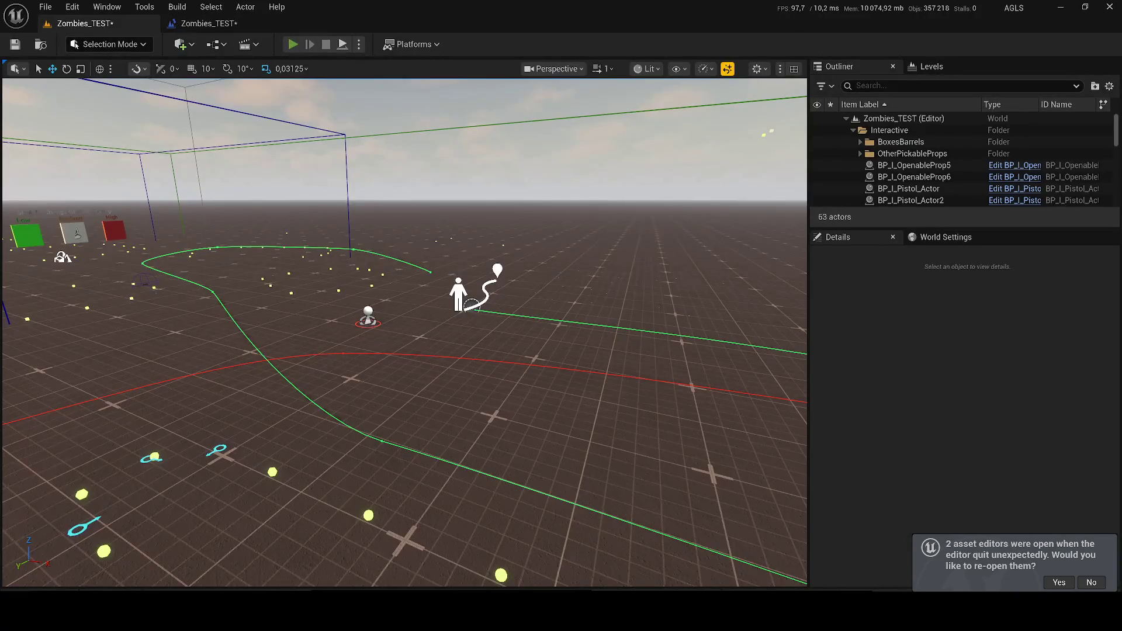
{"action": "key", "text": "alt+p"}
{"action": "key", "text": "super"}
{"action": "key", "text": "Escape"}
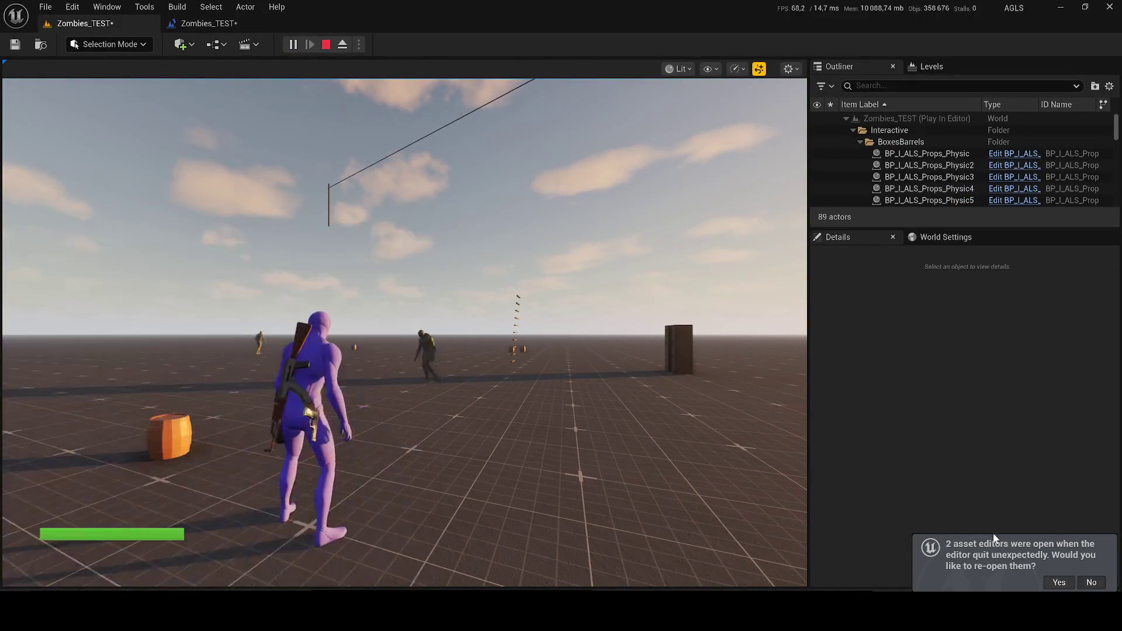
{"action": "left_click", "coordinate": [404, 333]}
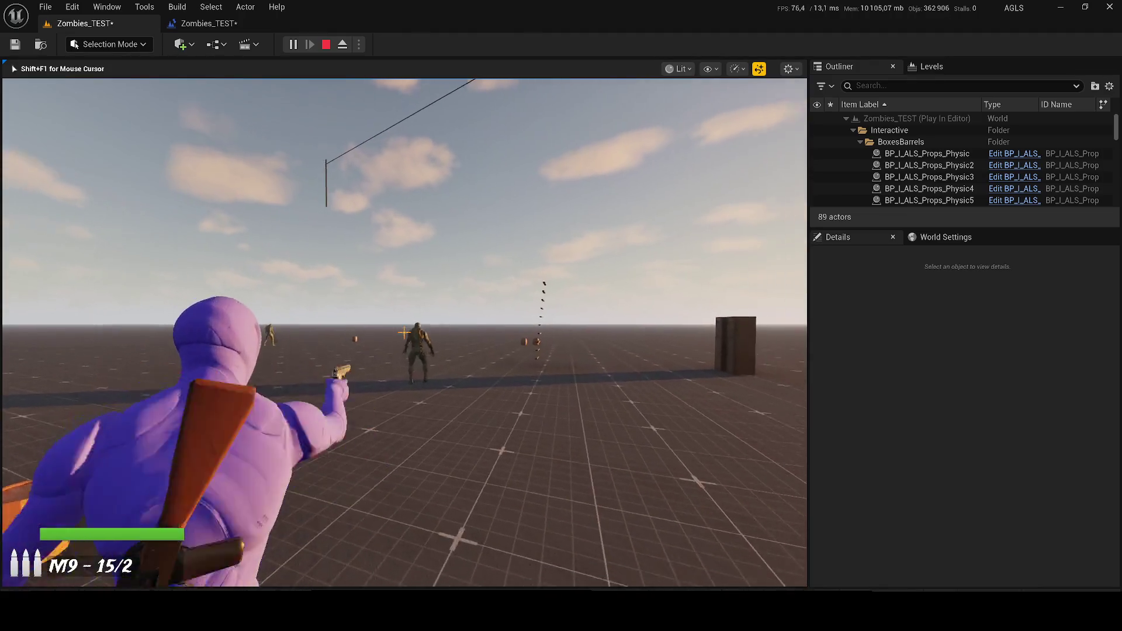
Fire the M9 pistol repeatedly at the approaching zombies, then stop play.
{"action": "left_click", "coordinate": [403, 333]}
{"action": "left_click", "coordinate": [403, 333]}
{"action": "left_click", "coordinate": [404, 333]}
{"action": "left_click", "coordinate": [406, 333]}
{"action": "left_click", "coordinate": [406, 333]}
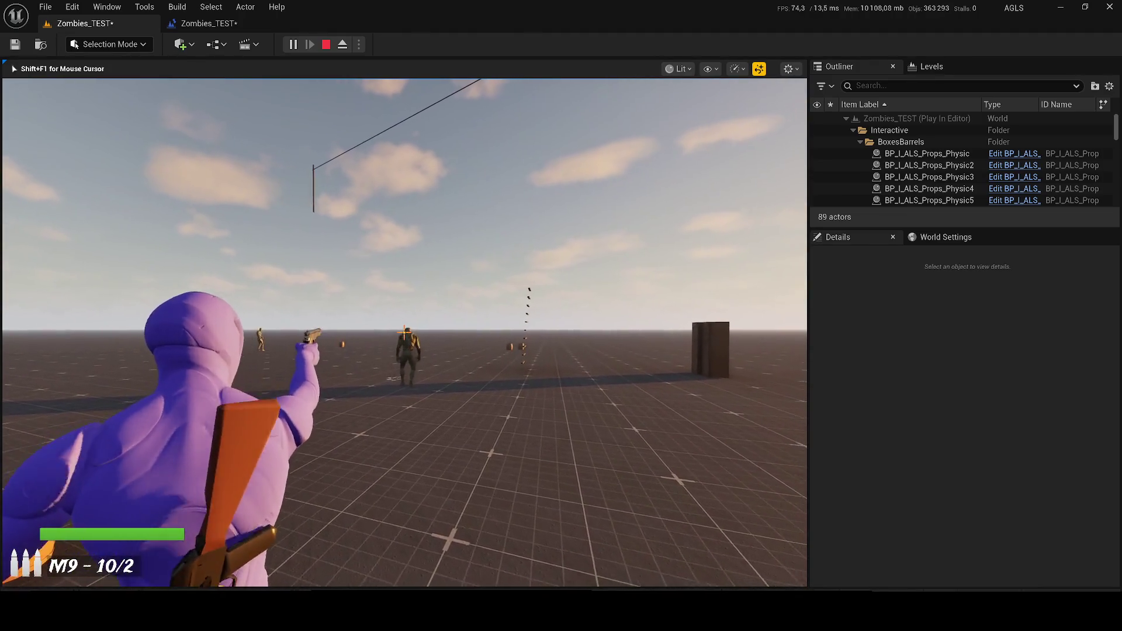
{"action": "left_click", "coordinate": [405, 333]}
{"action": "left_click", "coordinate": [404, 333]}
{"action": "left_click", "coordinate": [404, 333]}
{"action": "left_click", "coordinate": [403, 333]}
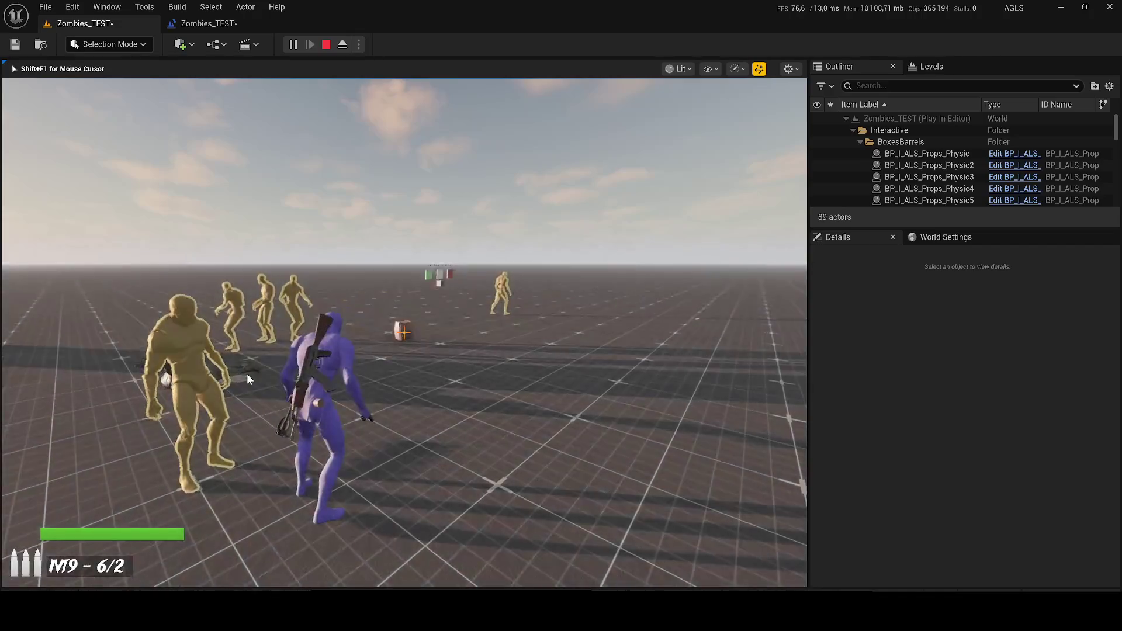
{"action": "key", "text": "Escape"}
Save the Zombies_TEST map and open the ZombiesDemonstration_Testv3 level.
{"action": "left_click", "coordinate": [209, 23]}
{"action": "left_click", "coordinate": [17, 45]}
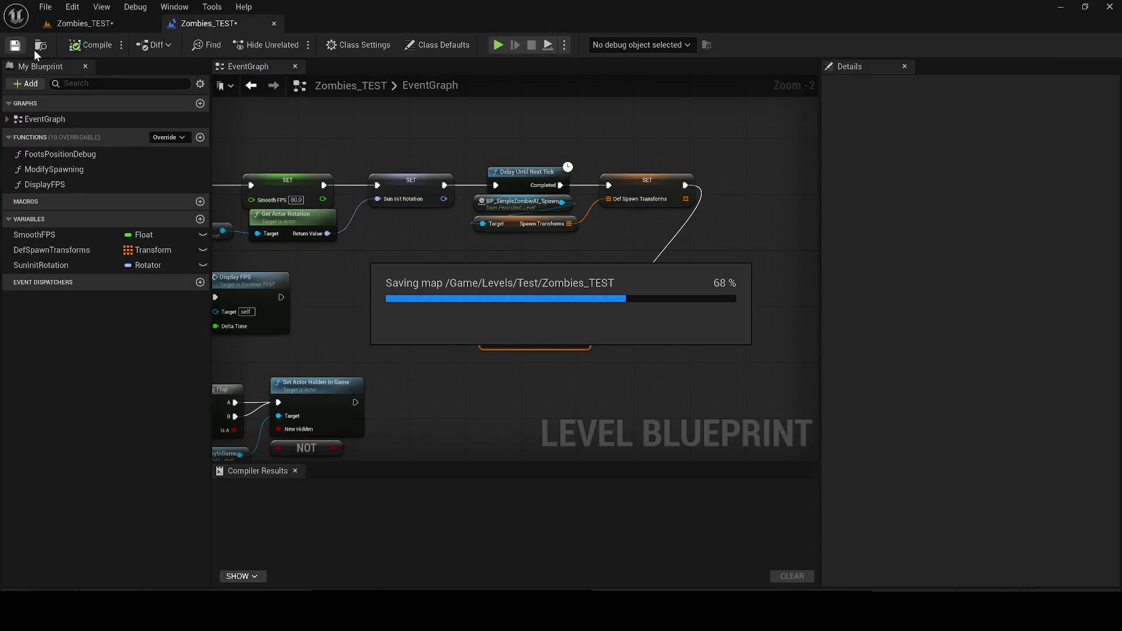
{"action": "left_click", "coordinate": [103, 25]}
{"action": "key", "text": "ctrl+space"}
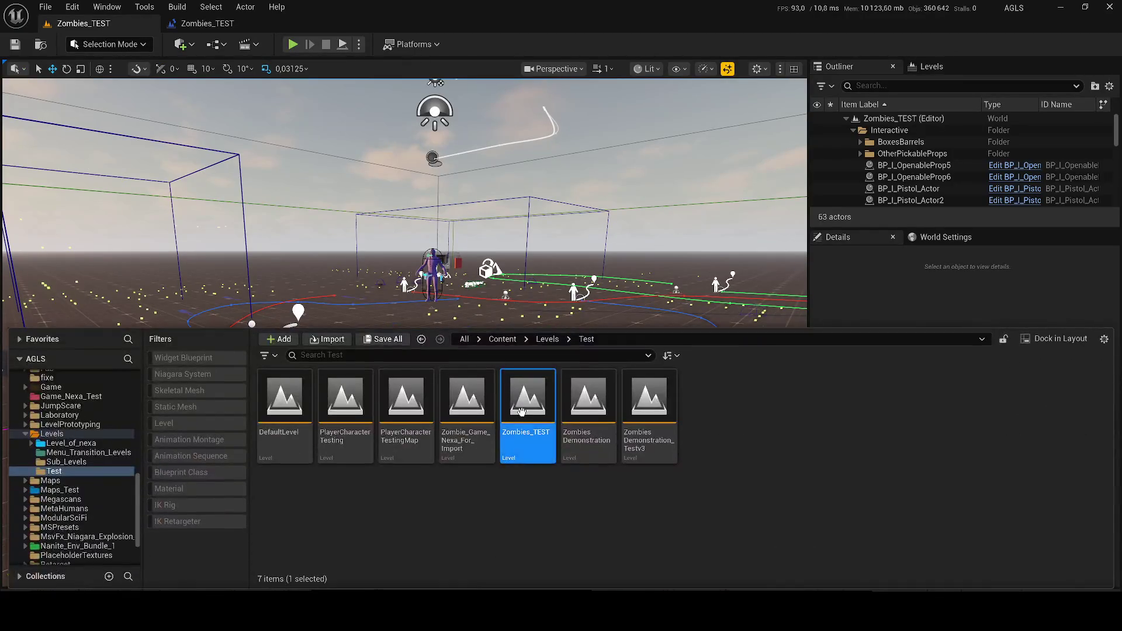
{"action": "double_click", "coordinate": [629, 456]}
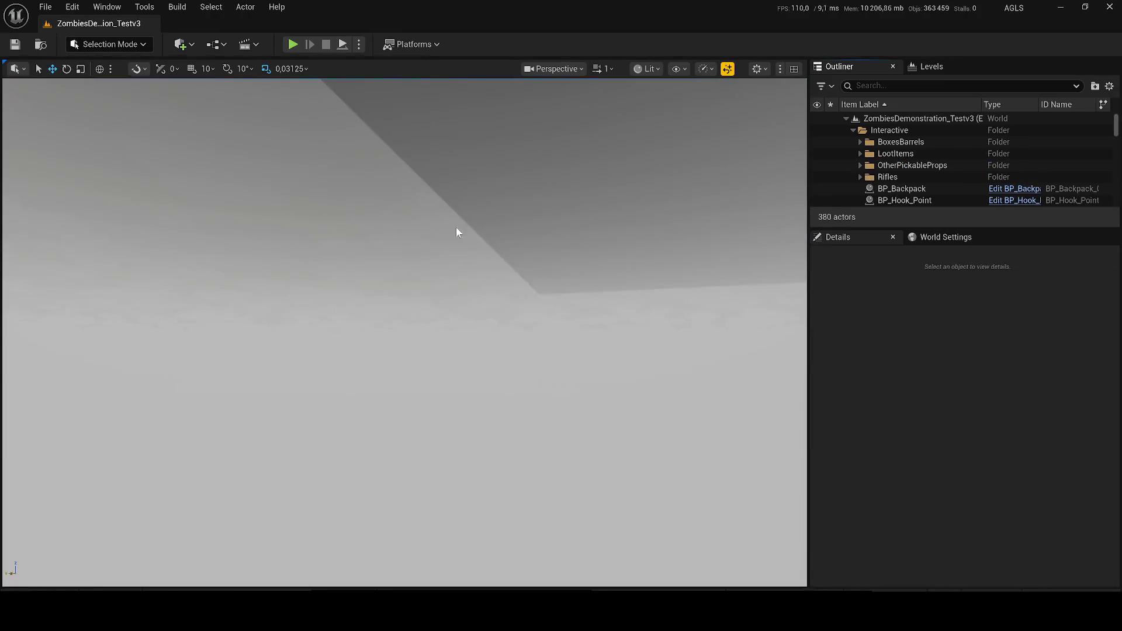
Play ZombiesDemonstration_Testv3, aim the rifle, shoot a zombie down, and reload.
{"action": "left_click", "coordinate": [296, 45]}
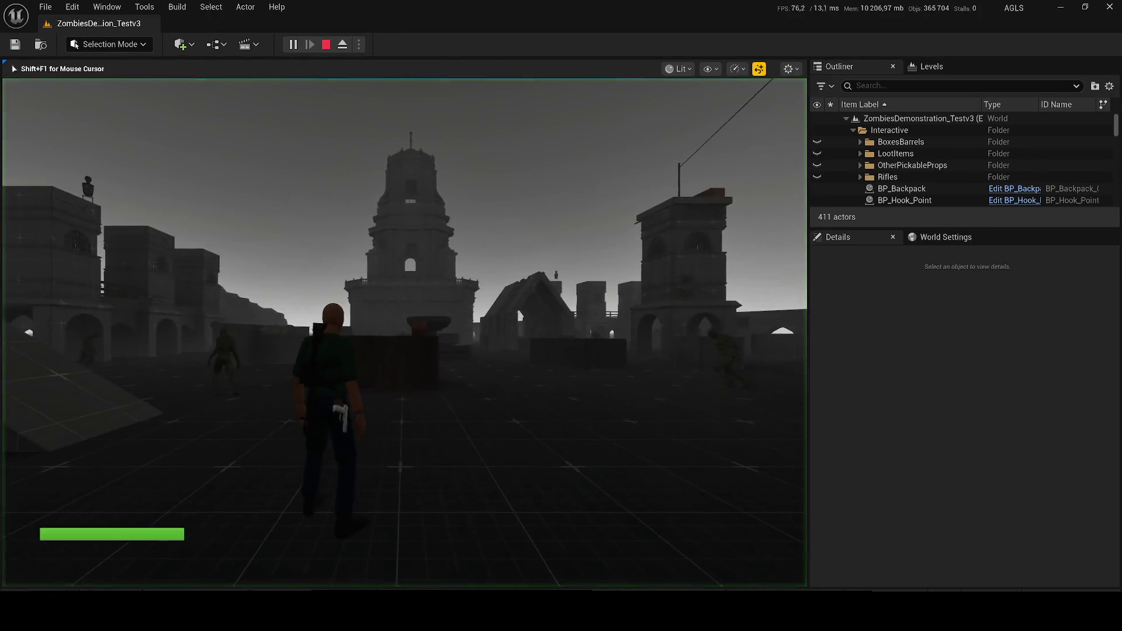
{"action": "key", "text": "w"}
{"action": "key", "text": "F2"}
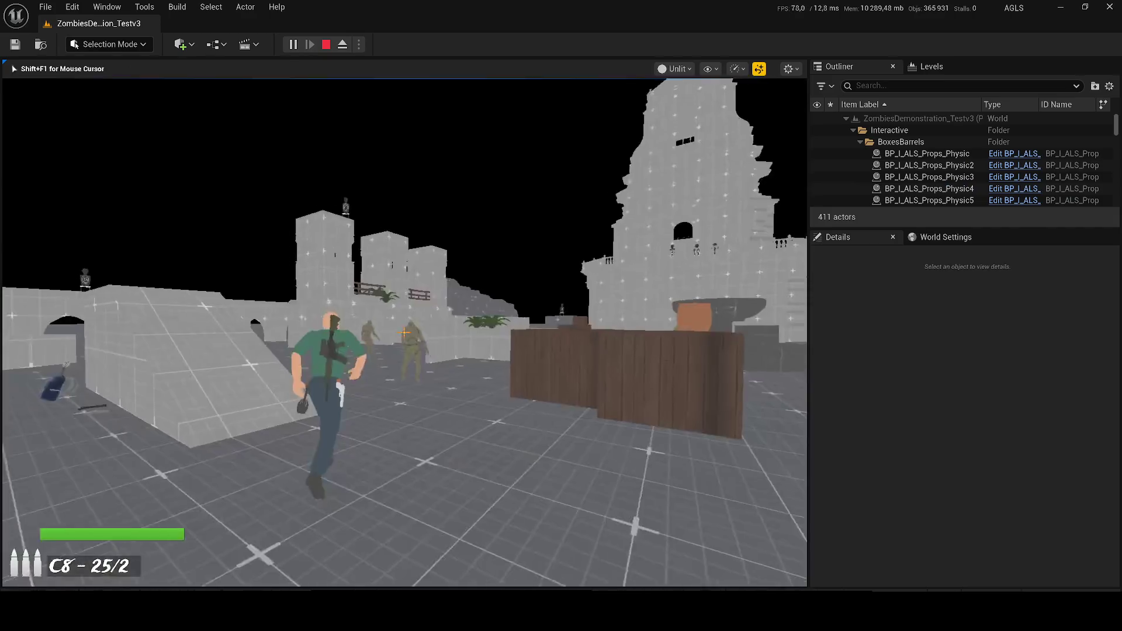
{"action": "right_click", "coordinate": [403, 333]}
{"action": "left_click", "coordinate": [403, 333]}
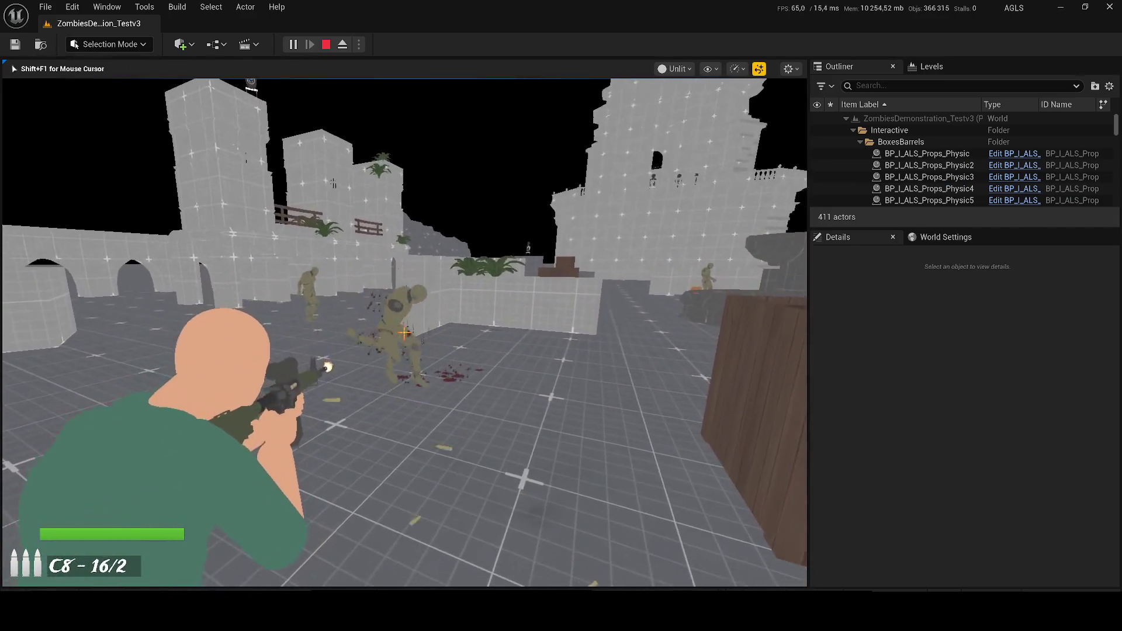
{"action": "left_click", "coordinate": [403, 333]}
{"action": "left_click", "coordinate": [403, 333]}
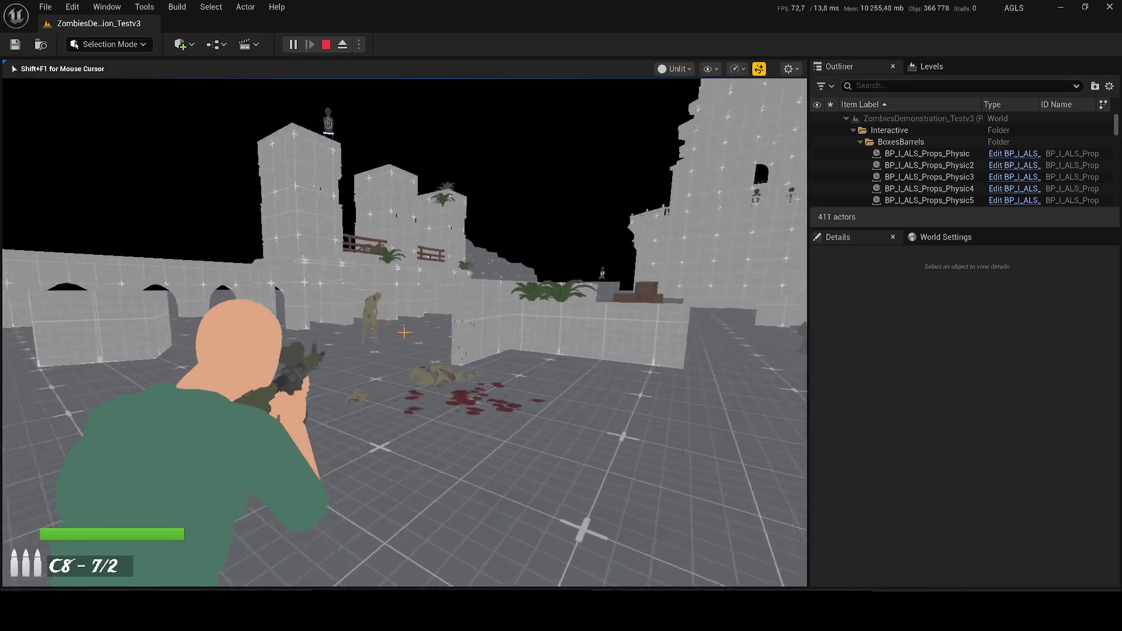
{"action": "left_click", "coordinate": [403, 333]}
{"action": "left_click", "coordinate": [403, 333]}
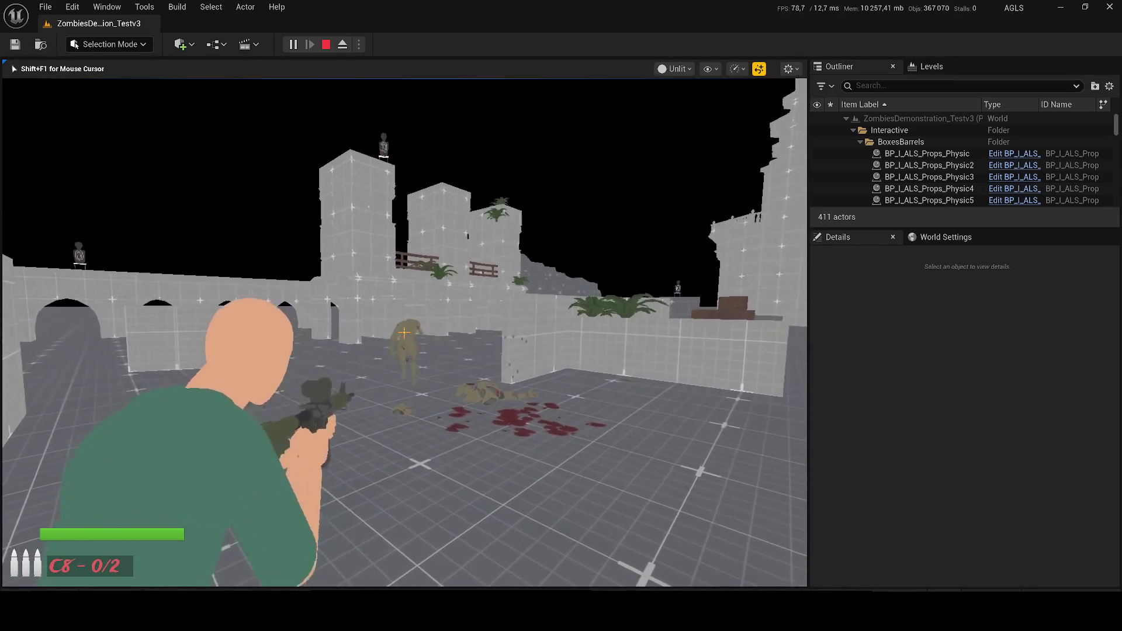
{"action": "key", "text": "r"}
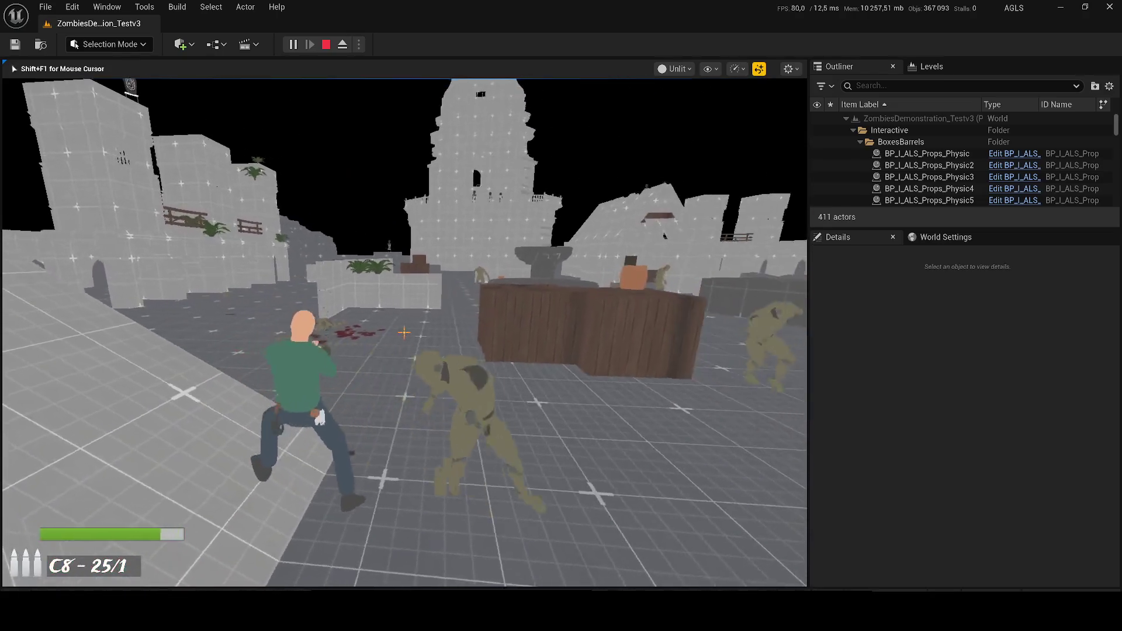
Keep shooting the approaching zombies near the church, reloading once more.
{"action": "left_click", "coordinate": [403, 333]}
{"action": "left_click", "coordinate": [403, 333]}
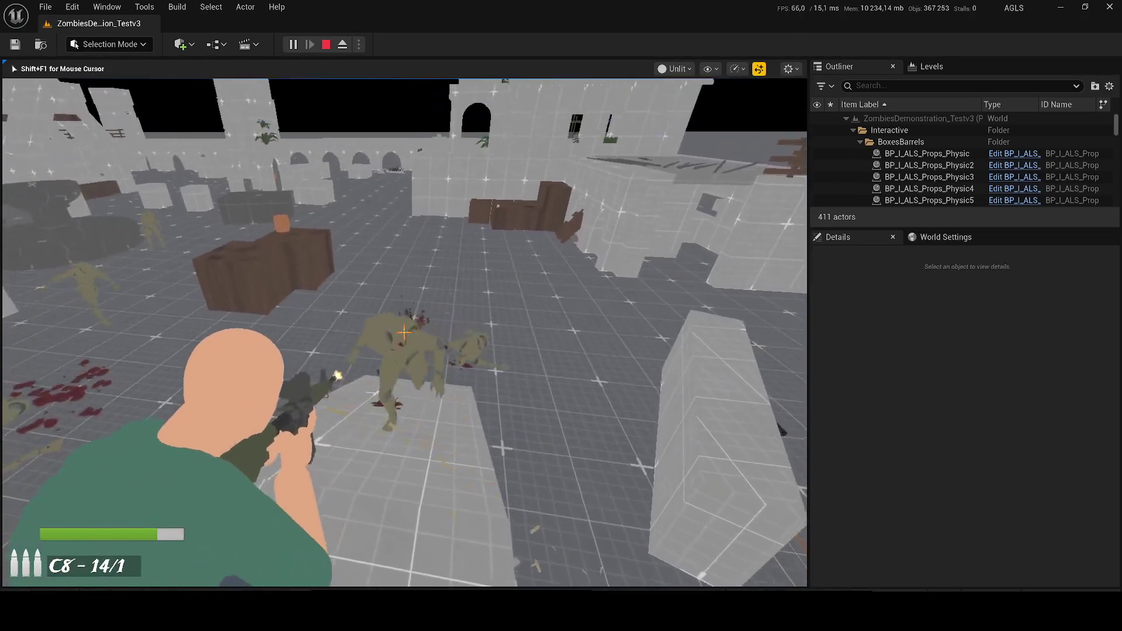
{"action": "left_click", "coordinate": [403, 333]}
{"action": "left_click", "coordinate": [403, 333]}
{"action": "left_click", "coordinate": [403, 333]}
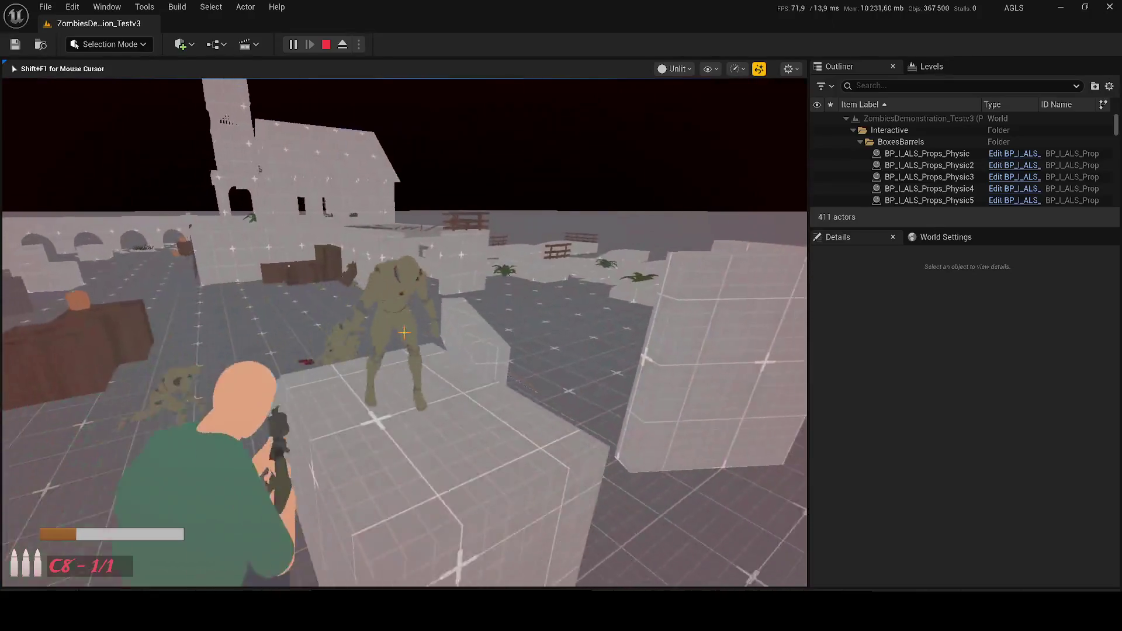
{"action": "key", "text": "r"}
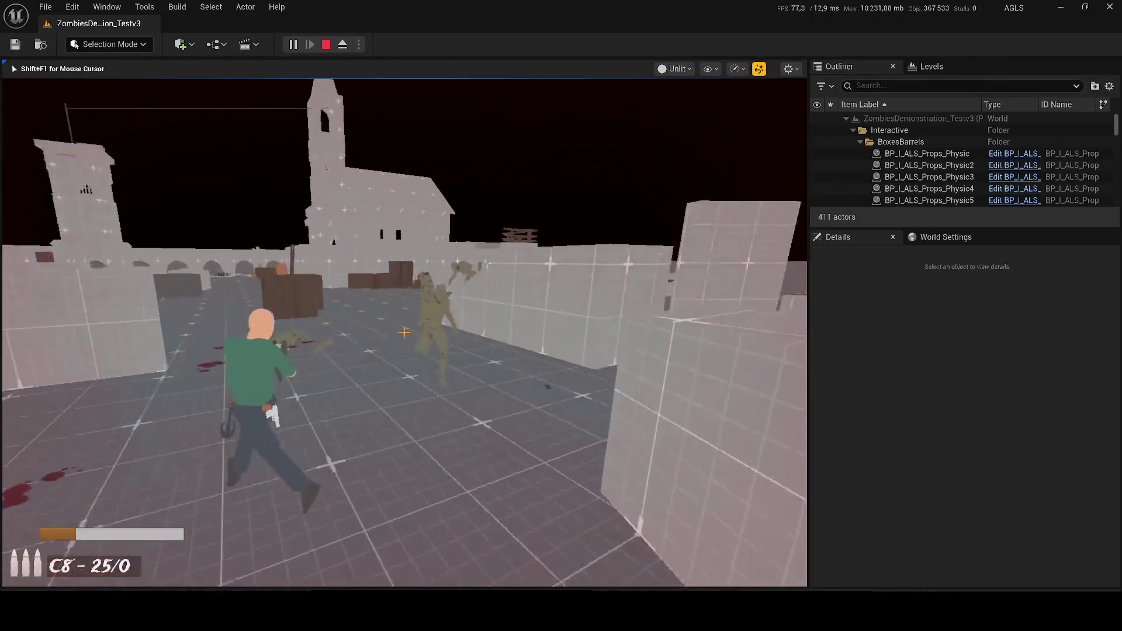
{"action": "left_click", "coordinate": [403, 333]}
{"action": "left_click", "coordinate": [403, 333]}
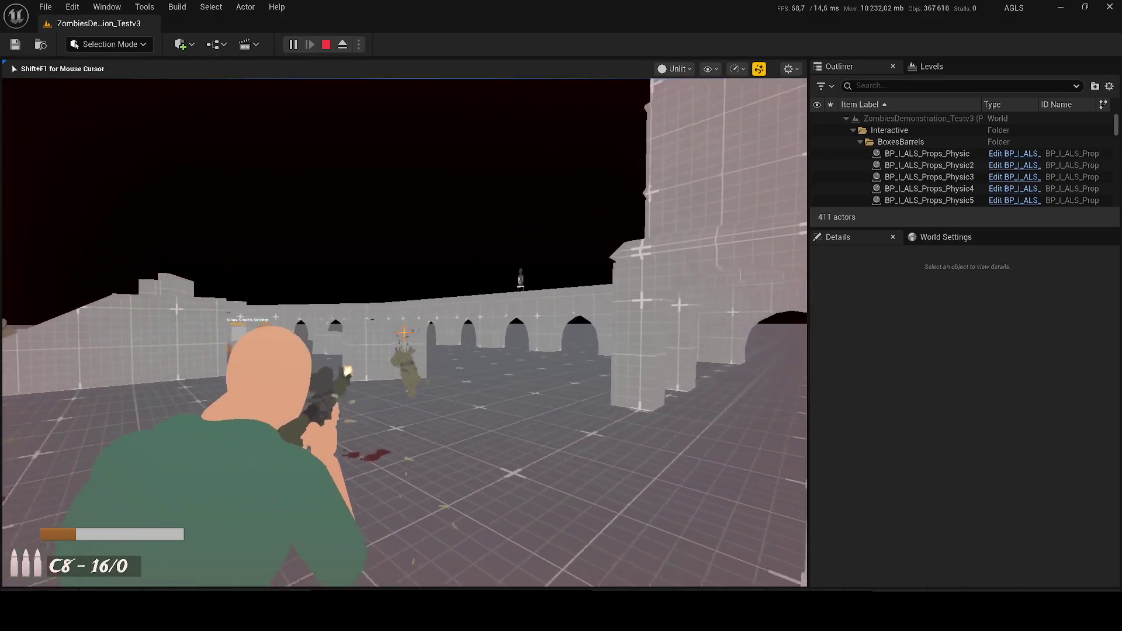
{"action": "left_click", "coordinate": [403, 333]}
{"action": "left_click", "coordinate": [403, 333]}
{"action": "left_click", "coordinate": [403, 333]}
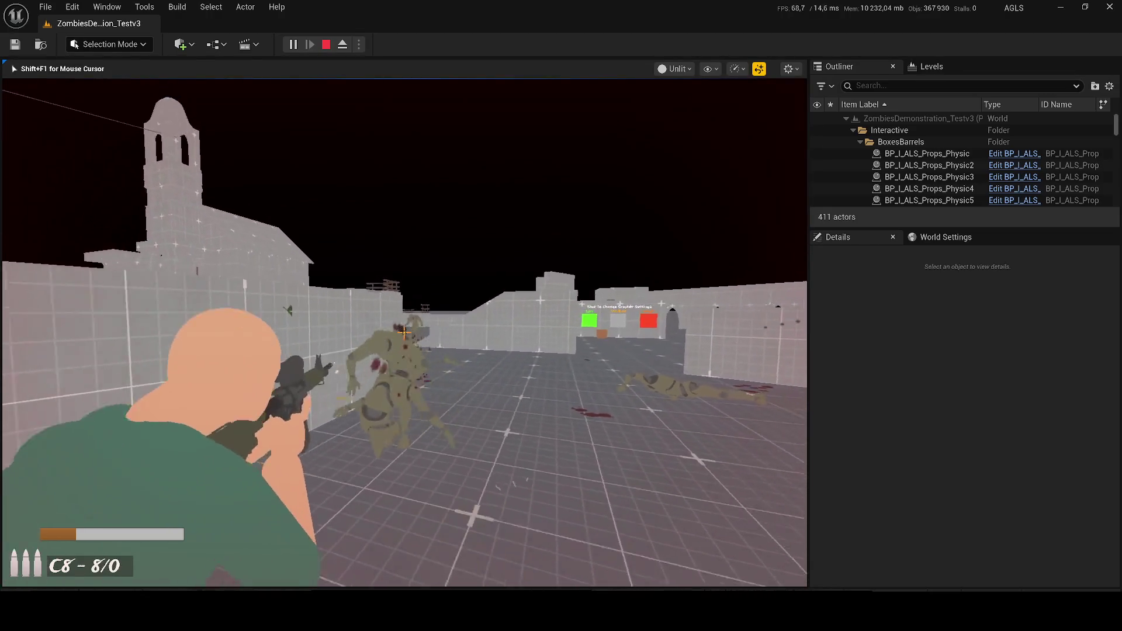
{"action": "left_click", "coordinate": [404, 333]}
{"action": "left_click", "coordinate": [403, 333]}
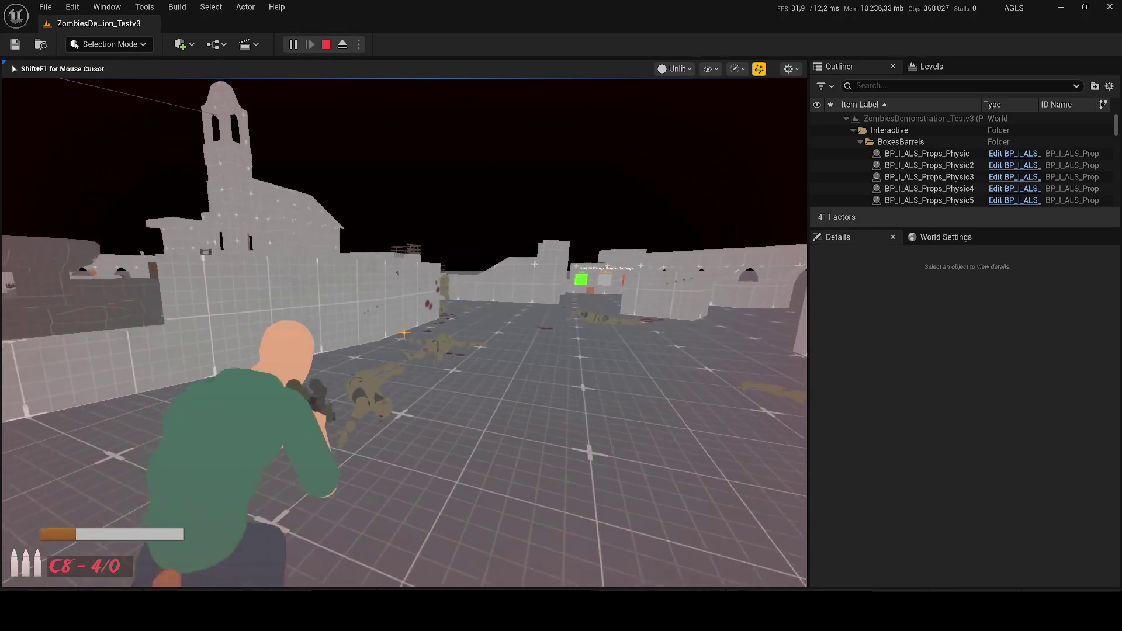
Finish off the next zombie, switch to the P-018 pistol, and stop play.
{"action": "key", "text": "w"}
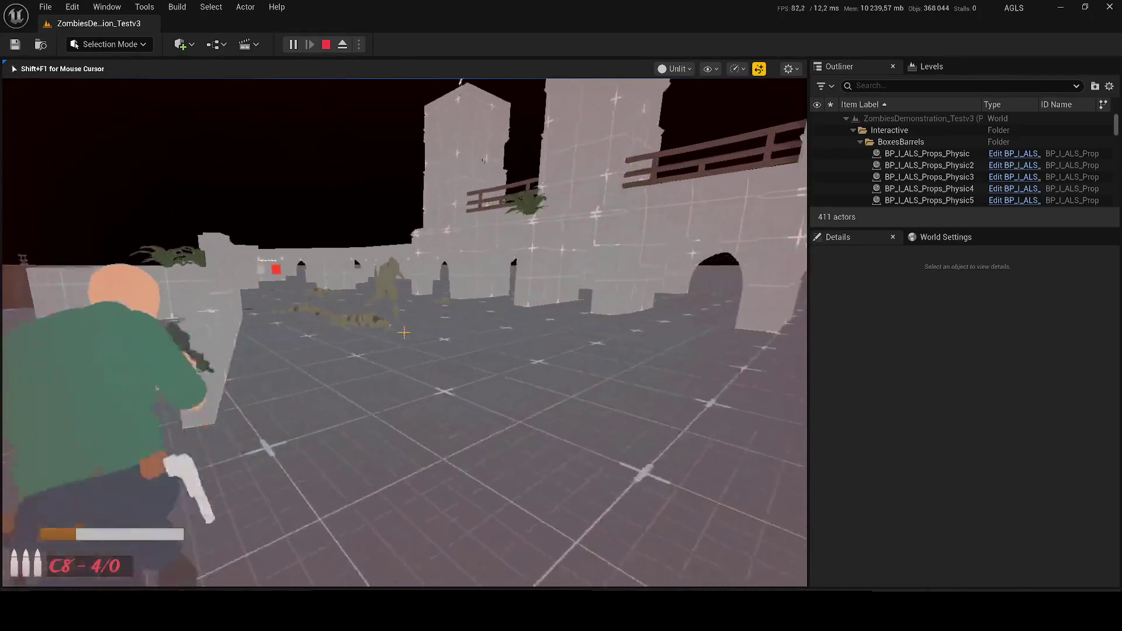
{"action": "right_click", "coordinate": [403, 333]}
{"action": "left_click", "coordinate": [403, 333]}
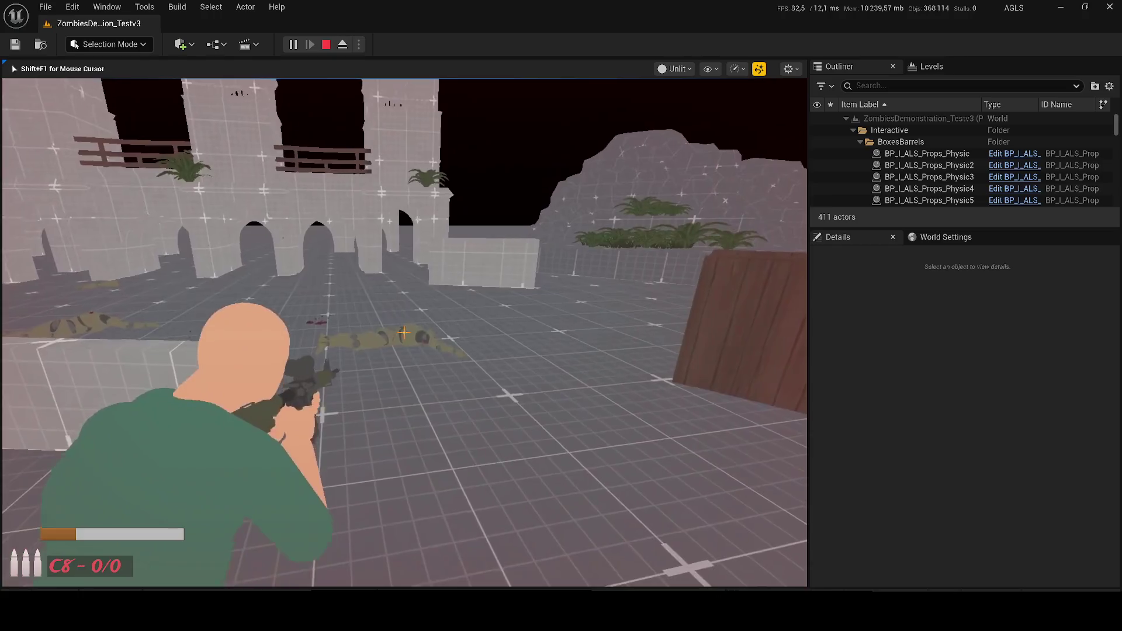
{"action": "key", "text": "w"}
{"action": "key", "text": "2"}
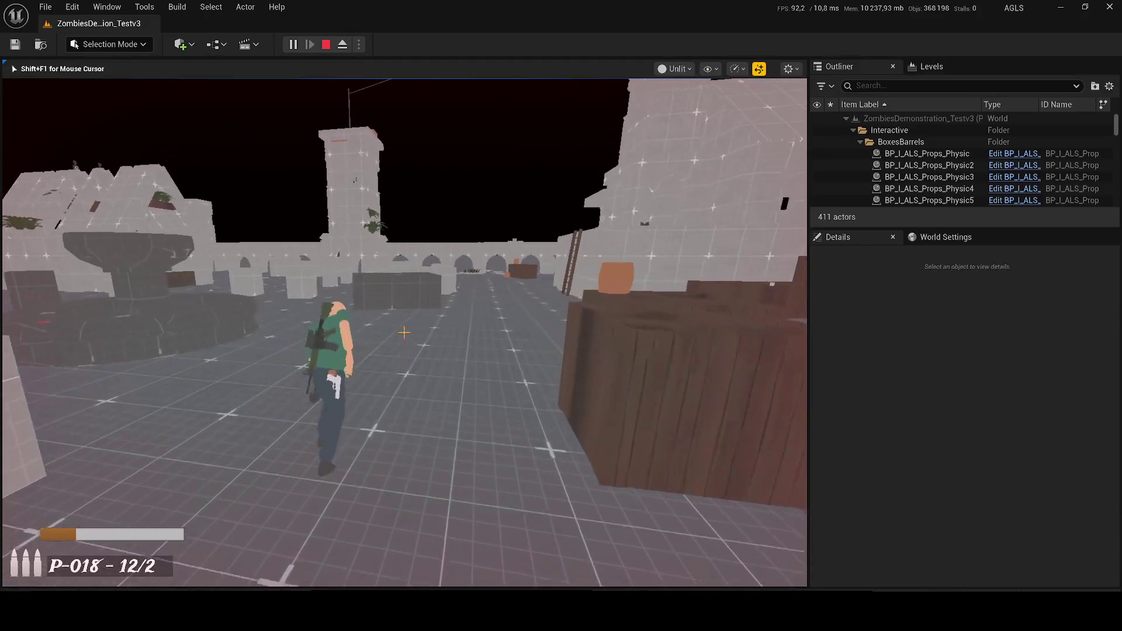
{"action": "key", "text": "w"}
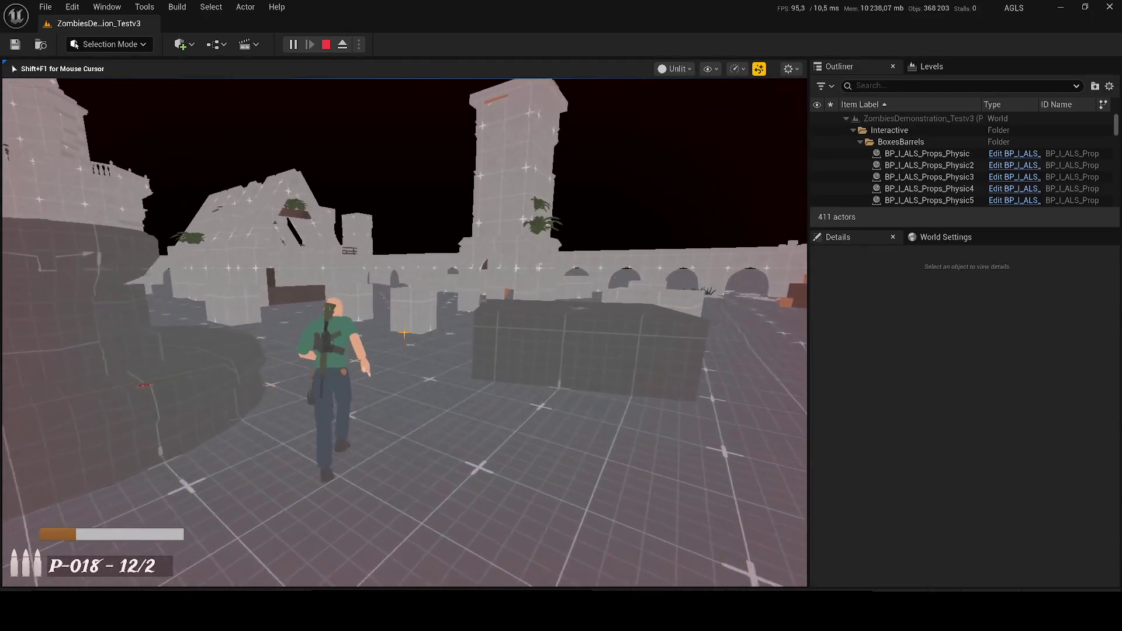
{"action": "key", "text": "Escape"}
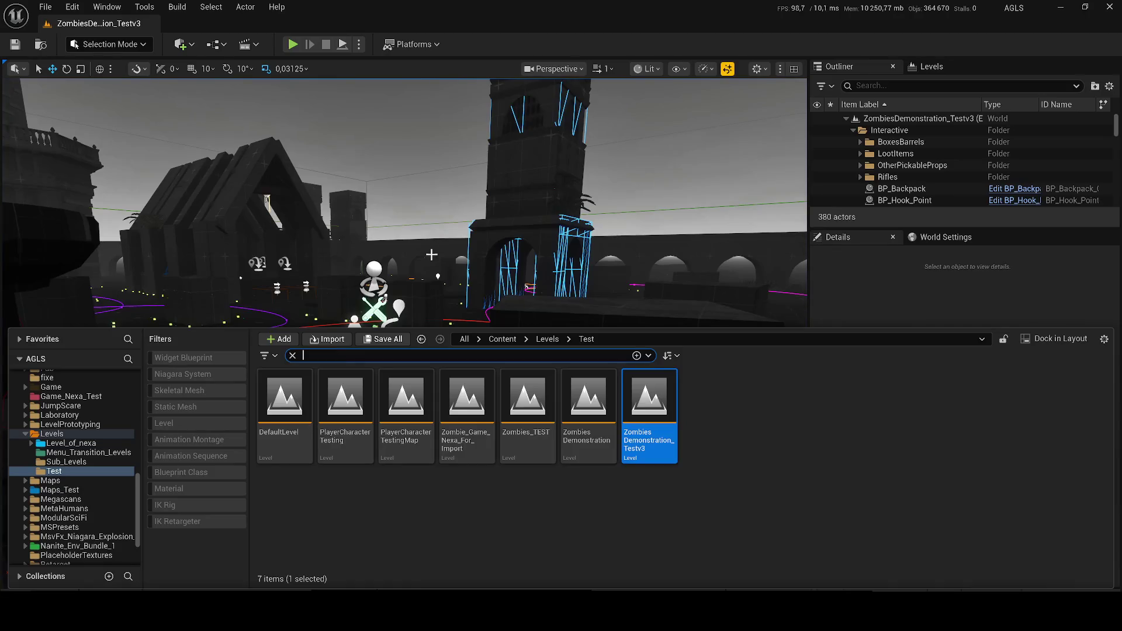
Close the content drawer, fly around the level at camera speed 1.2, then reopen the drawer.
{"action": "key", "text": "w"}
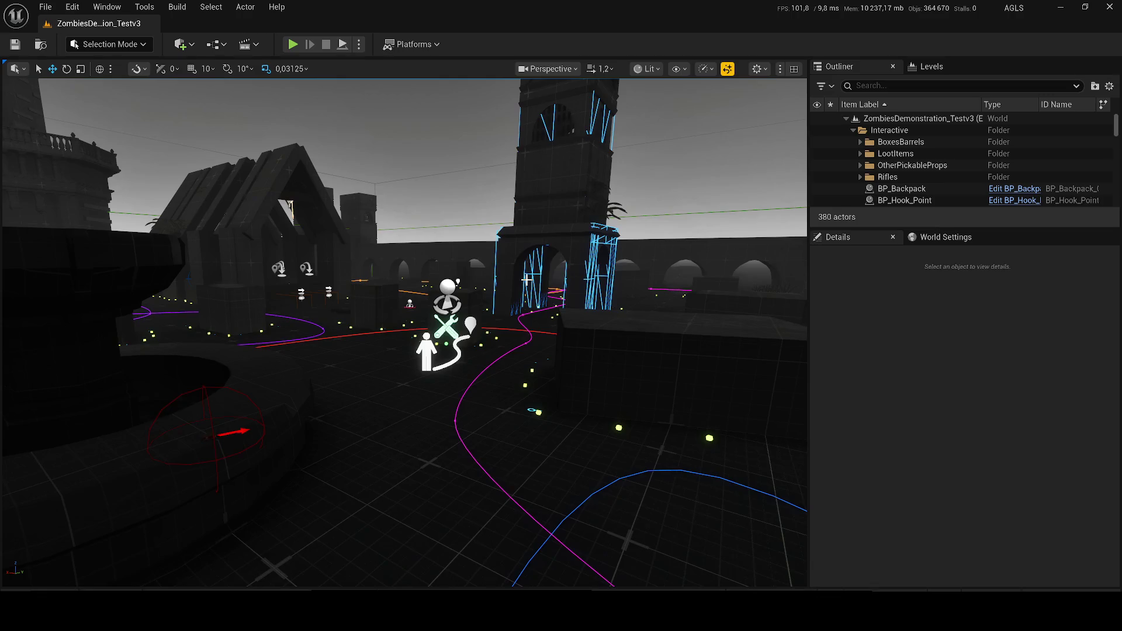
{"action": "key", "text": "ctrl+space"}
Duplicate ZombiesDemonstration_Testv3 in Levels/Test and rename the copy Test_Perfect_Zombie.
{"action": "right_click", "coordinate": [663, 409]}
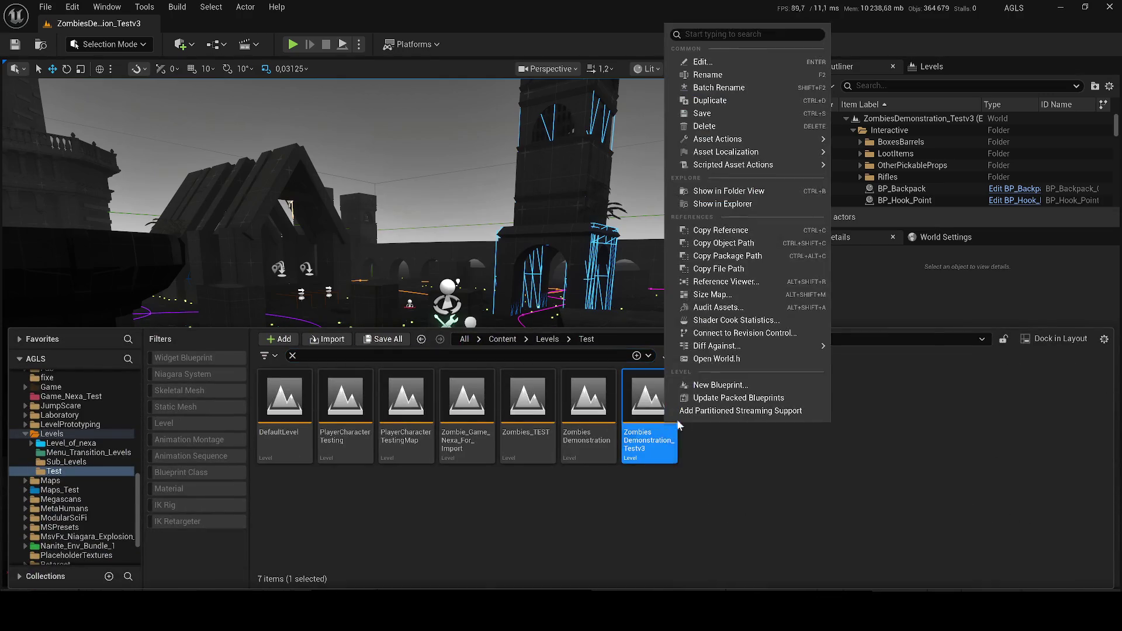
{"action": "mouse_move", "coordinate": [722, 164]}
{"action": "left_click", "coordinate": [696, 483]}
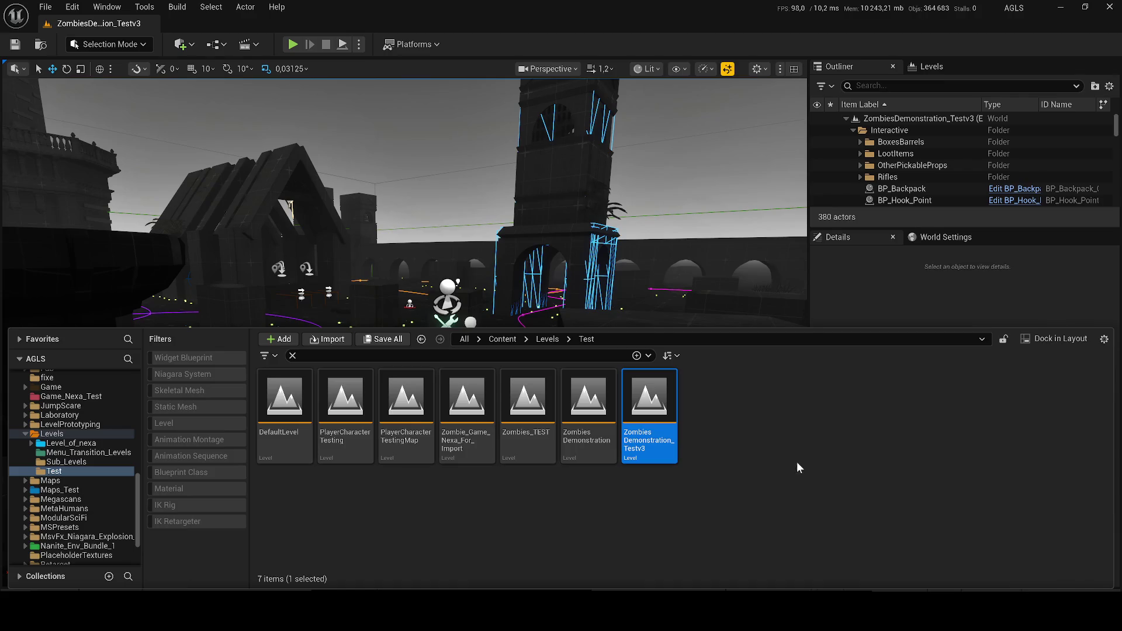
{"action": "key", "text": "ctrl+d"}
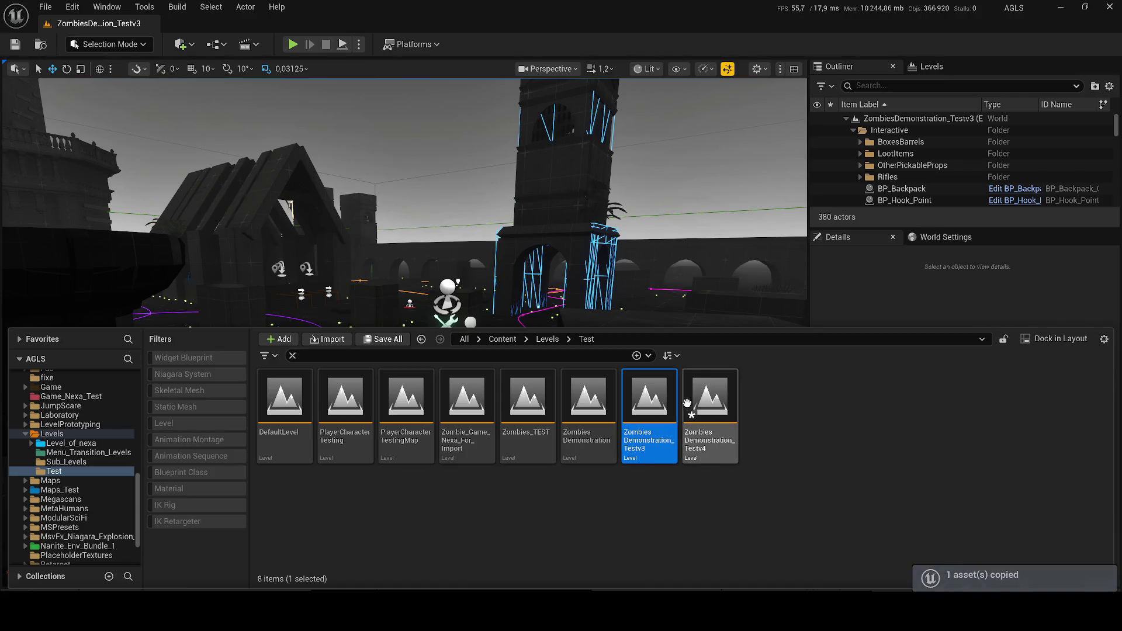
{"action": "key", "text": "Return"}
{"action": "key", "text": "F2"}
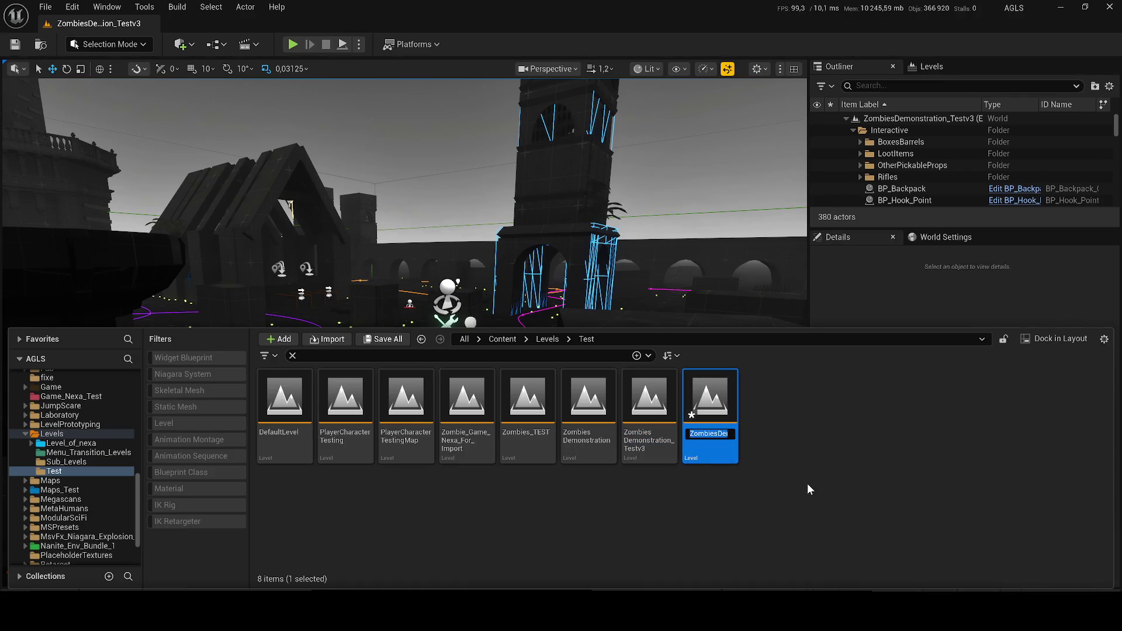
{"action": "type", "text": "Test_"}
{"action": "type", "text": "Perfe"}
{"action": "type", "text": "ct_Zomb"}
{"action": "type", "text": "ie"}
{"action": "key", "text": "Return"}
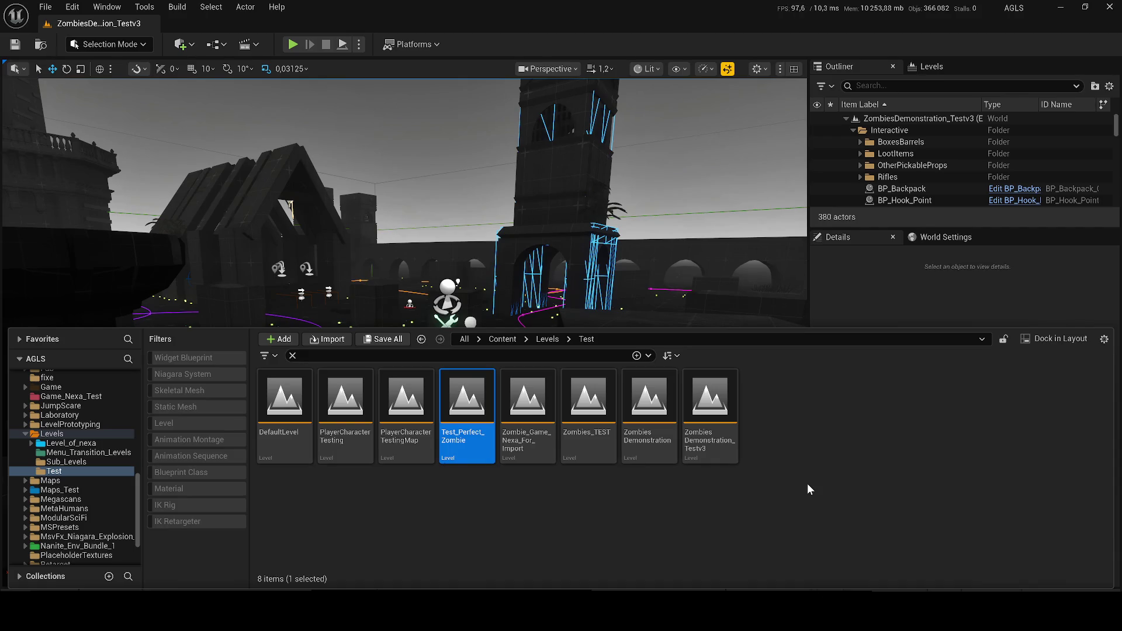
Open Test_Perfect_Zombie and look around its rooftop town in the viewport.
{"action": "double_click", "coordinate": [445, 429]}
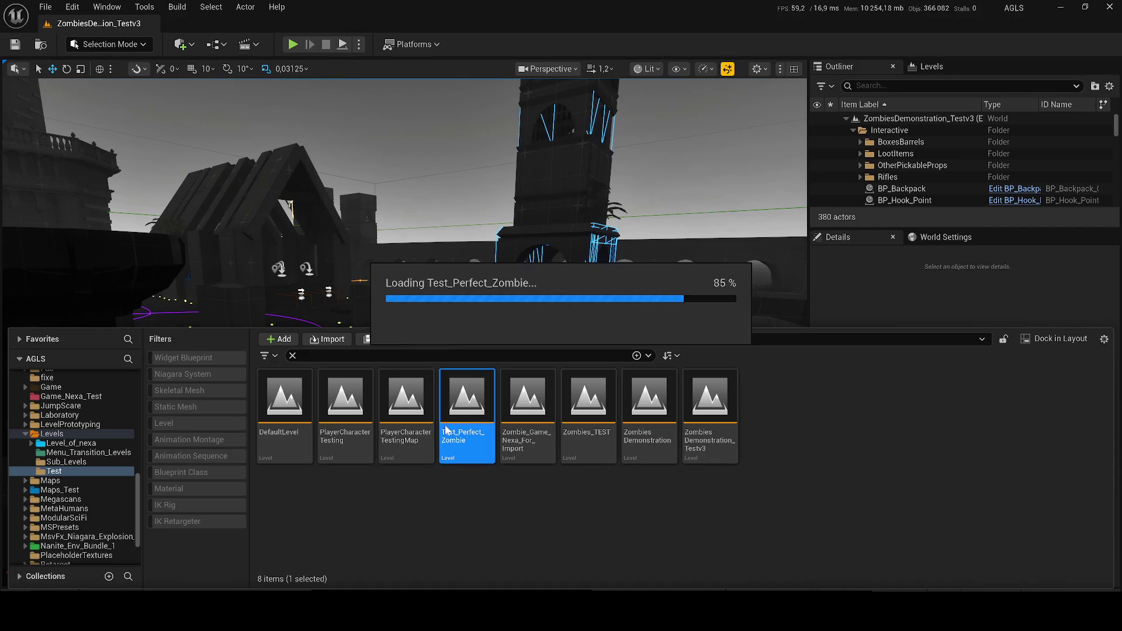
{"action": "left_click", "coordinate": [360, 237]}
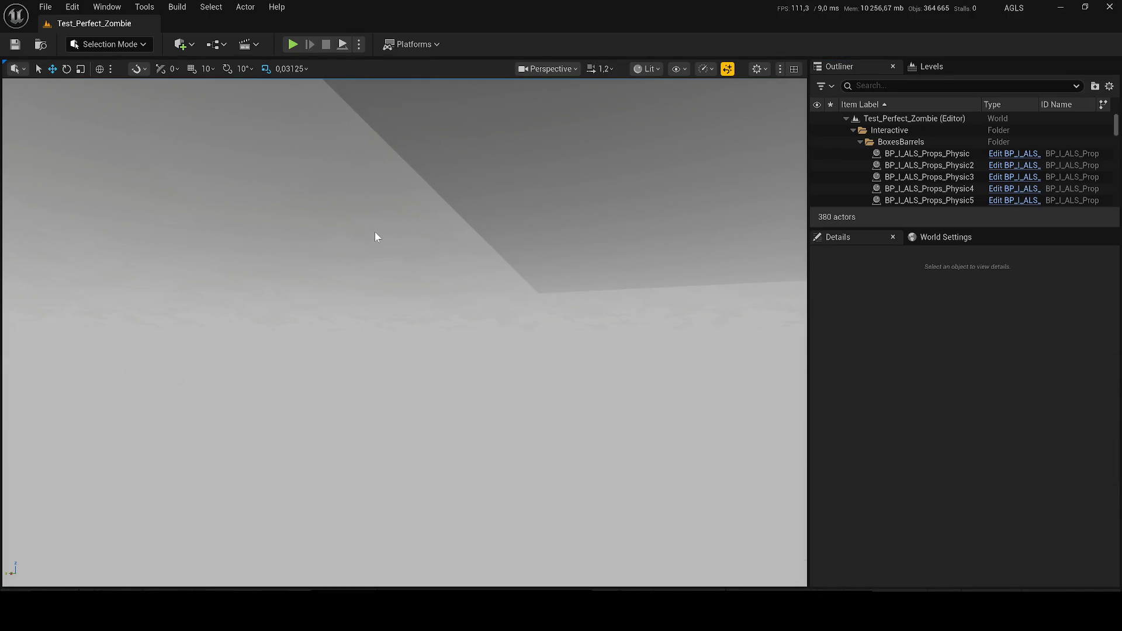
{"action": "right_click", "coordinate": [374, 231]}
{"action": "scroll", "coordinate": [374, 232], "scroll_direction": "up", "scroll_amount": 5}
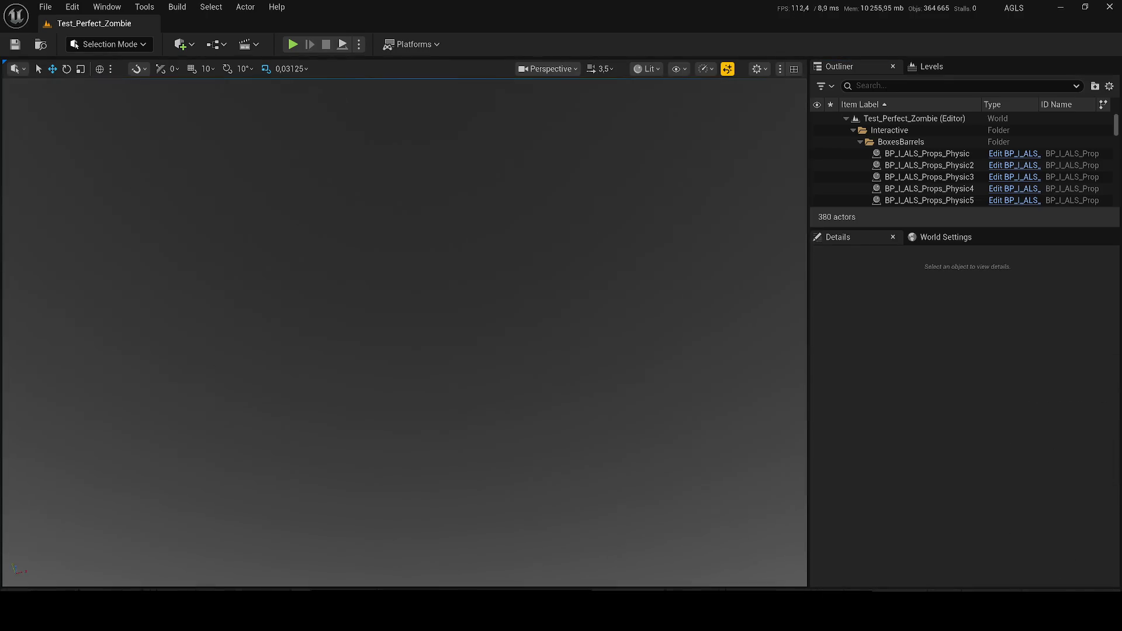
{"action": "right_click", "coordinate": [374, 232]}
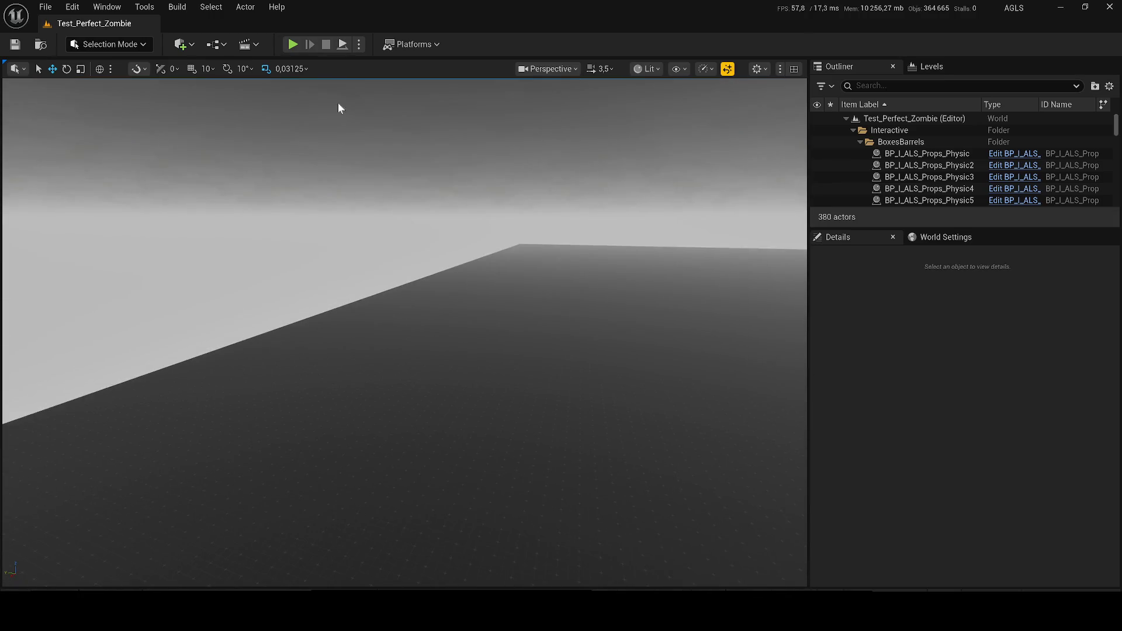
Run a quick play test, stop it, and save the Test_Perfect_Zombie level.
{"action": "left_click", "coordinate": [293, 44]}
{"action": "key", "text": "Escape"}
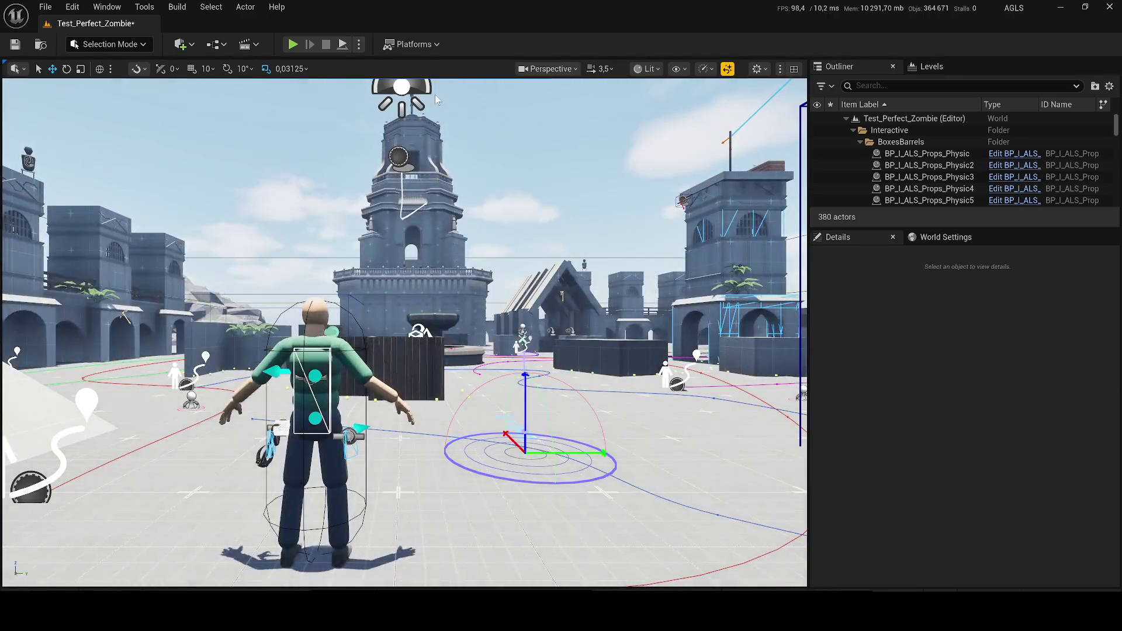
{"action": "scroll", "coordinate": [436, 100], "scroll_direction": "down", "scroll_amount": 5}
{"action": "key", "text": "ctrl+s"}
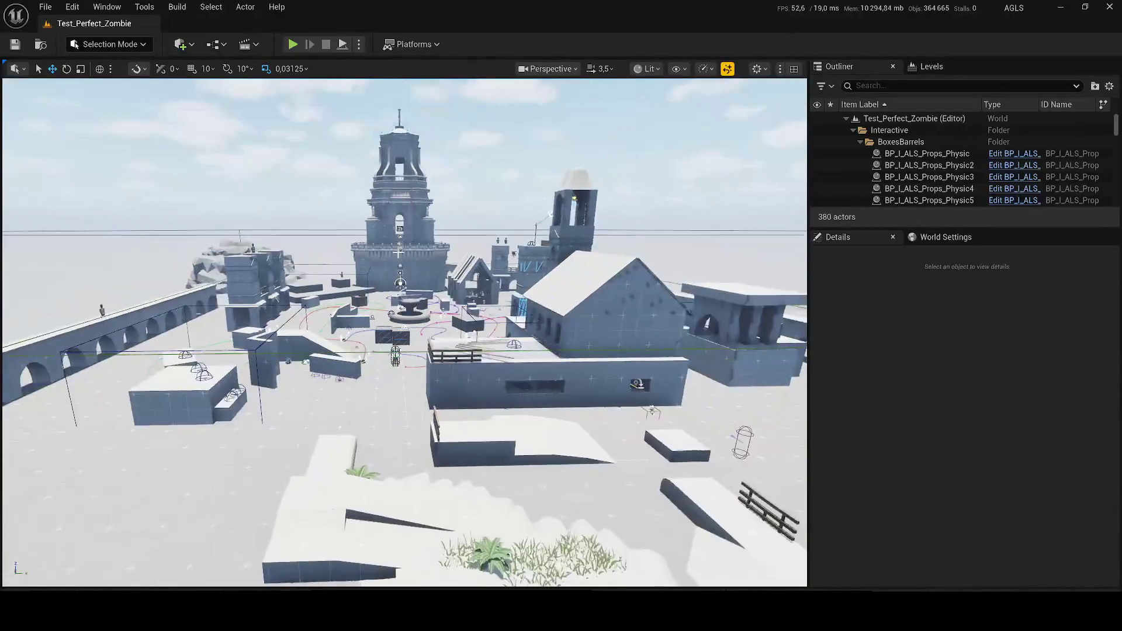
{"action": "scroll", "coordinate": [405, 333], "scroll_direction": "down", "scroll_amount": 1}
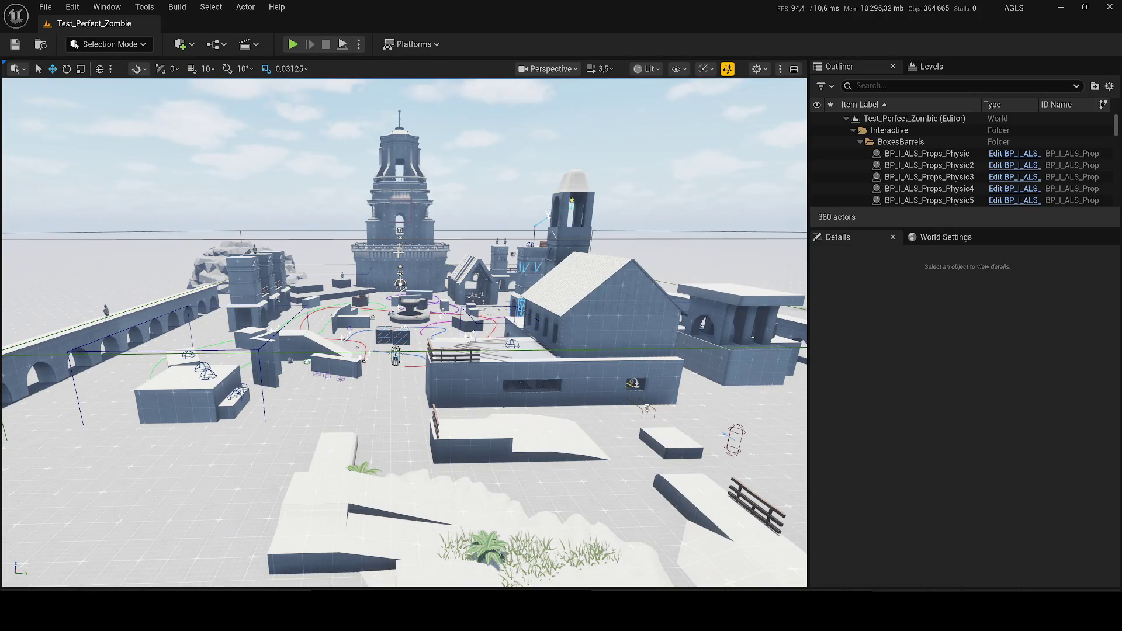
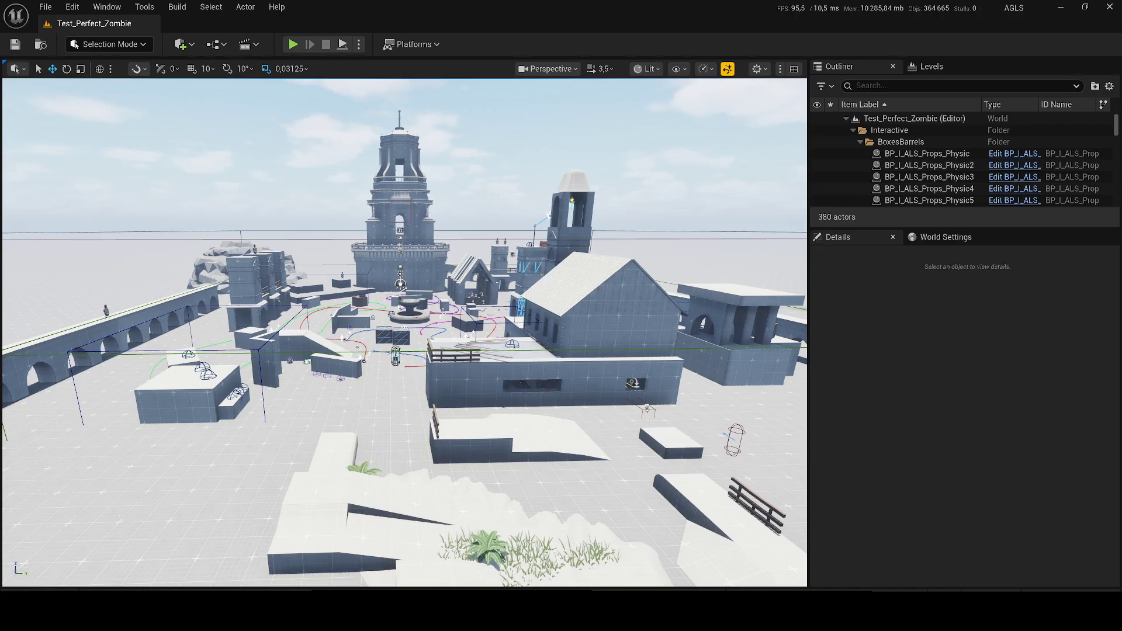
Search the Content Drawer for 'anim man' and browse to ALS_AnimMan_CharacterBP's CharacterLogic folder.
{"action": "left_click", "coordinate": [43, 589]}
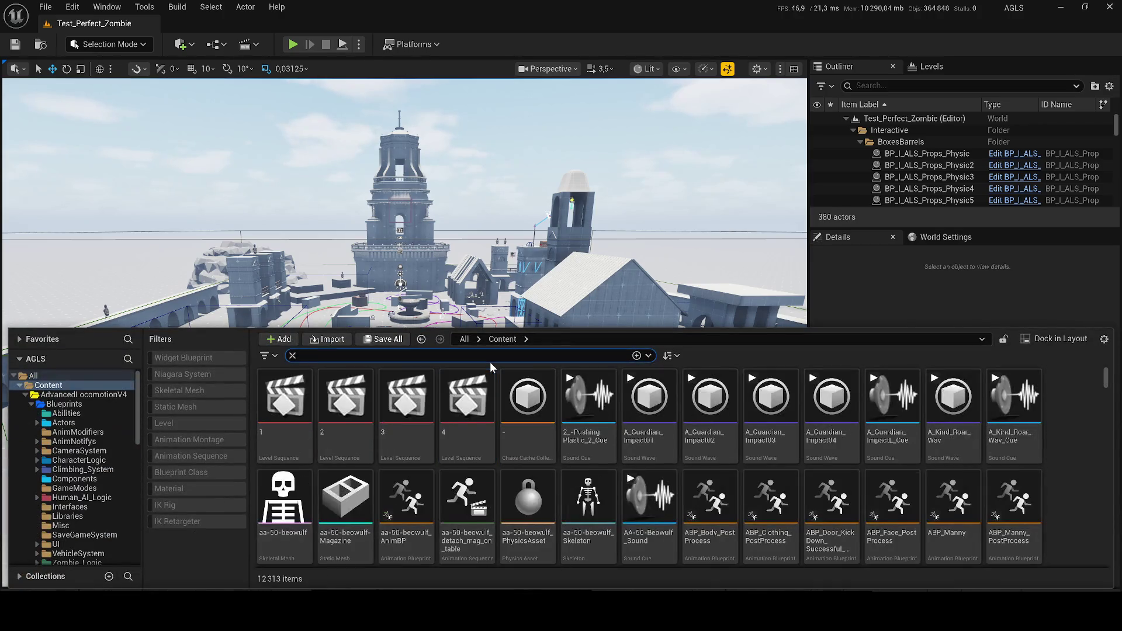
{"action": "type", "text": "anim"}
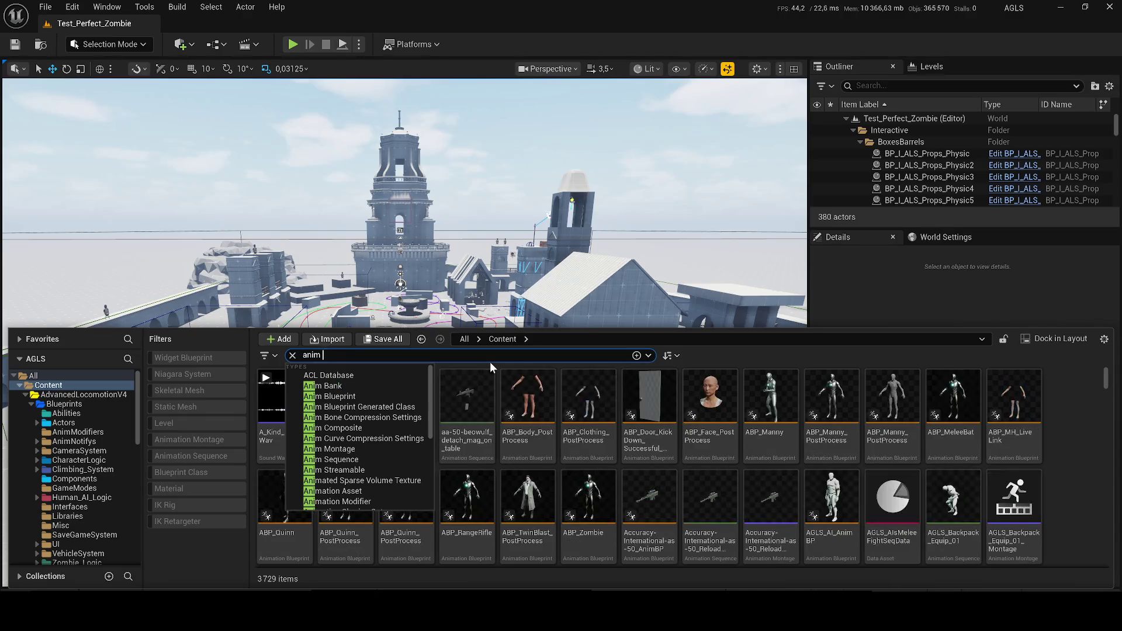
{"action": "type", "text": " man"}
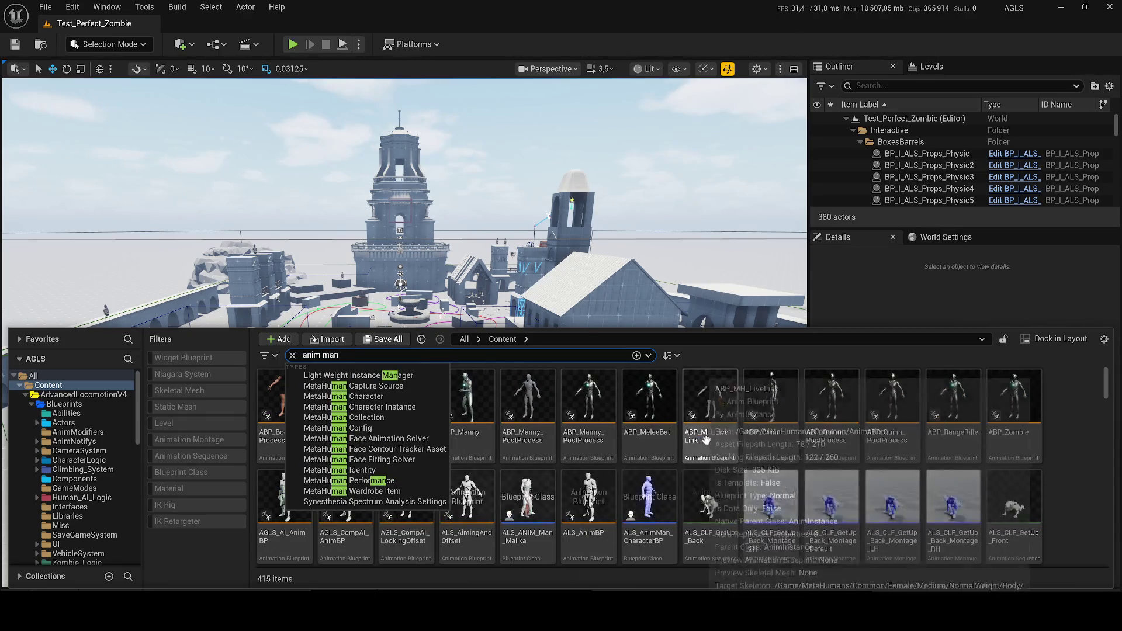
{"action": "left_click", "coordinate": [748, 426]}
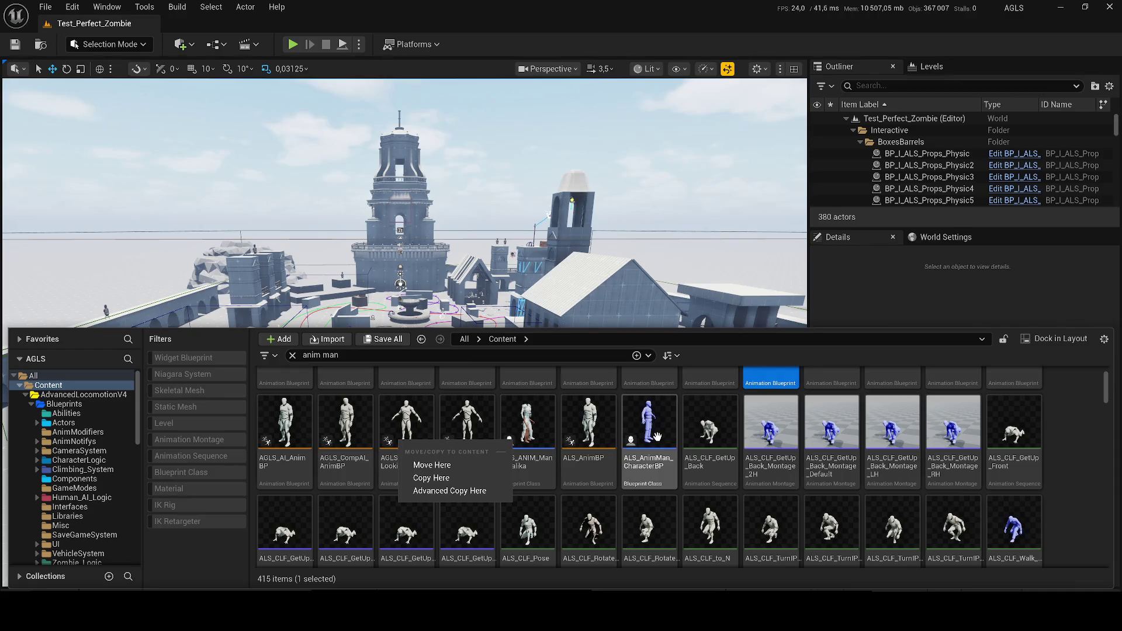
{"action": "right_click", "coordinate": [658, 437]}
{"action": "left_click", "coordinate": [685, 264]}
{"action": "left_click", "coordinate": [338, 430]}
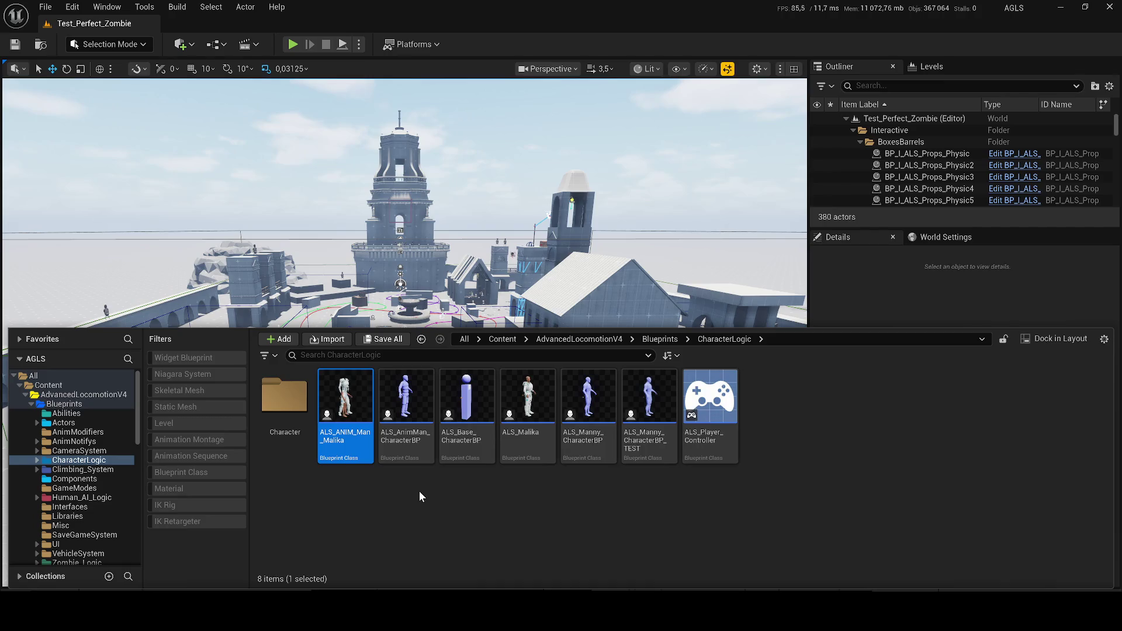
Remove ALS_ANIM_Man_Malika, then derive a child blueprint Als_New_Anim_Man from ALS_AnimMan_CharacterBP.
{"action": "key", "text": "Delete"}
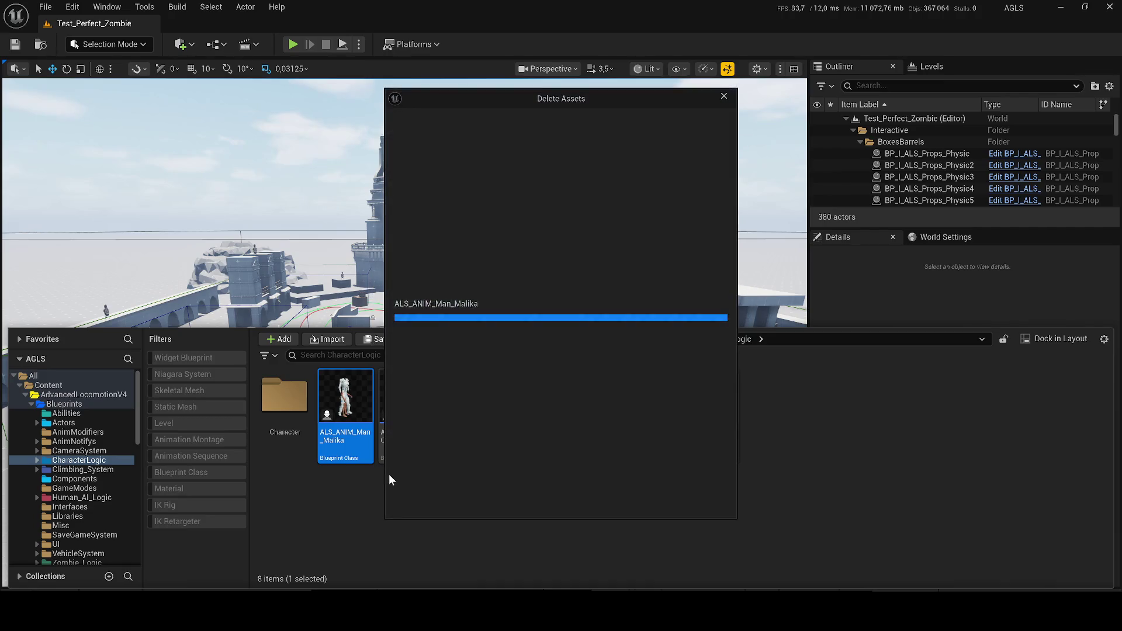
{"action": "left_click", "coordinate": [496, 495]}
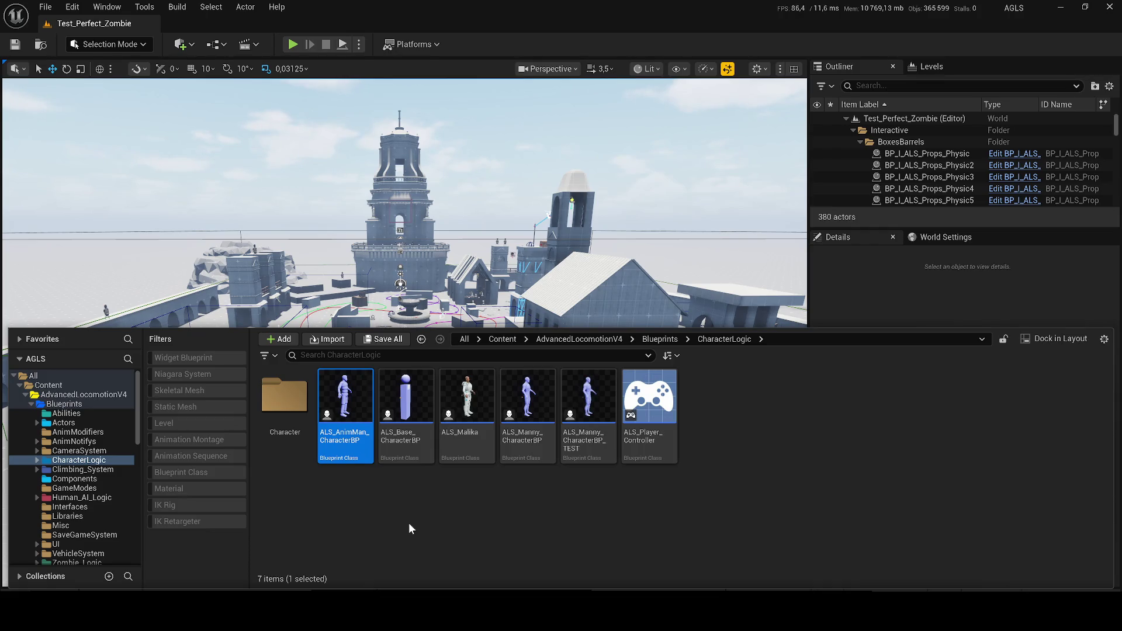
{"action": "right_click", "coordinate": [345, 444]}
{"action": "left_click", "coordinate": [393, 100]}
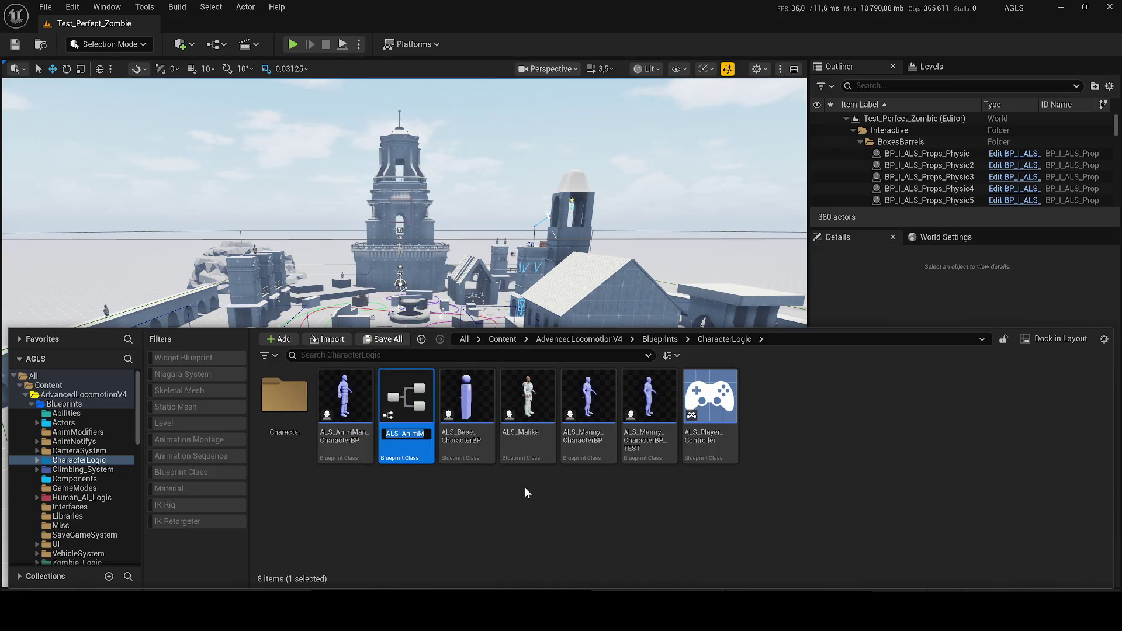
{"action": "type", "text": "Als_Ne"}
{"action": "type", "text": "w_Ani"}
{"action": "type", "text": "m_Man"}
{"action": "key", "text": "Return"}
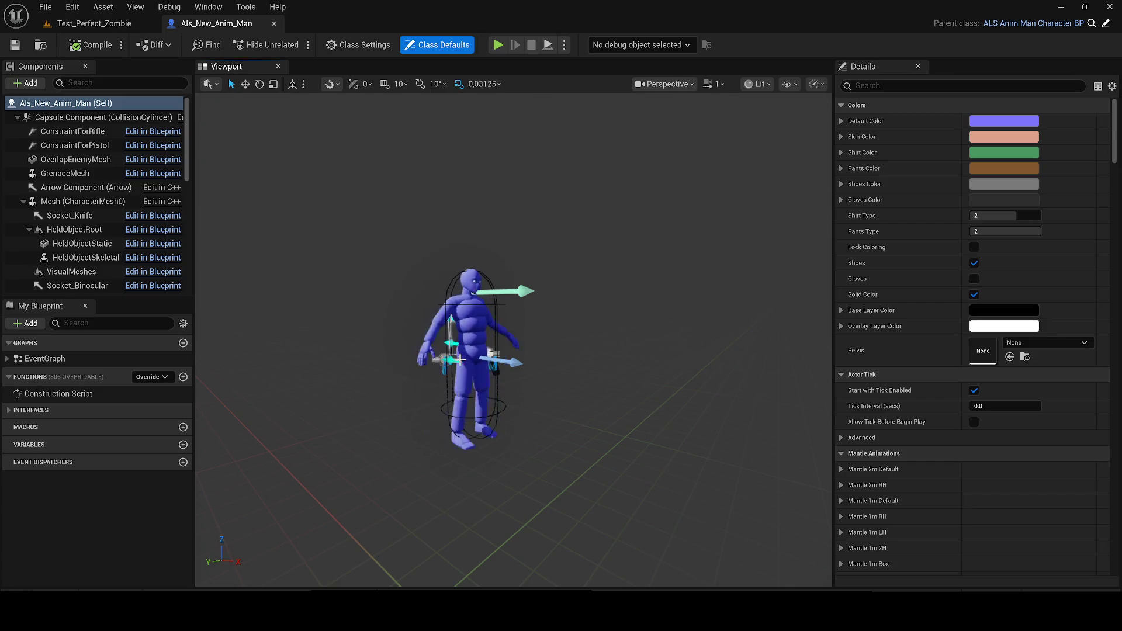
Inspect the VisualMeshes and Mesh components' properties in the Components panel.
{"action": "scroll", "coordinate": [63, 200], "scroll_direction": "down", "scroll_amount": 2}
{"action": "scroll", "coordinate": [63, 200], "scroll_direction": "down", "scroll_amount": 3}
{"action": "scroll", "coordinate": [72, 226], "scroll_direction": "up", "scroll_amount": 3}
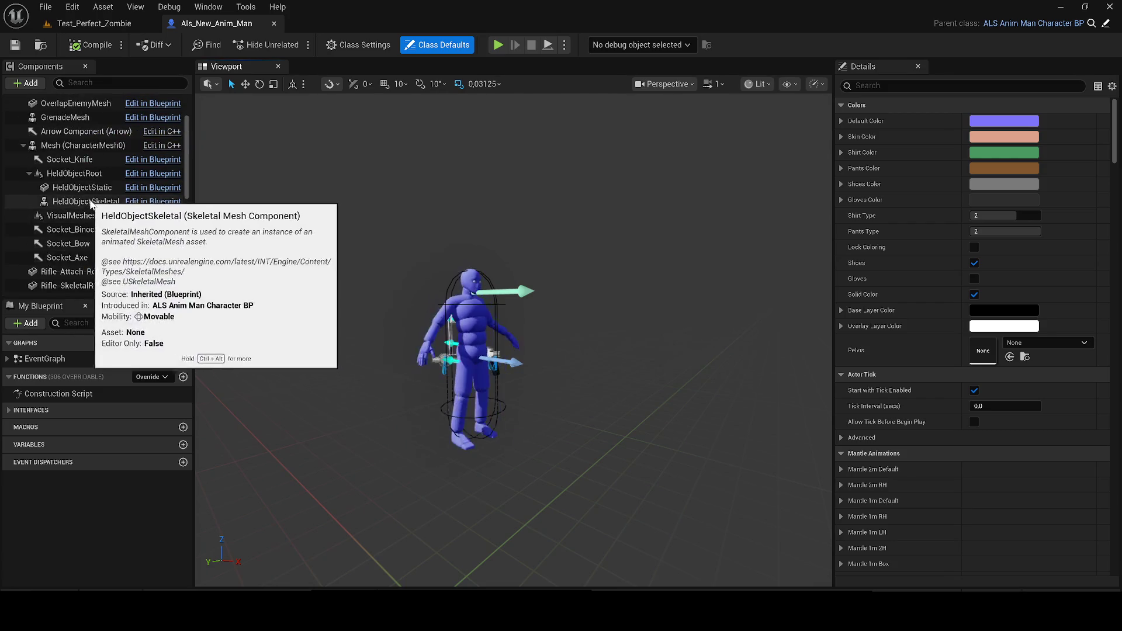
{"action": "scroll", "coordinate": [83, 176], "scroll_direction": "up", "scroll_amount": 3}
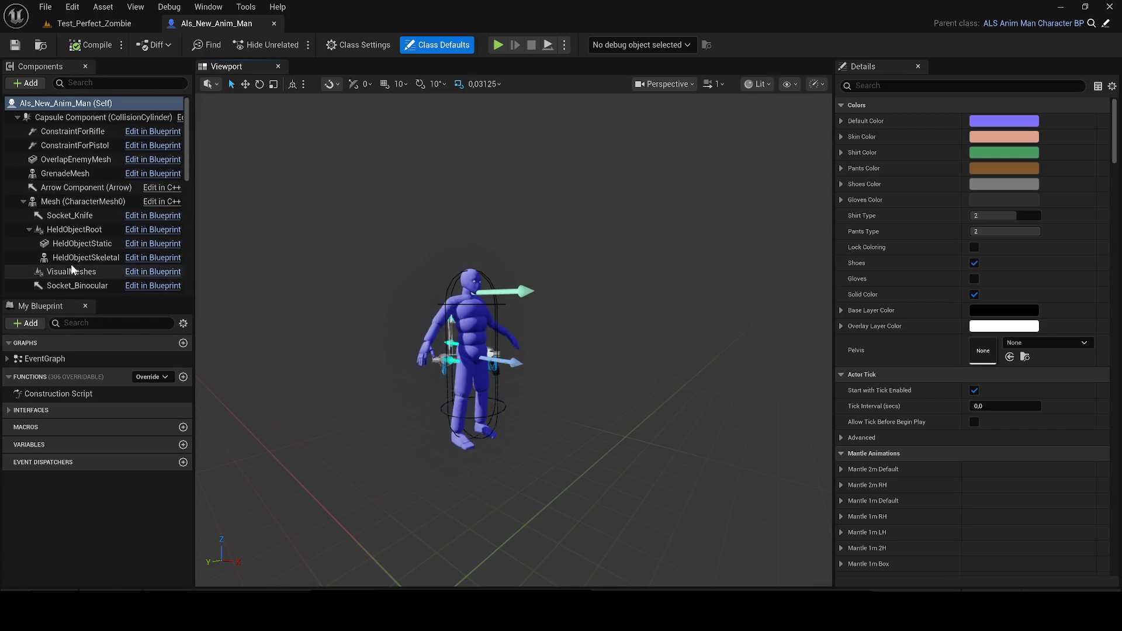
{"action": "left_click", "coordinate": [71, 268]}
{"action": "left_click_drag", "start_coordinate": [71, 267], "coordinate": [74, 258]}
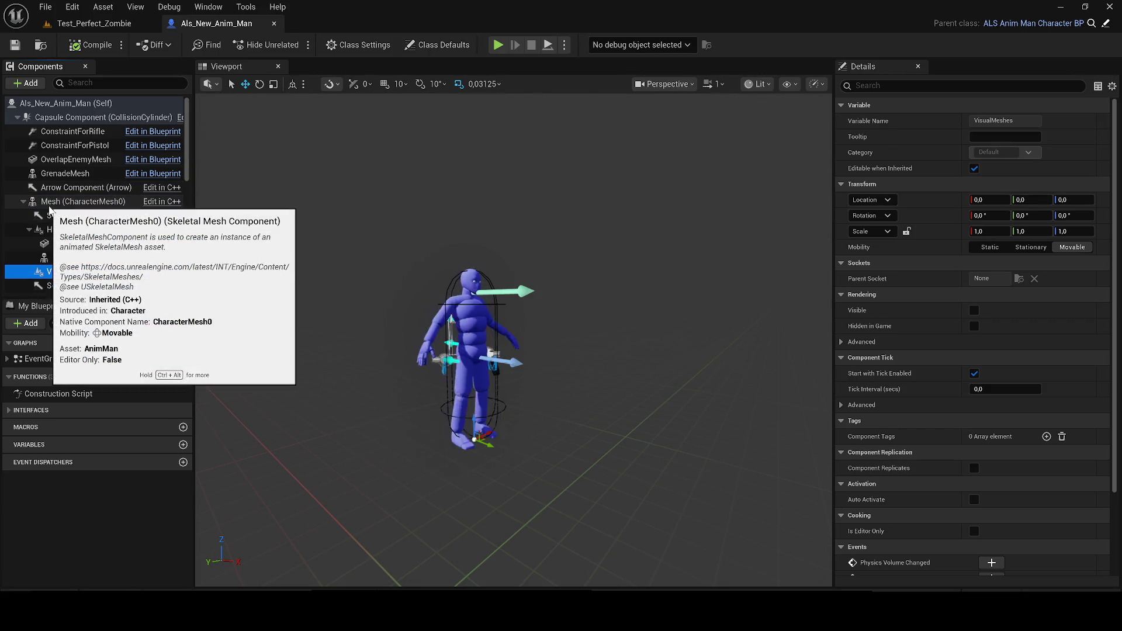
{"action": "left_click", "coordinate": [52, 203]}
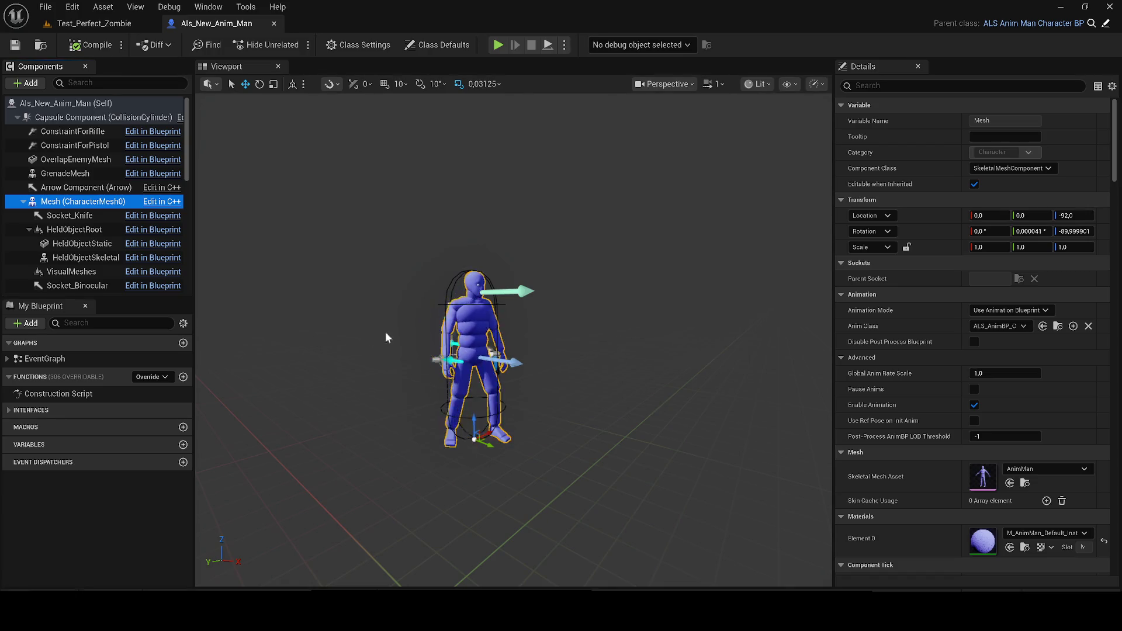
{"action": "left_click", "coordinate": [71, 272]}
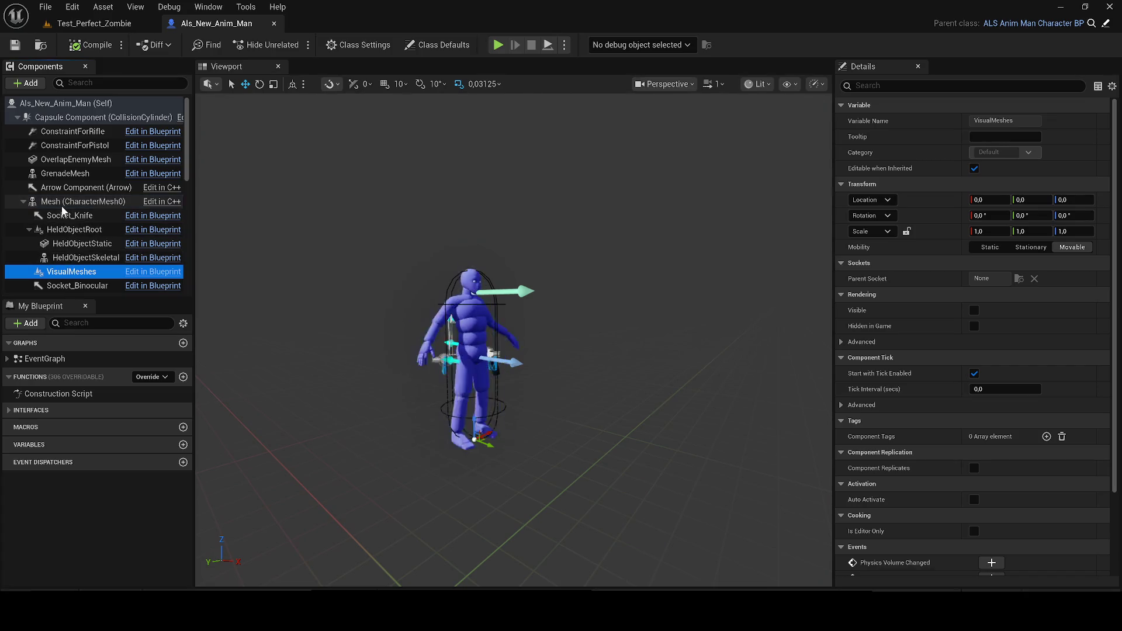
Check the VisualMeshes component's context options, then dismiss them without changes.
{"action": "scroll", "coordinate": [73, 219], "scroll_direction": "down", "scroll_amount": 5}
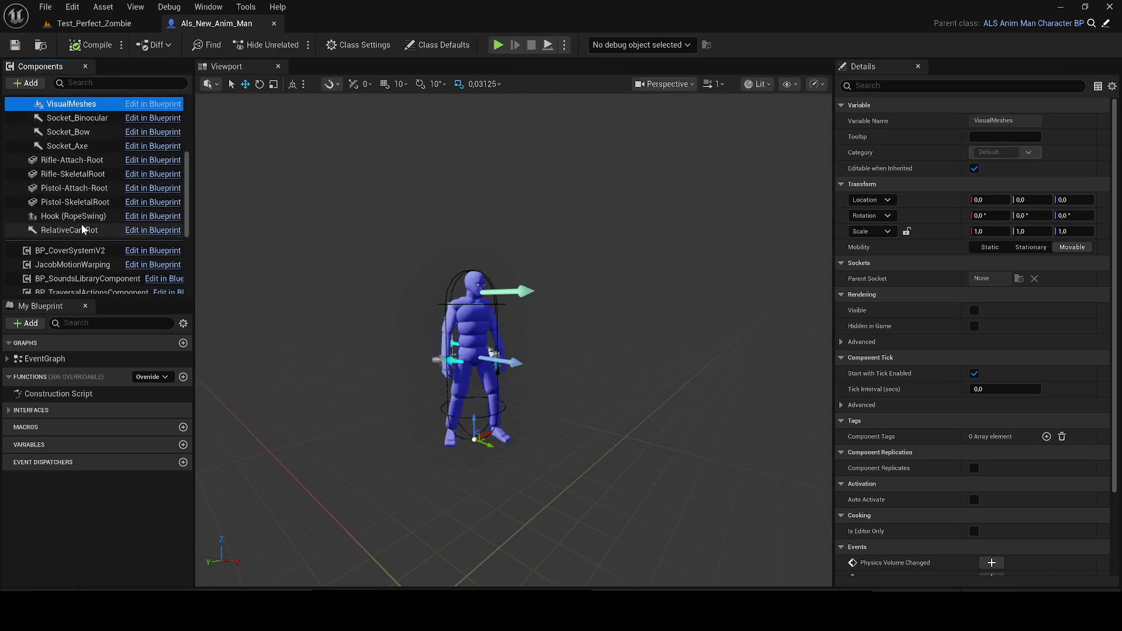
{"action": "scroll", "coordinate": [88, 225], "scroll_direction": "up", "scroll_amount": 3}
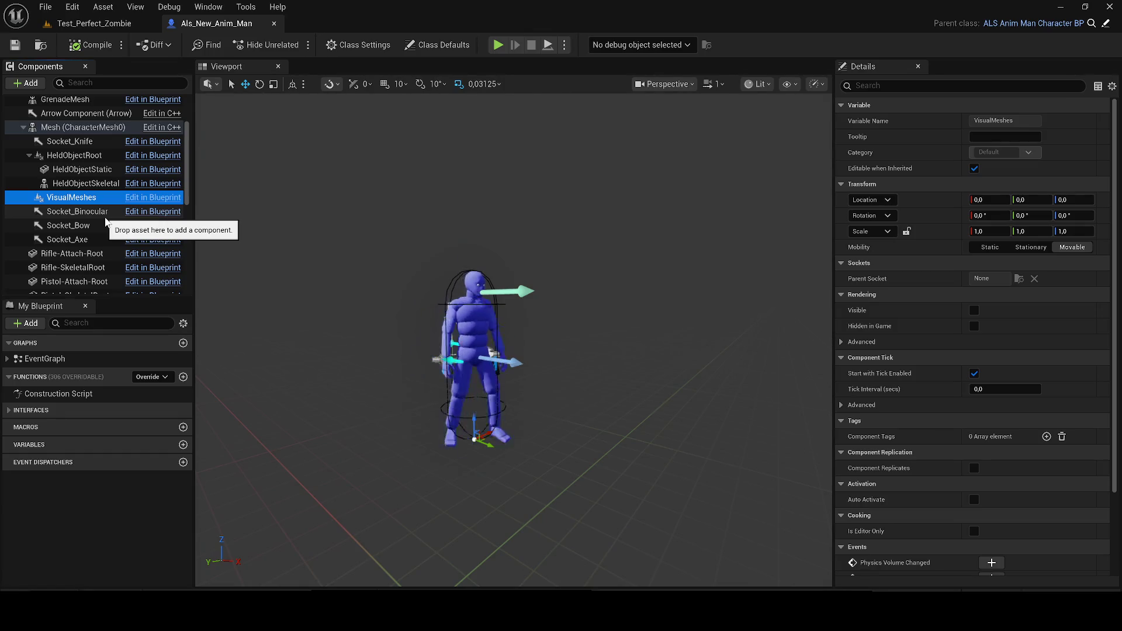
{"action": "right_click", "coordinate": [80, 196]}
{"action": "mouse_move", "coordinate": [141, 242]}
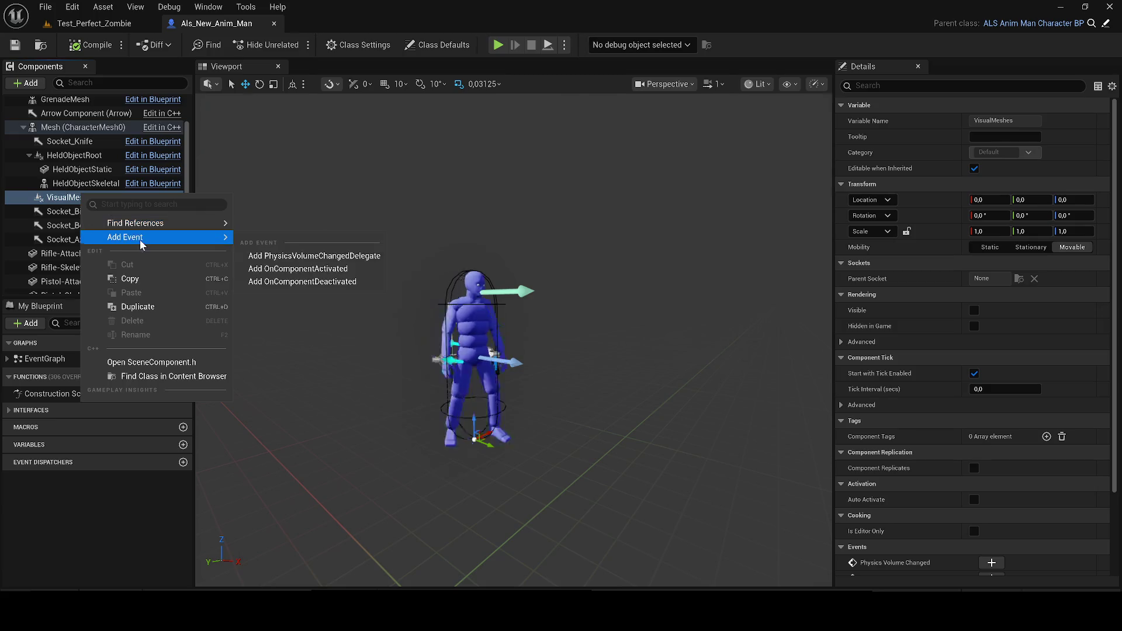
{"action": "key", "text": "Escape"}
{"action": "scroll", "coordinate": [99, 157], "scroll_direction": "up", "scroll_amount": 3}
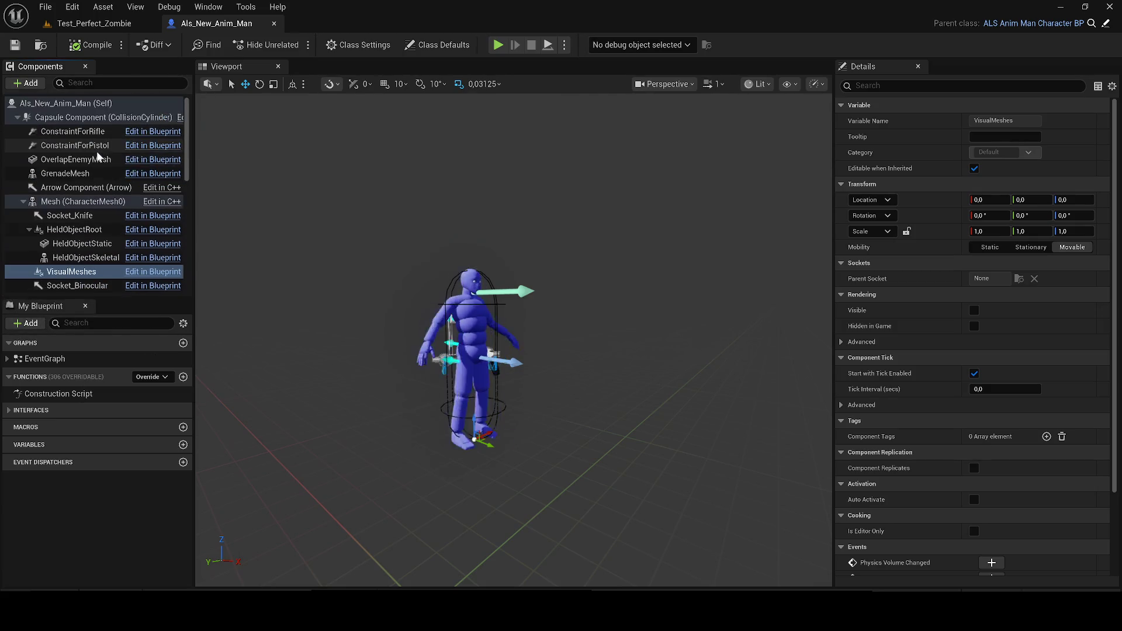
{"action": "scroll", "coordinate": [93, 172], "scroll_direction": "down", "scroll_amount": 10}
{"action": "scroll", "coordinate": [89, 223], "scroll_direction": "up", "scroll_amount": 3}
Add a Skeletal Mesh component named BodyMesh under VisualMeshes and save the blueprint.
{"action": "left_click", "coordinate": [30, 83]}
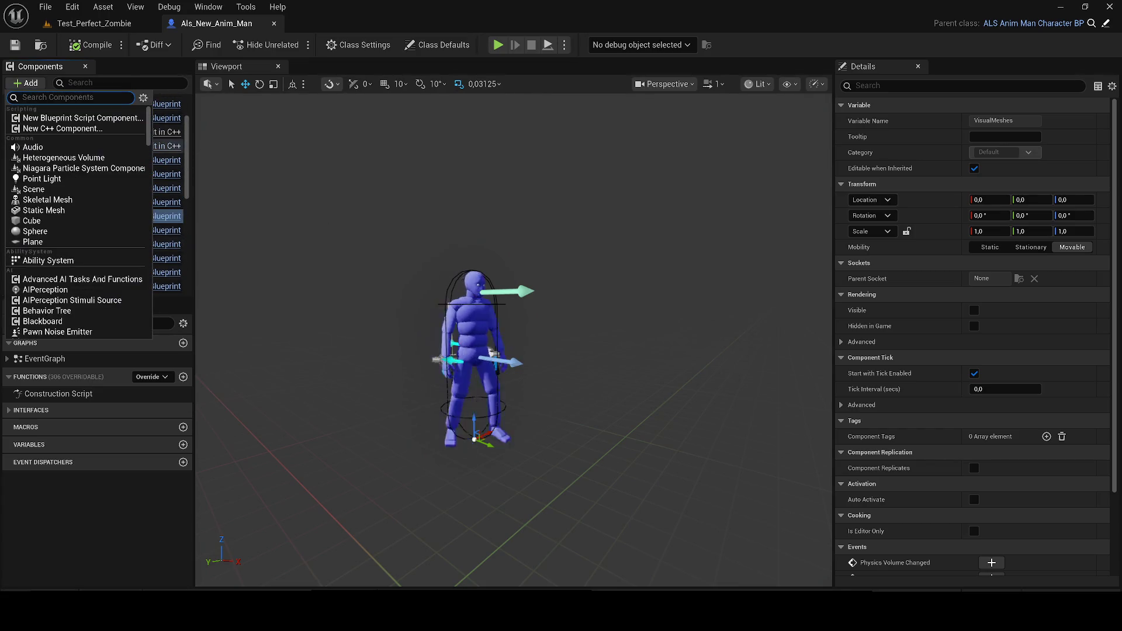
{"action": "key", "text": "Escape"}
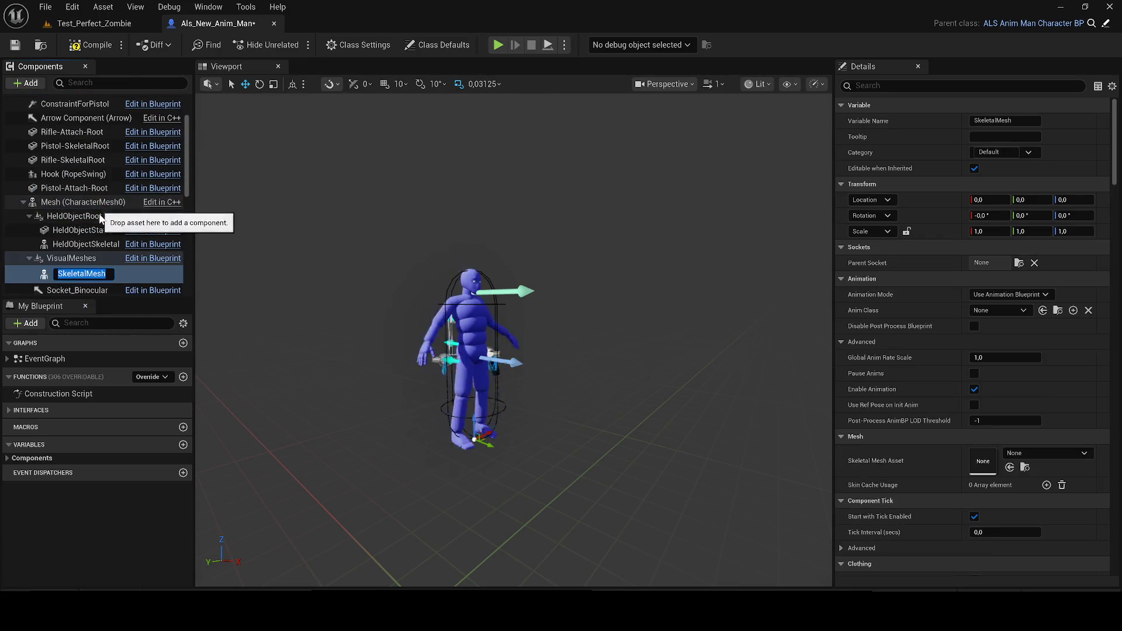
{"action": "type", "text": "BO"}
{"action": "type", "text": "od"}
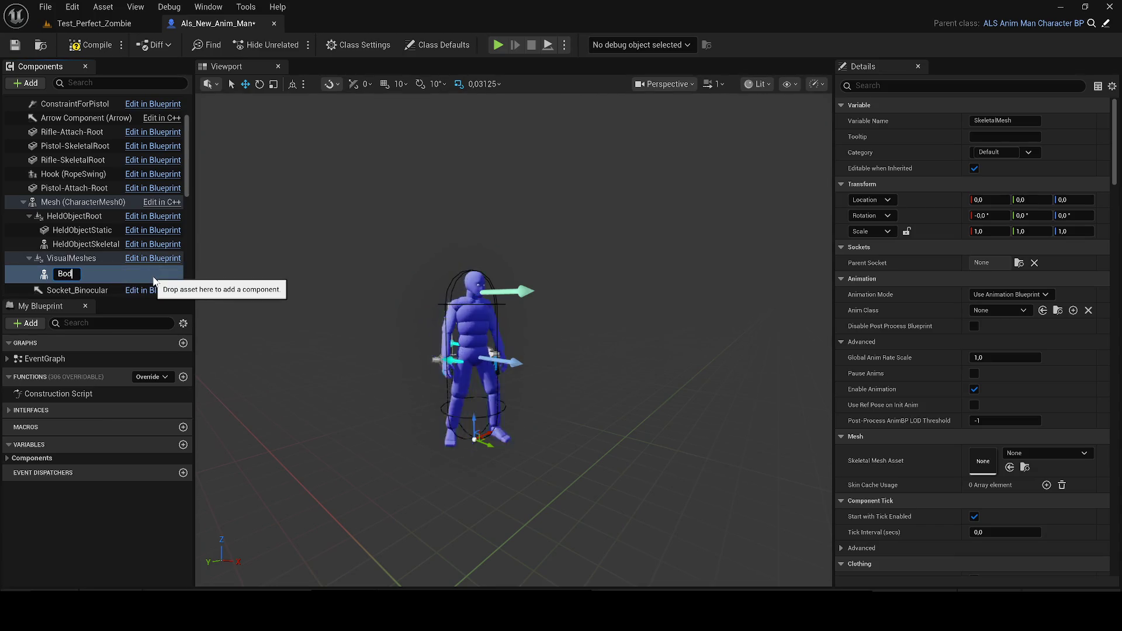
{"action": "type", "text": "yMesh"}
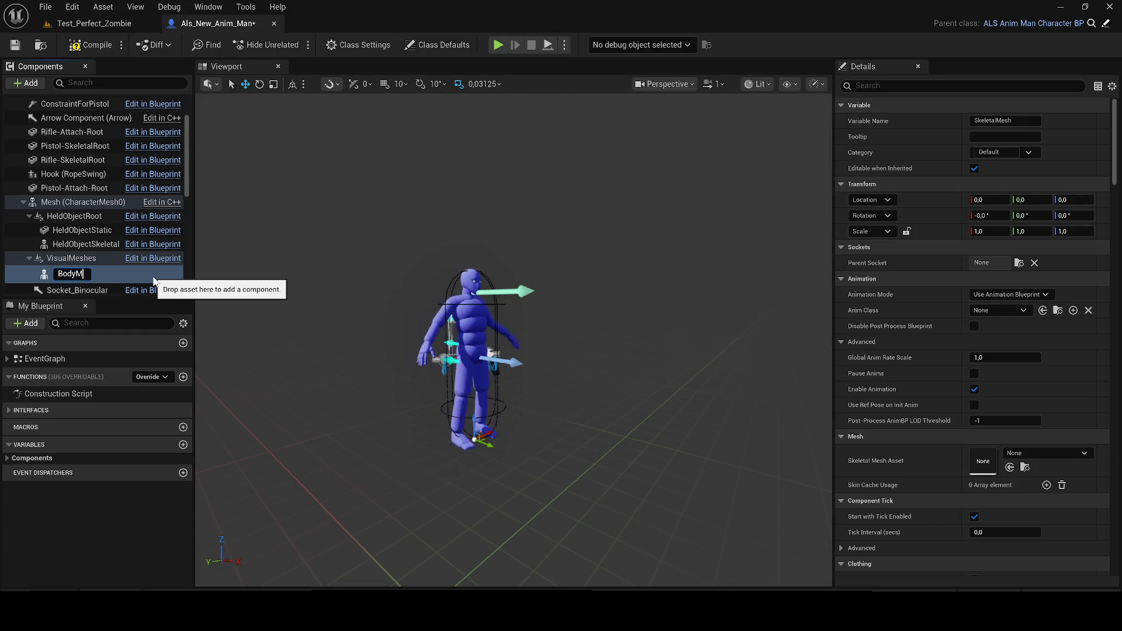
{"action": "key", "text": "Return"}
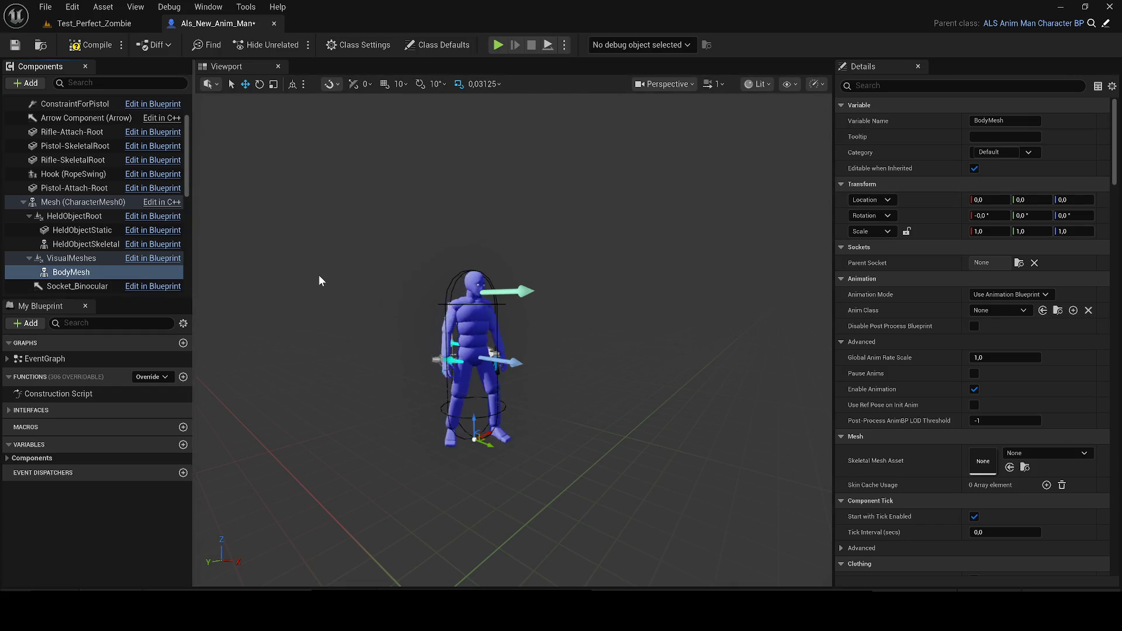
{"action": "key", "text": "ctrl+s"}
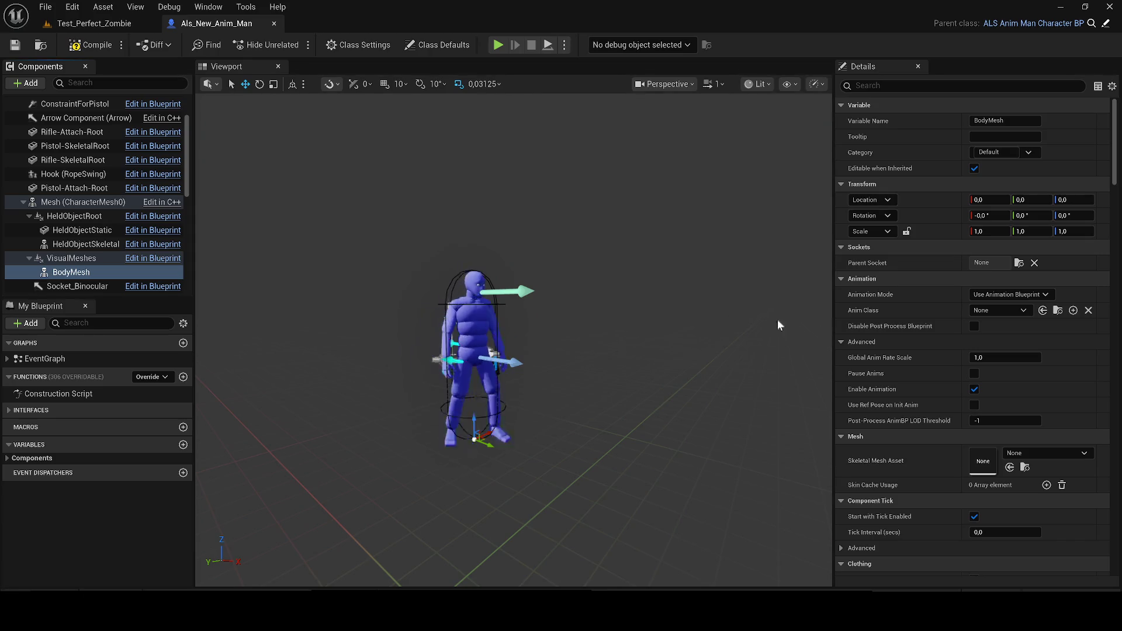
{"action": "left_click", "coordinate": [1040, 453]}
Set BodyMesh's skeletal mesh, first Heavy_Armor, then searching 'UE4' for SKM_UE4_Mannequin.
{"action": "type", "text": "body"}
{"action": "left_click", "coordinate": [991, 308]}
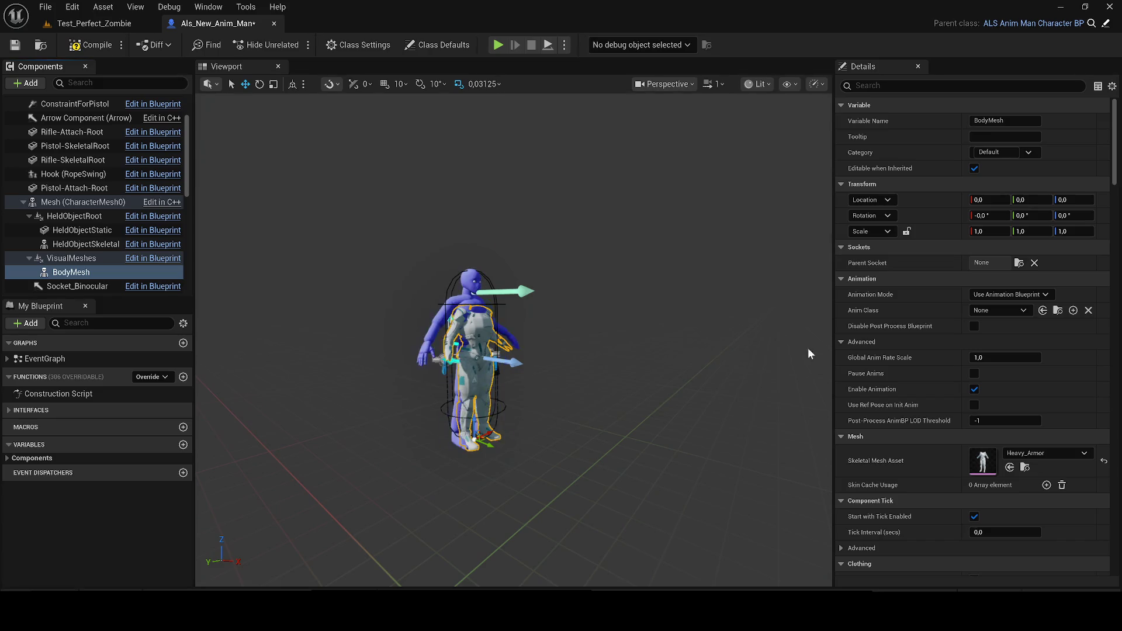
{"action": "left_click", "coordinate": [1000, 448]}
{"action": "type", "text": "sk"}
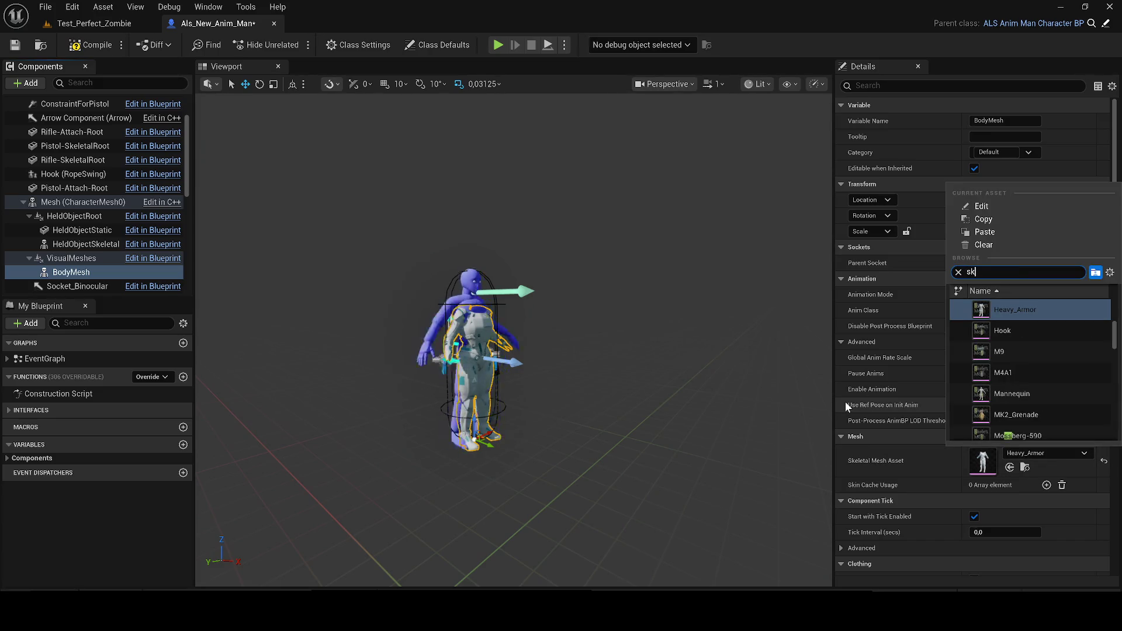
{"action": "type", "text": "_uz"}
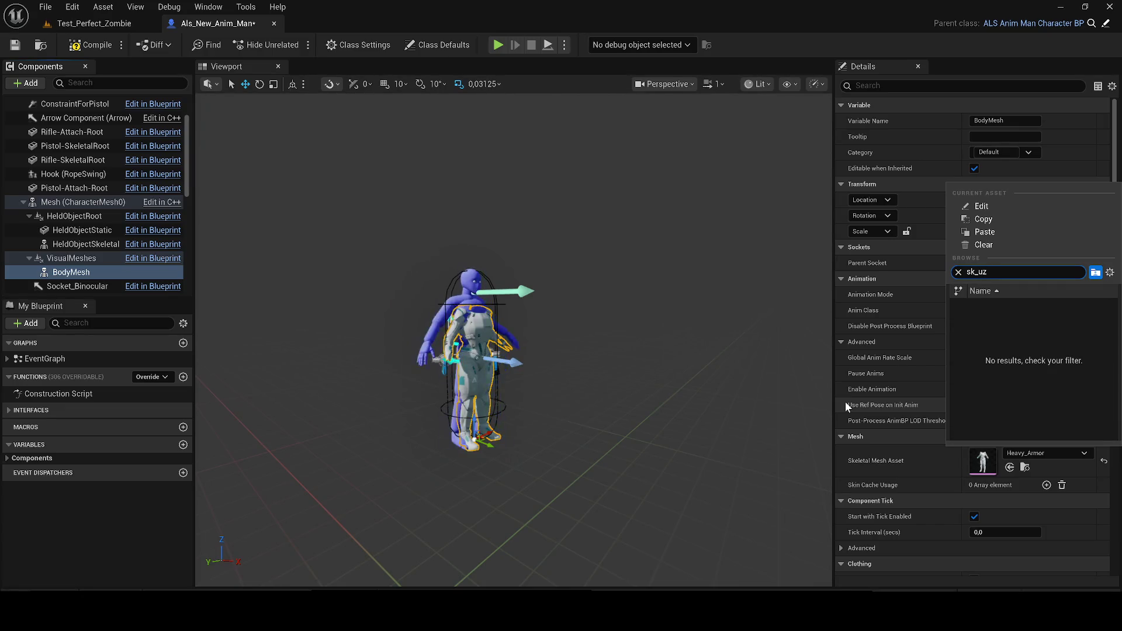
{"action": "key", "text": "ctrl+a"}
{"action": "type", "text": "4"}
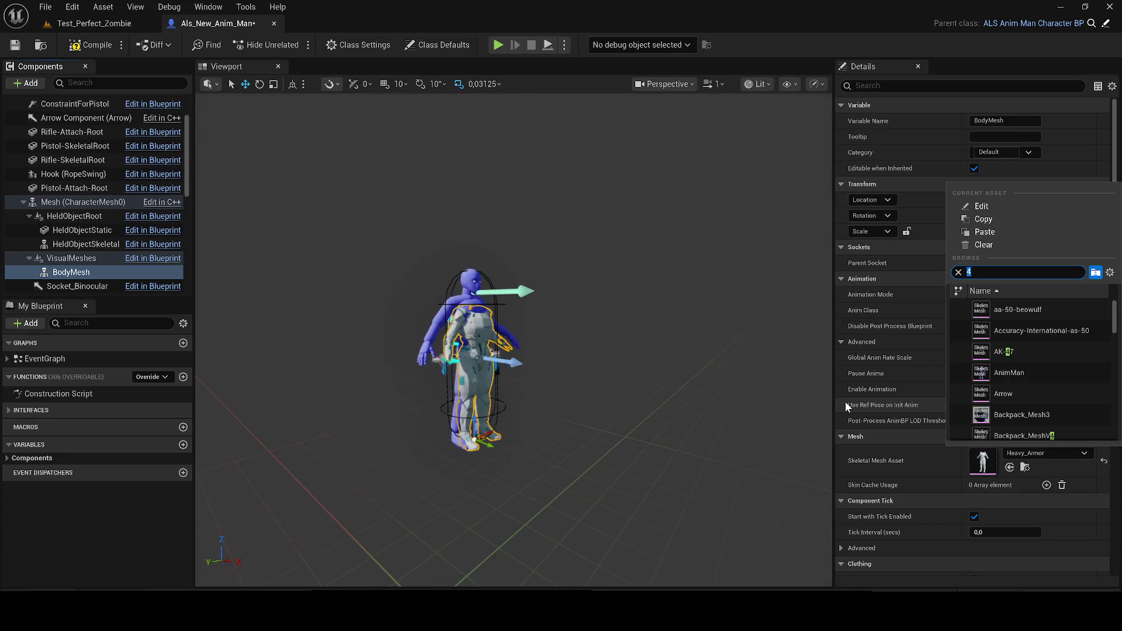
{"action": "key", "text": "ctrl+a"}
{"action": "type", "text": "UE"}
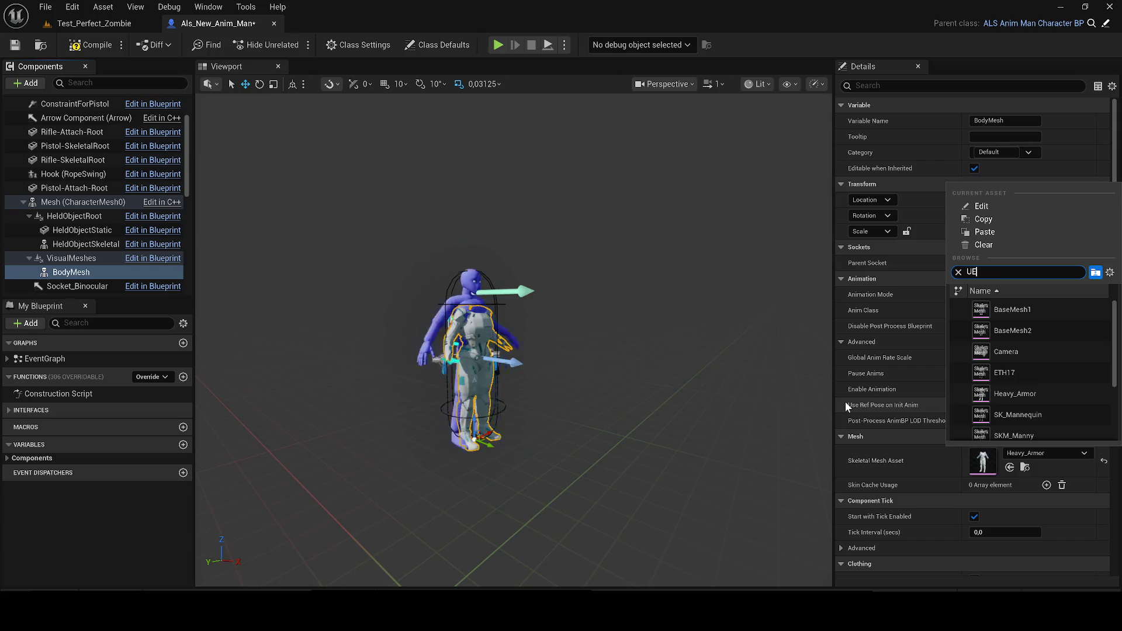
{"action": "type", "text": "4"}
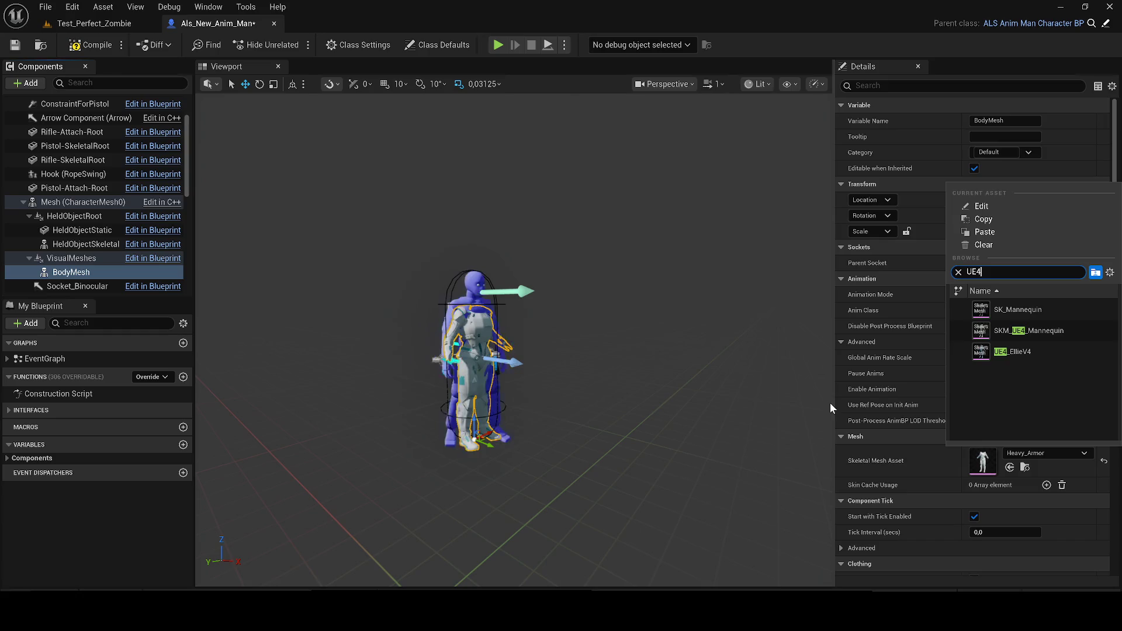
{"action": "key", "text": "Escape"}
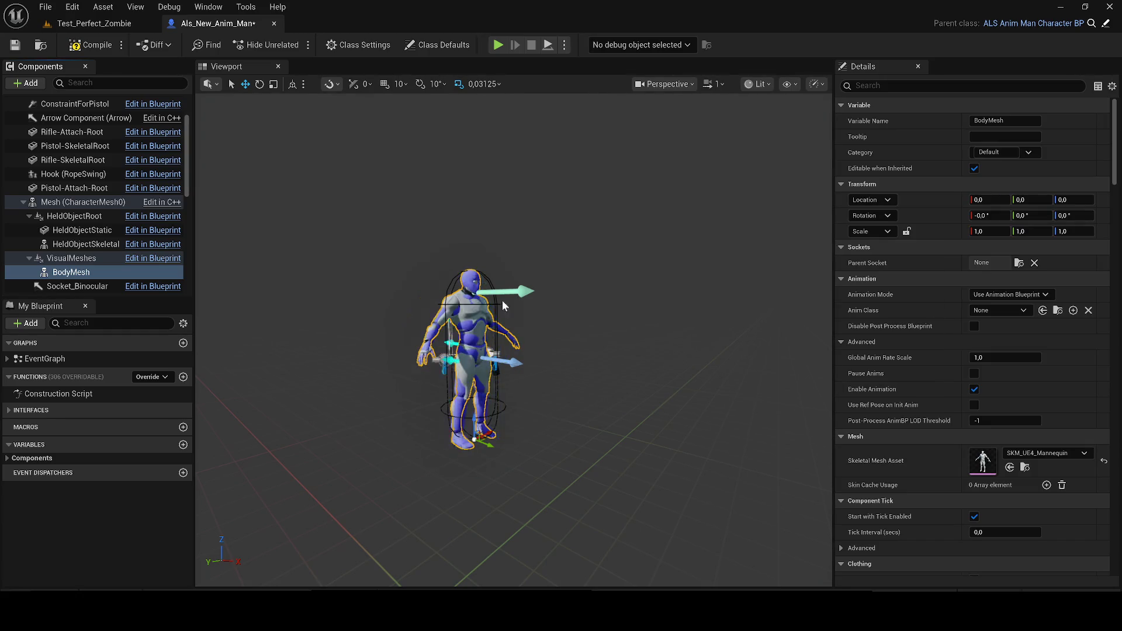
{"action": "scroll", "coordinate": [451, 283], "scroll_direction": "up", "scroll_amount": 5}
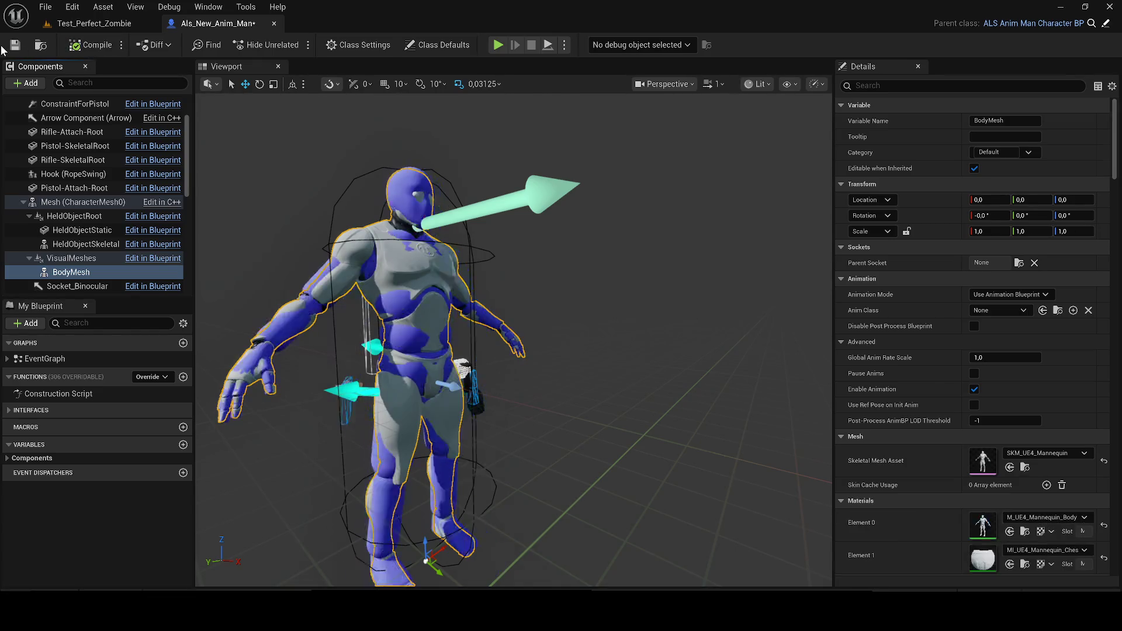
Try attaching BodyMesh to the character mesh, then return it under VisualMeshes.
{"action": "scroll", "coordinate": [100, 211], "scroll_direction": "down", "scroll_amount": 3}
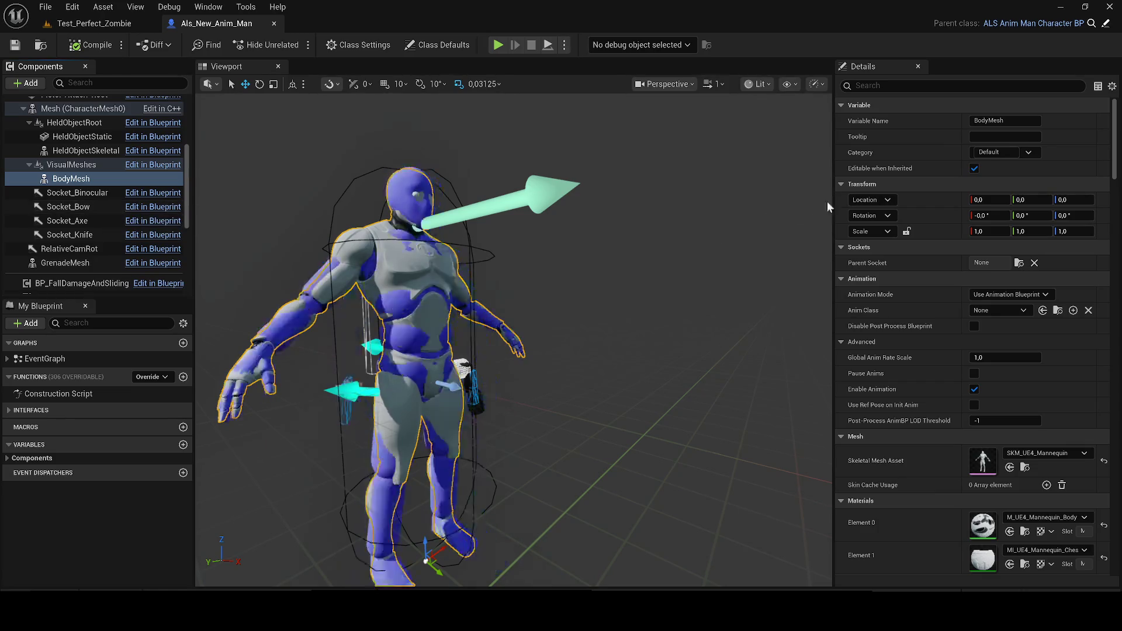
{"action": "scroll", "coordinate": [73, 201], "scroll_direction": "up", "scroll_amount": 1}
{"action": "scroll", "coordinate": [76, 205], "scroll_direction": "down", "scroll_amount": 3}
{"action": "scroll", "coordinate": [82, 212], "scroll_direction": "up", "scroll_amount": 3}
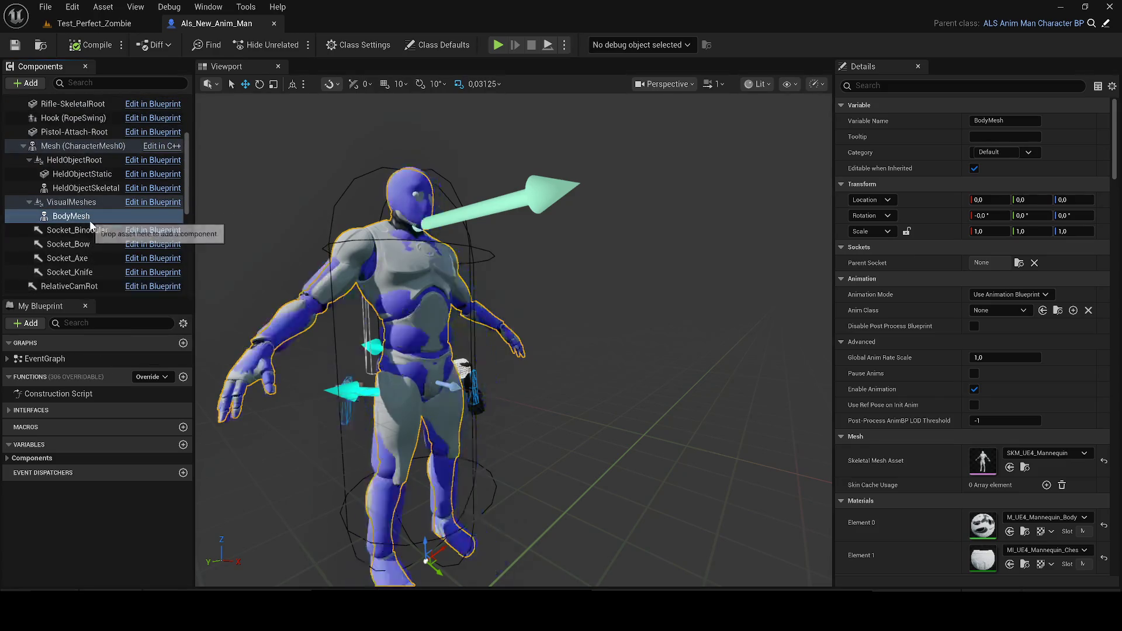
{"action": "left_click", "coordinate": [87, 188]}
{"action": "left_click_drag", "start_coordinate": [65, 218], "coordinate": [74, 142]}
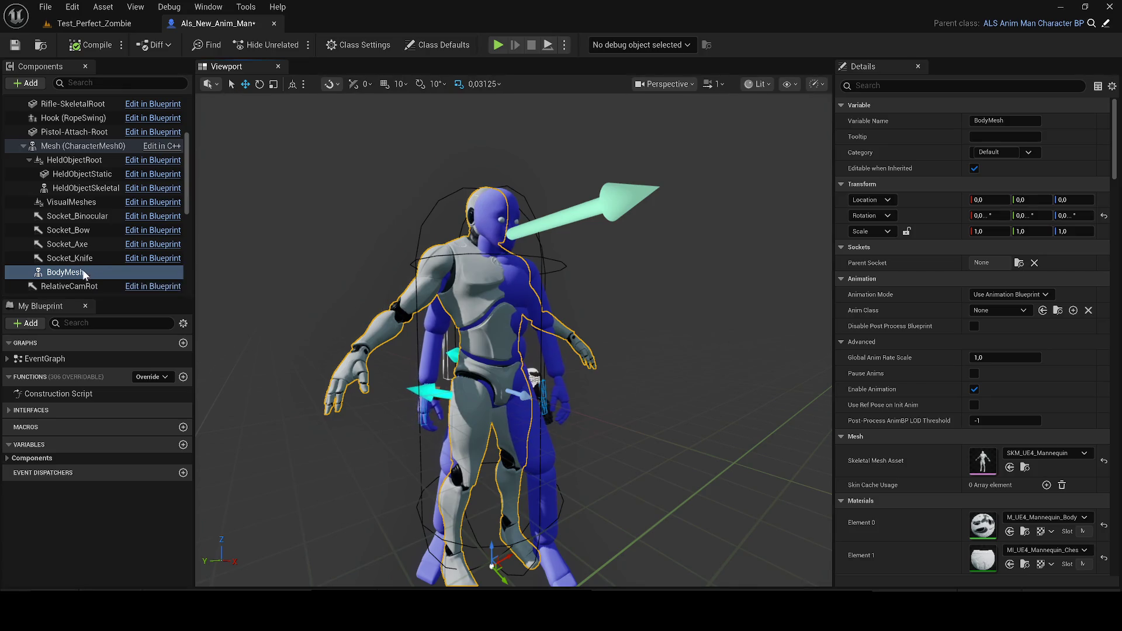
{"action": "mouse_move", "coordinate": [80, 275]}
{"action": "left_mouse_down"}
{"action": "mouse_move", "coordinate": [76, 151]}
{"action": "mouse_move", "coordinate": [81, 203]}
{"action": "left_mouse_up"}
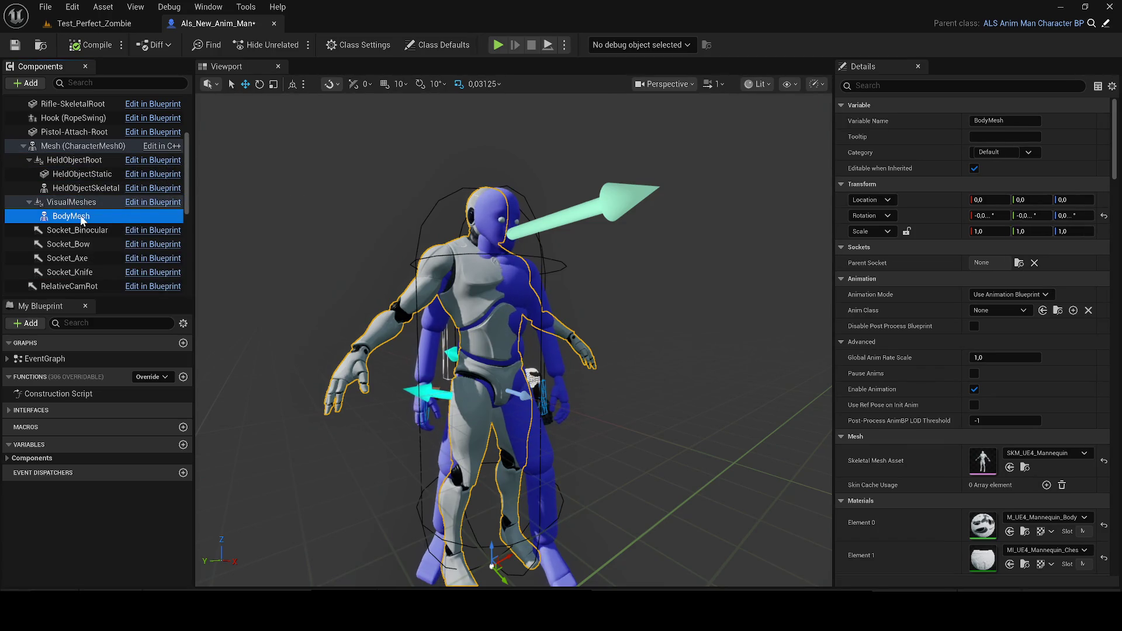
{"action": "key", "text": "F2"}
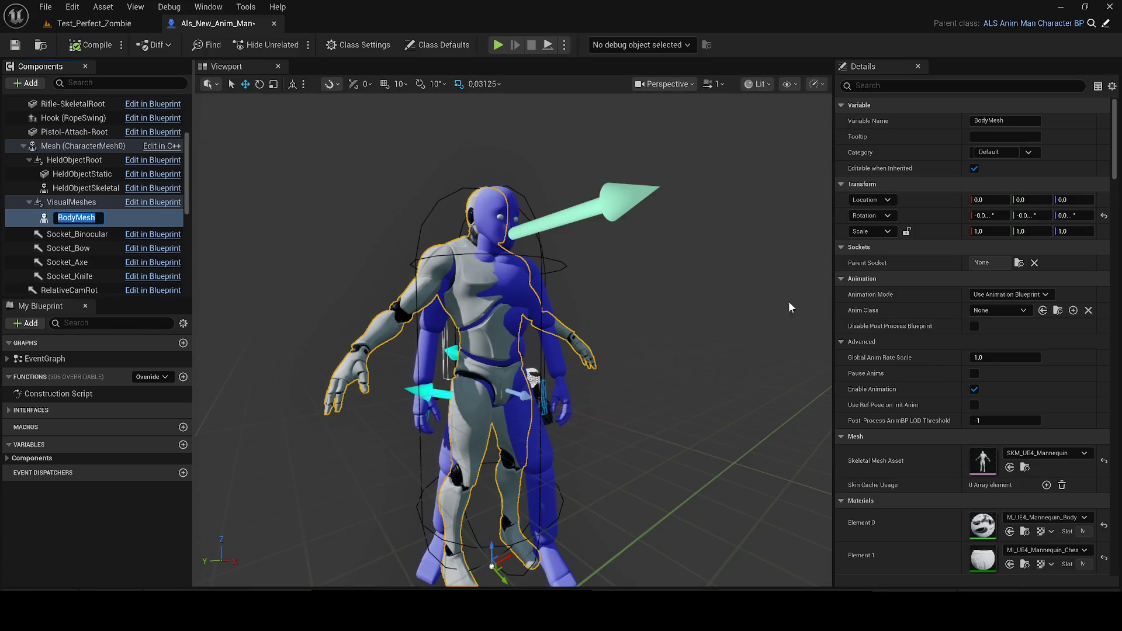
{"action": "key", "text": "Return"}
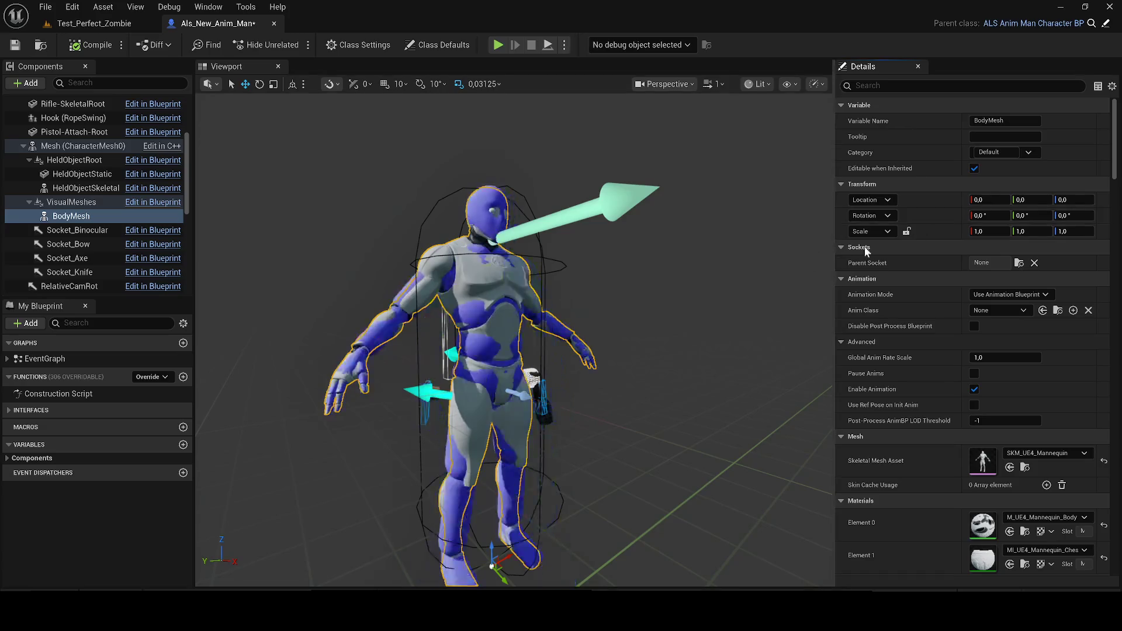
Set BodyMesh's rotation values to 0 and save Als_New_Anim_Man.
{"action": "left_click_drag", "start_coordinate": [695, 274], "coordinate": [646, 284]}
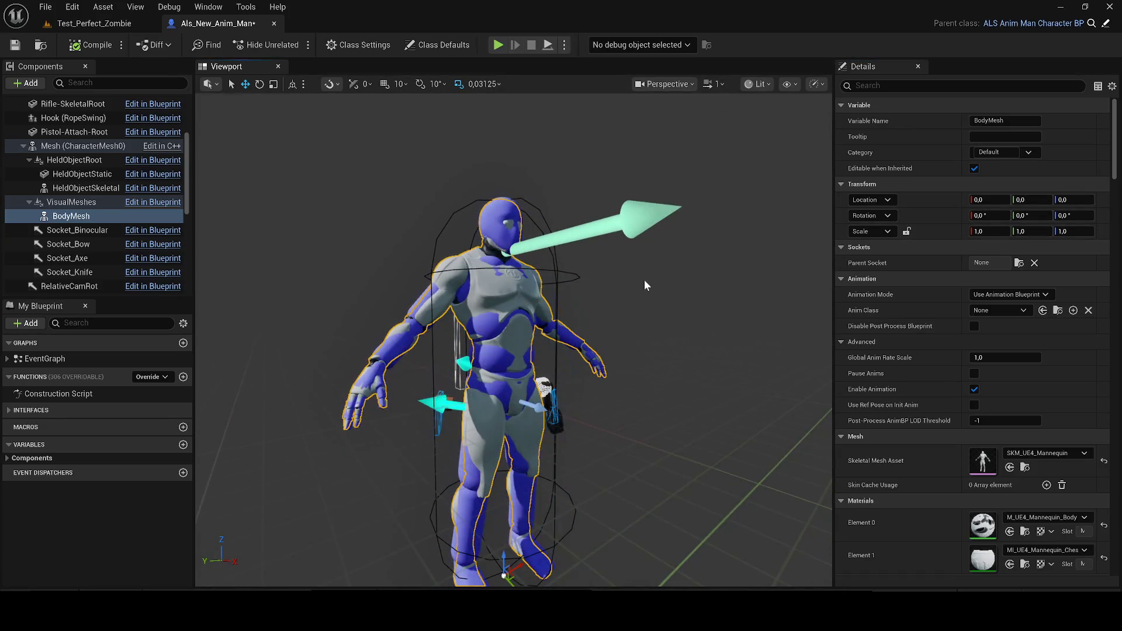
{"action": "key", "text": "ctrl+z"}
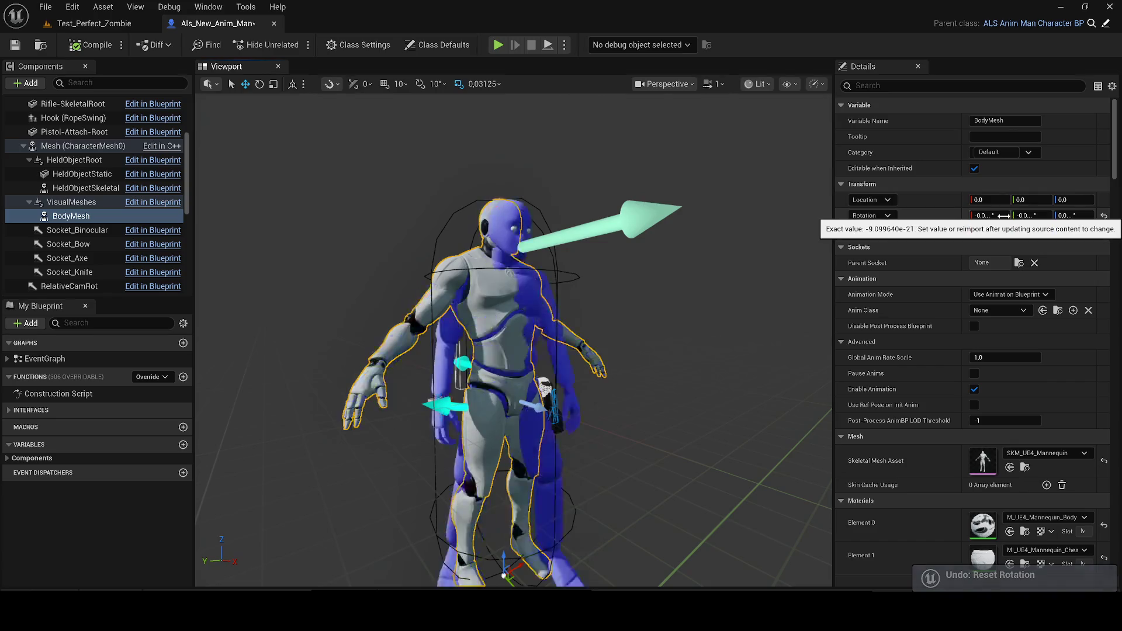
{"action": "left_click", "coordinate": [996, 215]}
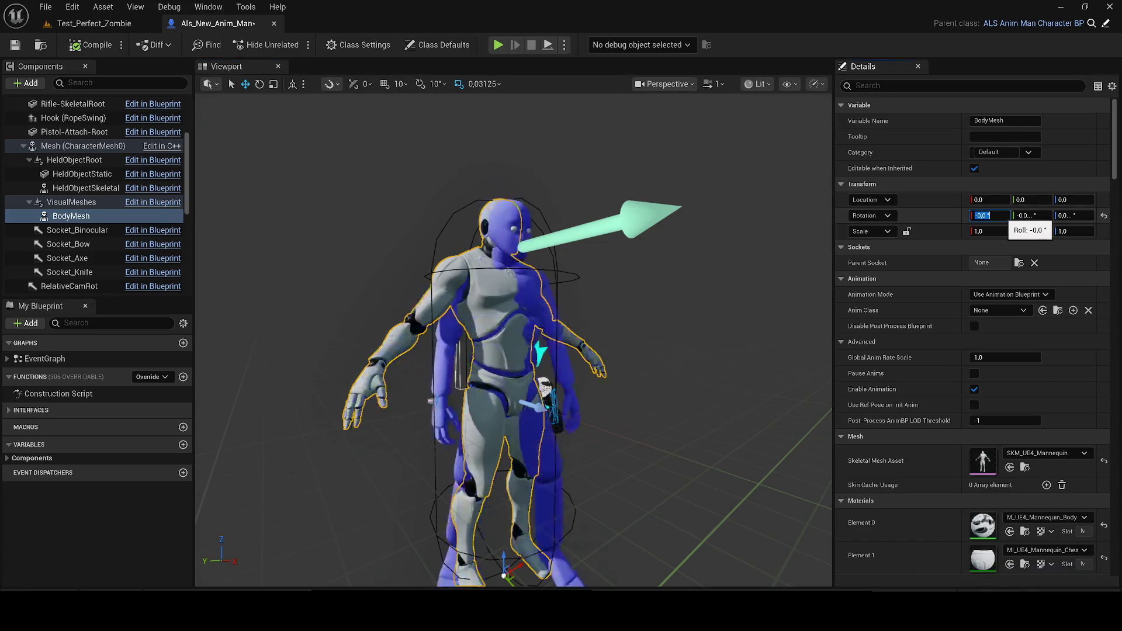
{"action": "key", "text": "Tab"}
{"action": "type", "text": "0"}
{"action": "key", "text": "Tab"}
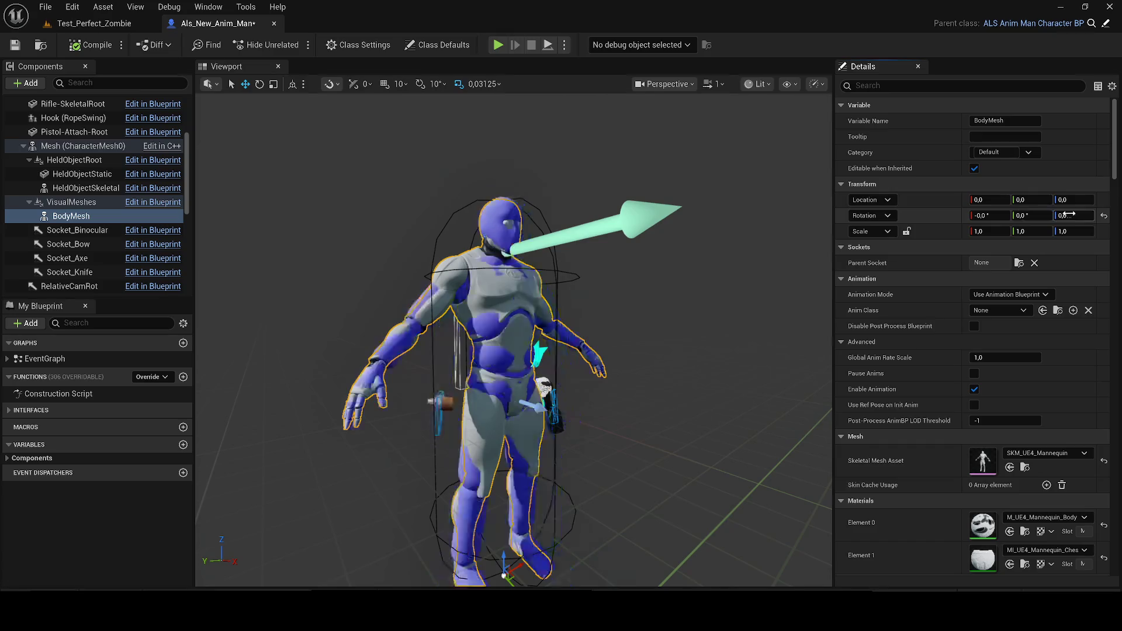
{"action": "key", "text": "Return"}
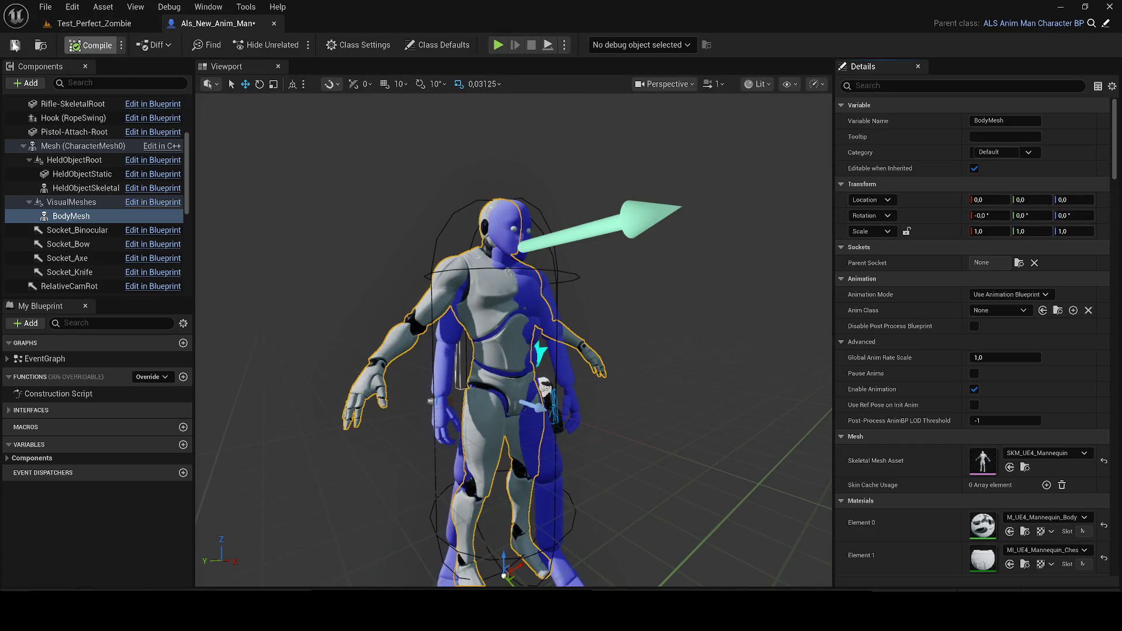
{"action": "left_click", "coordinate": [15, 45]}
Compile the blueprint and clear BodyMesh's skeletal mesh asset.
{"action": "scroll", "coordinate": [508, 304], "scroll_direction": "down", "scroll_amount": 3}
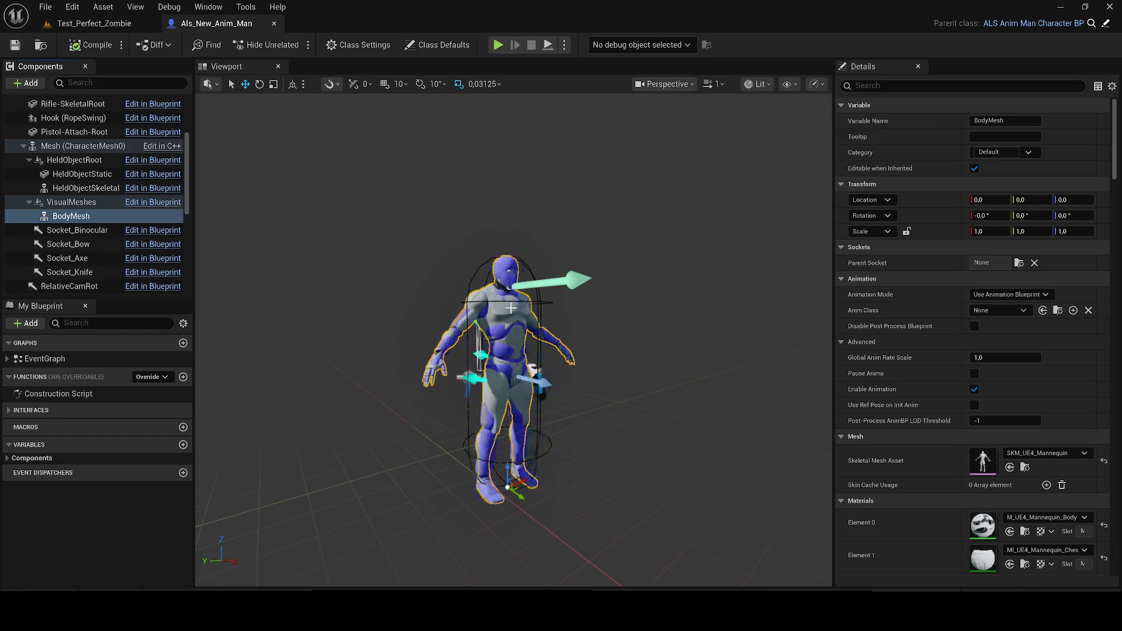
{"action": "left_click", "coordinate": [989, 215]}
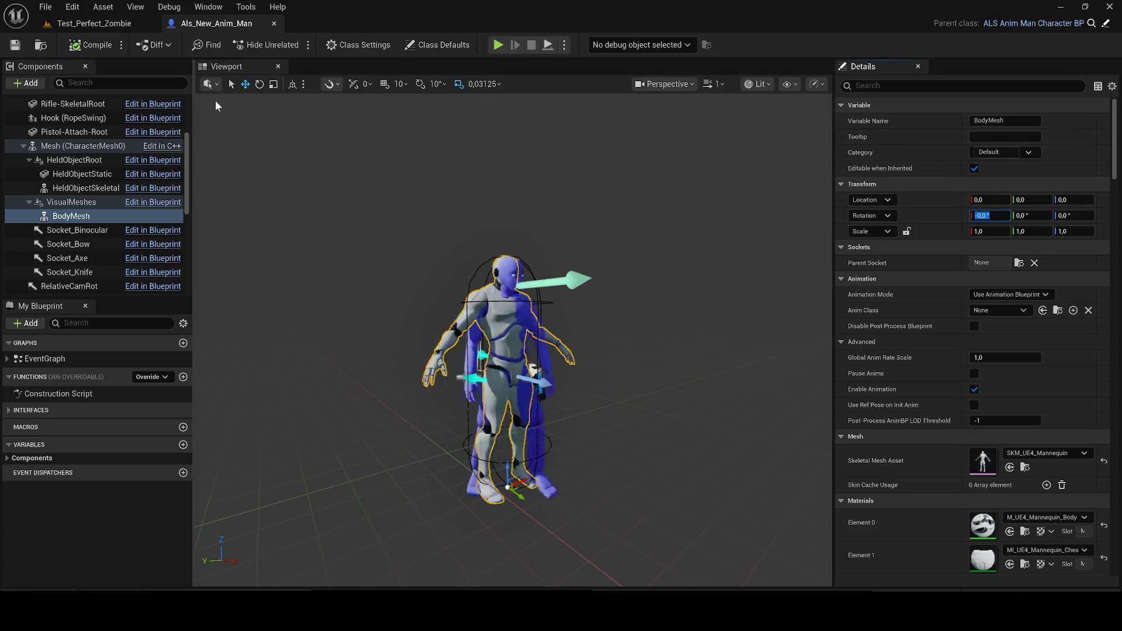
{"action": "left_click", "coordinate": [91, 45]}
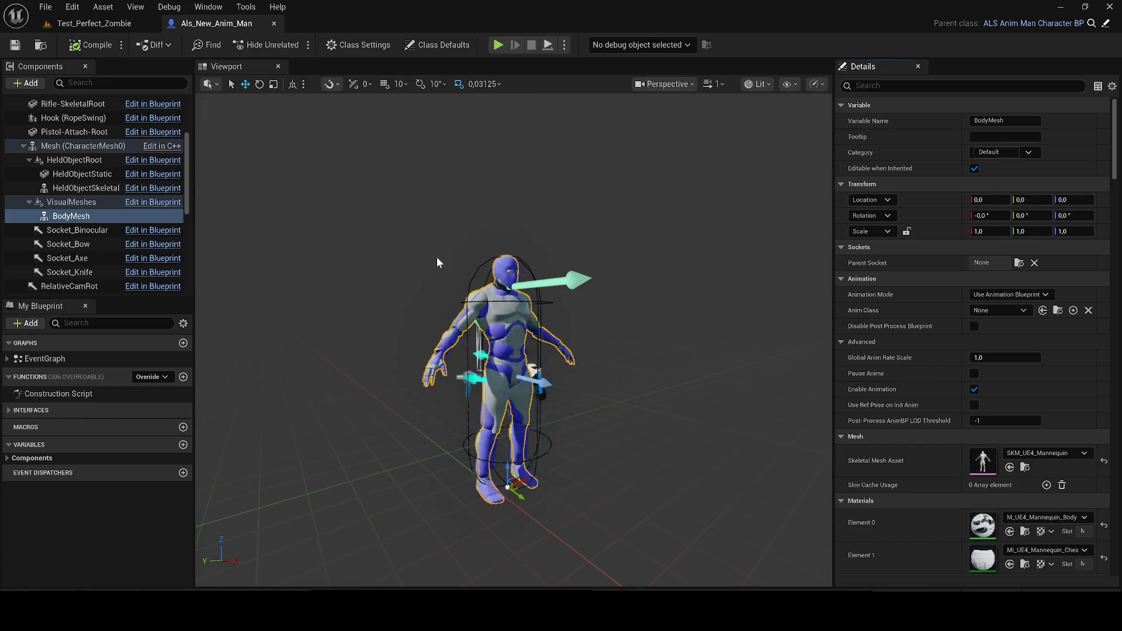
{"action": "left_click", "coordinate": [1103, 463]}
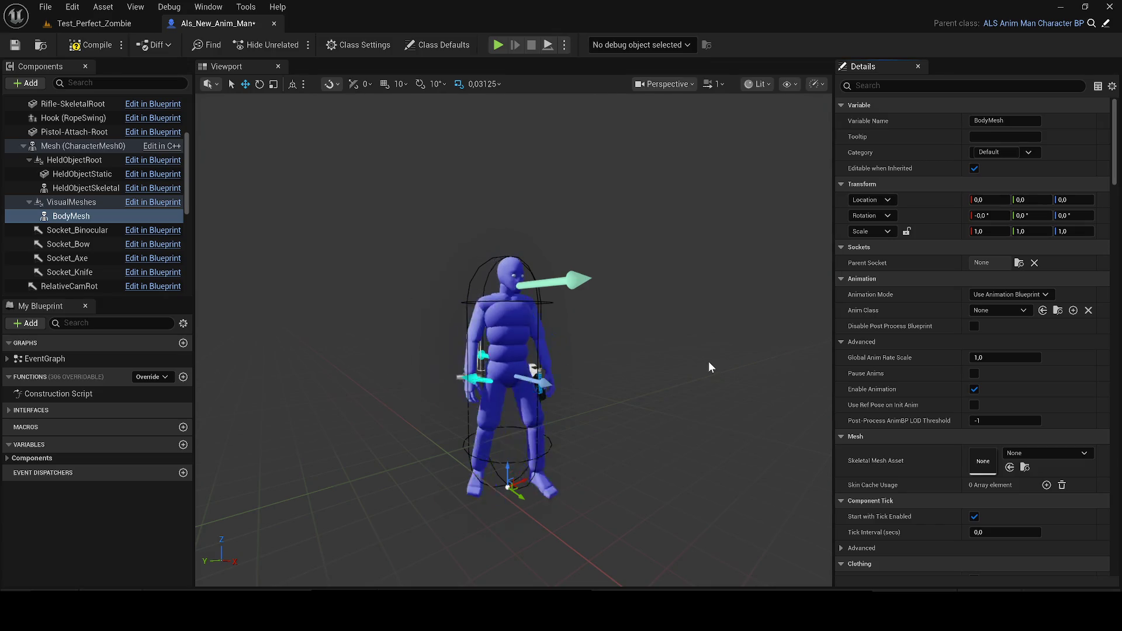
Save Als_New_Anim_Man and close its editor, returning to the Test_Perfect_Zombie level.
{"action": "scroll", "coordinate": [970, 424], "scroll_direction": "down", "scroll_amount": 4}
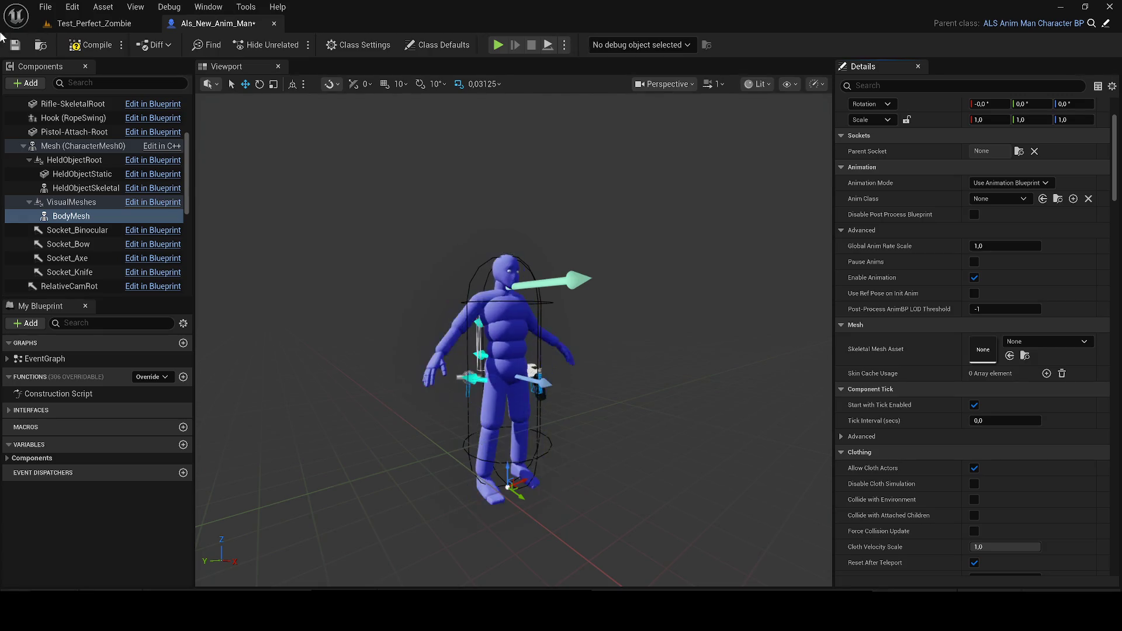
{"action": "left_click", "coordinate": [17, 47]}
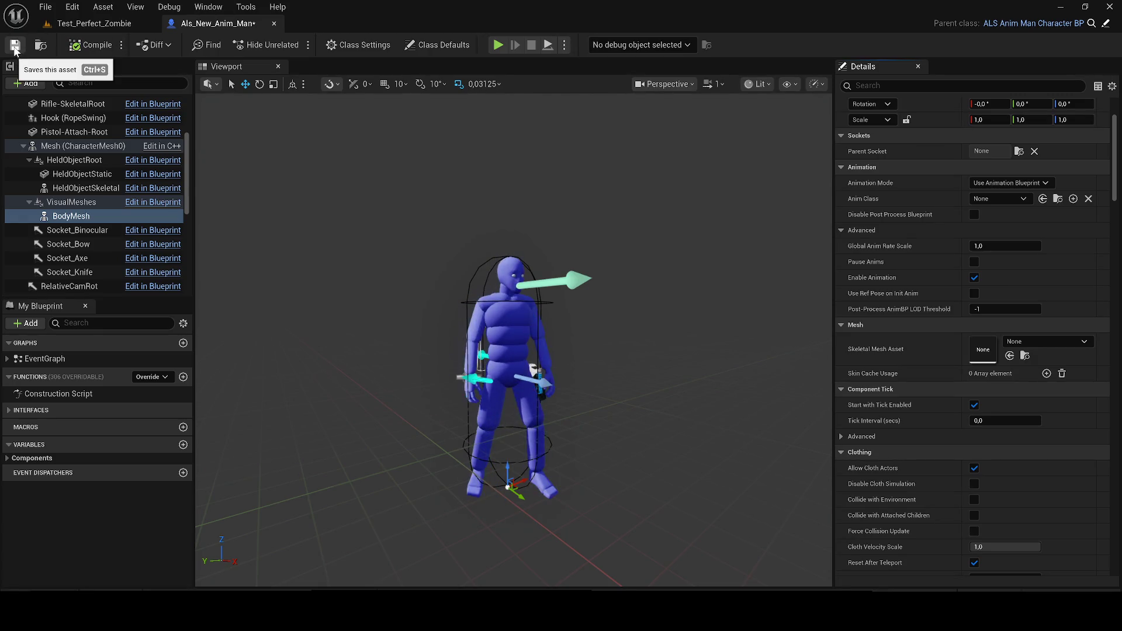
{"action": "left_click", "coordinate": [275, 24]}
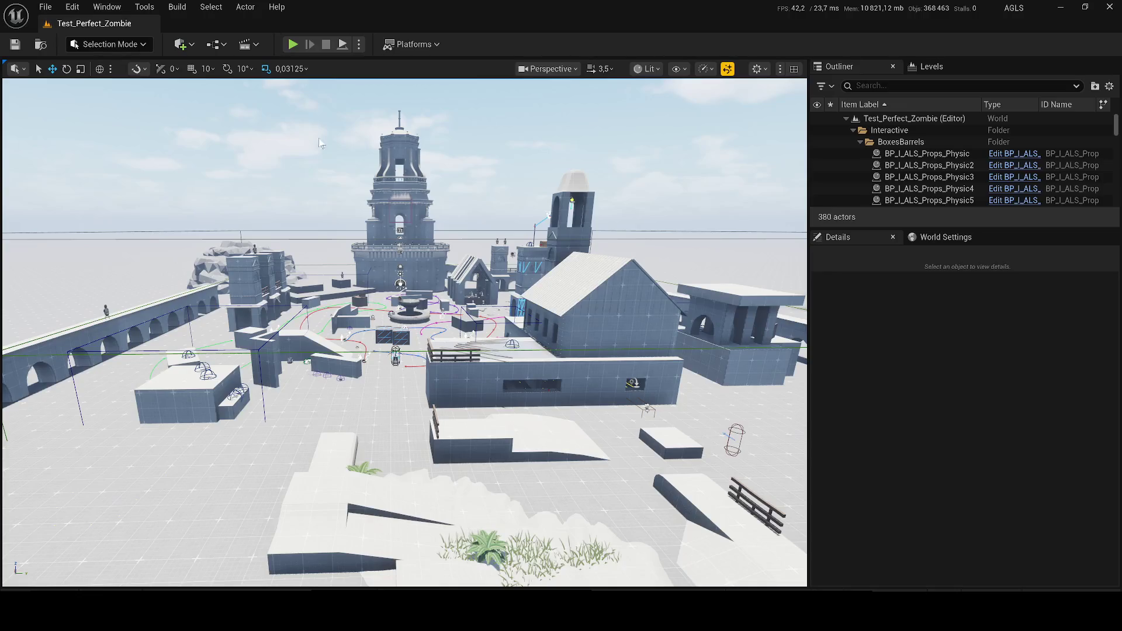
Start play-testing, run forward, ready the pistol, shoot a zombie and reload.
{"action": "key", "text": "alt+p"}
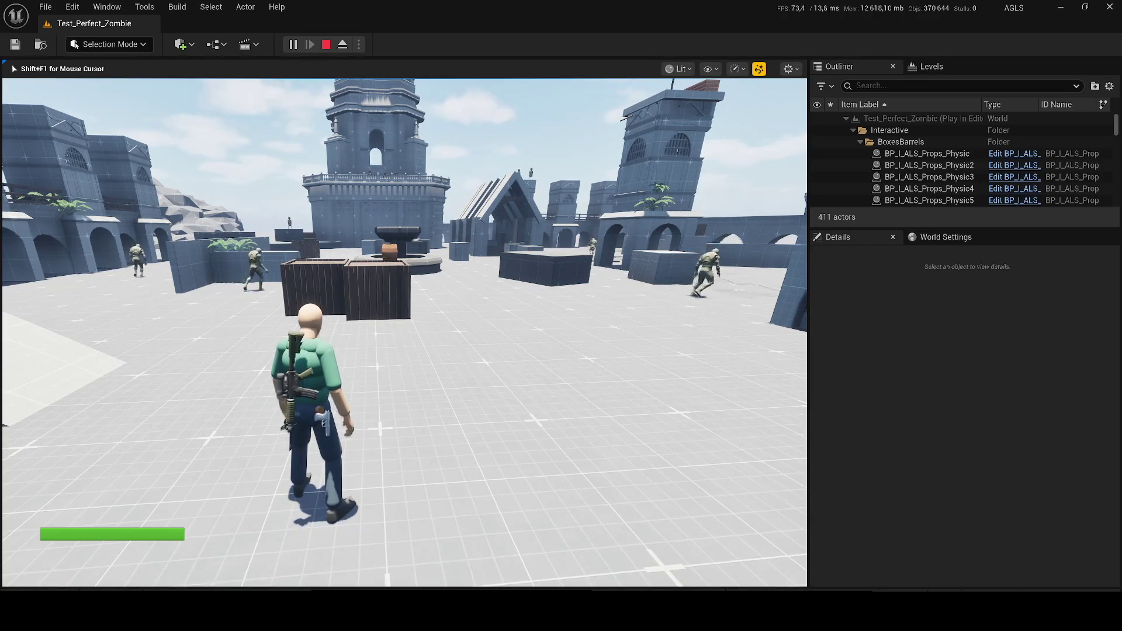
{"action": "key", "text": "w"}
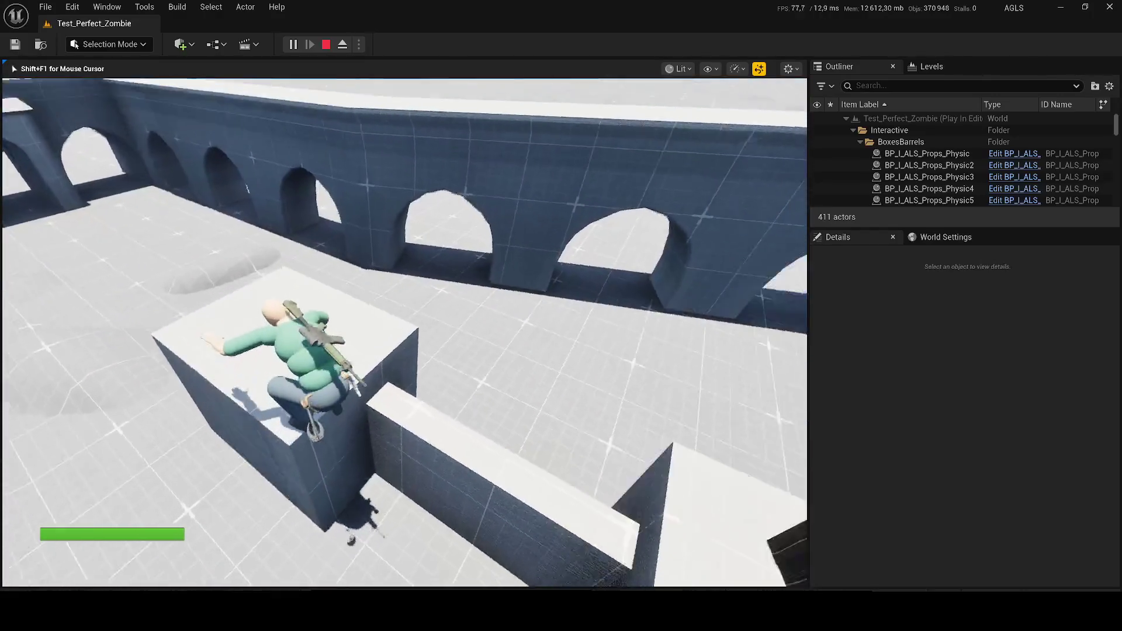
{"action": "key", "text": "1"}
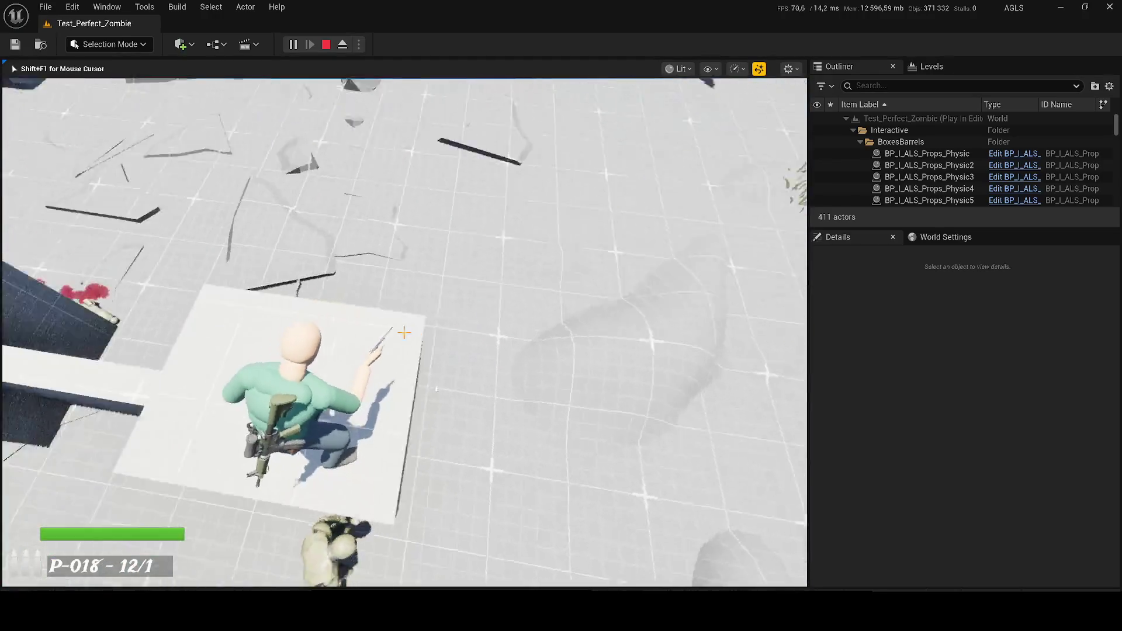
{"action": "left_click", "coordinate": [403, 333]}
{"action": "left_click", "coordinate": [404, 333]}
{"action": "left_click", "coordinate": [403, 333]}
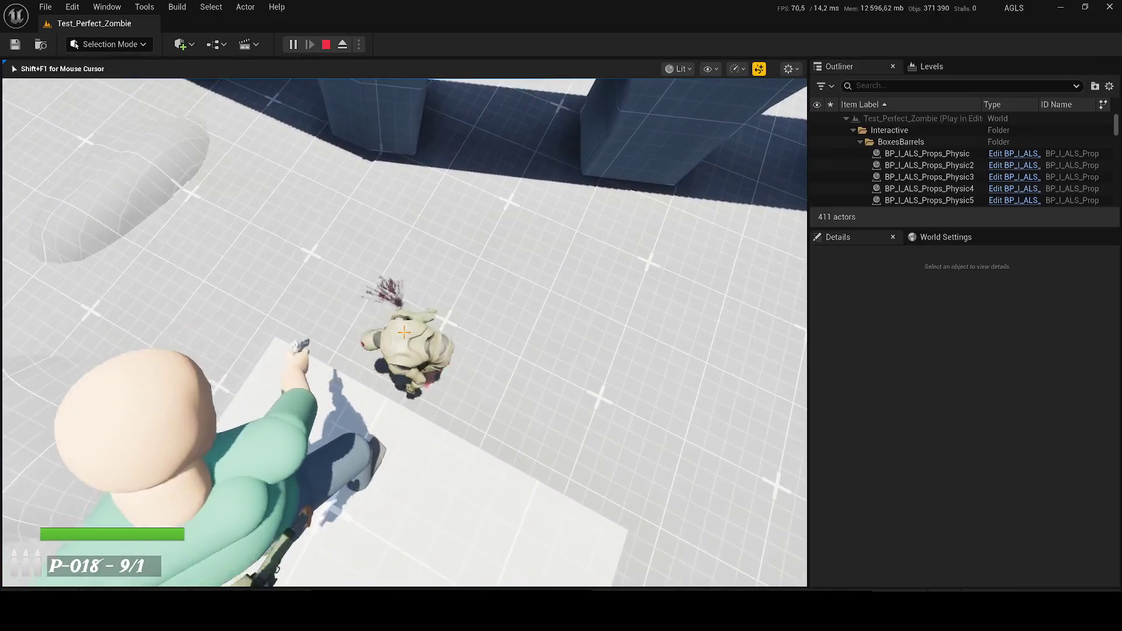
{"action": "left_click", "coordinate": [404, 333]}
{"action": "key", "text": "r"}
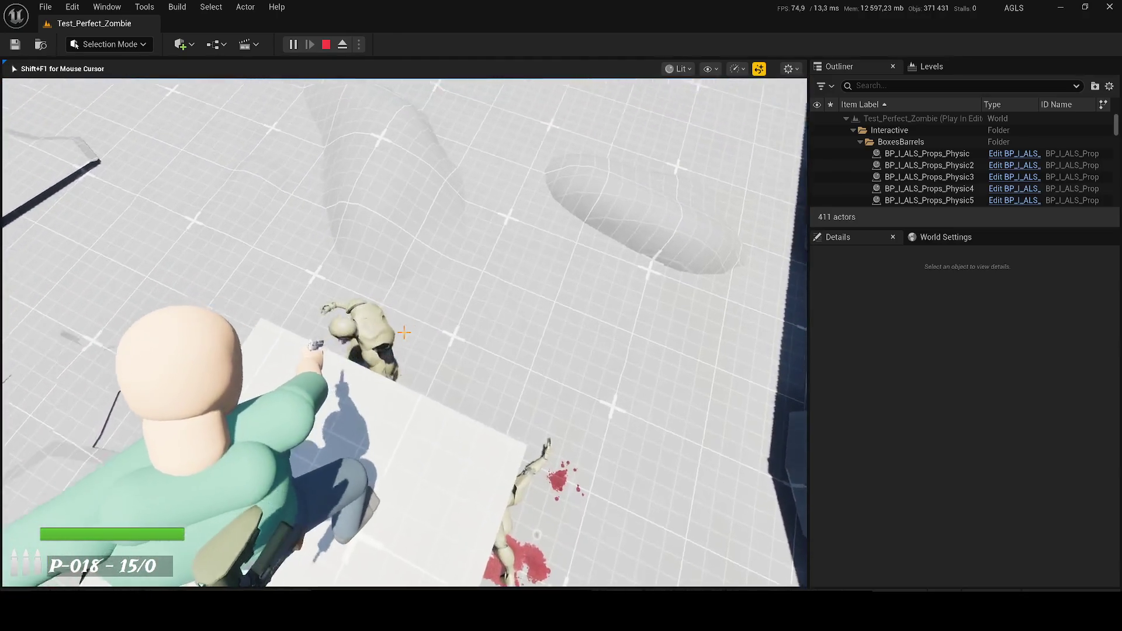
Fire repeatedly at the nearby zombies, stop the session, and bring up the Content Drawer.
{"action": "left_click", "coordinate": [403, 332]}
{"action": "left_click", "coordinate": [403, 331]}
{"action": "left_click", "coordinate": [402, 333]}
{"action": "left_click", "coordinate": [401, 333]}
{"action": "left_click", "coordinate": [401, 333]}
{"action": "left_click", "coordinate": [402, 332]}
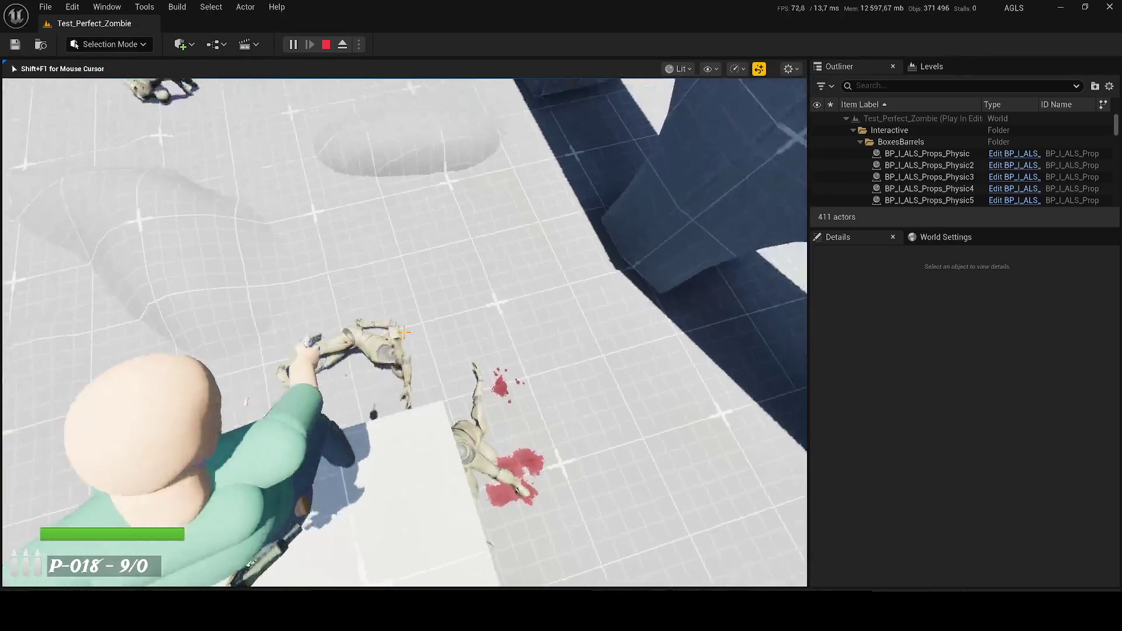
{"action": "left_click", "coordinate": [403, 332]}
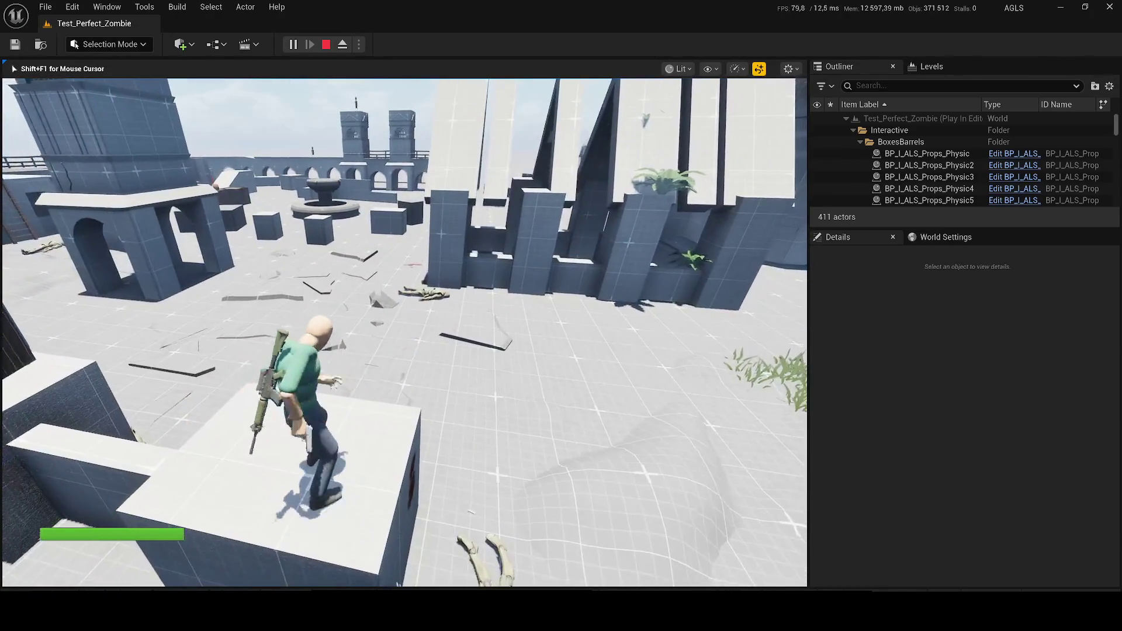
{"action": "key", "text": "Escape"}
{"action": "key", "text": "ctrl+space"}
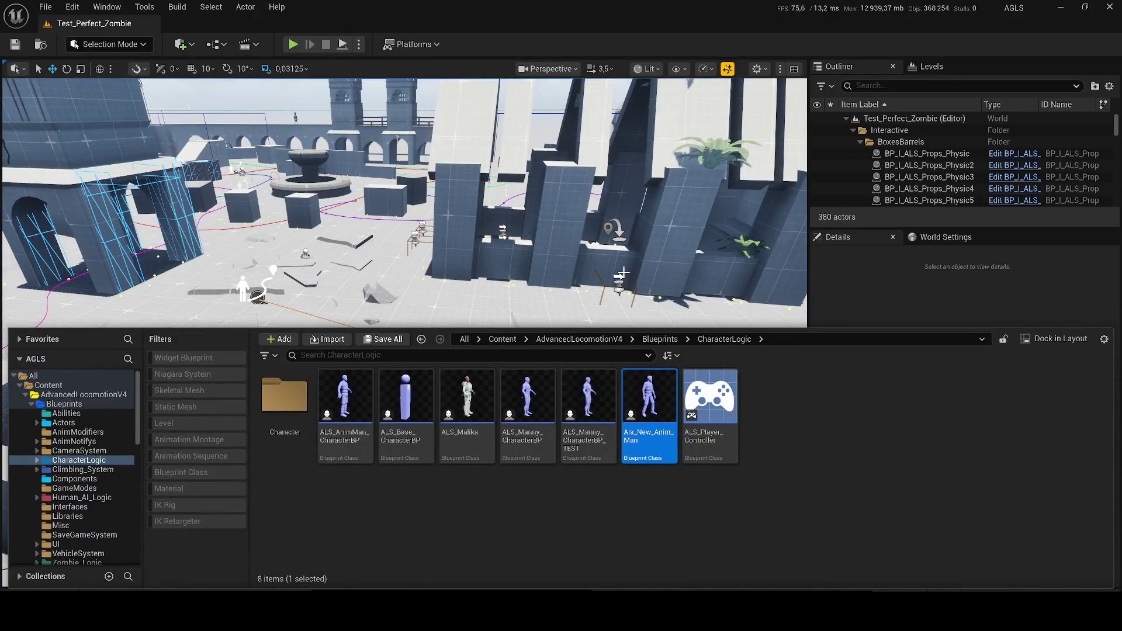
Open Als_New_Anim_Man's character preview, then return to the level and Content Drawer.
{"action": "double_click", "coordinate": [664, 393]}
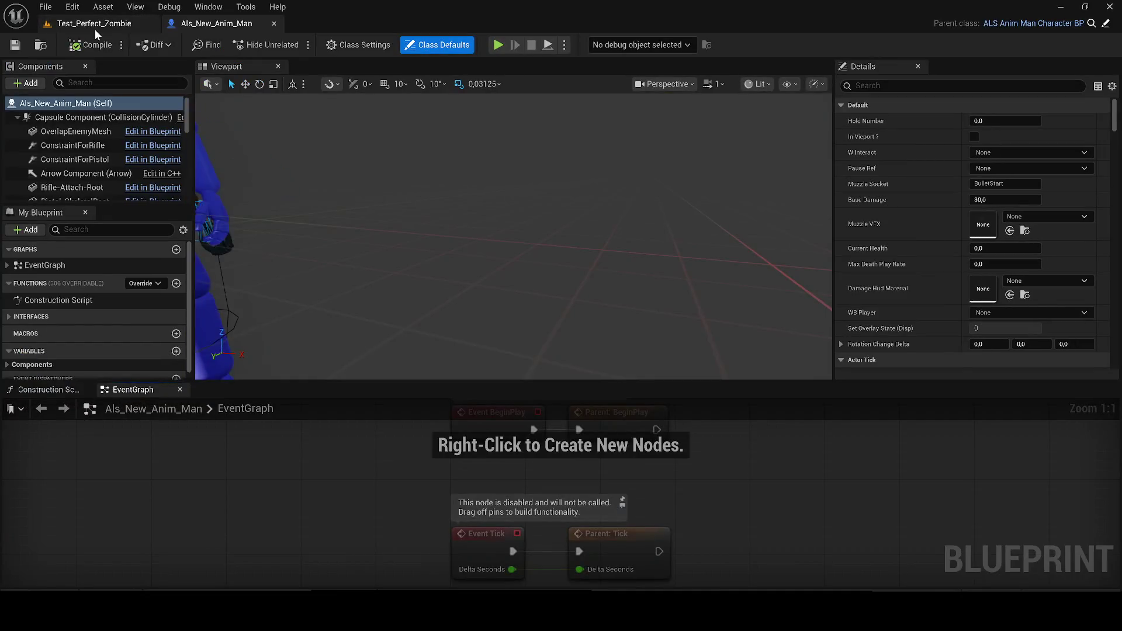
{"action": "left_click", "coordinate": [88, 389]}
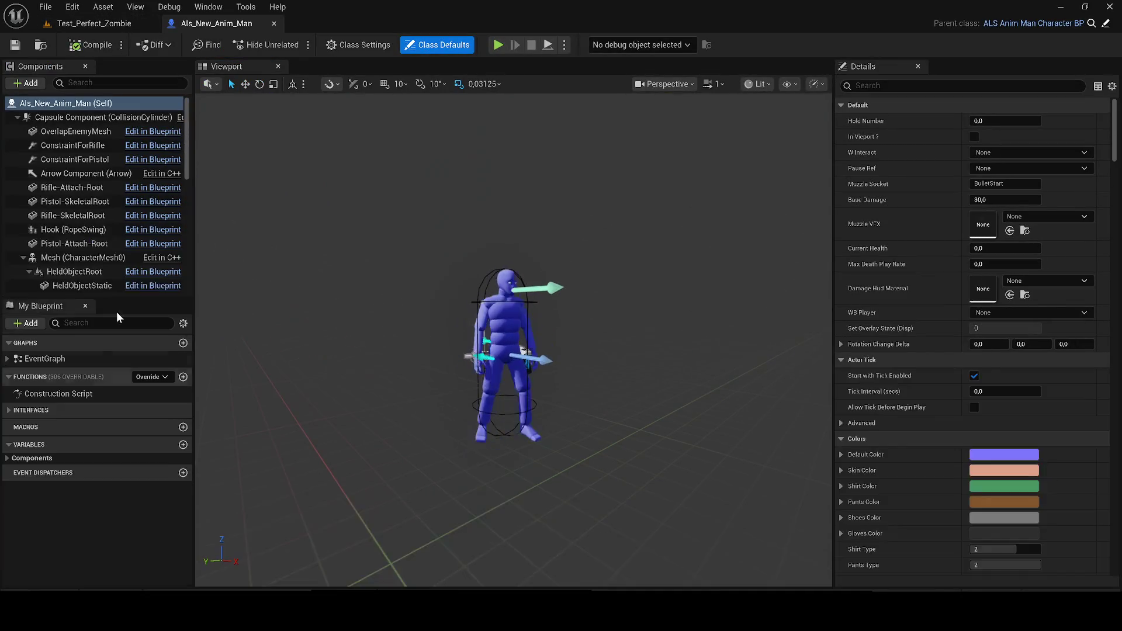
{"action": "left_click", "coordinate": [97, 24]}
{"action": "key", "text": "ctrl+space"}
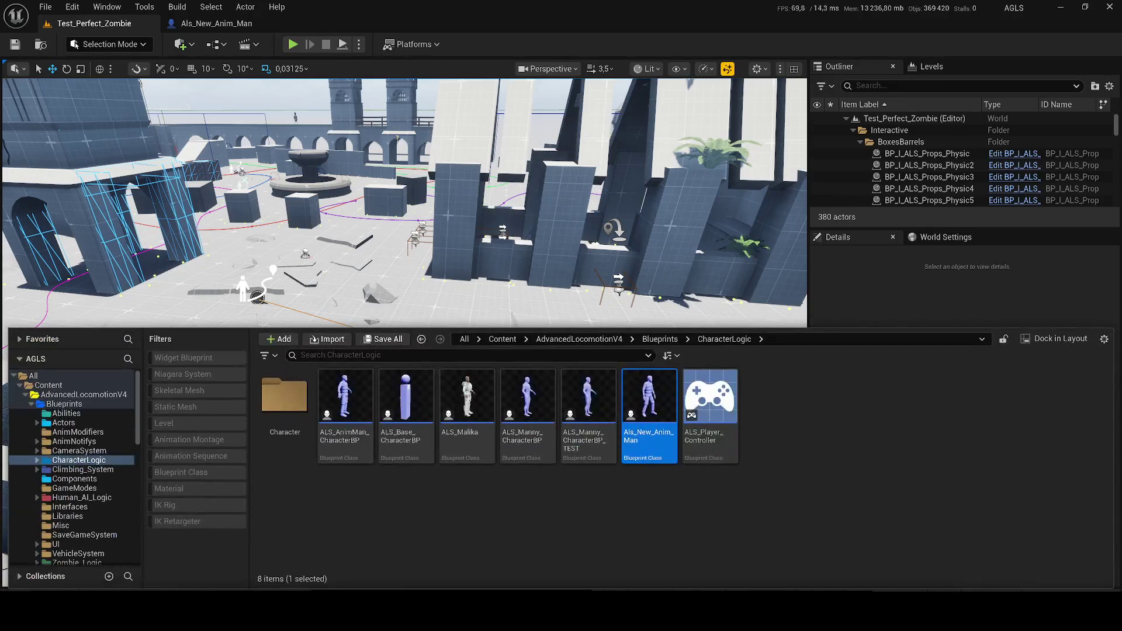
Open the ALS_Malika character Blueprint and select its visual skeletal mesh.
{"action": "left_click", "coordinate": [450, 461]}
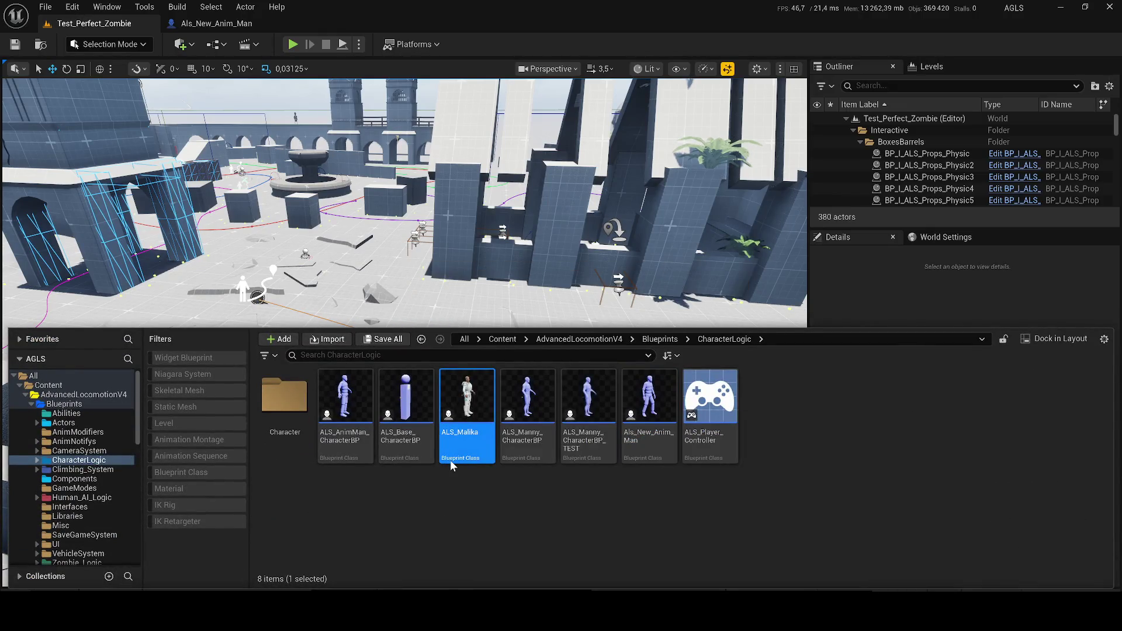
{"action": "double_click", "coordinate": [450, 460]}
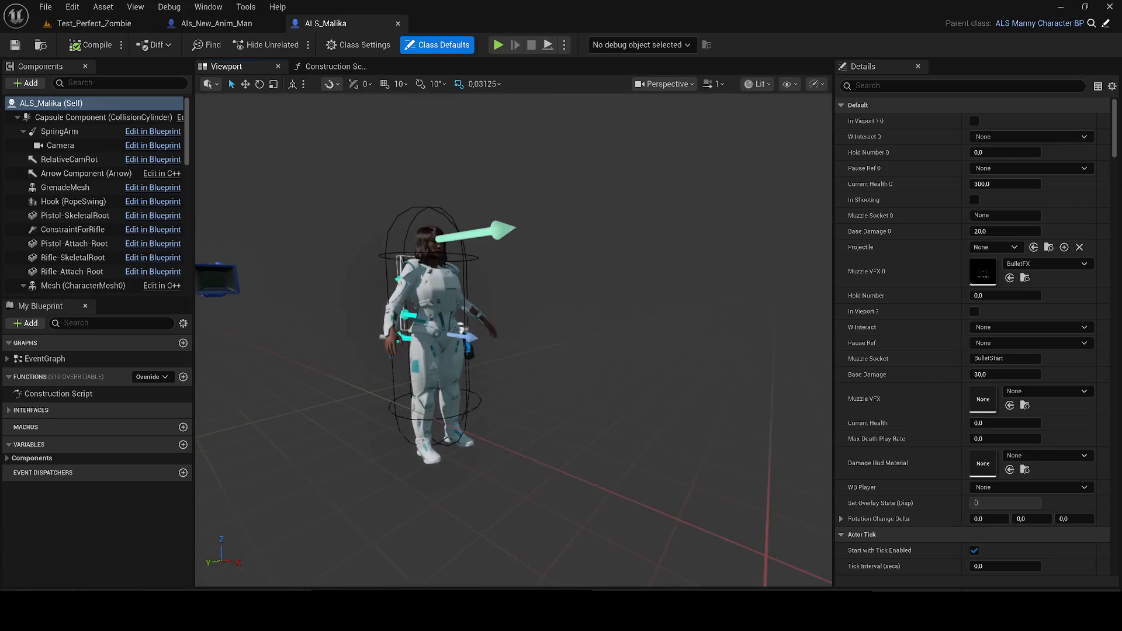
{"action": "left_click", "coordinate": [473, 321]}
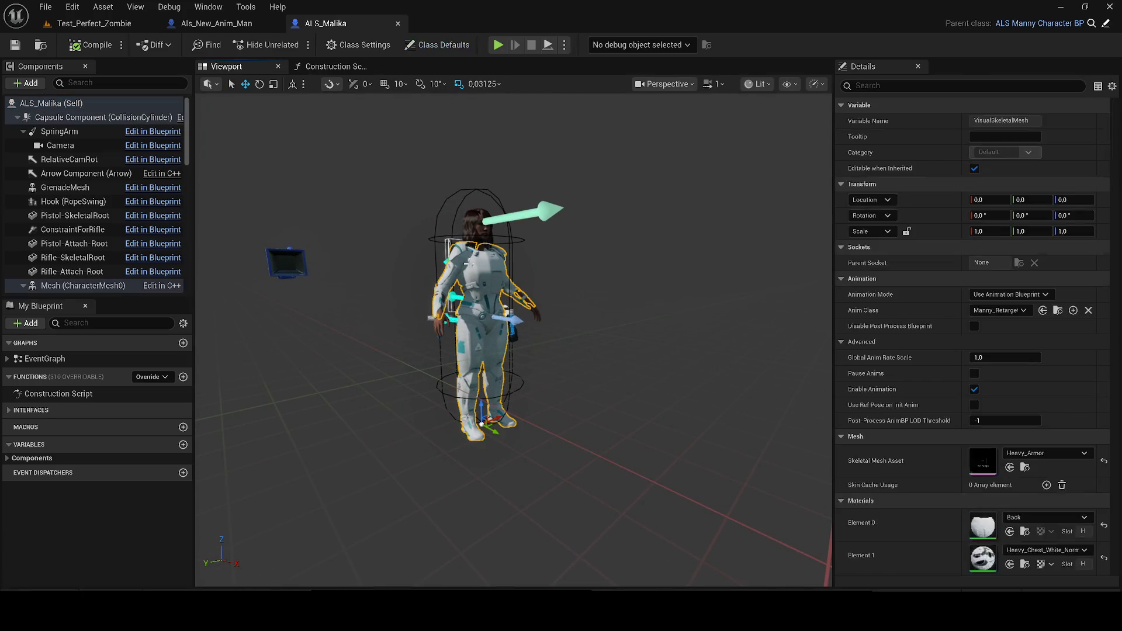
Range-select ALS_Malika's components from Socket_Axe through OverlapEnemyMesh.
{"action": "scroll", "coordinate": [88, 225], "scroll_direction": "down", "scroll_amount": 4}
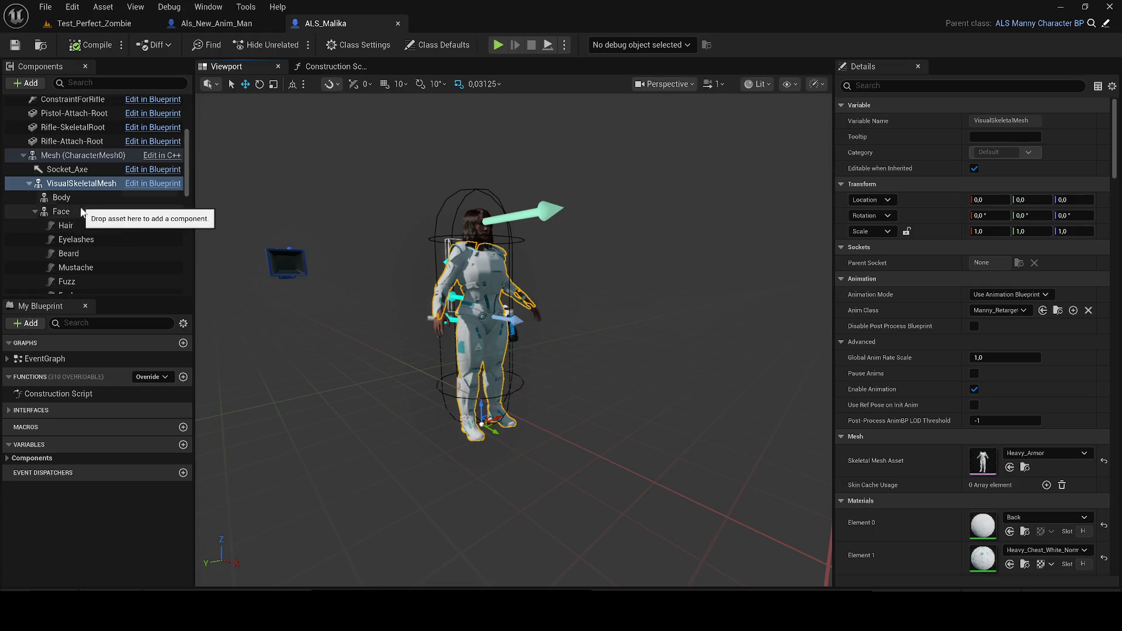
{"action": "scroll", "coordinate": [80, 210], "scroll_direction": "down", "scroll_amount": 1}
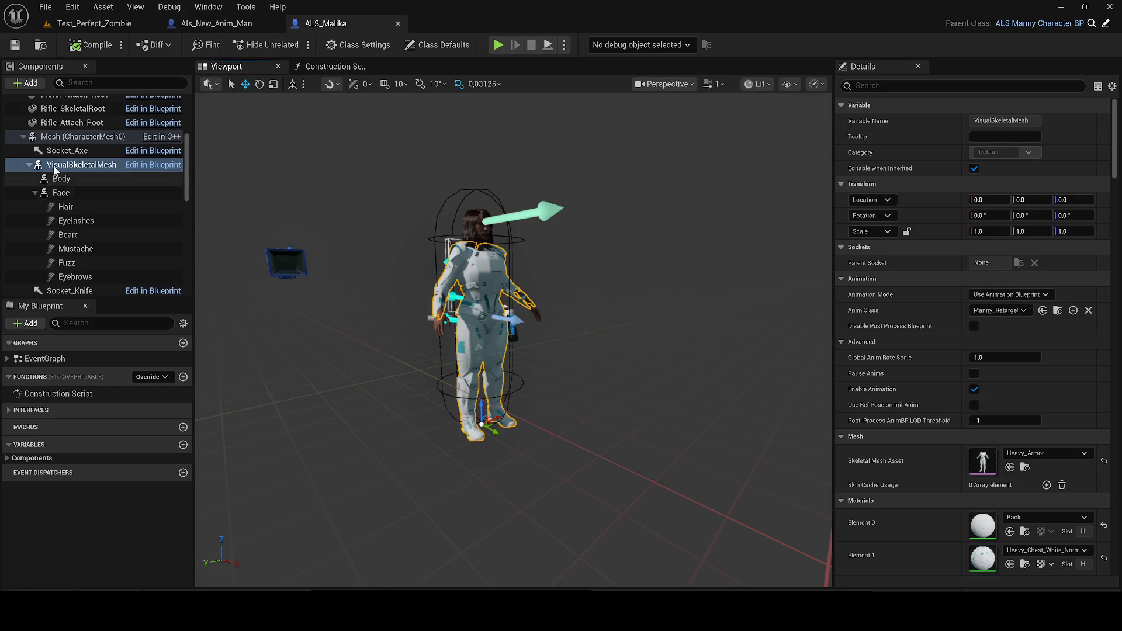
{"action": "left_click", "coordinate": [82, 137]}
{"action": "left_click", "coordinate": [66, 150]}
{"action": "scroll", "coordinate": [67, 193], "scroll_direction": "down", "scroll_amount": 5}
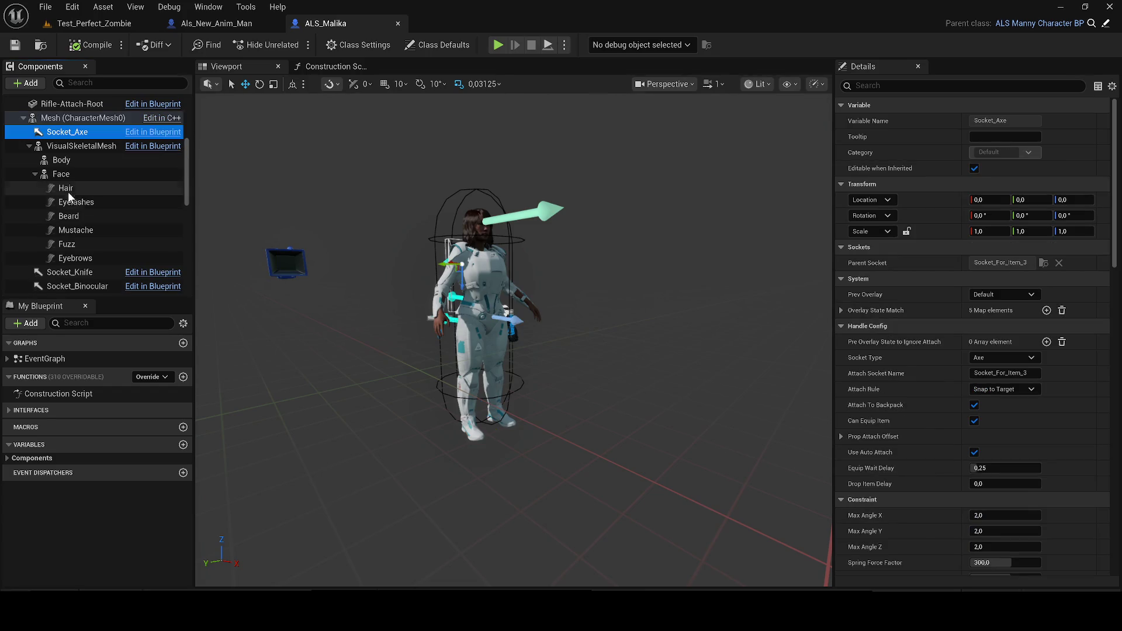
{"action": "left_click", "coordinate": [93, 252], "text": "shift"}
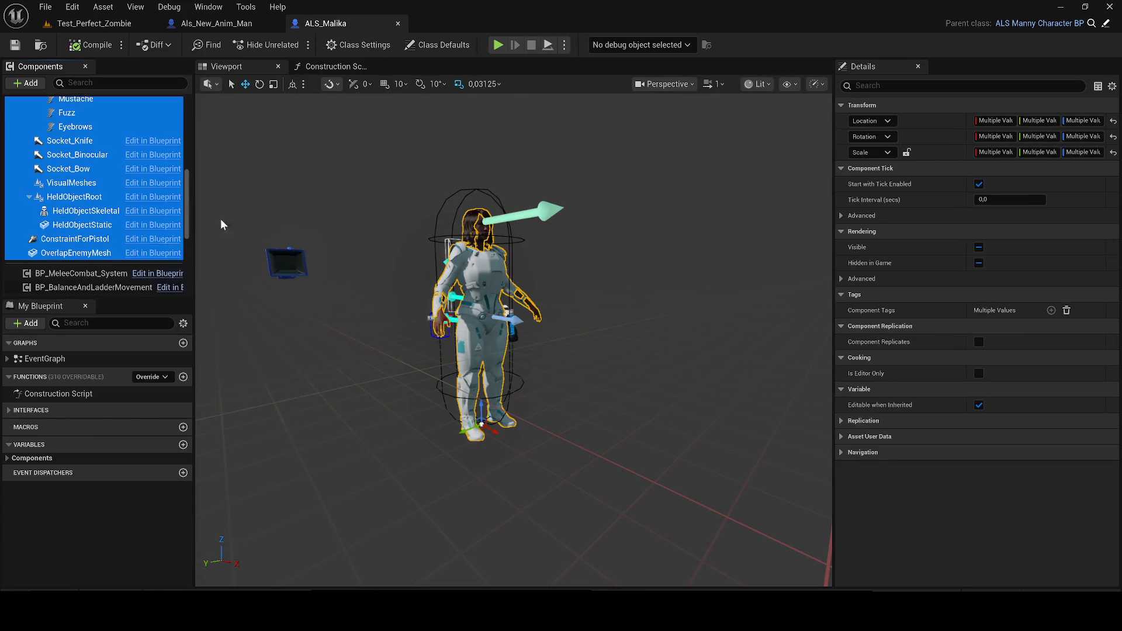
In Als_New_Anim_Man, select the Face through Scene components and view the character preview.
{"action": "left_click", "coordinate": [257, 24]}
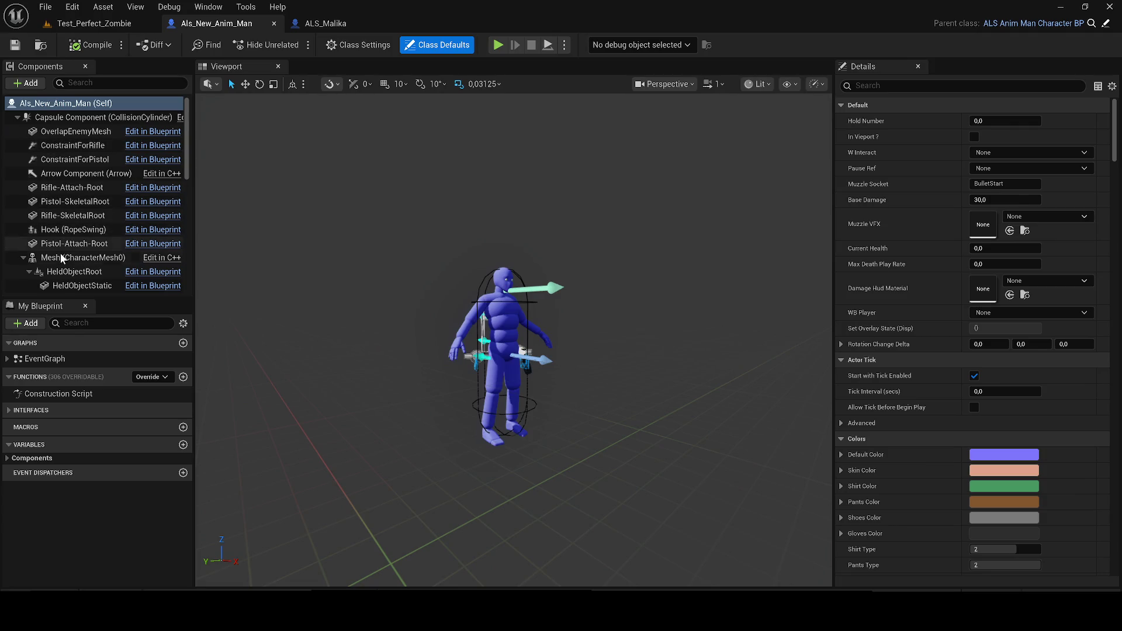
{"action": "left_click", "coordinate": [60, 253]}
{"action": "scroll", "coordinate": [90, 238], "scroll_direction": "down", "scroll_amount": 3}
{"action": "left_click", "coordinate": [93, 217], "text": "shift"}
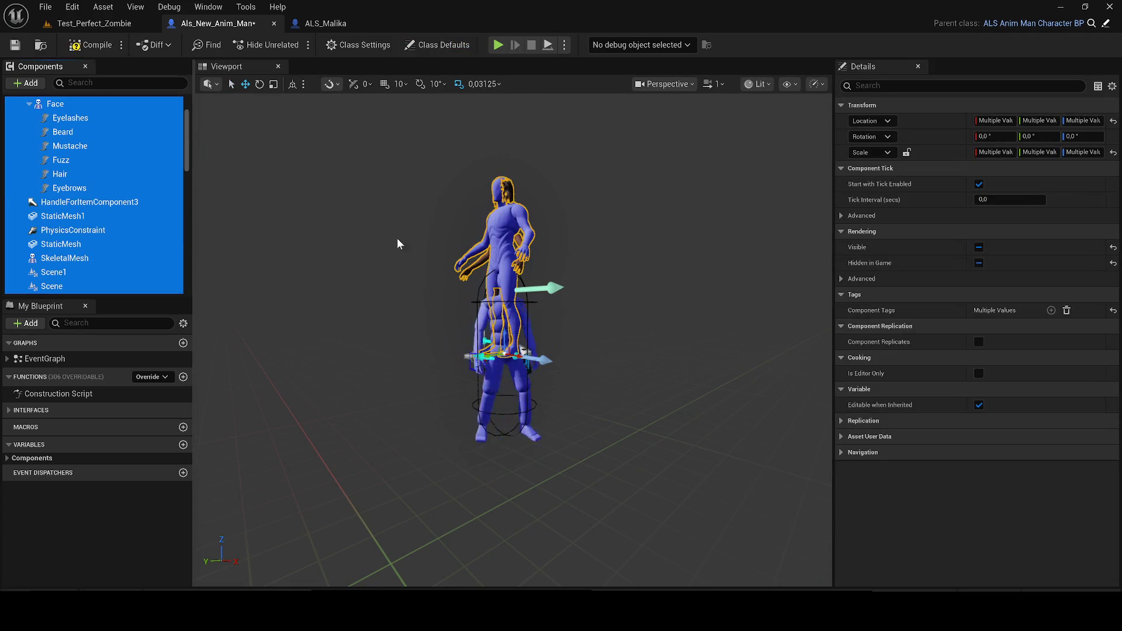
{"action": "left_click_drag", "start_coordinate": [400, 243], "coordinate": [400, 208]}
{"action": "left_click", "coordinate": [491, 278]}
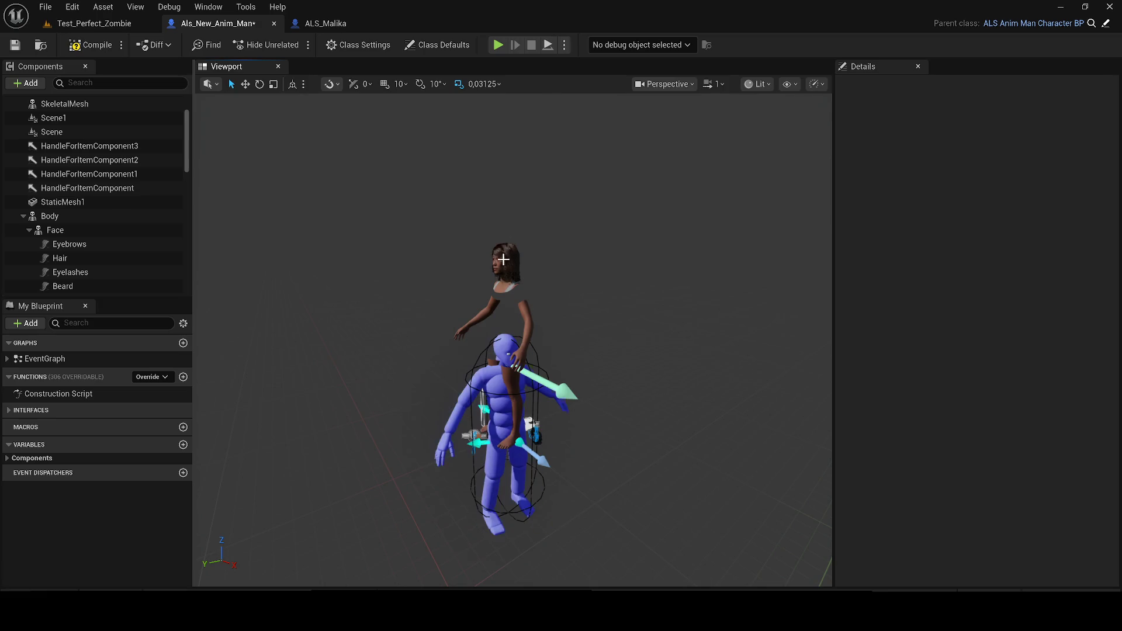
Drag the Body mesh with its face parts onto SkeletalMesh and frame the character.
{"action": "left_click", "coordinate": [50, 217]}
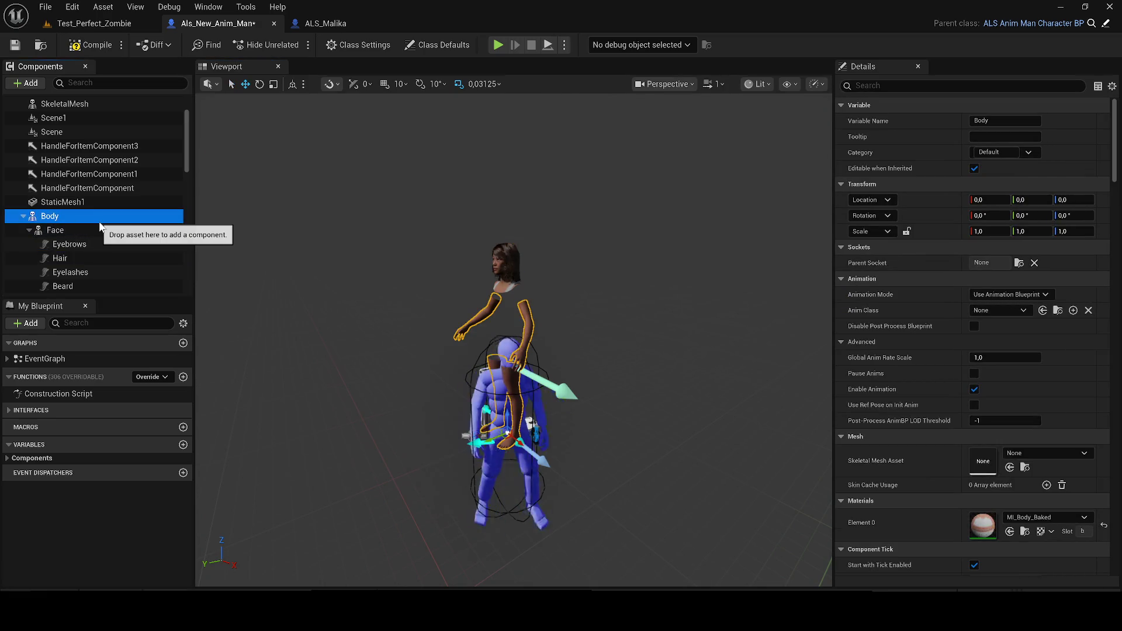
{"action": "scroll", "coordinate": [101, 222], "scroll_direction": "up", "scroll_amount": 2}
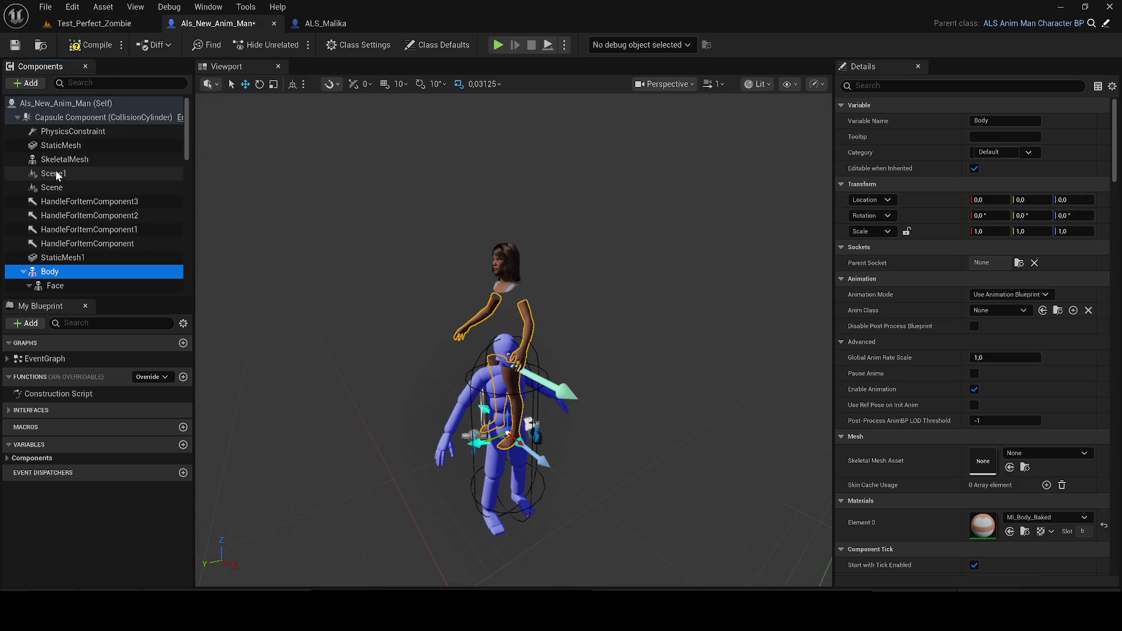
{"action": "left_click", "coordinate": [85, 161]}
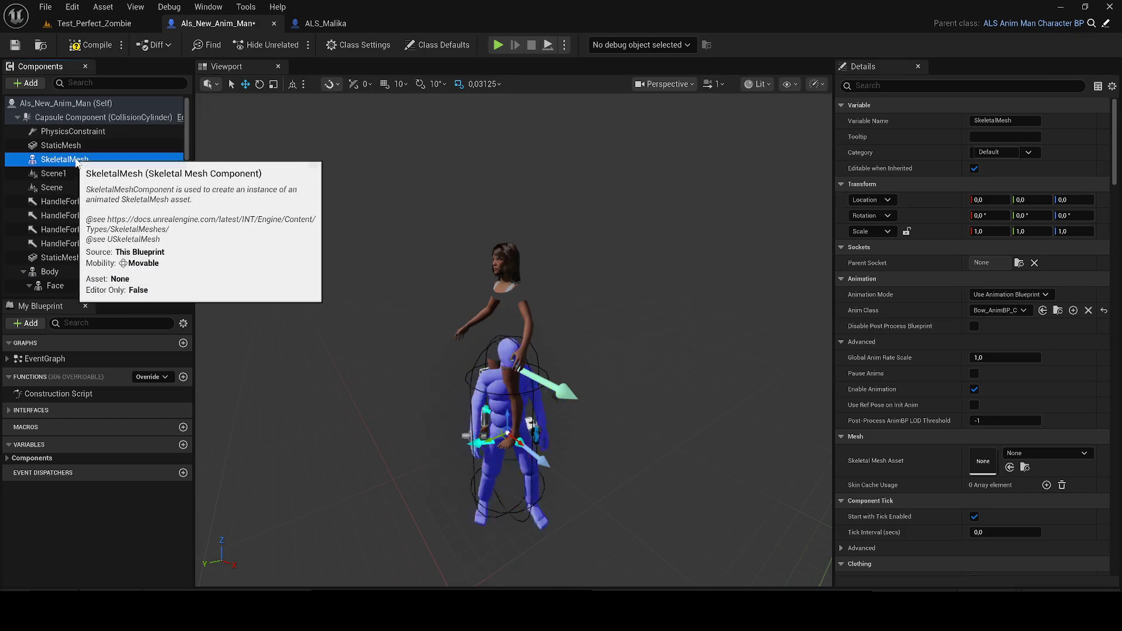
{"action": "scroll", "coordinate": [74, 184], "scroll_direction": "down", "scroll_amount": 1}
{"action": "mouse_move", "coordinate": [76, 233]}
{"action": "left_mouse_down"}
{"action": "mouse_move", "coordinate": [96, 234]}
{"action": "mouse_move", "coordinate": [85, 127]}
{"action": "mouse_move", "coordinate": [93, 156]}
{"action": "left_mouse_up"}
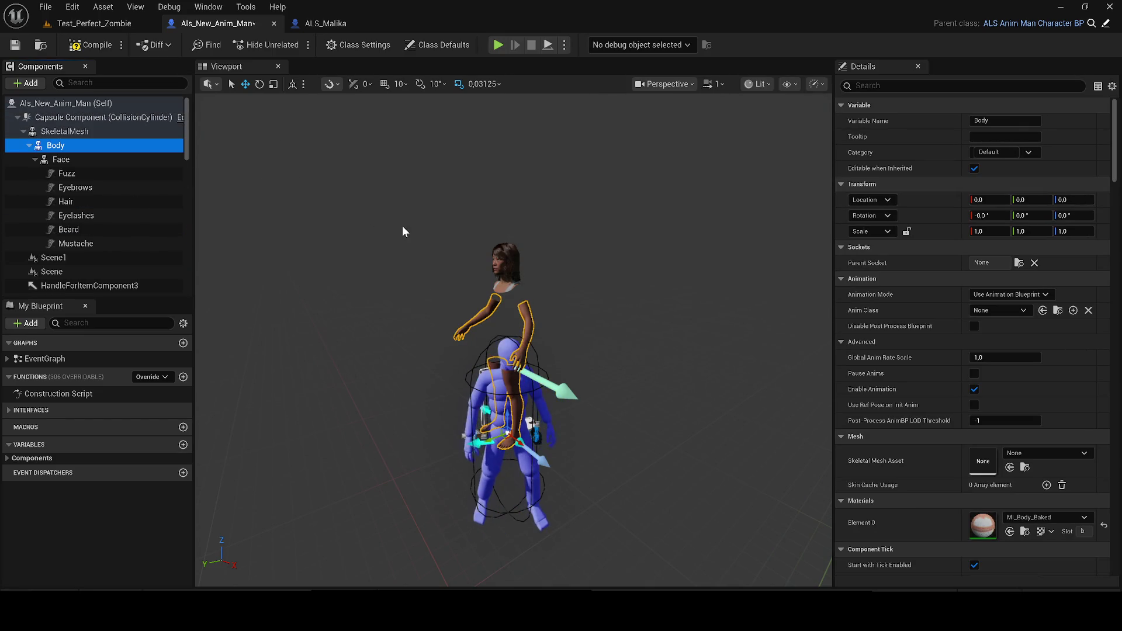
{"action": "key", "text": "f"}
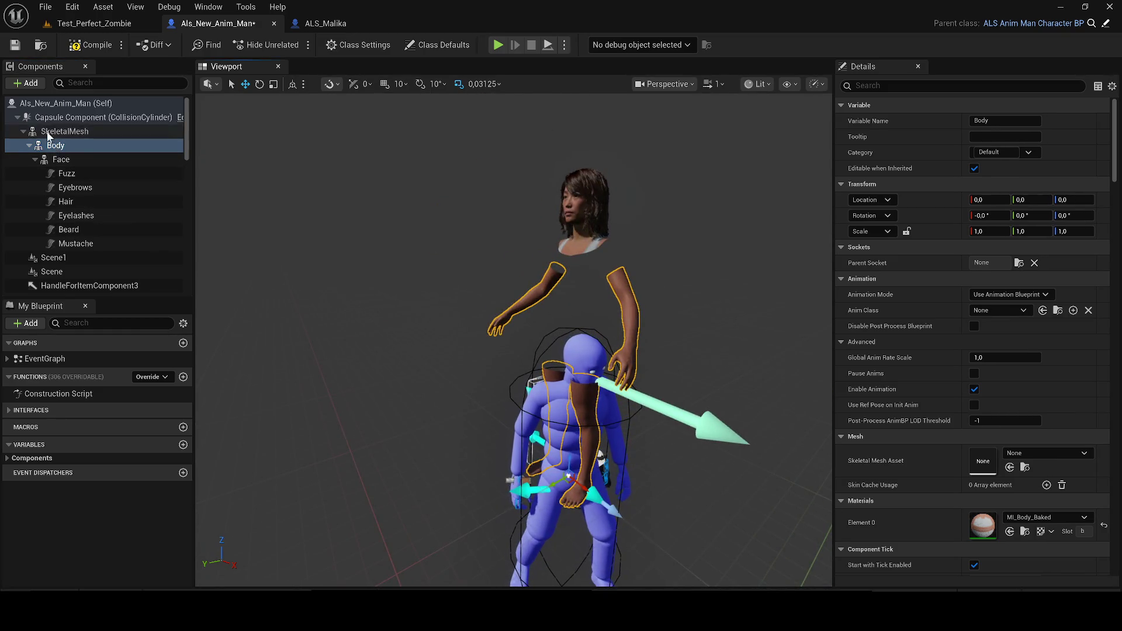
Attach the SkeletalMesh component under Mesh (CharacterMesh0) in the Components hierarchy.
{"action": "left_click", "coordinate": [65, 131]}
{"action": "scroll", "coordinate": [64, 198], "scroll_direction": "down", "scroll_amount": 5}
{"action": "scroll", "coordinate": [72, 222], "scroll_direction": "down", "scroll_amount": 3}
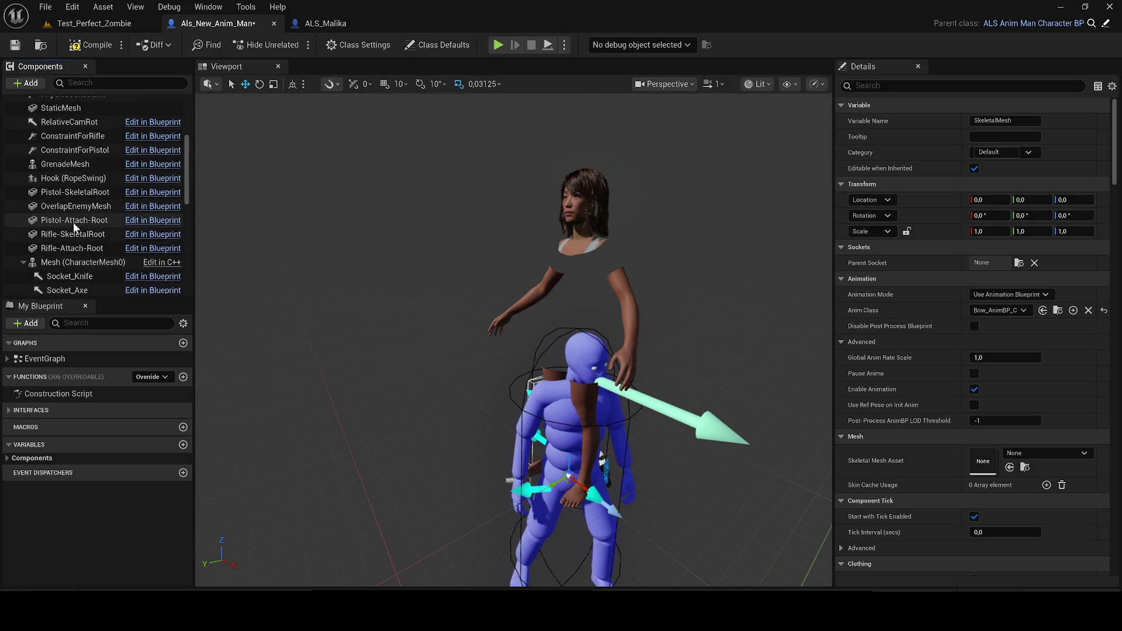
{"action": "left_click", "coordinate": [70, 243]}
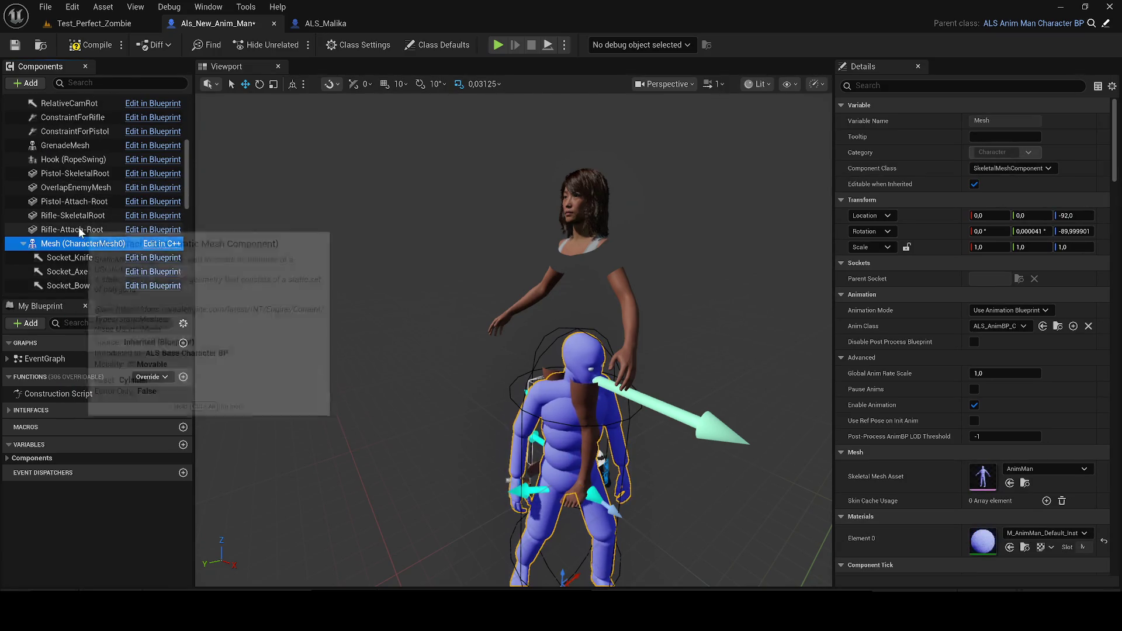
{"action": "scroll", "coordinate": [75, 220], "scroll_direction": "up", "scroll_amount": 6}
{"action": "left_click", "coordinate": [23, 132]}
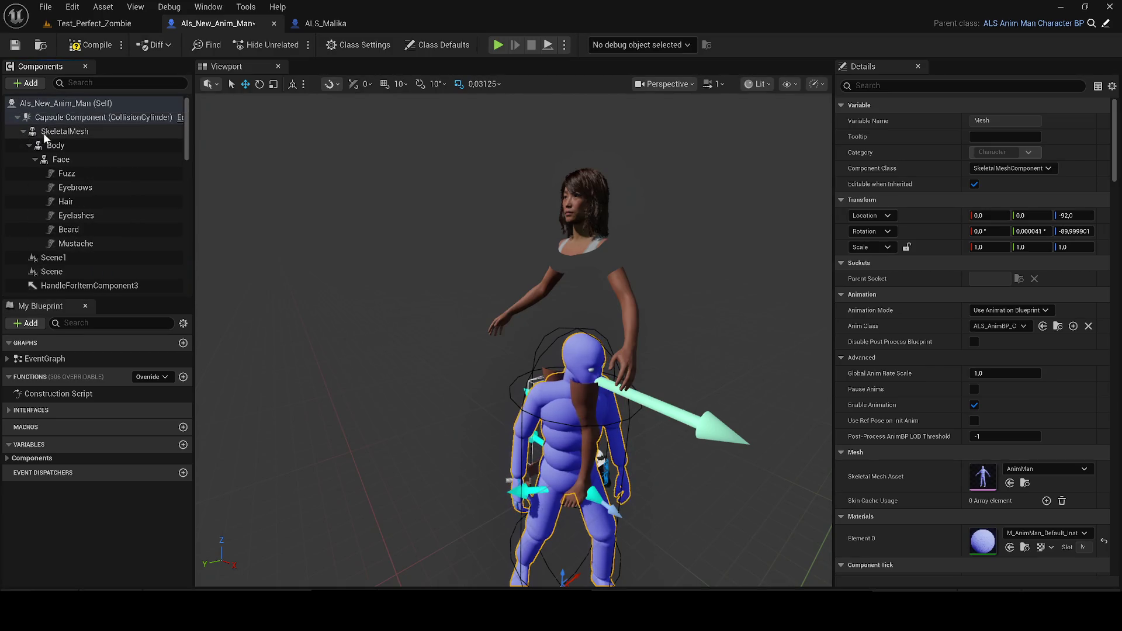
{"action": "mouse_move", "coordinate": [26, 130]}
{"action": "left_mouse_down"}
{"action": "mouse_move", "coordinate": [89, 129]}
{"action": "mouse_move", "coordinate": [143, 209]}
{"action": "mouse_move", "coordinate": [94, 188]}
{"action": "left_mouse_up"}
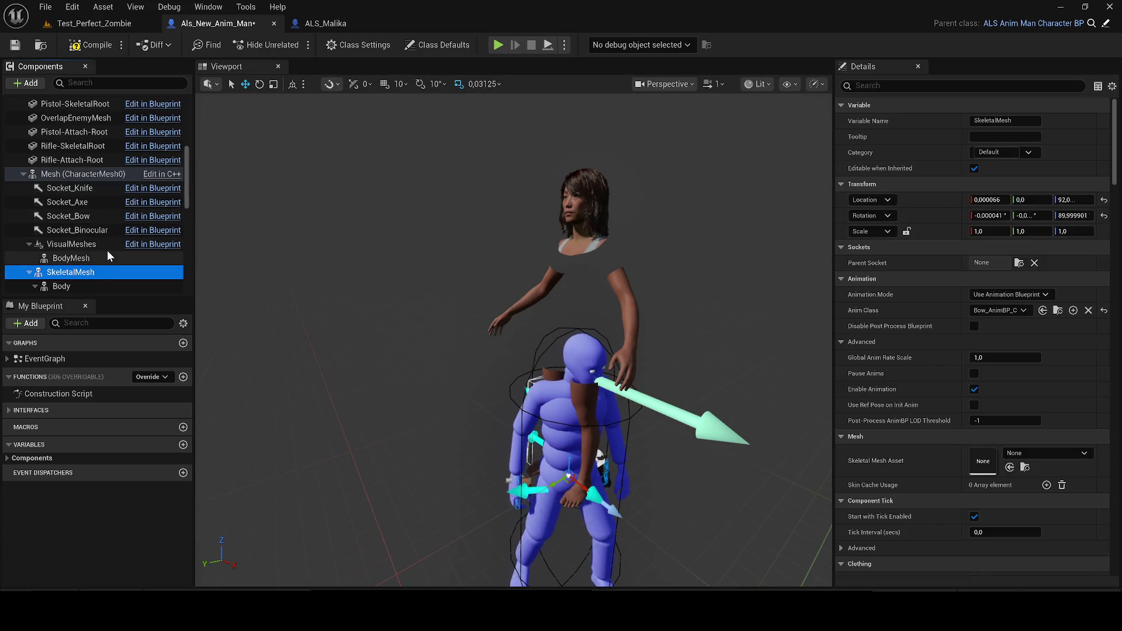
{"action": "left_click", "coordinate": [23, 173]}
Reattach the SkeletalMesh component under BodyMesh inside the Mesh branch.
{"action": "scroll", "coordinate": [82, 177], "scroll_direction": "up", "scroll_amount": 3}
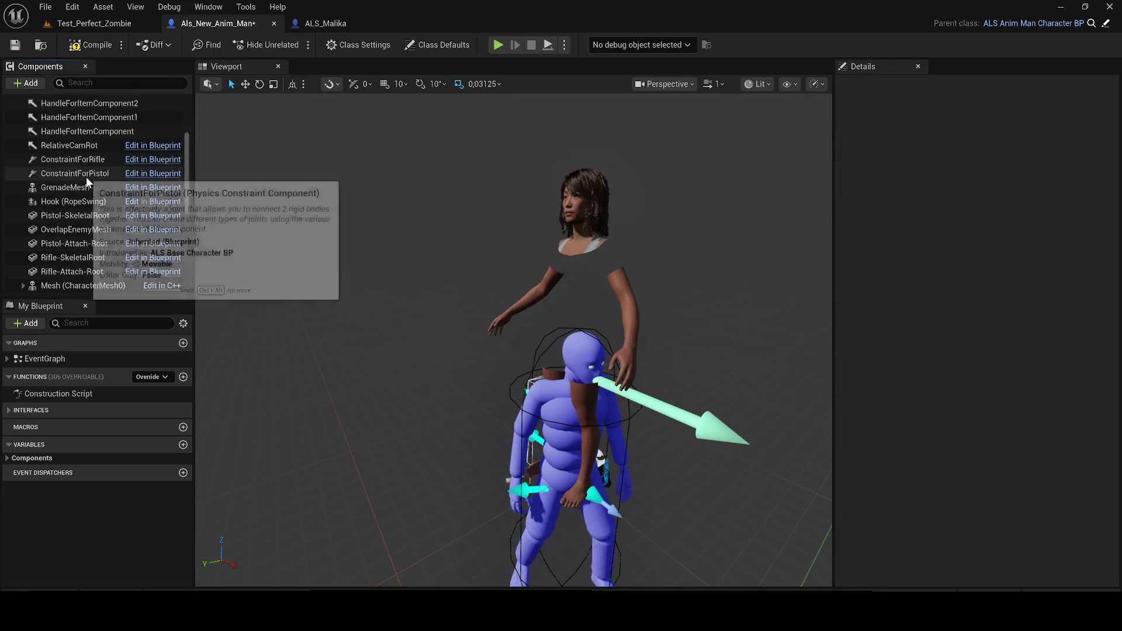
{"action": "scroll", "coordinate": [86, 178], "scroll_direction": "up", "scroll_amount": 3}
{"action": "left_click", "coordinate": [18, 118]}
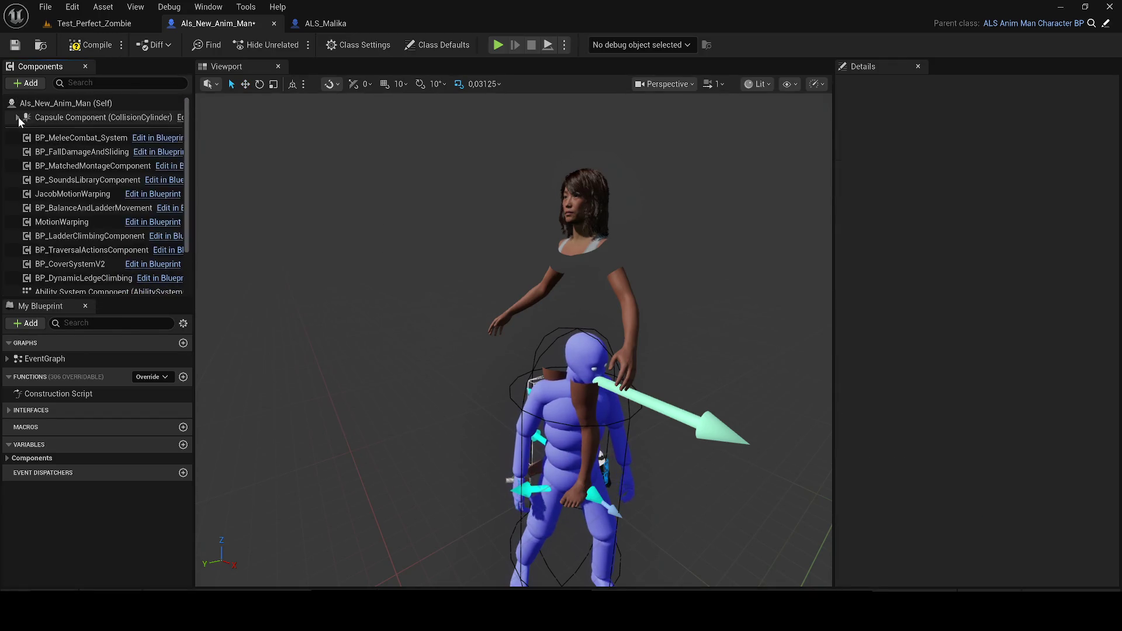
{"action": "left_click", "coordinate": [18, 117]}
{"action": "scroll", "coordinate": [87, 178], "scroll_direction": "down", "scroll_amount": 5}
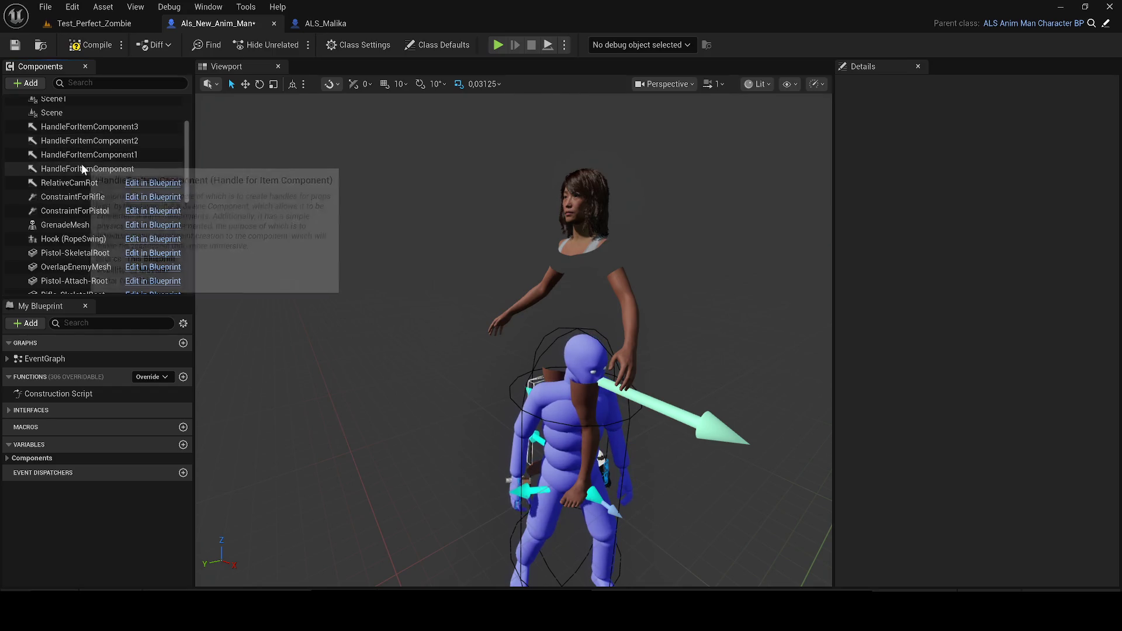
{"action": "scroll", "coordinate": [91, 176], "scroll_direction": "down", "scroll_amount": 1}
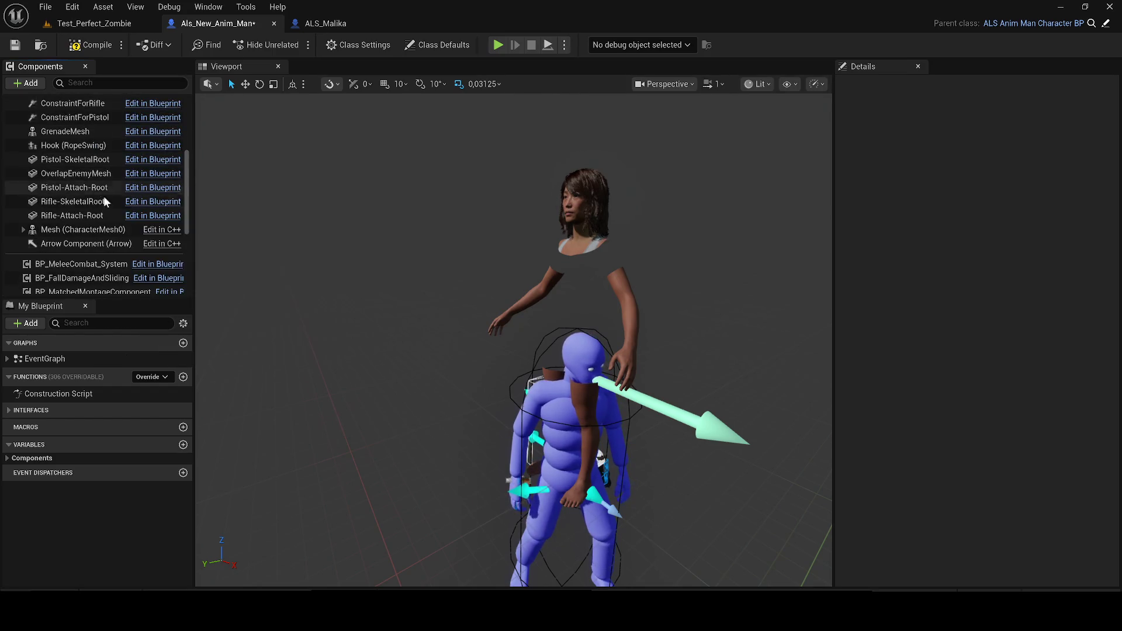
{"action": "left_click", "coordinate": [23, 230]}
{"action": "scroll", "coordinate": [84, 226], "scroll_direction": "down", "scroll_amount": 3}
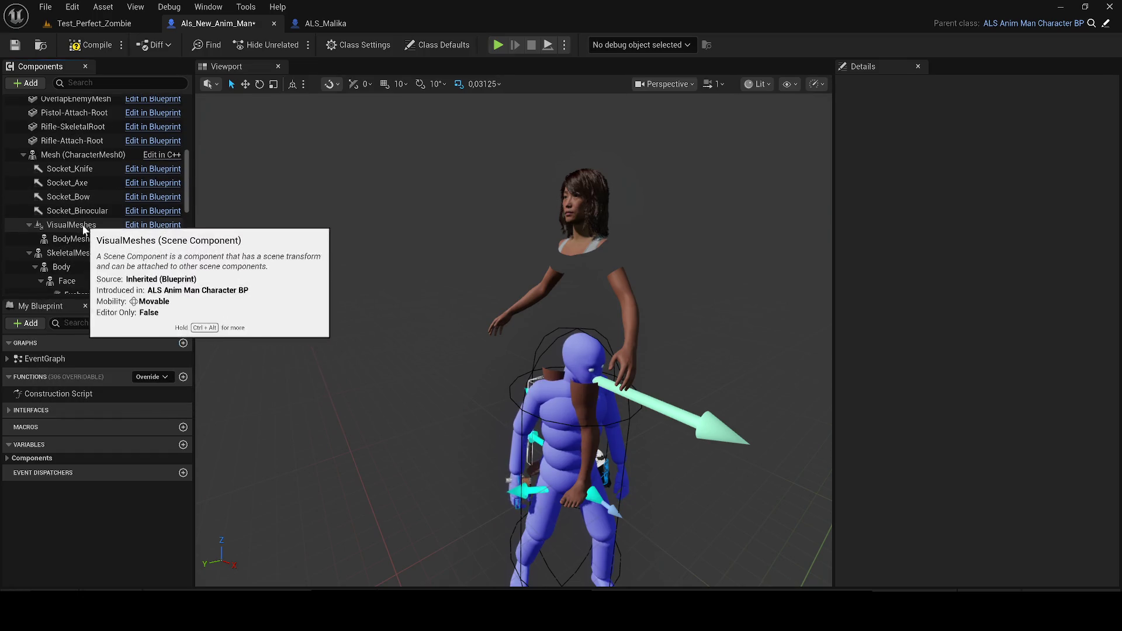
{"action": "left_click", "coordinate": [85, 227]}
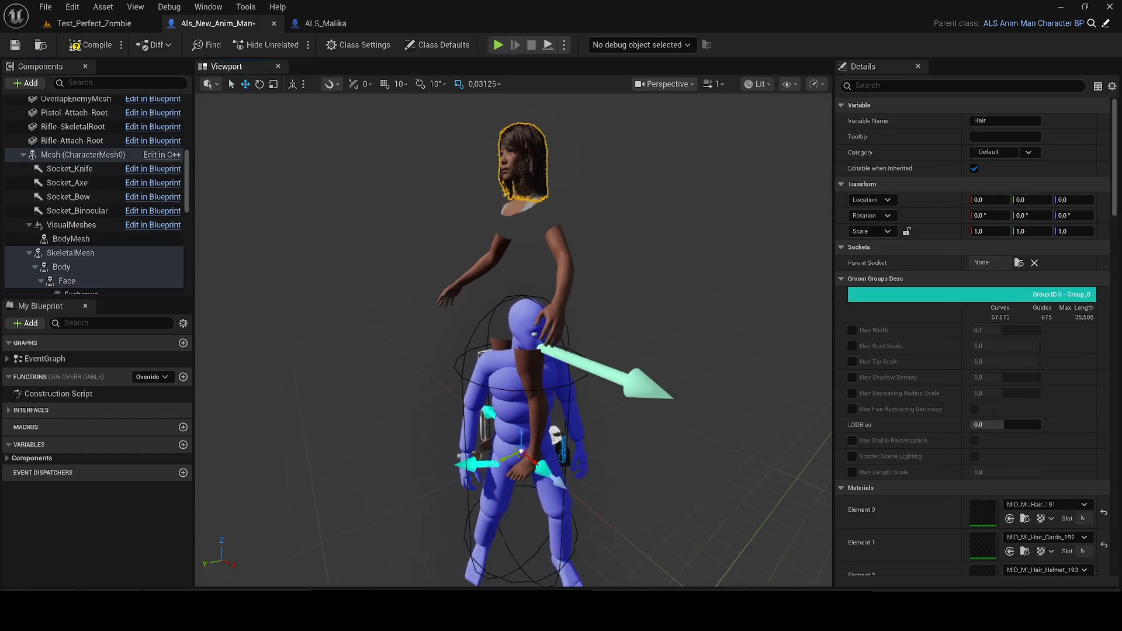
{"action": "scroll", "coordinate": [82, 257], "scroll_direction": "down", "scroll_amount": 3}
{"action": "left_click", "coordinate": [55, 178]}
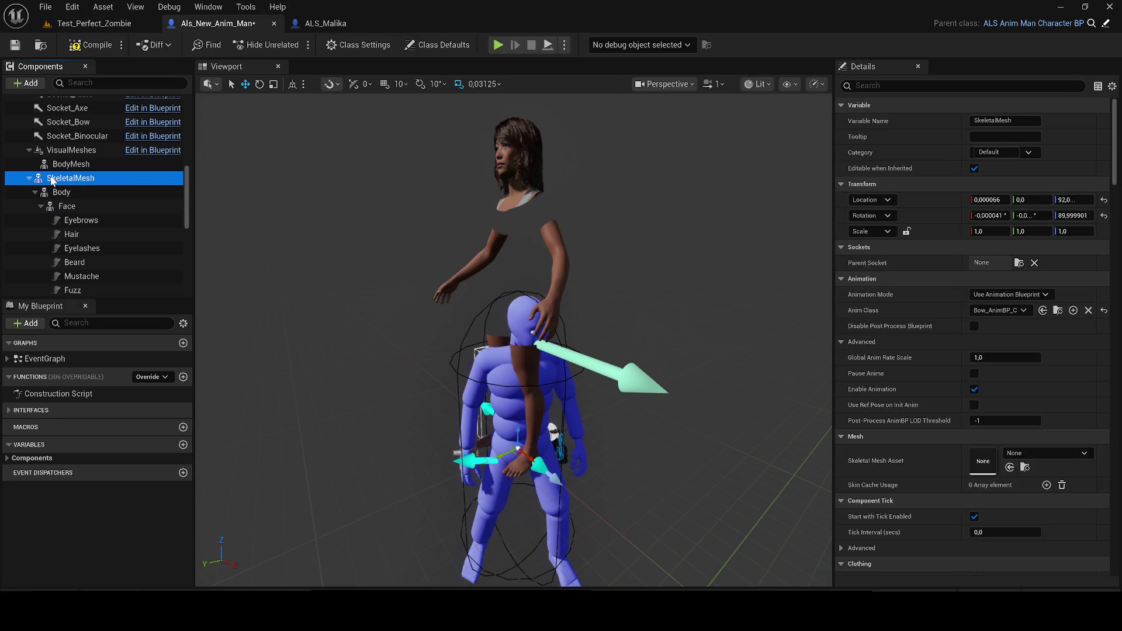
{"action": "left_click_drag", "start_coordinate": [62, 166], "coordinate": [62, 165]}
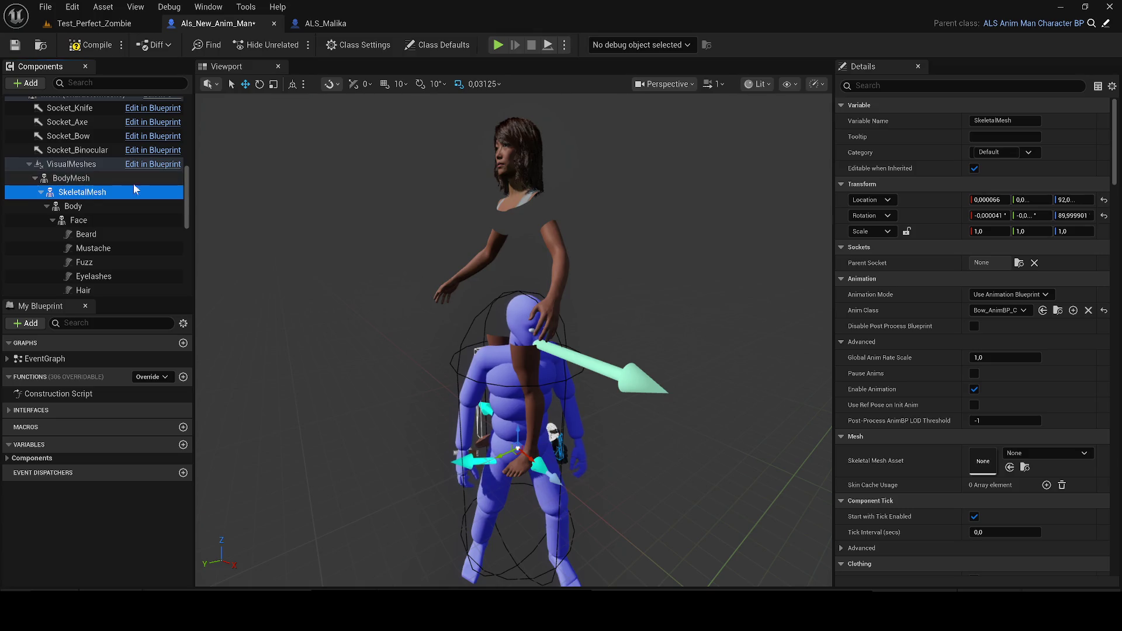
Select the Body component and set its location offset to -90.
{"action": "left_click", "coordinate": [501, 177]}
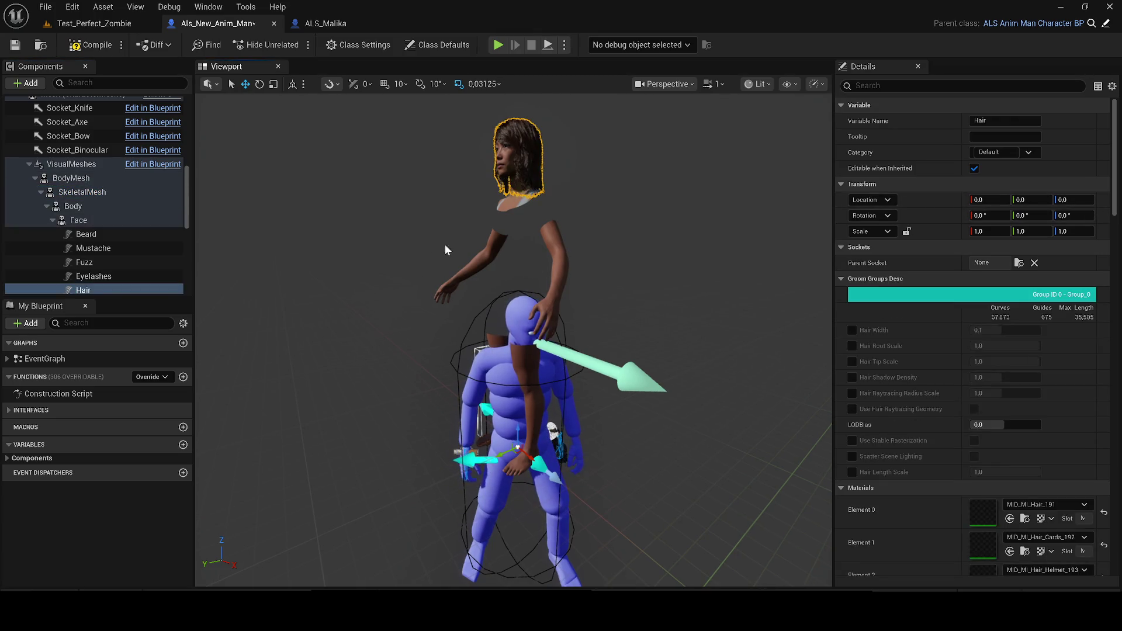
{"action": "left_click", "coordinate": [72, 206]}
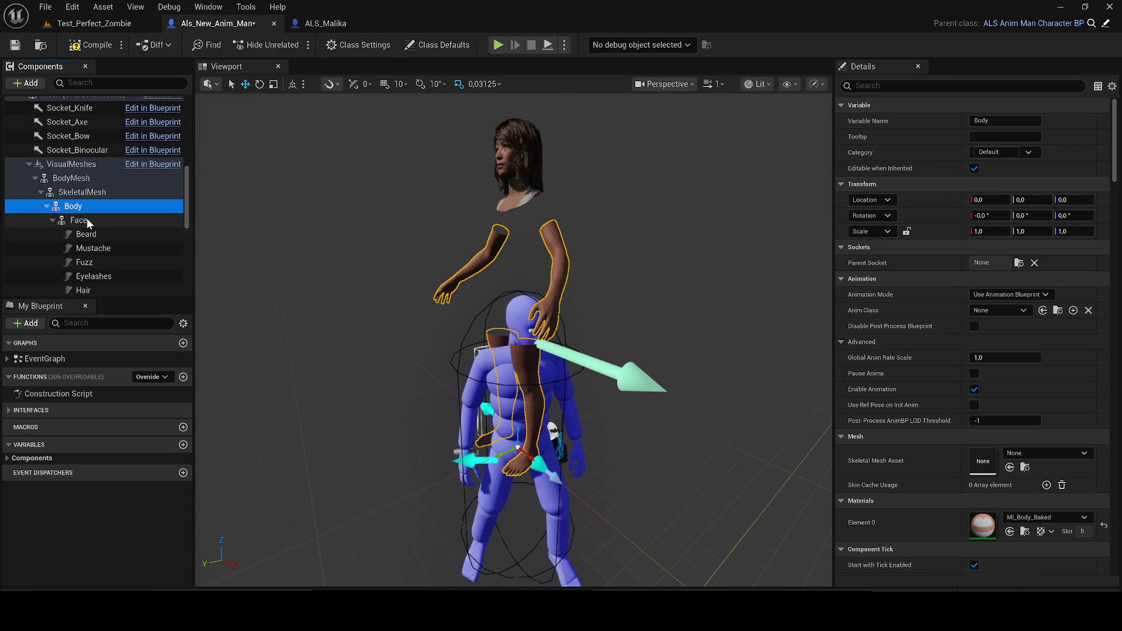
{"action": "left_click", "coordinate": [87, 221]}
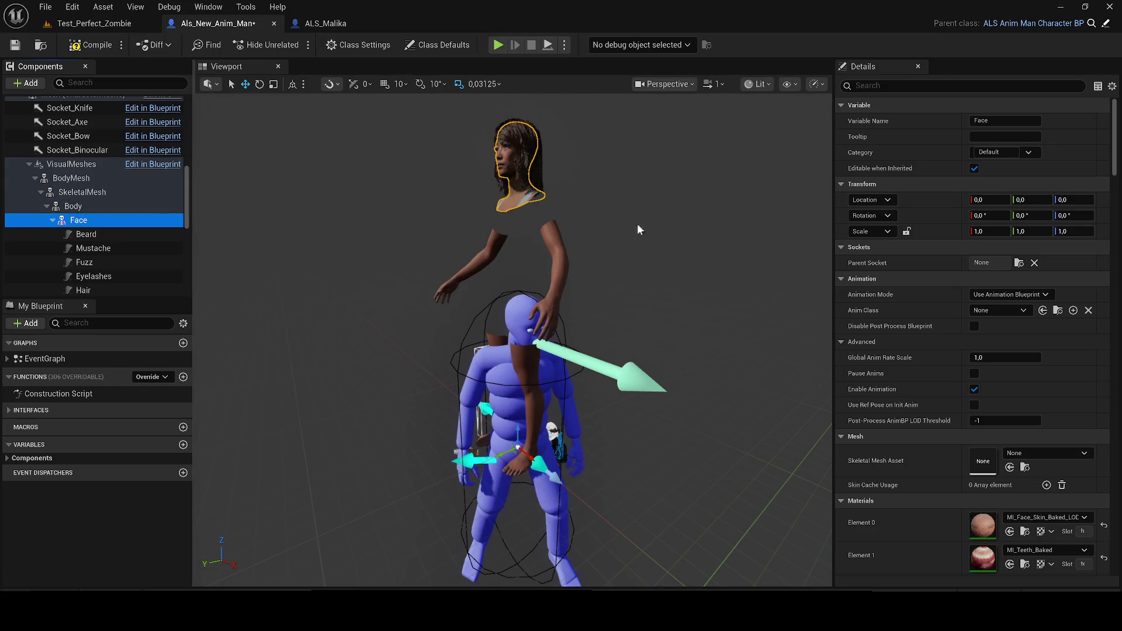
{"action": "left_click", "coordinate": [124, 206]}
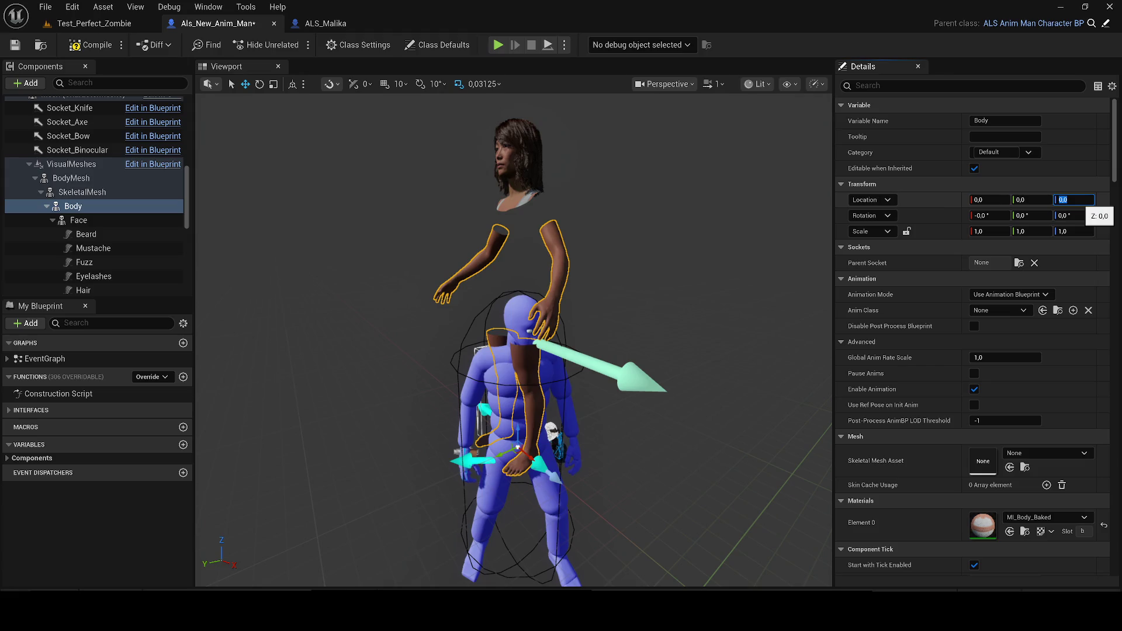
{"action": "left_click", "coordinate": [1073, 200]}
{"action": "type", "text": "-90"}
{"action": "key", "text": "Return"}
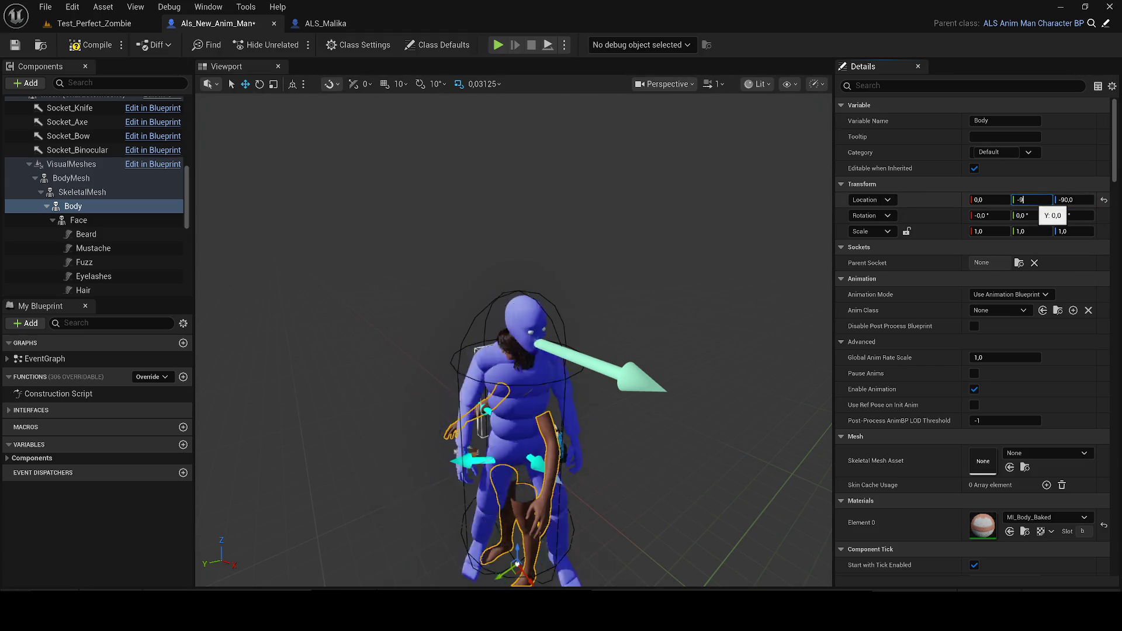
{"action": "type", "text": "0"}
{"action": "key", "text": "Return"}
{"action": "key", "text": "Return"}
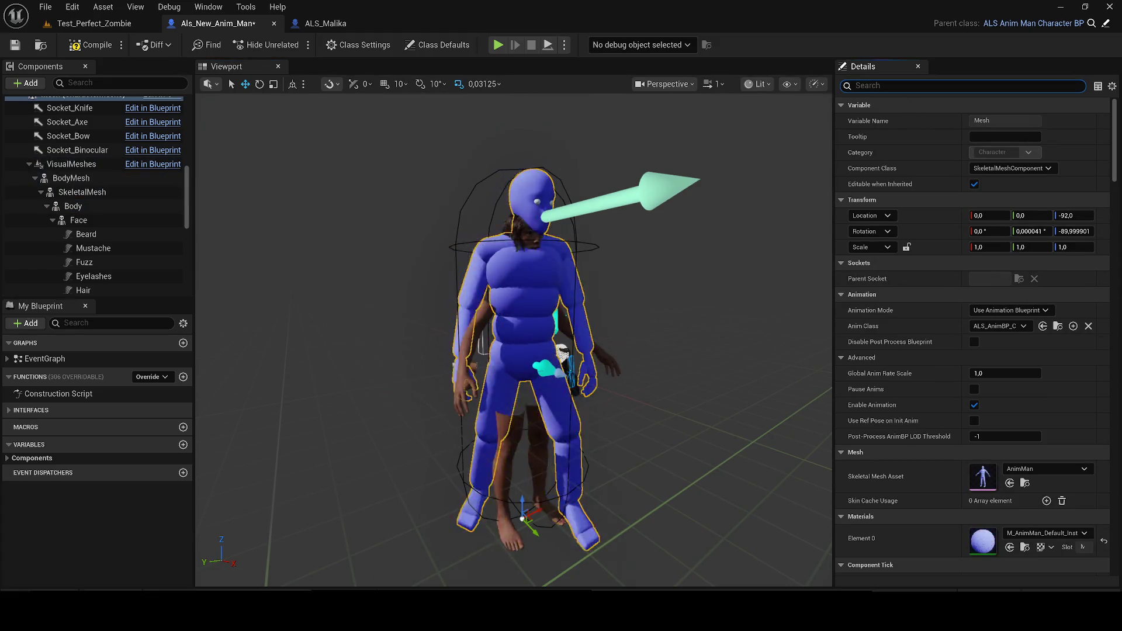
Toggle the blue body mesh's Visible setting off and back on.
{"action": "type", "text": "visi"}
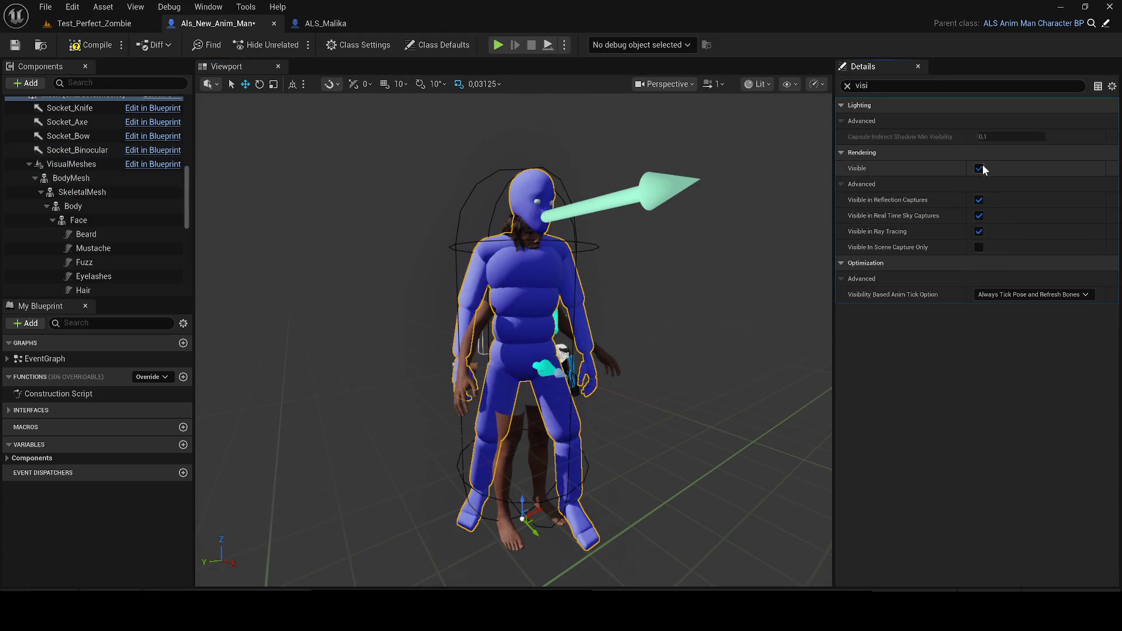
{"action": "left_click", "coordinate": [978, 169]}
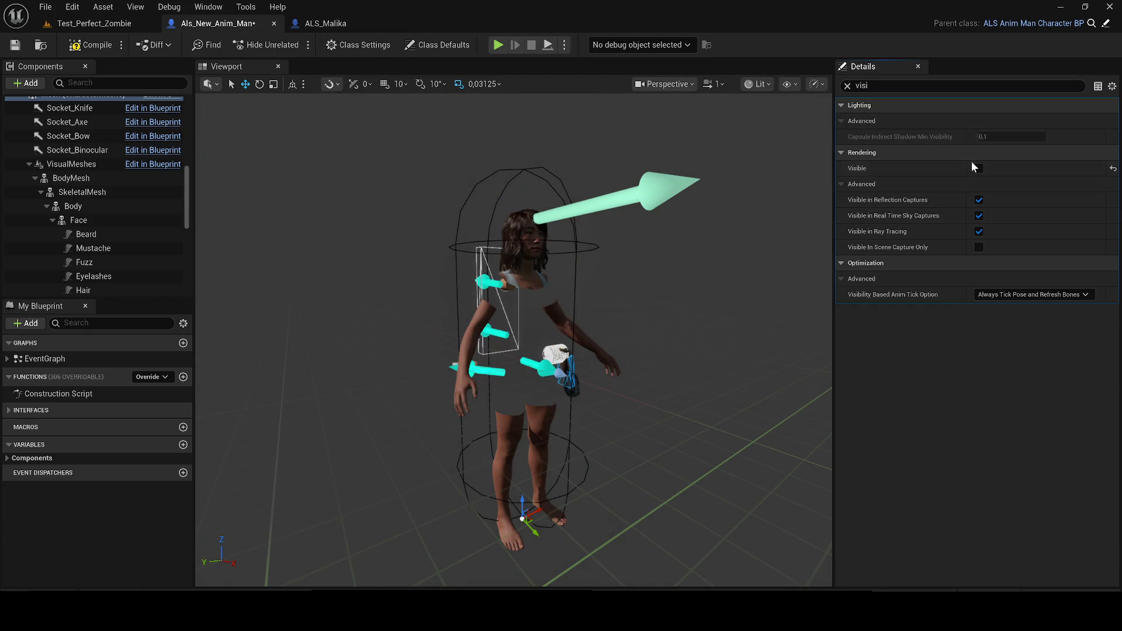
{"action": "left_click", "coordinate": [978, 168]}
Set the Mesh's Skeletal Mesh Asset to Heavy_Armor and open the Construction Script graph.
{"action": "left_click", "coordinate": [847, 85]}
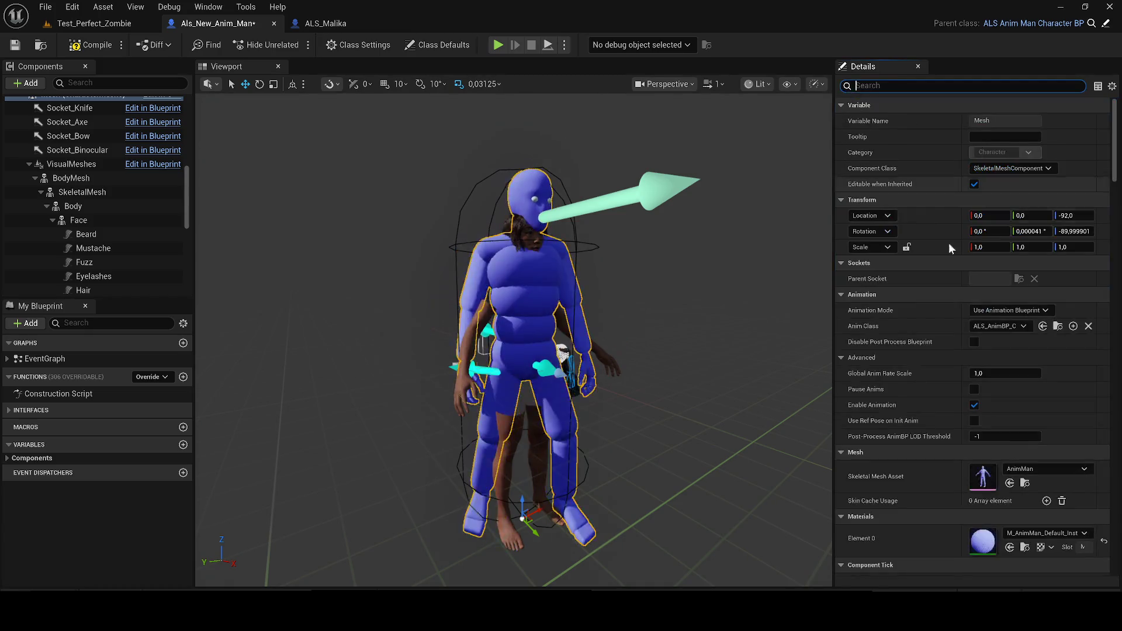
{"action": "left_click", "coordinate": [1031, 470]}
{"action": "type", "text": "anim"}
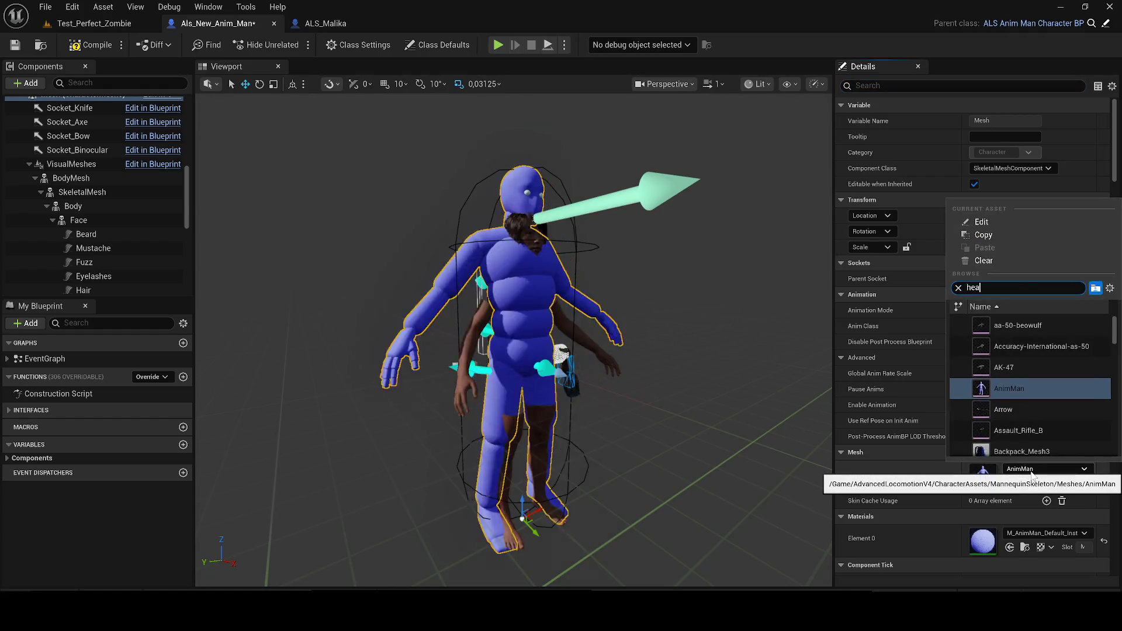
{"action": "left_click", "coordinate": [1056, 335]}
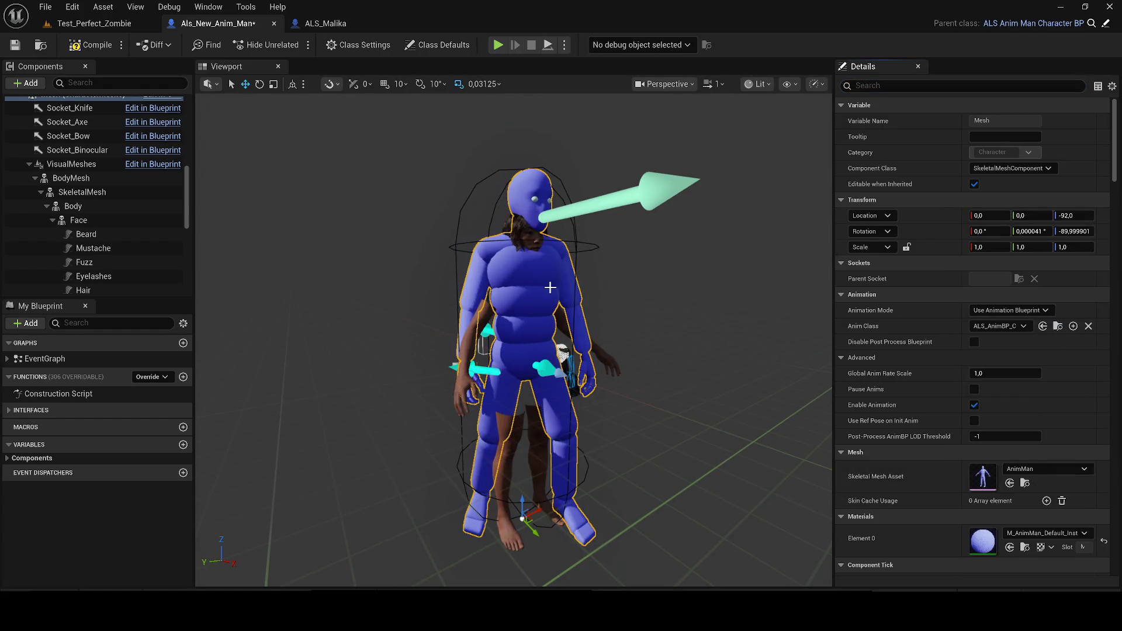
{"action": "left_click_drag", "start_coordinate": [433, 252], "coordinate": [456, 250]}
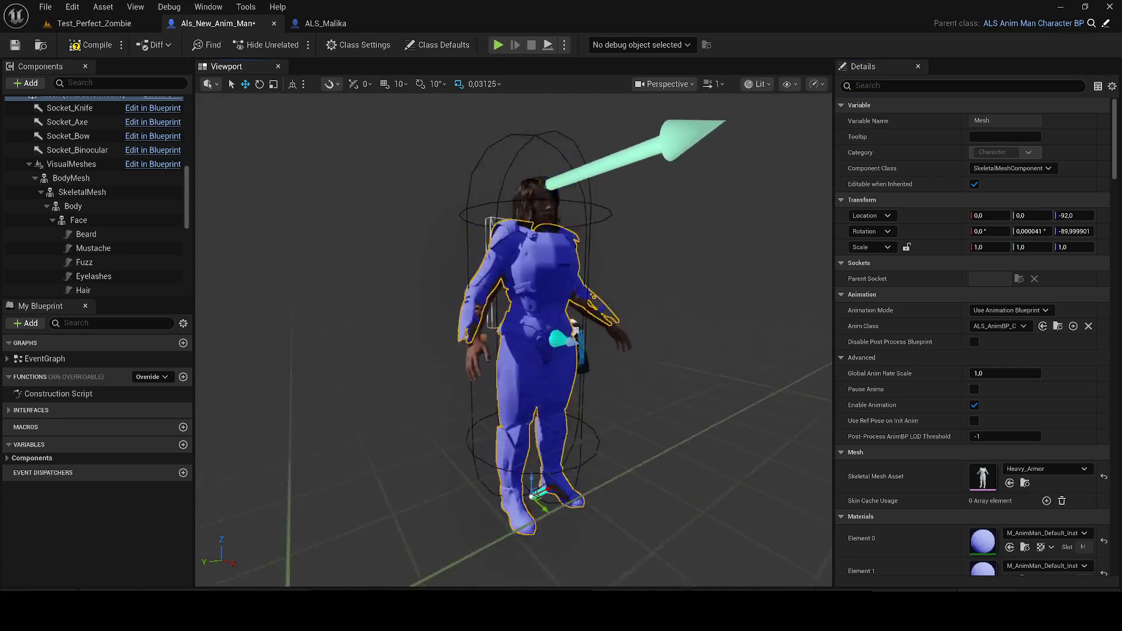
{"action": "double_click", "coordinate": [48, 393]}
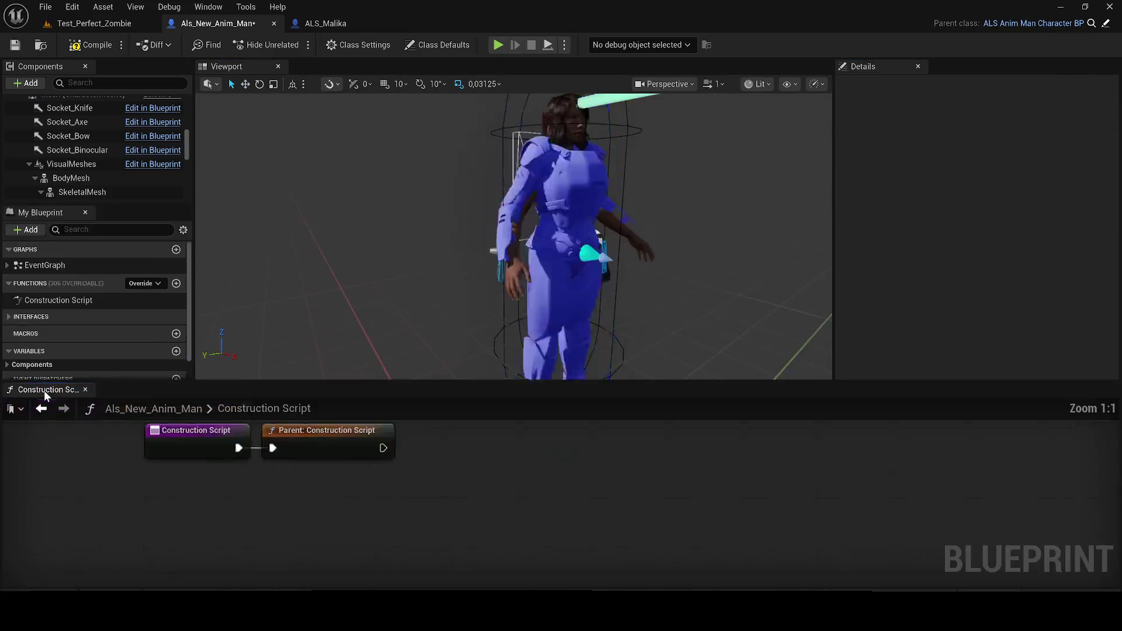
Dock the Construction Script graph and copy ALS_Malika's Set Leader Pose nodes.
{"action": "mouse_move", "coordinate": [46, 390]}
{"action": "left_mouse_down"}
{"action": "mouse_move", "coordinate": [313, 200]}
{"action": "mouse_move", "coordinate": [334, 61]}
{"action": "mouse_move", "coordinate": [271, 306]}
{"action": "left_mouse_up"}
{"action": "left_click", "coordinate": [348, 23]}
{"action": "mouse_move", "coordinate": [66, 79]}
{"action": "left_mouse_down"}
{"action": "mouse_move", "coordinate": [507, 171]}
{"action": "mouse_move", "coordinate": [403, 68]}
{"action": "left_mouse_up"}
{"action": "left_click_drag", "start_coordinate": [726, 459], "coordinate": [455, 203]}
{"action": "key", "text": "ctrl+c"}
Paste the nodes into Als_New_Anim_Man, wire them after the parent call, and delete duplicate nodes.
{"action": "left_click", "coordinate": [234, 27]}
{"action": "key", "text": "ctrl+v"}
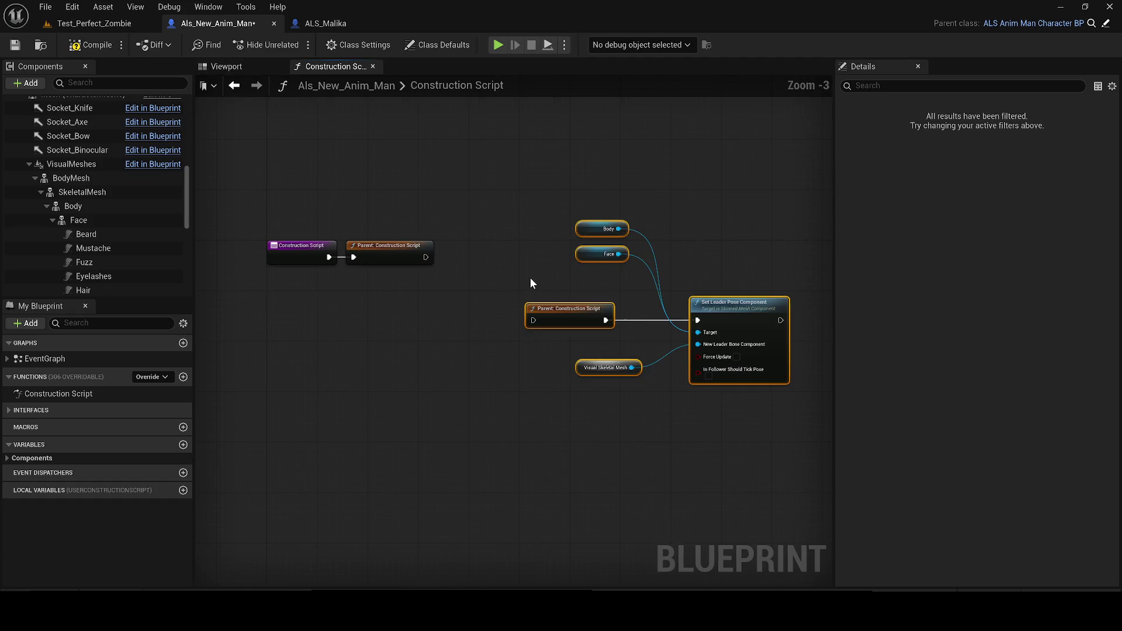
{"action": "mouse_move", "coordinate": [705, 328]}
{"action": "left_mouse_down"}
{"action": "mouse_move", "coordinate": [709, 308]}
{"action": "mouse_move", "coordinate": [661, 264]}
{"action": "left_mouse_up"}
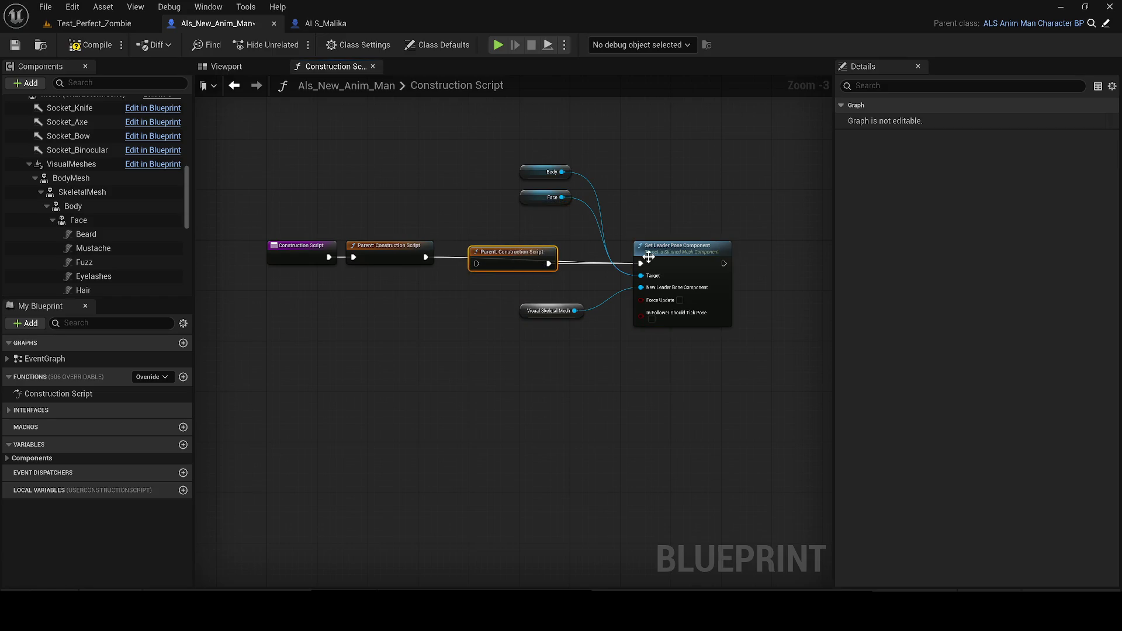
{"action": "key", "text": "Delete"}
{"action": "left_click_drag", "start_coordinate": [605, 281], "coordinate": [576, 297]}
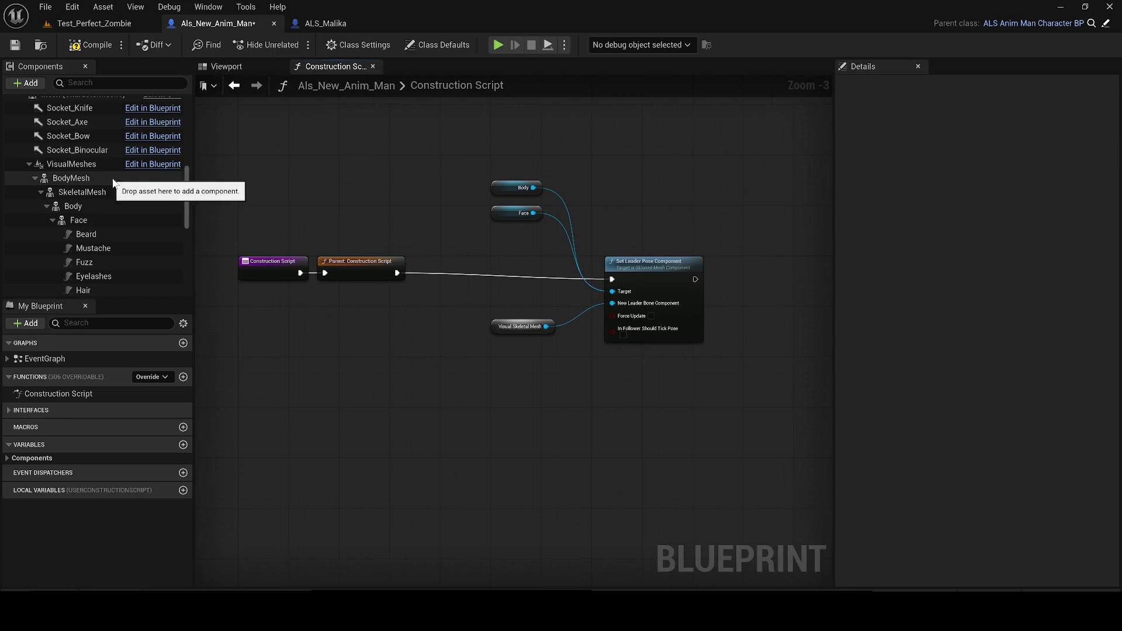
{"action": "scroll", "coordinate": [114, 183], "scroll_direction": "up", "scroll_amount": 3}
{"action": "mouse_move", "coordinate": [81, 258]}
{"action": "left_mouse_down"}
{"action": "mouse_move", "coordinate": [435, 293]}
{"action": "mouse_move", "coordinate": [504, 358]}
{"action": "mouse_move", "coordinate": [614, 321]}
{"action": "mouse_move", "coordinate": [618, 302]}
{"action": "left_mouse_up"}
{"action": "left_click", "coordinate": [524, 326]}
{"action": "key", "text": "Delete"}
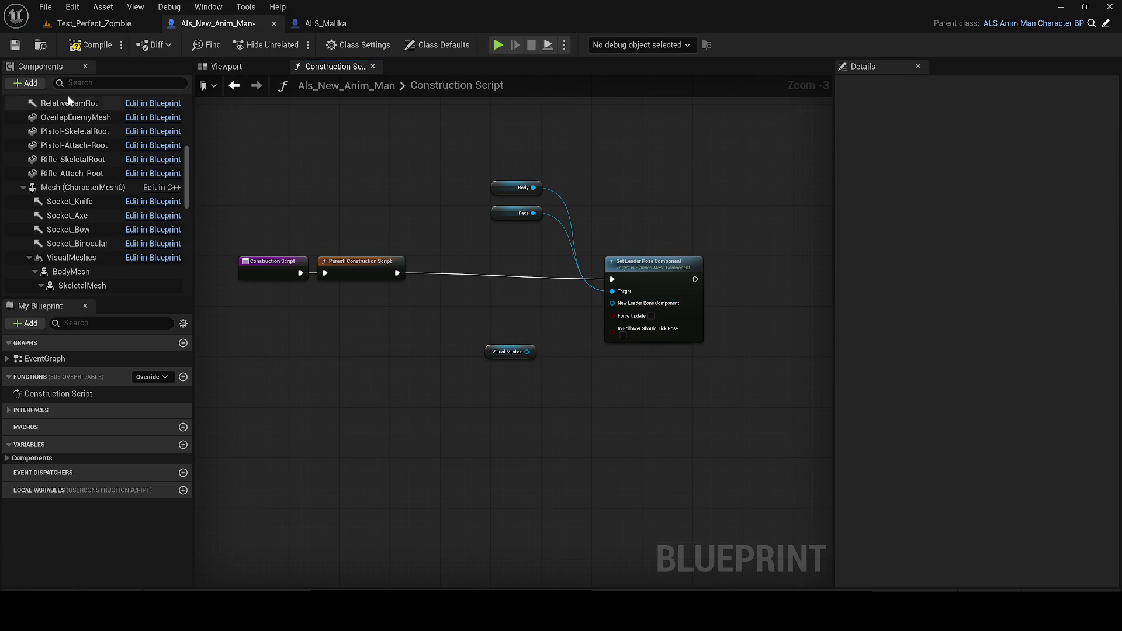
Inspect ALS_Malika's Visual Skeletal Mesh node and its VisualSkeletalMesh component.
{"action": "type", "text": "virtual"}
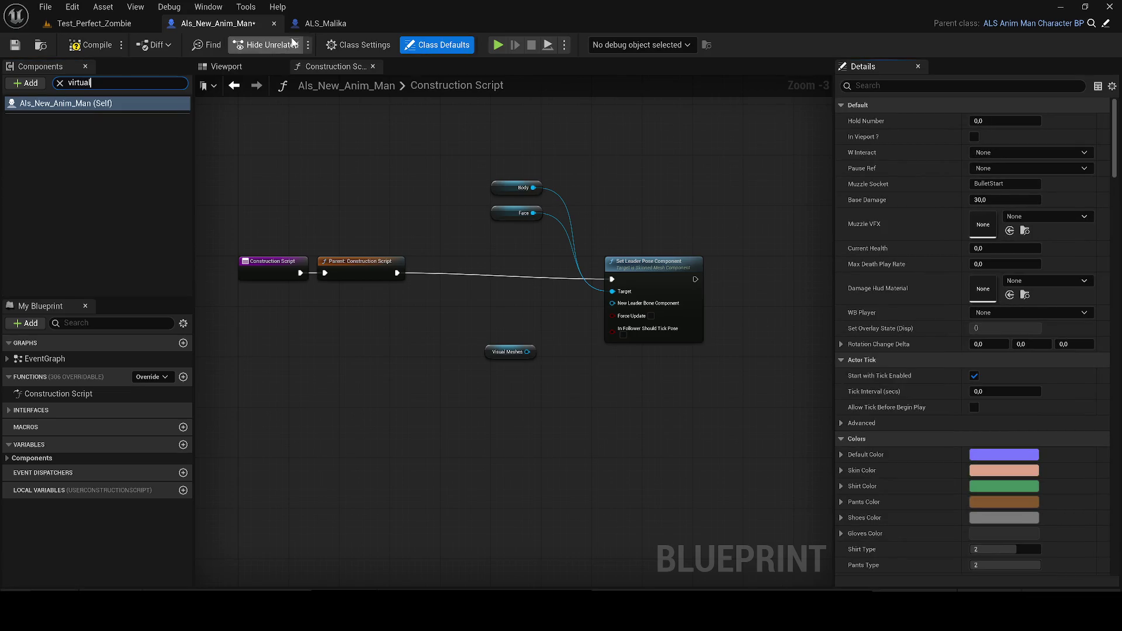
{"action": "left_click", "coordinate": [323, 24]}
{"action": "scroll", "coordinate": [172, 184], "scroll_direction": "up", "scroll_amount": 3}
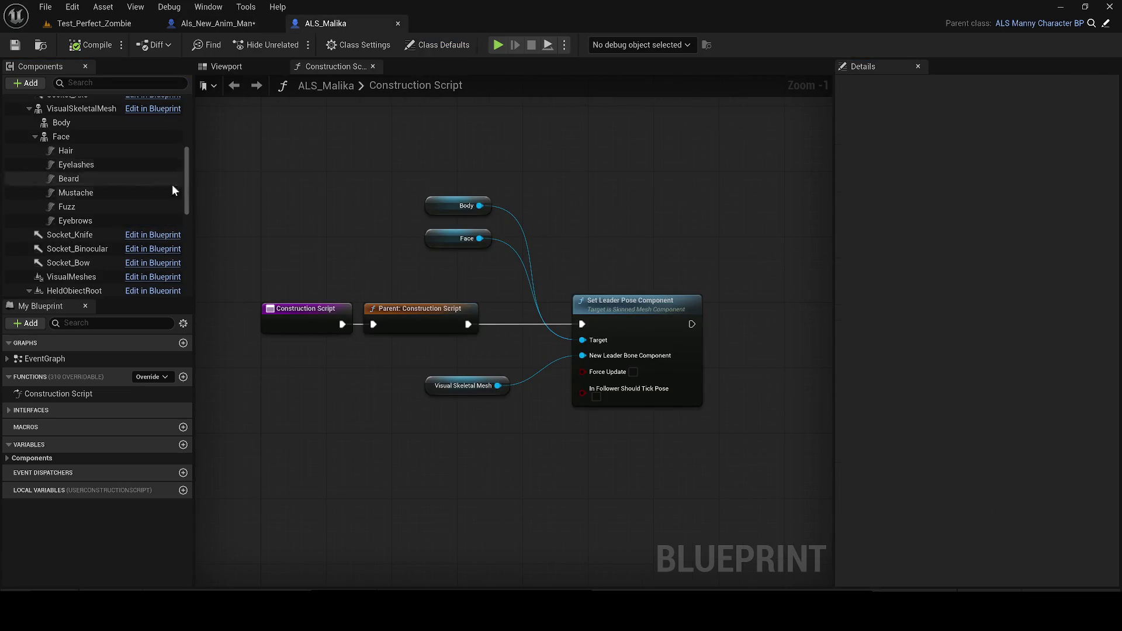
{"action": "left_click", "coordinate": [461, 387]}
{"action": "scroll", "coordinate": [86, 199], "scroll_direction": "up", "scroll_amount": 4}
{"action": "left_click", "coordinate": [82, 220]}
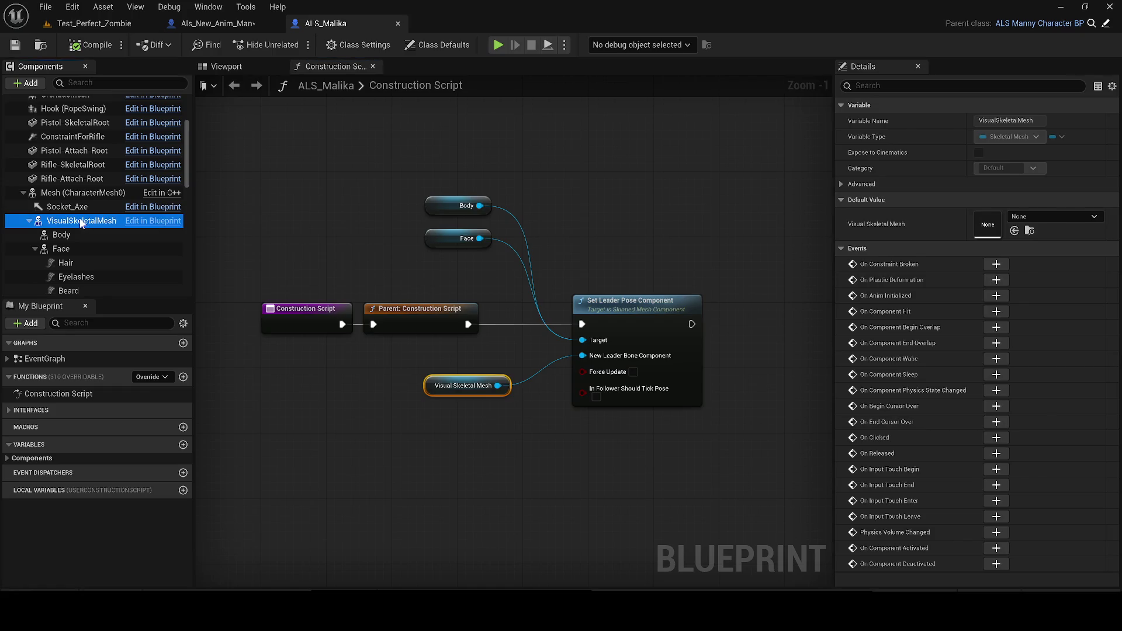
In Als_New_Anim_Man, clear the component filter and expand the Capsule and Mesh children.
{"action": "left_click", "coordinate": [216, 23]}
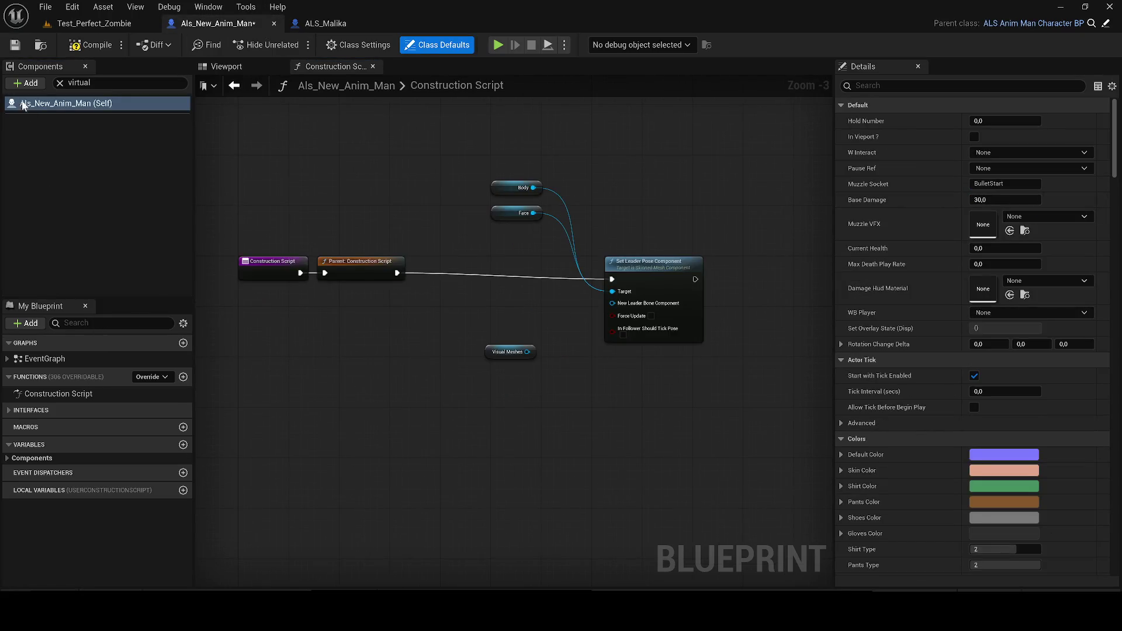
{"action": "left_click", "coordinate": [59, 83]}
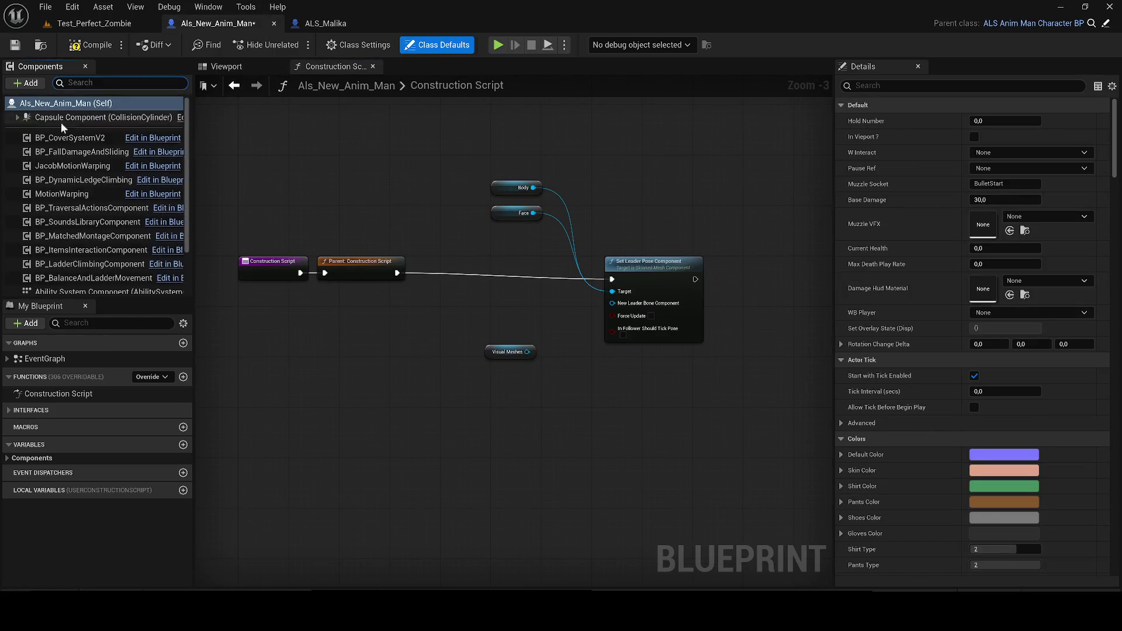
{"action": "left_click", "coordinate": [19, 117]}
{"action": "scroll", "coordinate": [100, 210], "scroll_direction": "down", "scroll_amount": 3}
{"action": "scroll", "coordinate": [98, 225], "scroll_direction": "down", "scroll_amount": 5}
{"action": "left_click", "coordinate": [36, 225]}
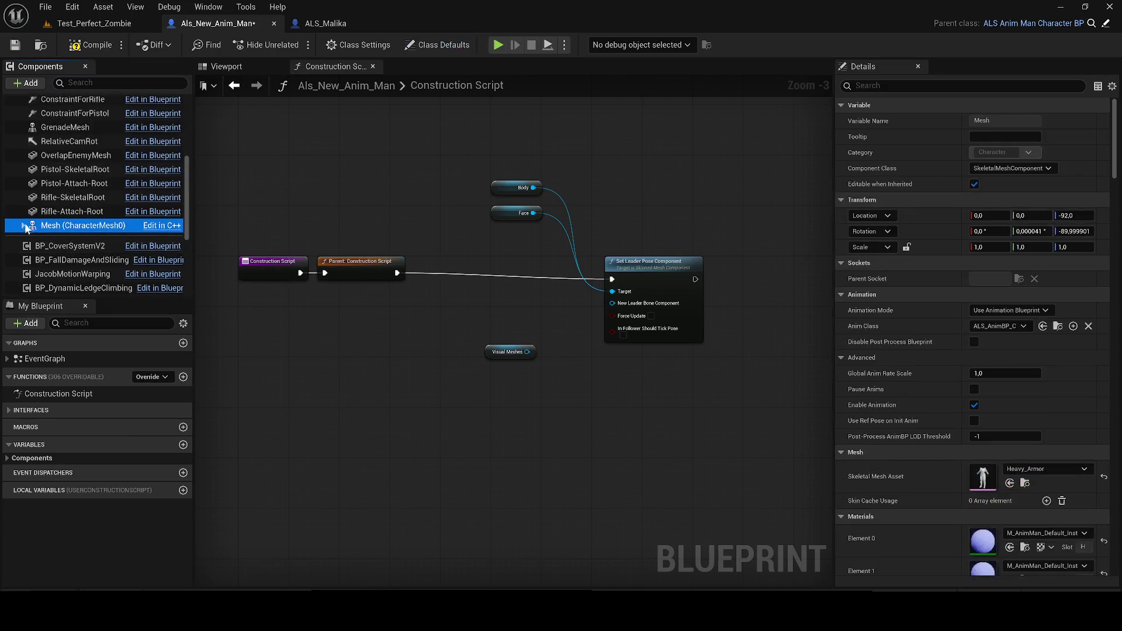
{"action": "left_click", "coordinate": [24, 225]}
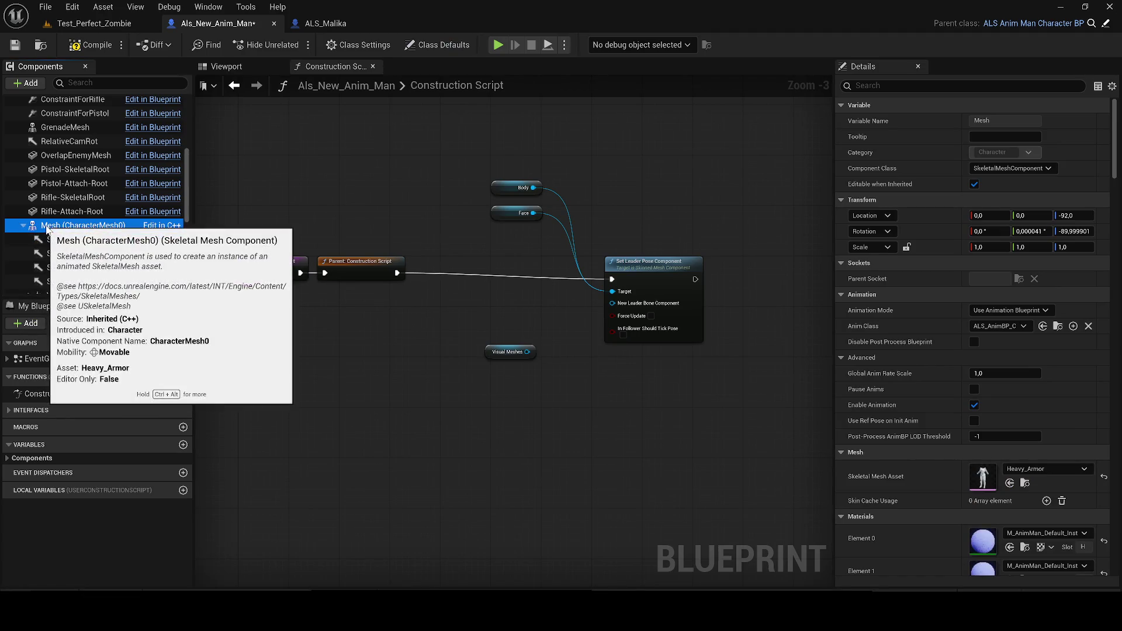
{"action": "scroll", "coordinate": [93, 241], "scroll_direction": "up", "scroll_amount": 5}
Replace the Visual Meshes node with a VisualSkeletalMesh getter and attach VisualSkeletalMesh under Mesh.
{"action": "left_click_drag", "start_coordinate": [93, 145], "coordinate": [466, 295]}
{"action": "left_click", "coordinate": [508, 351]}
{"action": "key", "text": "Delete"}
{"action": "mouse_move", "coordinate": [76, 145]}
{"action": "left_mouse_down"}
{"action": "mouse_move", "coordinate": [119, 230]}
{"action": "mouse_move", "coordinate": [110, 224]}
{"action": "mouse_move", "coordinate": [98, 265]}
{"action": "left_mouse_up"}
{"action": "left_click_drag", "start_coordinate": [225, 64], "coordinate": [225, 64]}
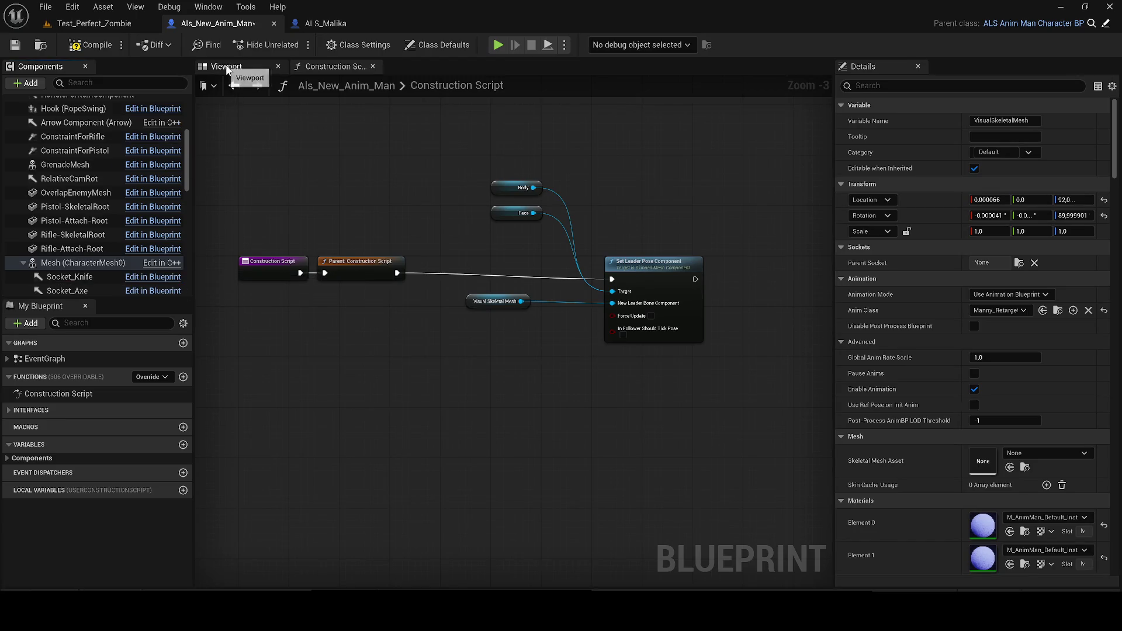
Attach VisualSkeletalMesh under the body mesh in the component hierarchy.
{"action": "left_click", "coordinate": [226, 66]}
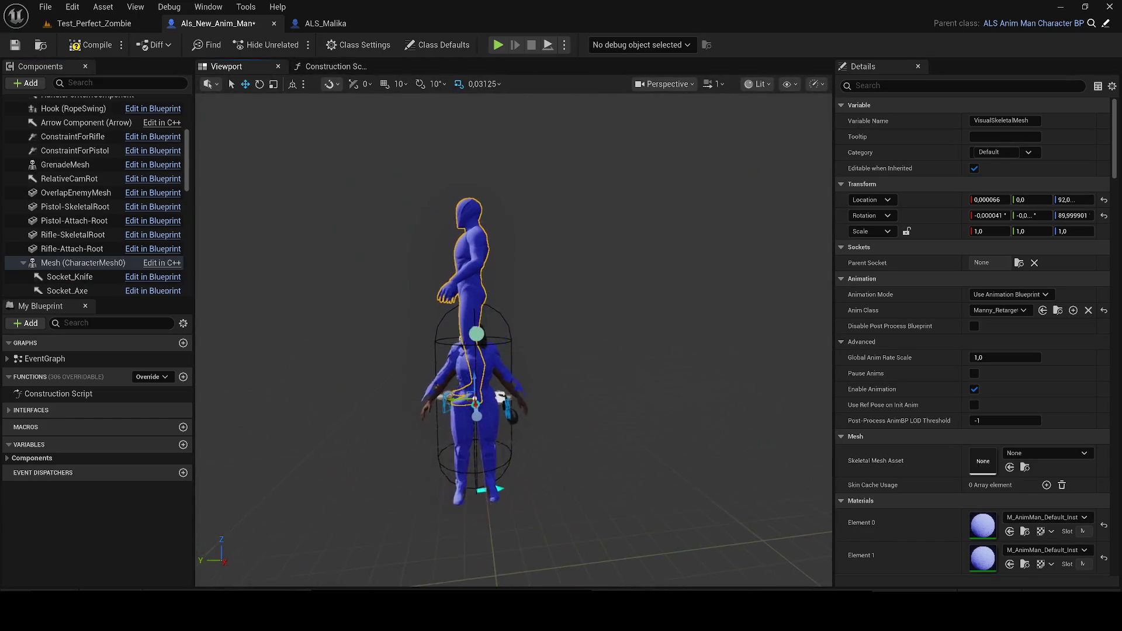
{"action": "left_click", "coordinate": [76, 262]}
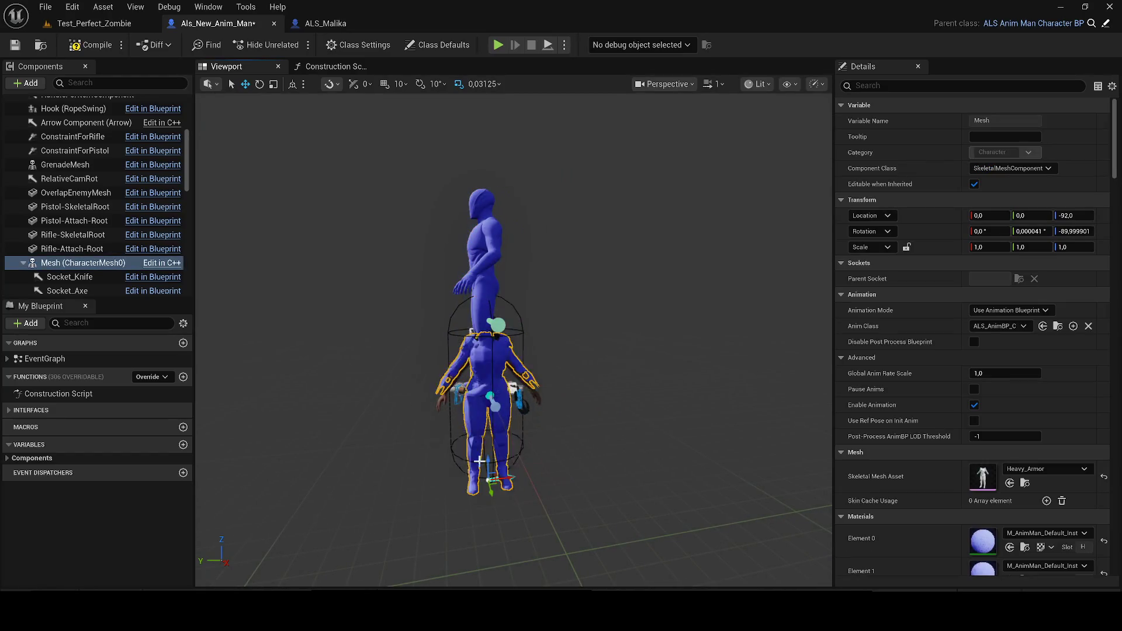
{"action": "scroll", "coordinate": [54, 233], "scroll_direction": "down", "scroll_amount": 4}
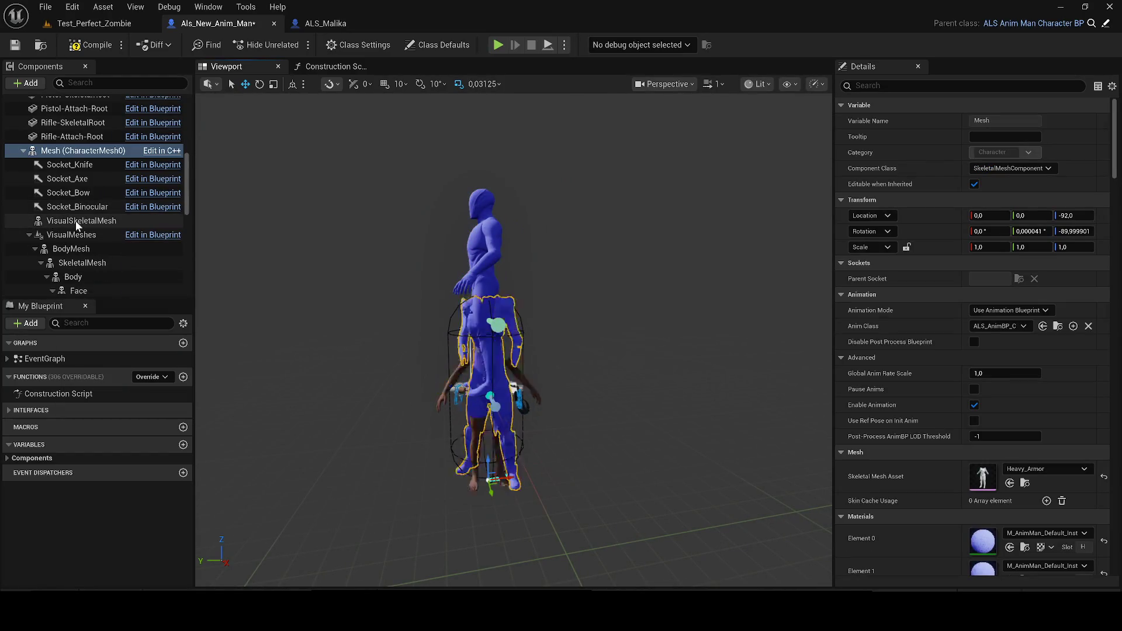
{"action": "left_click", "coordinate": [76, 221]}
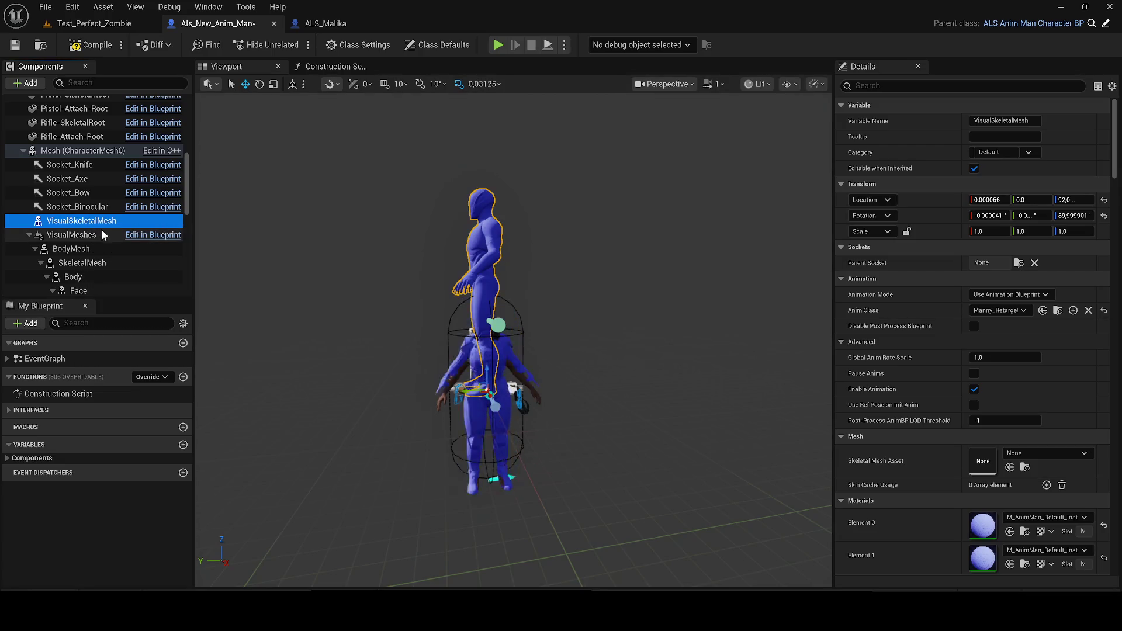
{"action": "left_click_drag", "start_coordinate": [88, 222], "coordinate": [89, 268]}
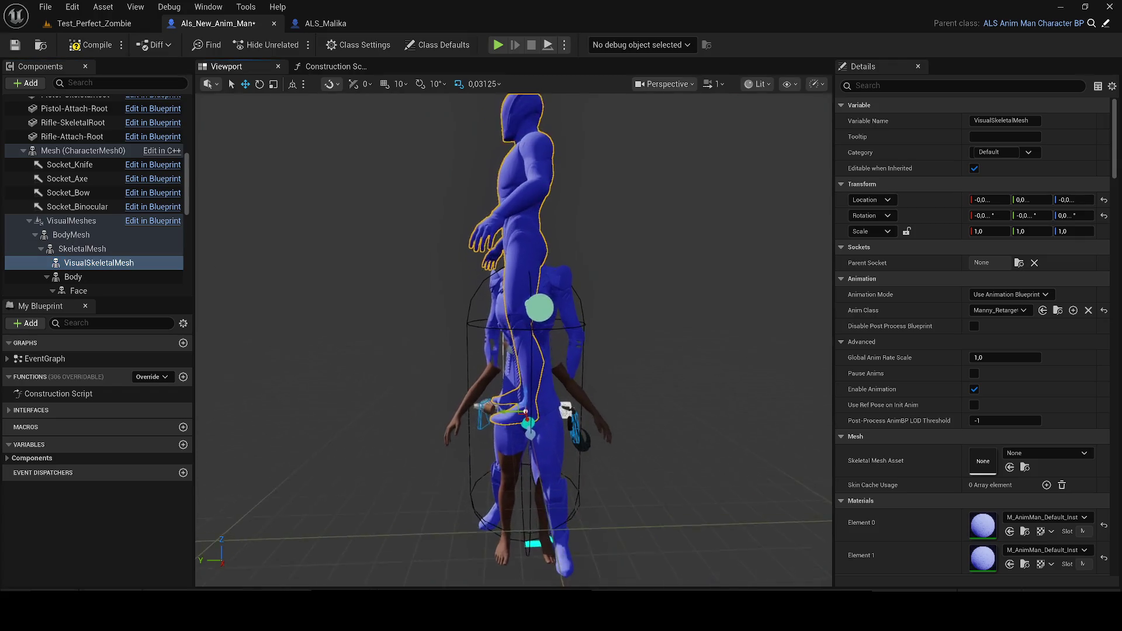
Give VisualSkeletalMesh Location Z 90 and Rotation Z 90, and turn its visibility off.
{"action": "left_click_drag", "start_coordinate": [589, 265], "coordinate": [589, 265]}
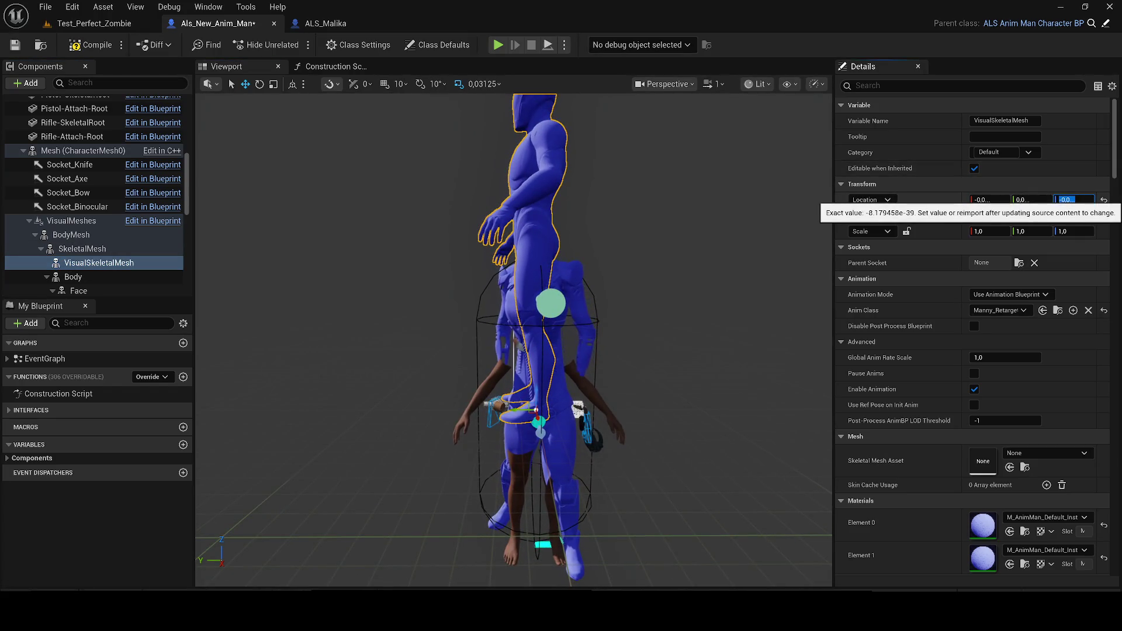
{"action": "left_click", "coordinate": [1067, 199]}
{"action": "type", "text": "90"}
{"action": "key", "text": "Return"}
{"action": "type", "text": "9"}
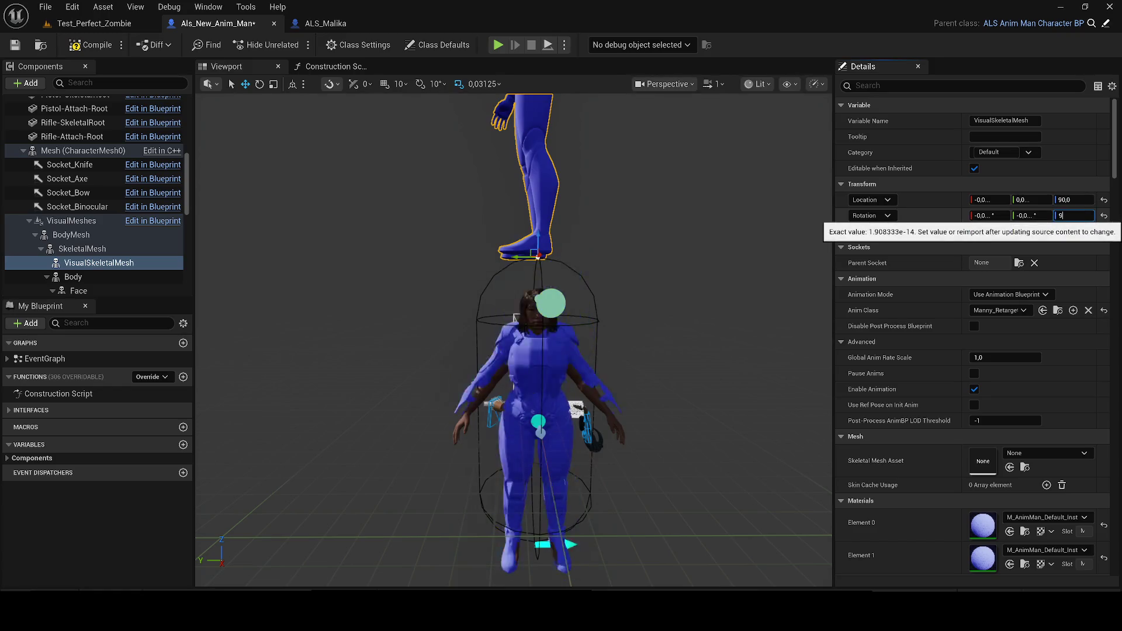
{"action": "left_click", "coordinate": [1069, 215]}
{"action": "type", "text": "90"}
{"action": "key", "text": "Return"}
{"action": "key", "text": "f"}
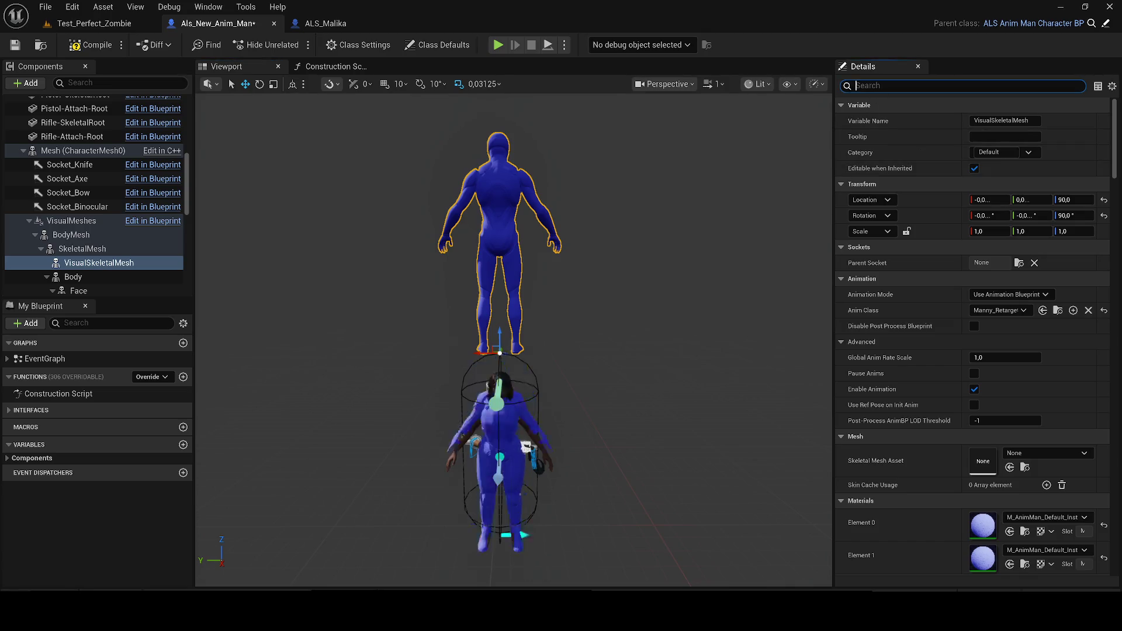
{"action": "type", "text": "visi"}
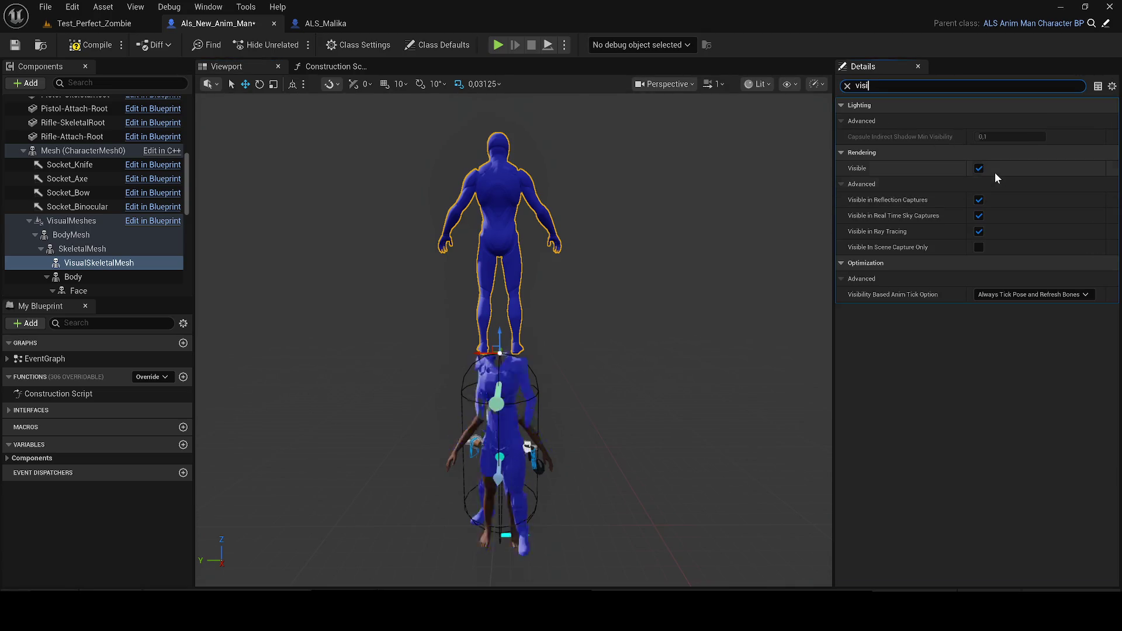
{"action": "type", "text": "h"}
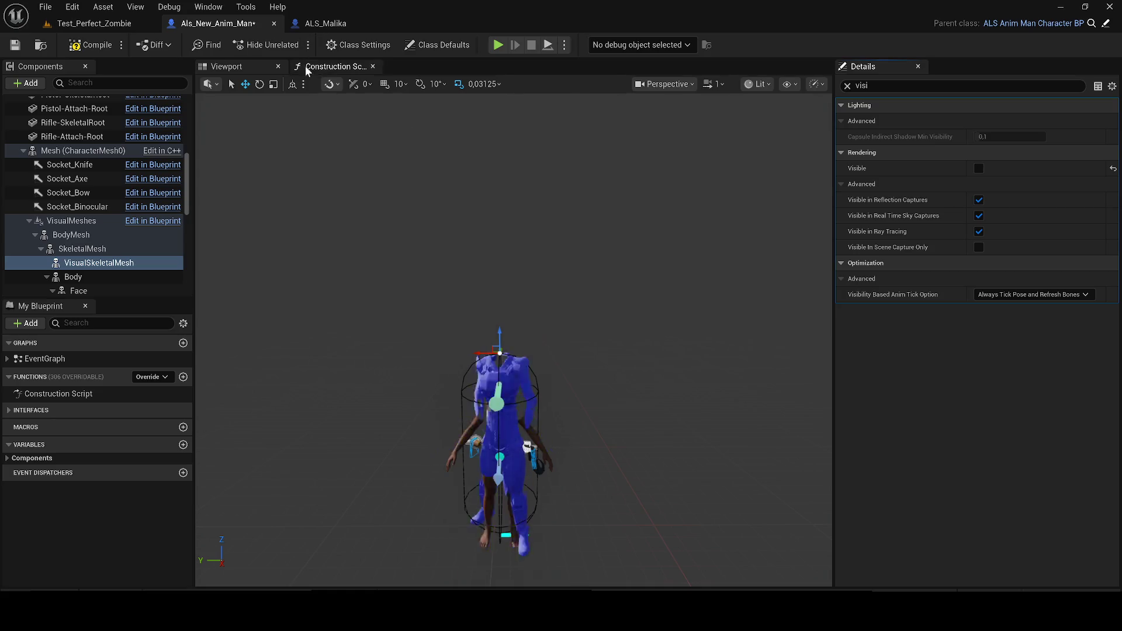
{"action": "left_click", "coordinate": [305, 68]}
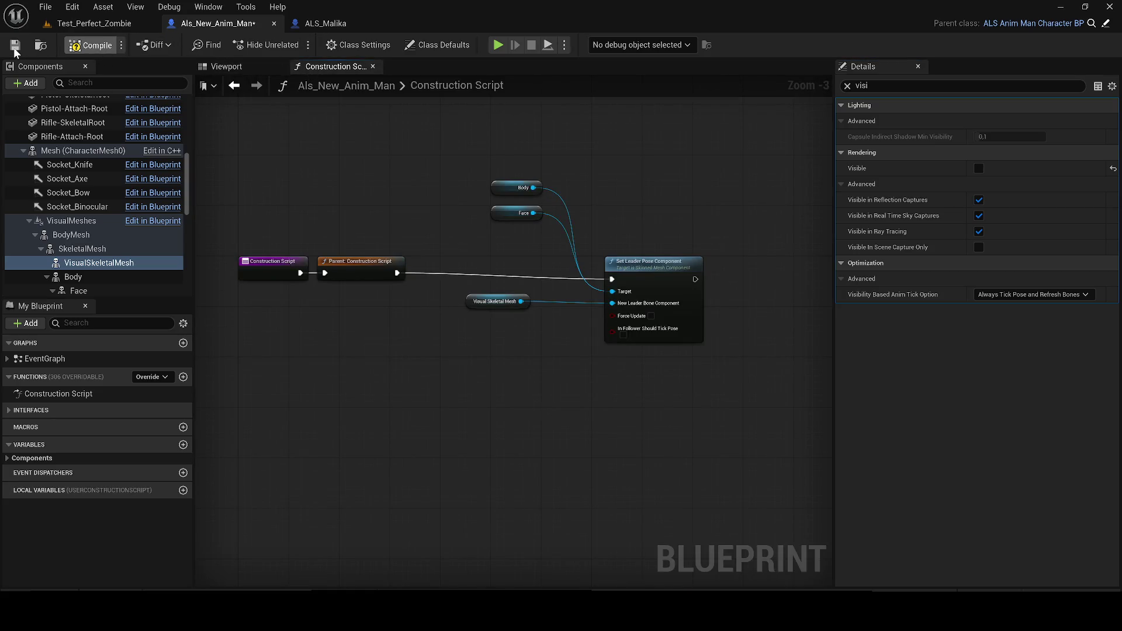
Back in Test_Perfect_Zombie, lower the sun with Ctrl+L for long courtyard shadows.
{"action": "left_click", "coordinate": [99, 28]}
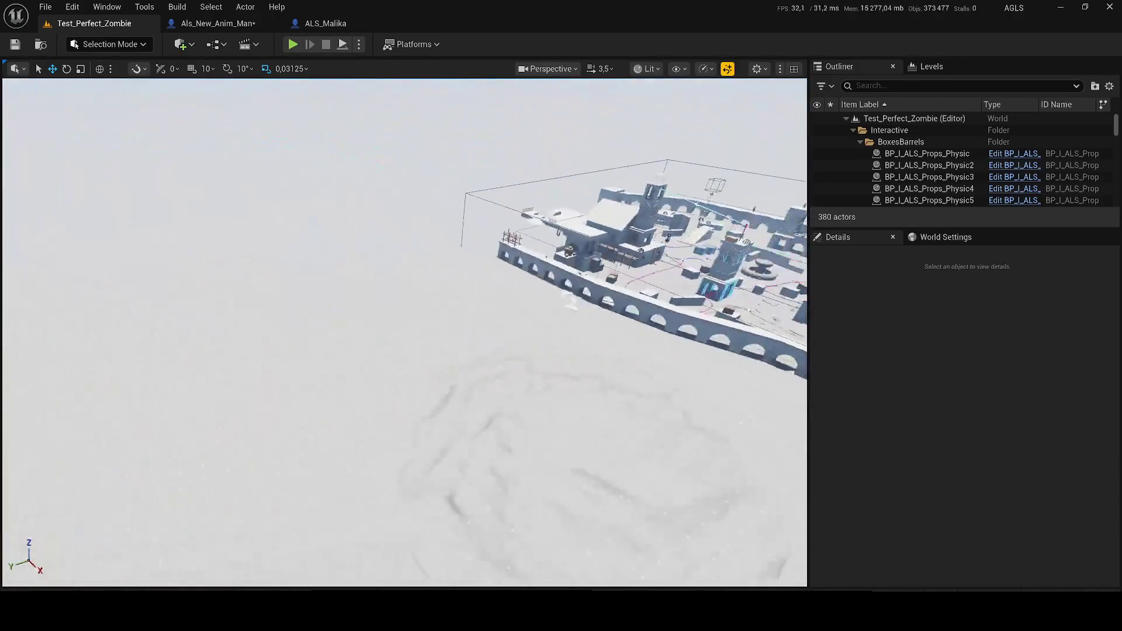
{"action": "scroll", "coordinate": [405, 331], "scroll_direction": "down", "scroll_amount": 2}
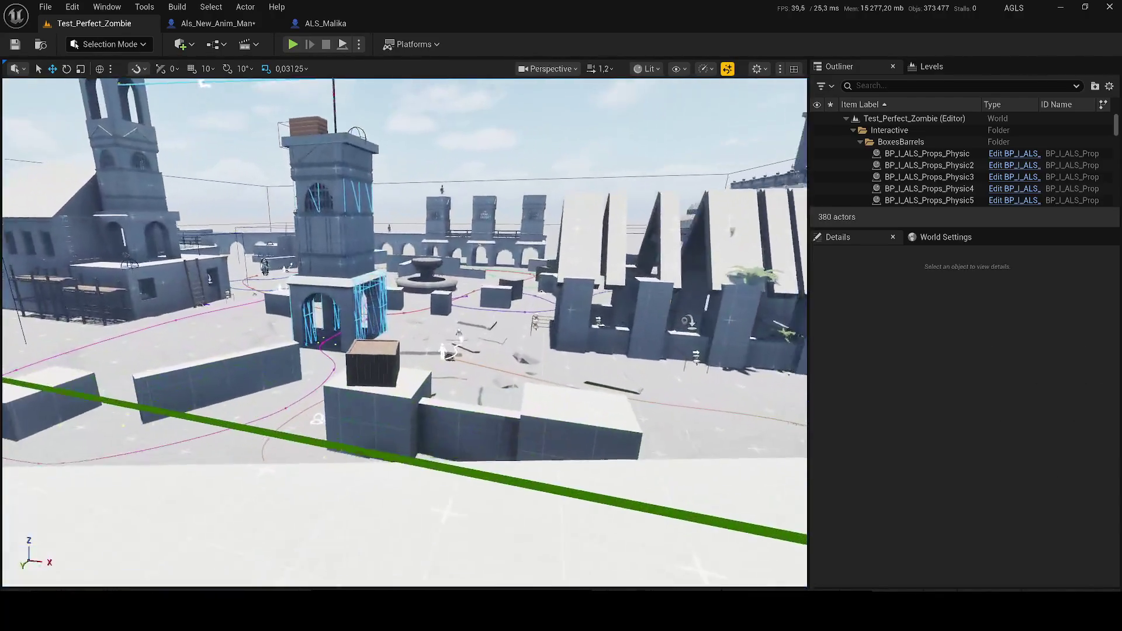
{"action": "scroll", "coordinate": [404, 332], "scroll_direction": "down", "scroll_amount": 2}
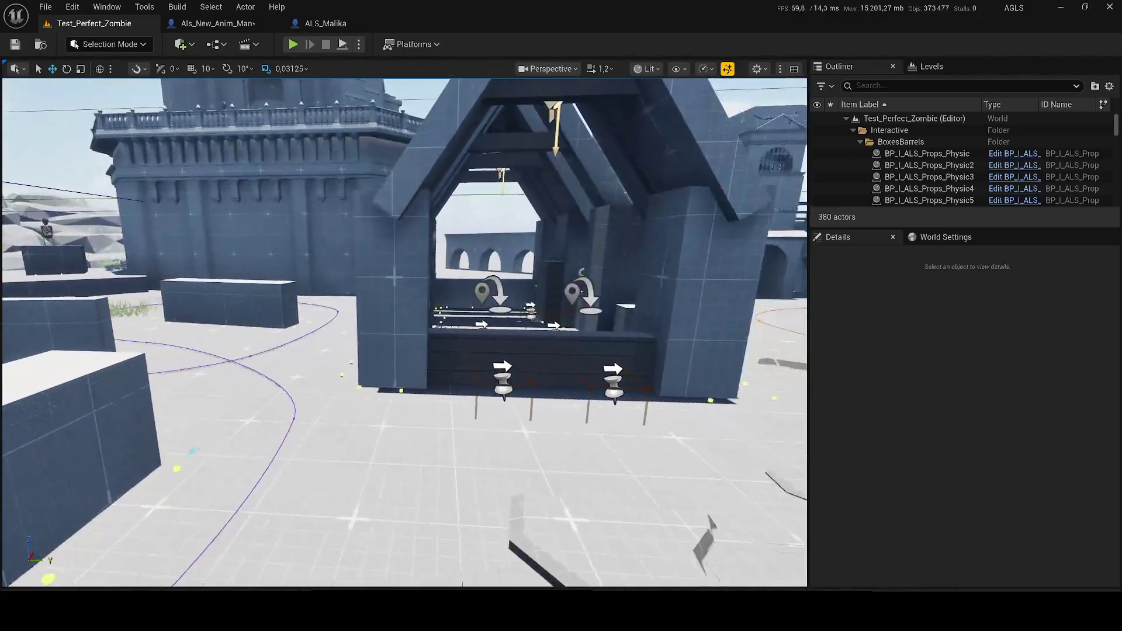
{"action": "scroll", "coordinate": [404, 332], "scroll_direction": "up", "scroll_amount": 1}
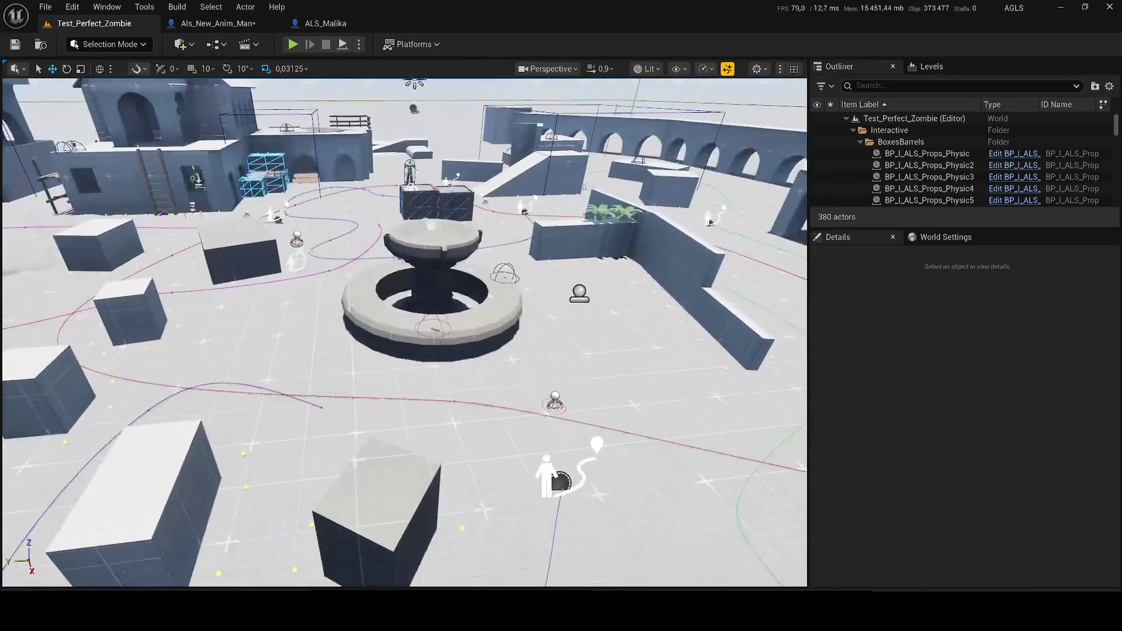
{"action": "left_click_drag", "start_coordinate": [357, 272], "coordinate": [403, 272]}
{"action": "key", "text": "ctrl+l"}
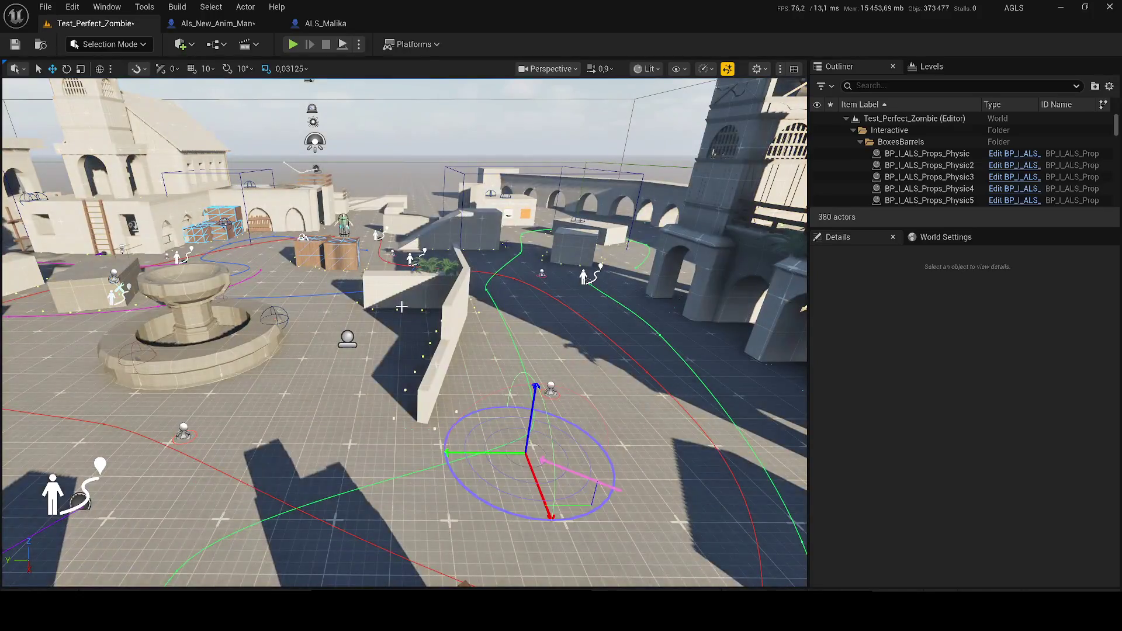
{"action": "mouse_move", "coordinate": [402, 307]}
{"action": "left_mouse_down"}
{"action": "mouse_move", "coordinate": [462, 304]}
{"action": "mouse_move", "coordinate": [401, 306]}
{"action": "left_mouse_up"}
Drag Als_New_Anim_Man from the Content Drawer into the fountain courtyard.
{"action": "key", "text": "ctrl+space"}
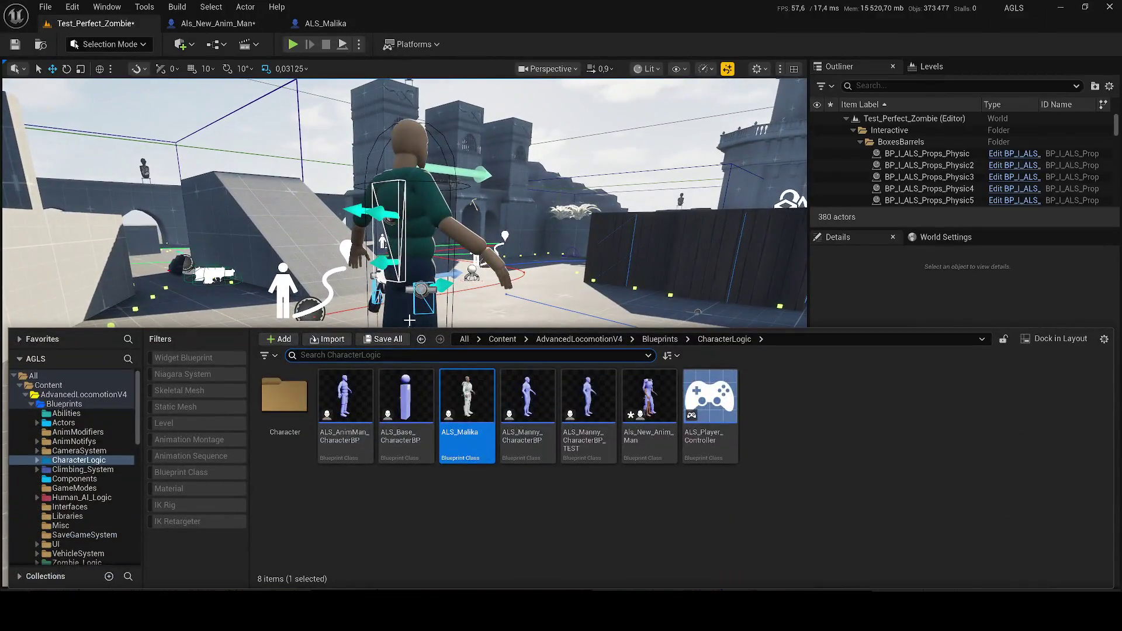
{"action": "left_click", "coordinate": [640, 448]}
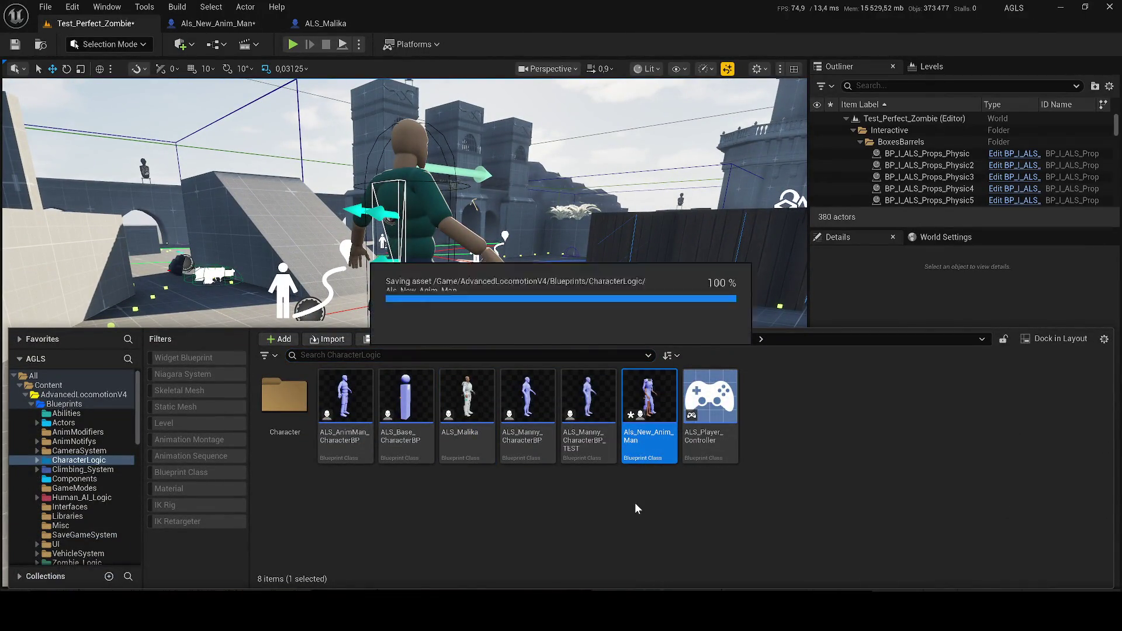
{"action": "left_click_drag", "start_coordinate": [640, 448], "coordinate": [590, 331]}
{"action": "left_click_drag", "start_coordinate": [518, 290], "coordinate": [523, 292]}
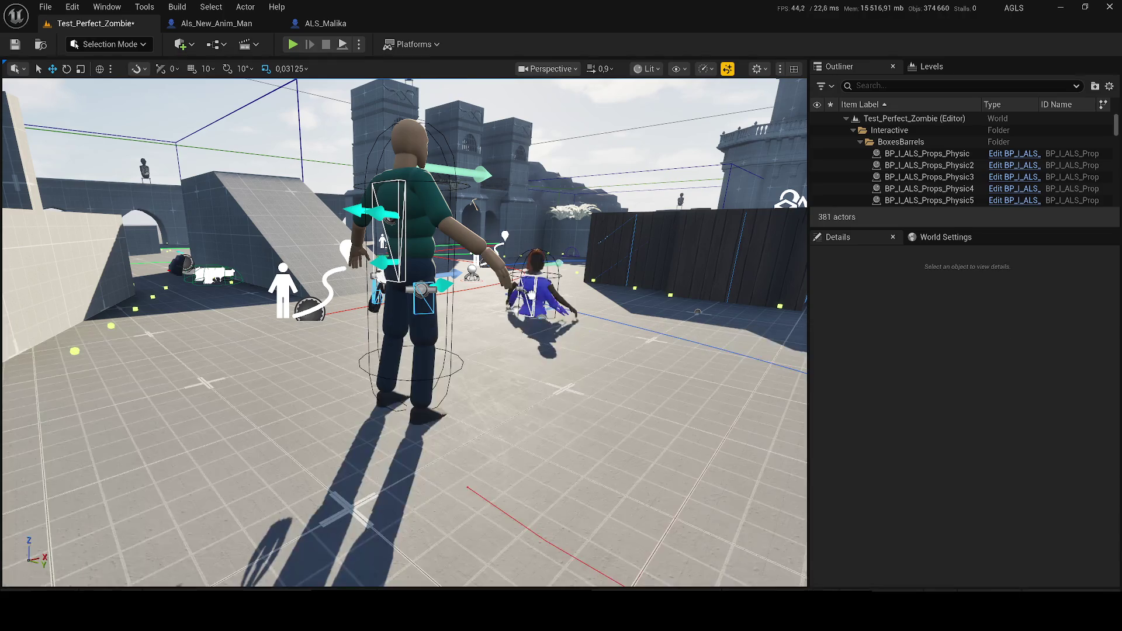
Place the new character, remove the green-shirt one, set Auto Possess to Player 0, and play-test.
{"action": "left_click_drag", "start_coordinate": [523, 439], "coordinate": [551, 436]}
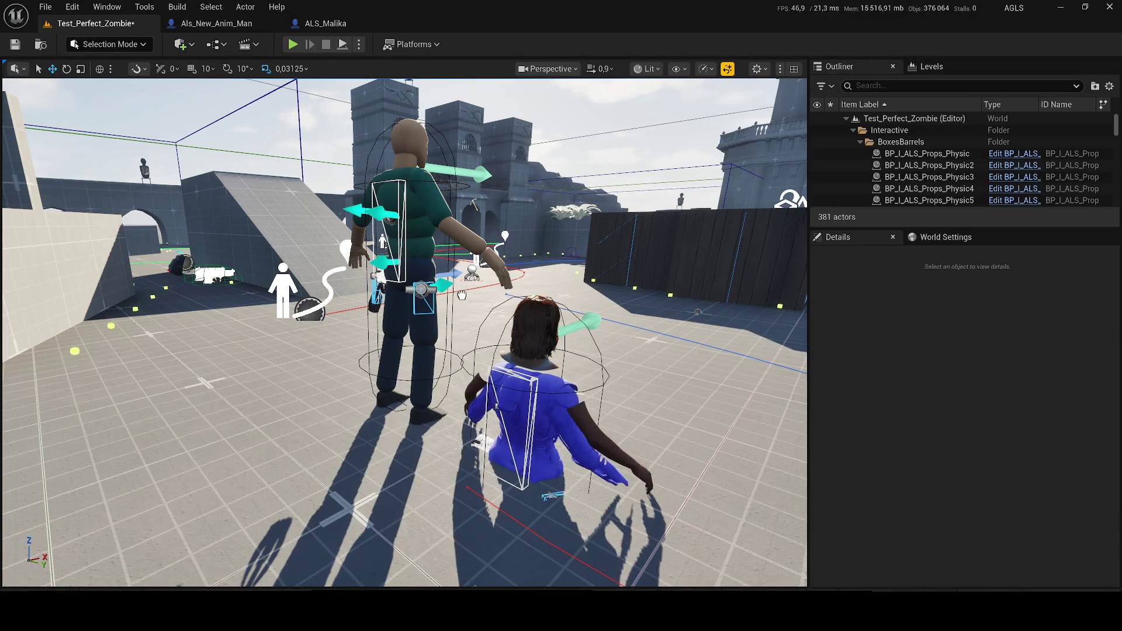
{"action": "left_click_drag", "start_coordinate": [462, 294], "coordinate": [461, 296]}
{"action": "key", "text": "ctrl+z"}
{"action": "type", "text": "playe"}
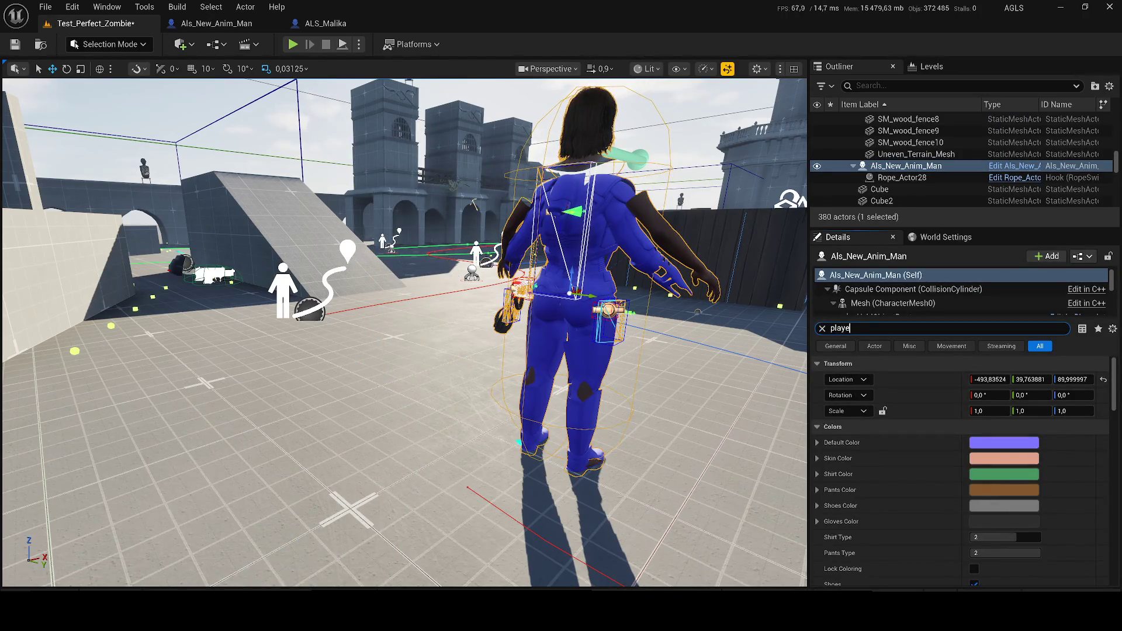
{"action": "type", "text": "r"}
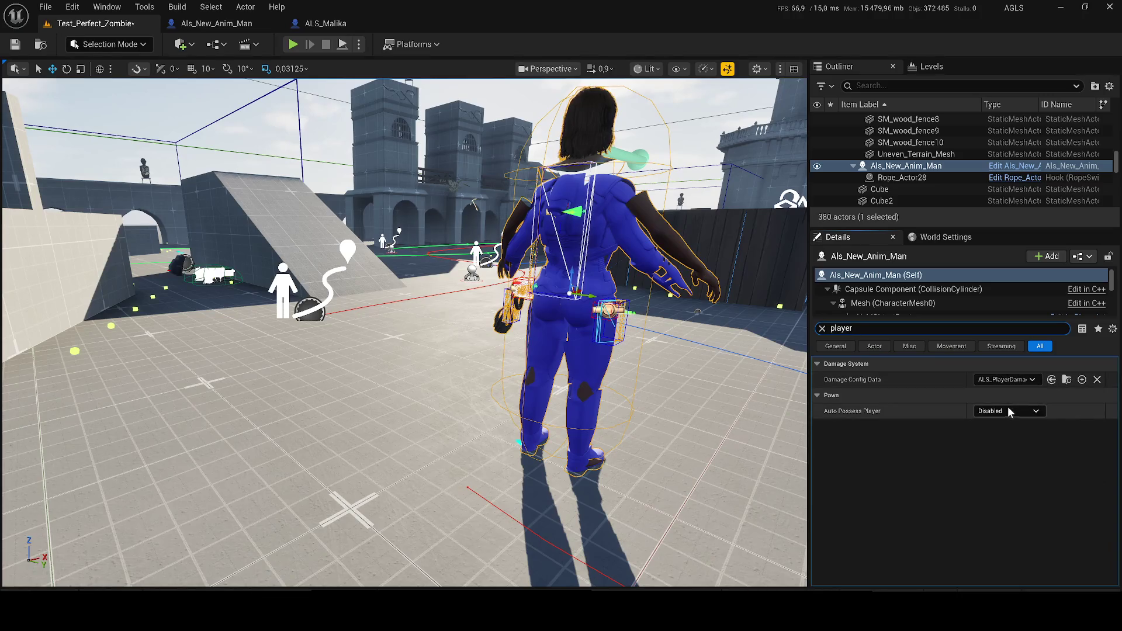
{"action": "key", "text": "Return"}
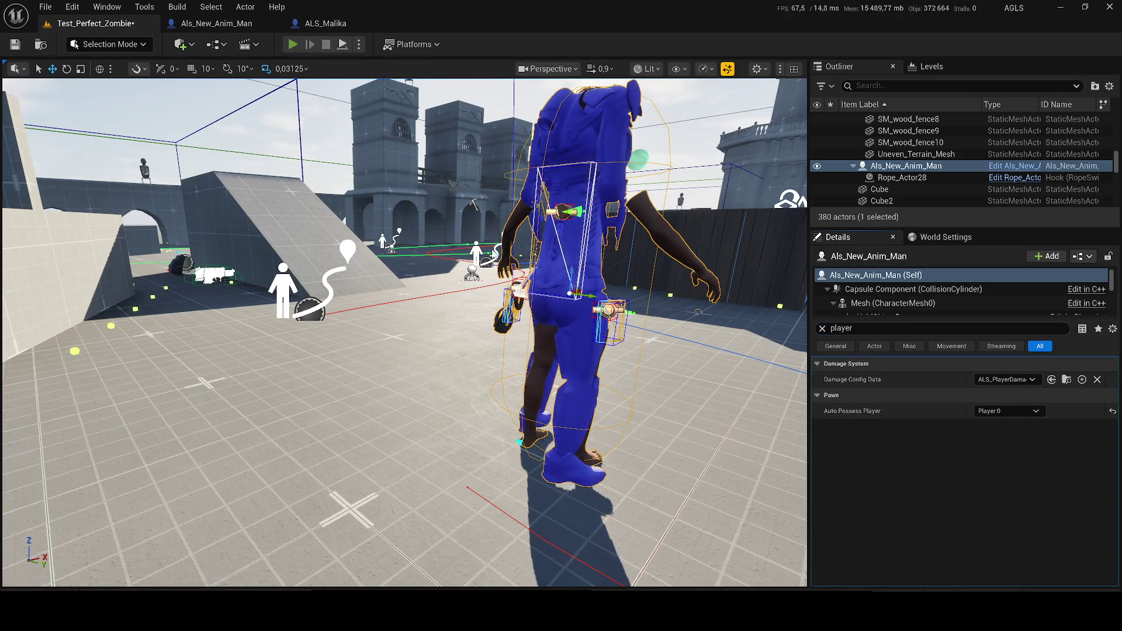
{"action": "key", "text": "alt+p"}
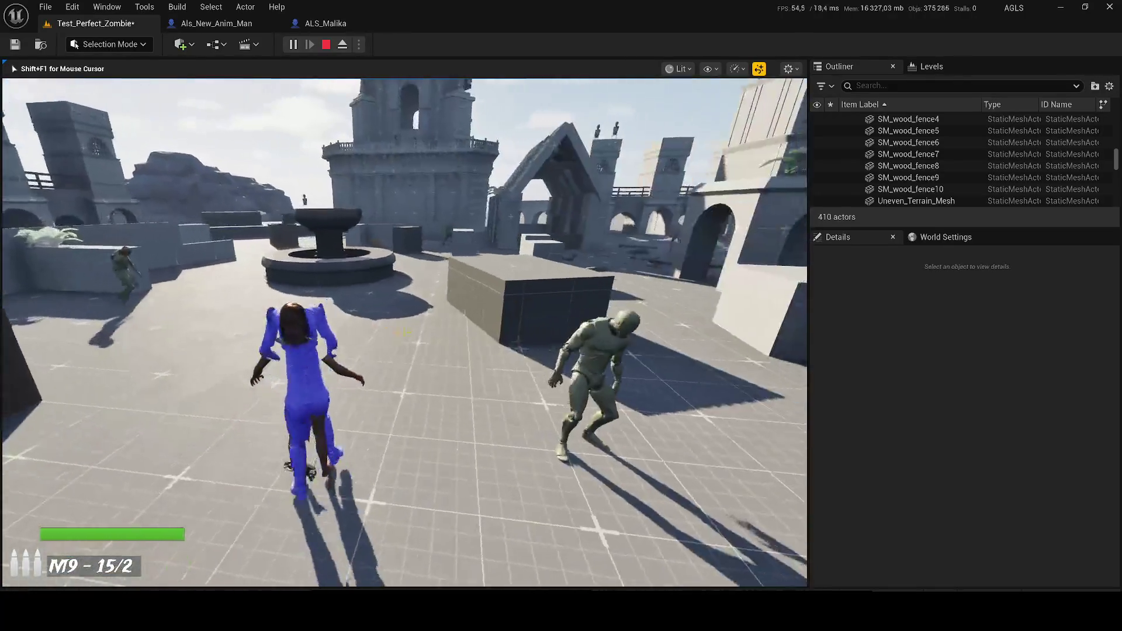
{"action": "key", "text": "Escape"}
In Als_New_Anim_Man, set the Mesh's Location Z to -90 and yaw to -90.
{"action": "left_click", "coordinate": [219, 23]}
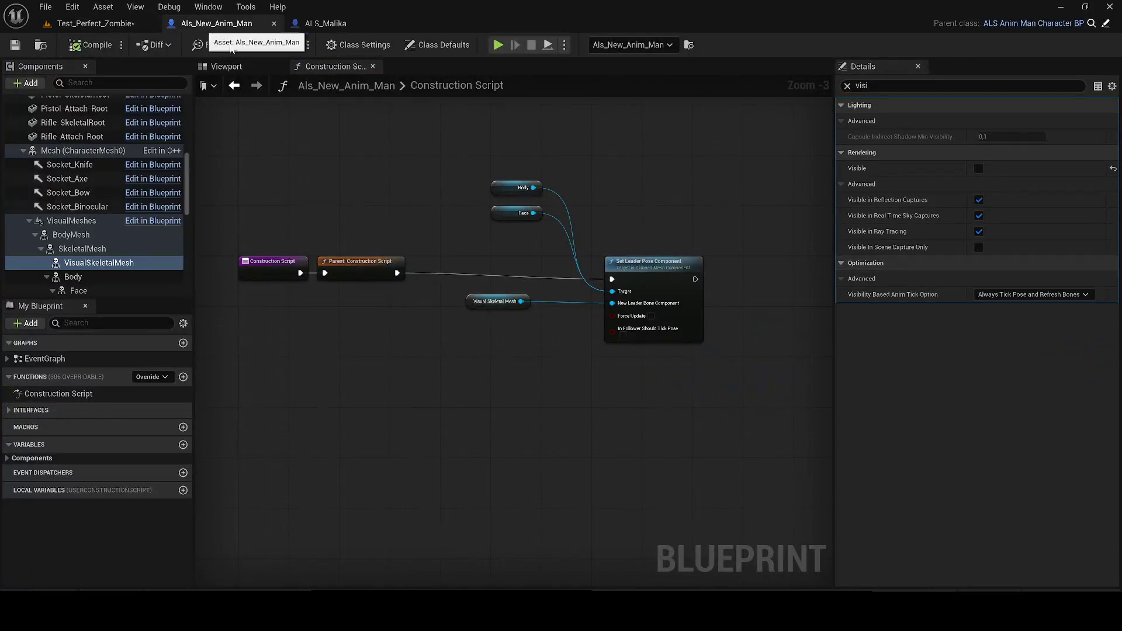
{"action": "mouse_move", "coordinate": [226, 66]}
{"action": "left_mouse_down"}
{"action": "mouse_move", "coordinate": [303, 145]}
{"action": "mouse_move", "coordinate": [256, 121]}
{"action": "mouse_move", "coordinate": [314, 75]}
{"action": "mouse_move", "coordinate": [229, 79]}
{"action": "mouse_move", "coordinate": [229, 65]}
{"action": "left_mouse_up"}
{"action": "left_click", "coordinate": [237, 66]}
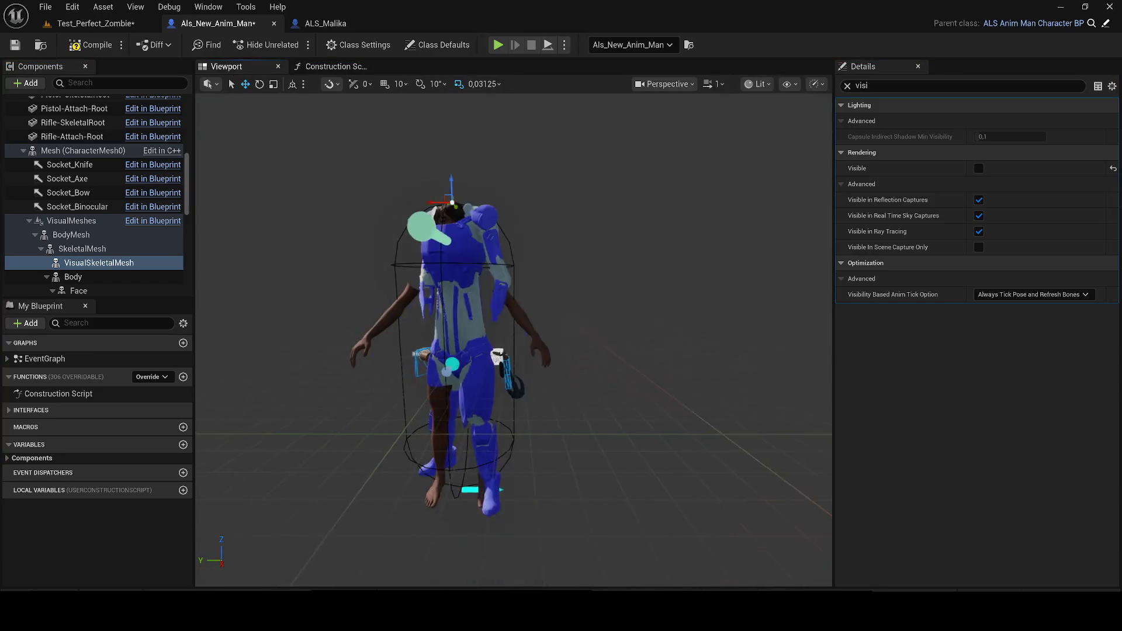
{"action": "left_click", "coordinate": [514, 324]}
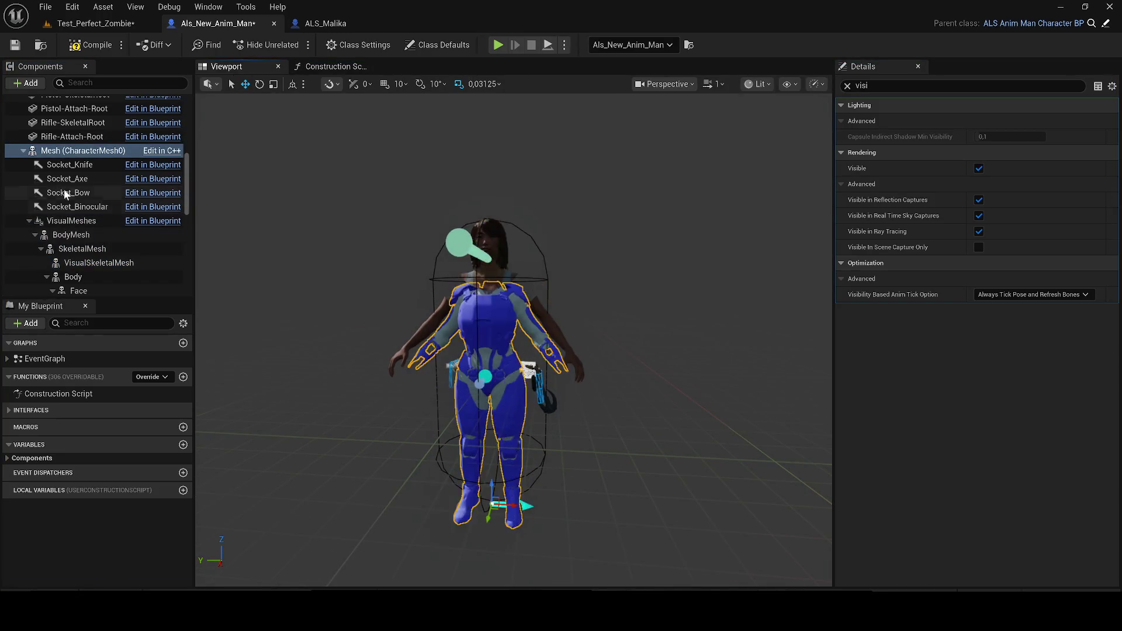
{"action": "left_click", "coordinate": [847, 86]}
{"action": "left_click", "coordinate": [1075, 216]}
{"action": "type", "text": "-90"}
{"action": "key", "text": "Return"}
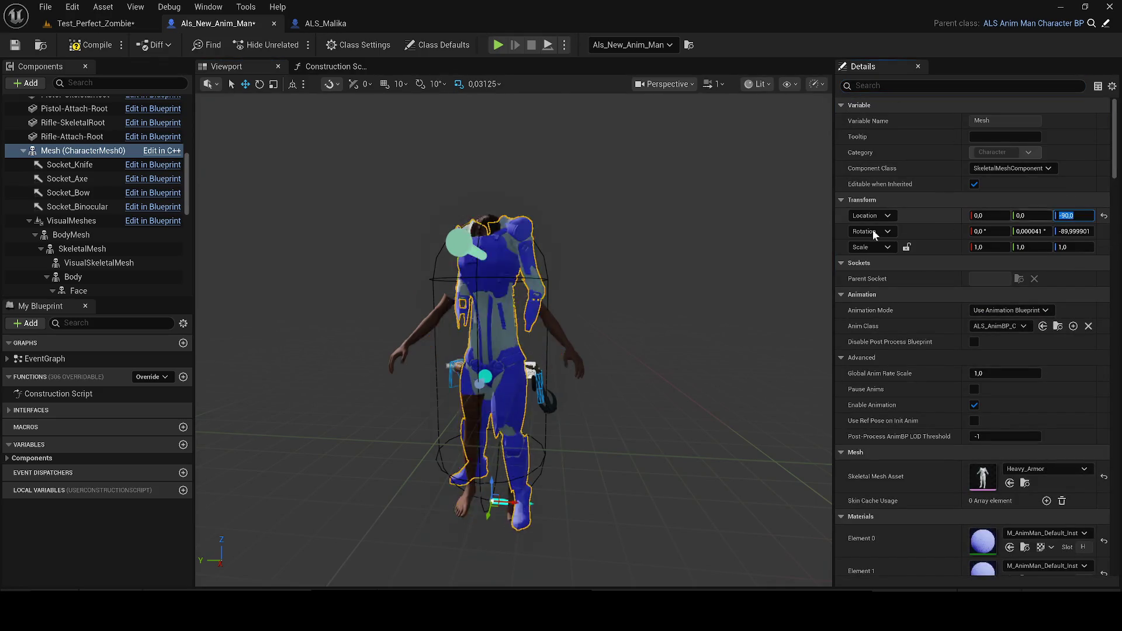
{"action": "left_click", "coordinate": [1074, 232]}
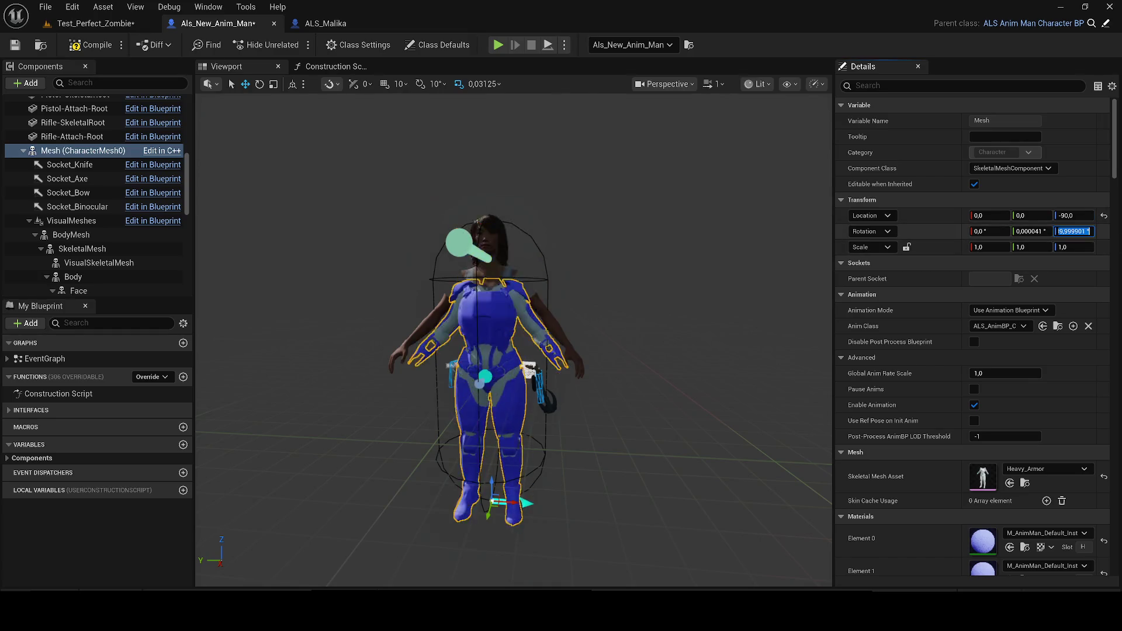
{"action": "type", "text": "-90"}
{"action": "key", "text": "Return"}
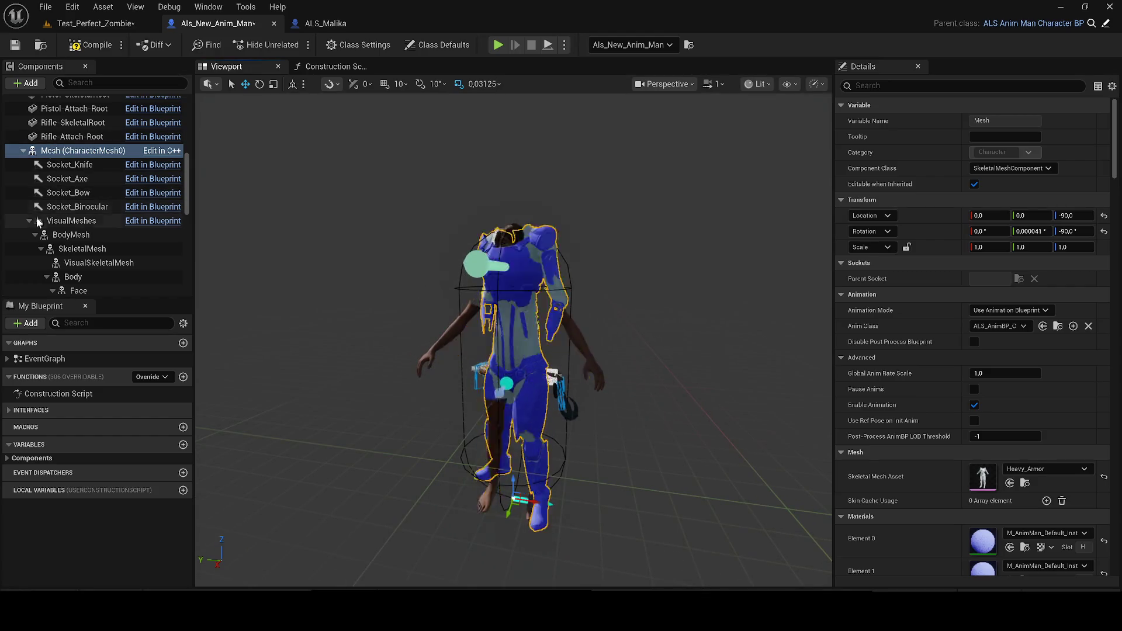
Move BodyMesh out of VisualMeshes to sit directly under the Mesh component.
{"action": "scroll", "coordinate": [75, 204], "scroll_direction": "up", "scroll_amount": 5}
{"action": "scroll", "coordinate": [75, 201], "scroll_direction": "down", "scroll_amount": 1}
{"action": "scroll", "coordinate": [90, 203], "scroll_direction": "up", "scroll_amount": 5}
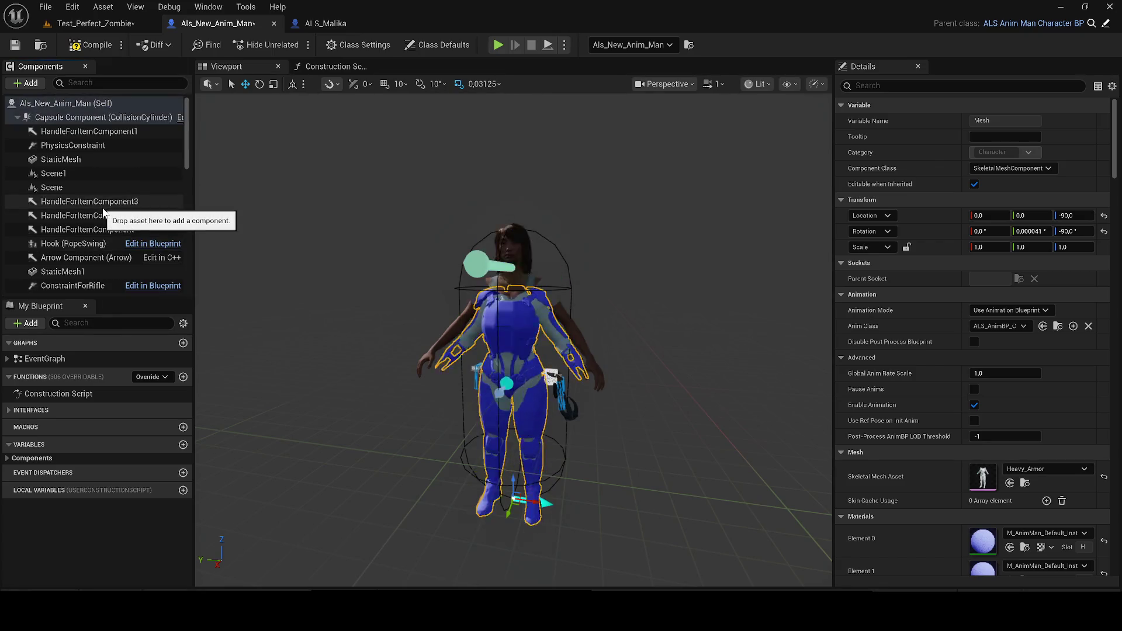
{"action": "scroll", "coordinate": [100, 215], "scroll_direction": "down", "scroll_amount": 10}
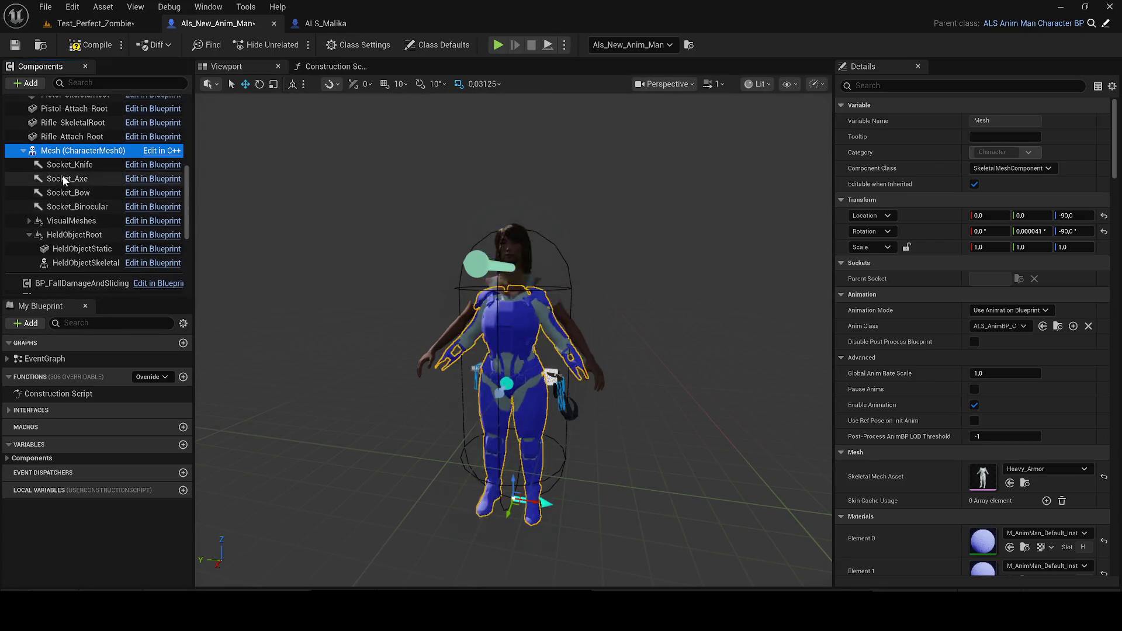
{"action": "left_click", "coordinate": [42, 221]}
{"action": "left_click", "coordinate": [29, 220]}
{"action": "left_click", "coordinate": [59, 234]}
{"action": "left_click", "coordinate": [29, 220]}
{"action": "left_click", "coordinate": [27, 234]}
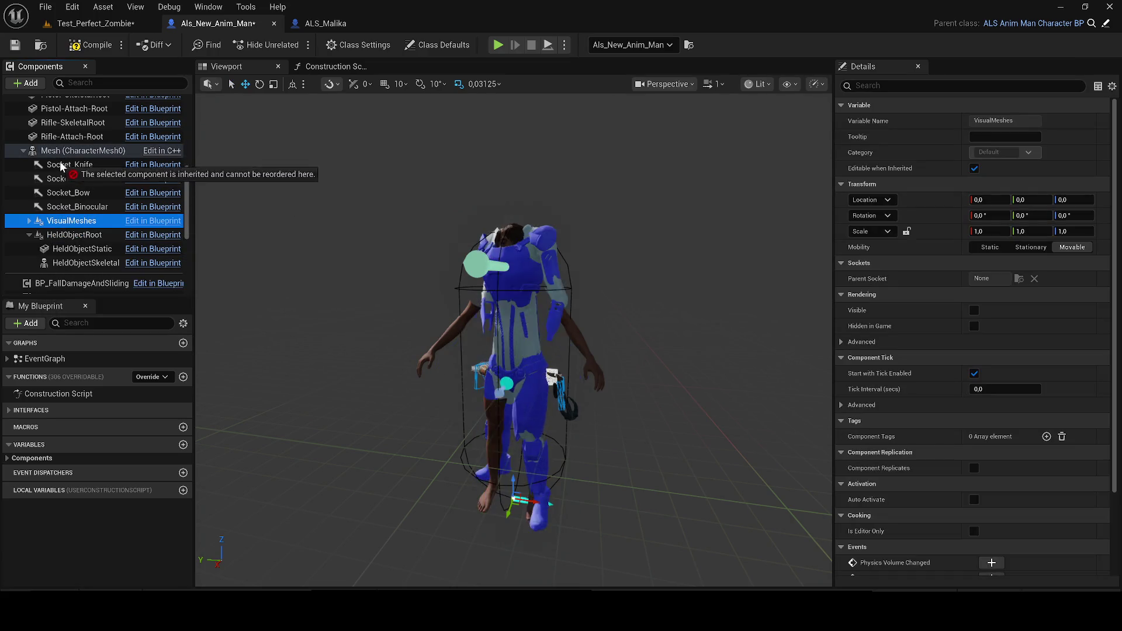
{"action": "left_click", "coordinate": [25, 221]}
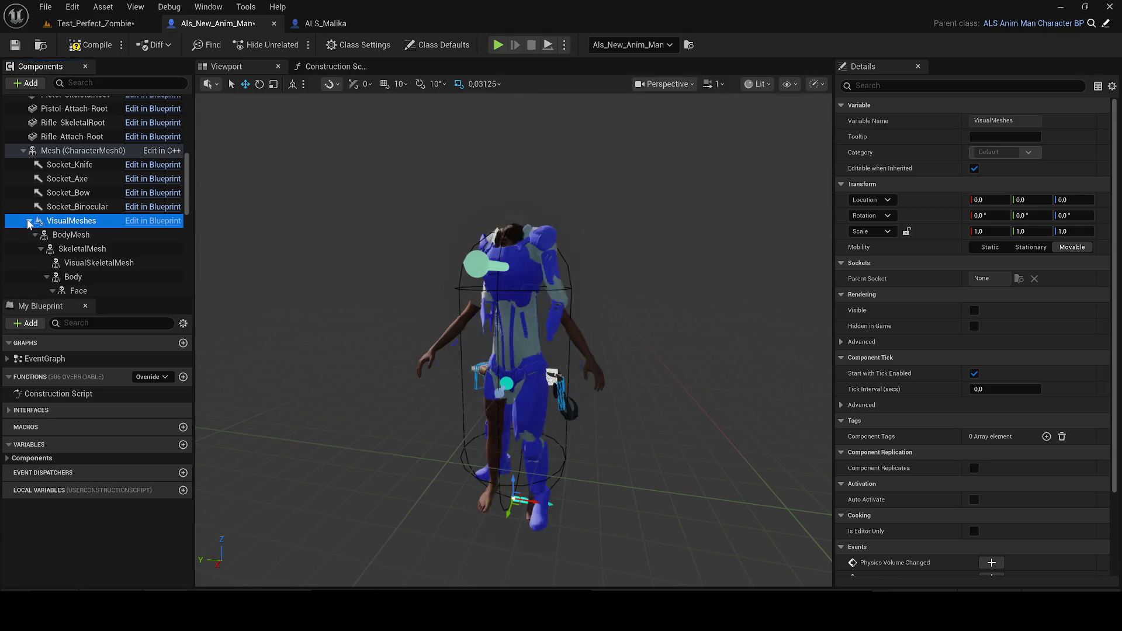
{"action": "left_click", "coordinate": [59, 234]}
{"action": "mouse_move", "coordinate": [59, 235]}
{"action": "left_mouse_down"}
{"action": "mouse_move", "coordinate": [89, 138]}
{"action": "mouse_move", "coordinate": [65, 153]}
{"action": "left_mouse_up"}
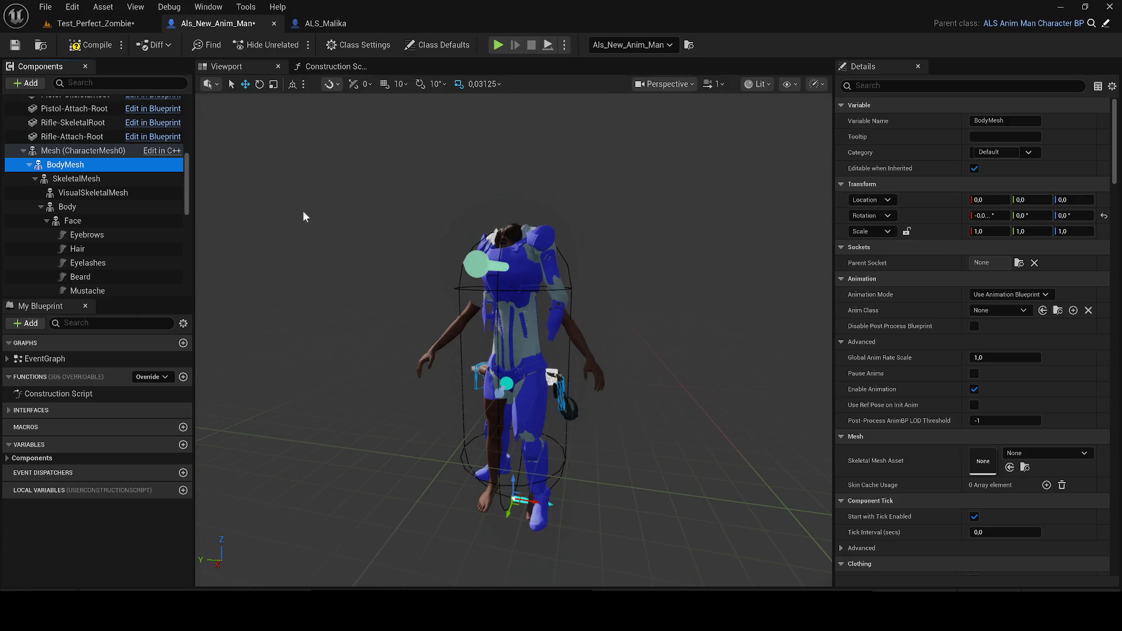
{"action": "left_click", "coordinate": [108, 20]}
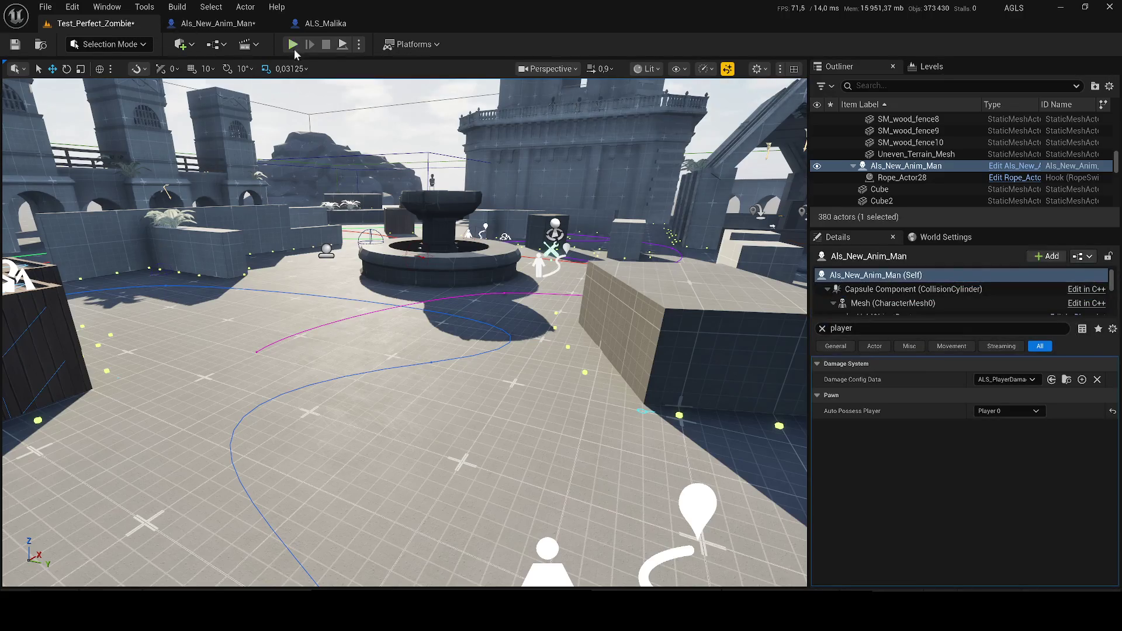
Play the level briefly, running the character forward toward the box.
{"action": "key", "text": "alt+p"}
{"action": "key", "text": "w"}
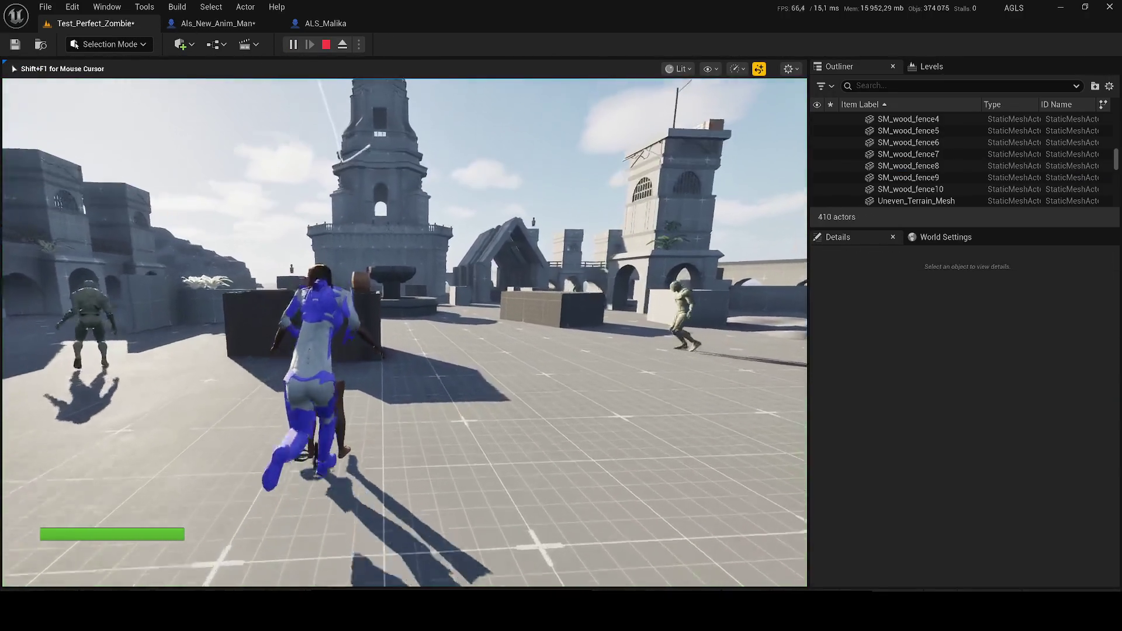
{"action": "key", "text": "F8"}
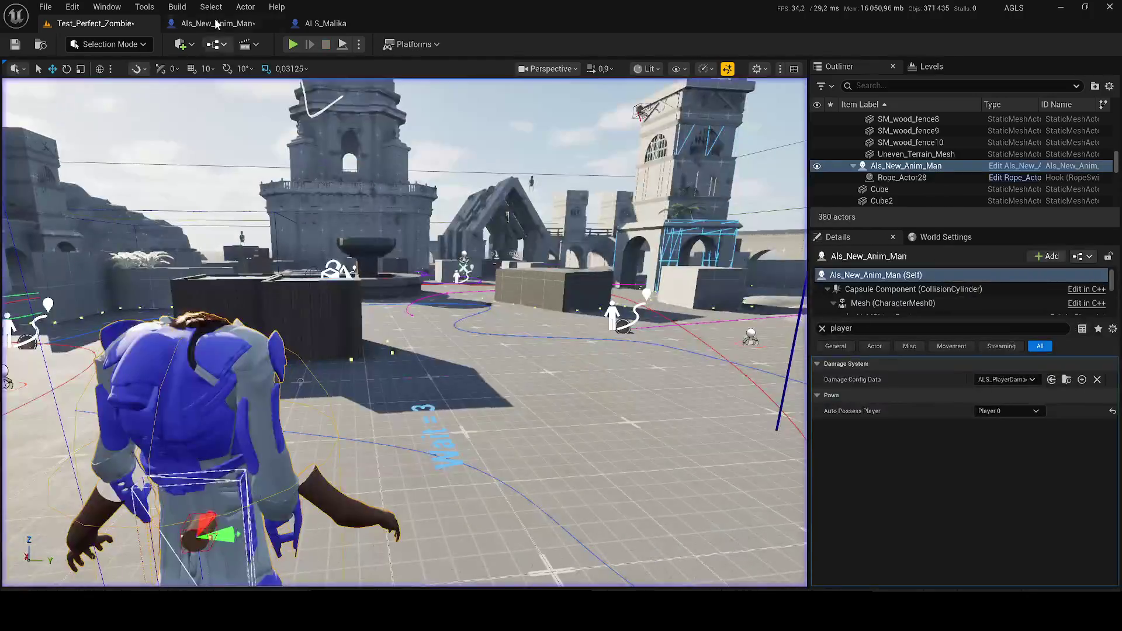
Switch Als_New_Anim_Man's main Mesh asset from Heavy_Armor to AnimMan.
{"action": "left_click", "coordinate": [213, 23]}
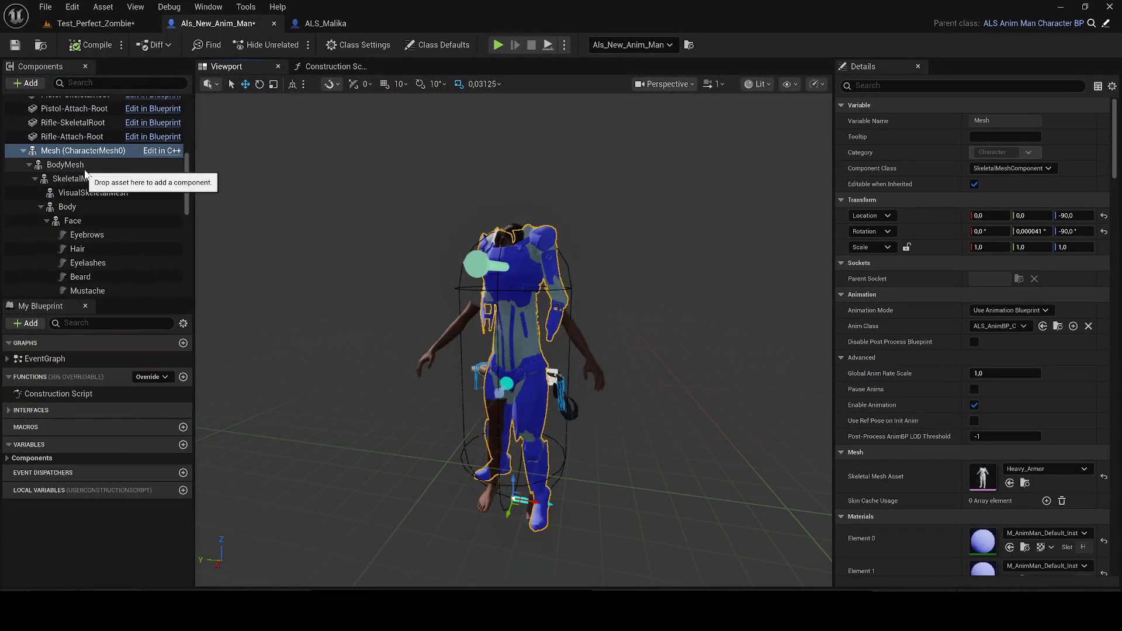
{"action": "left_click", "coordinate": [884, 85]}
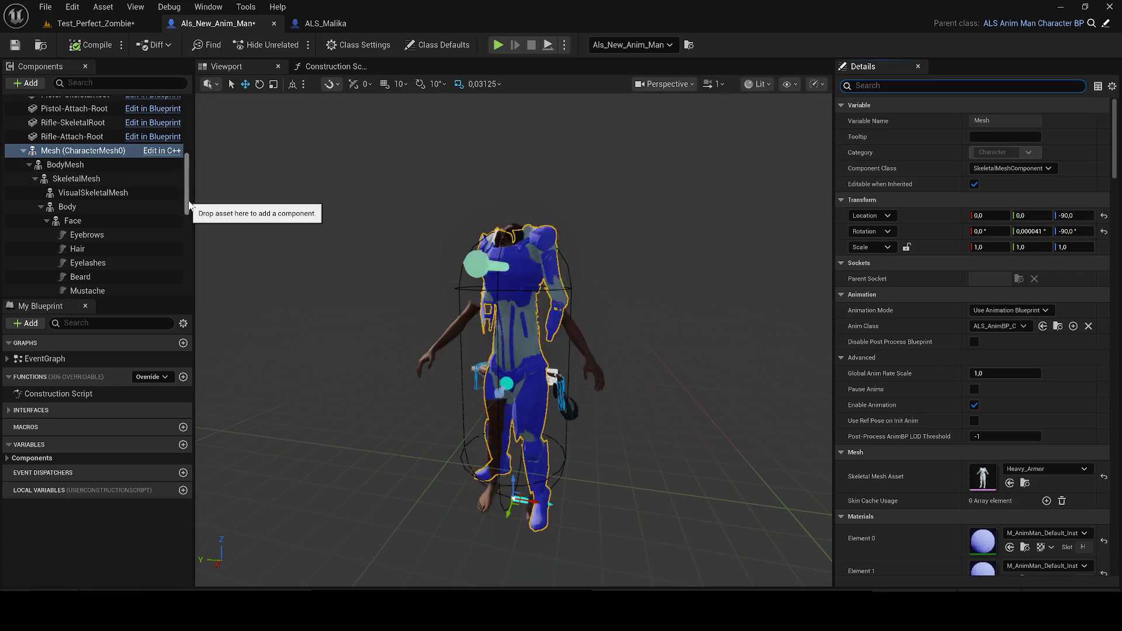
{"action": "key", "text": "ctrl+a"}
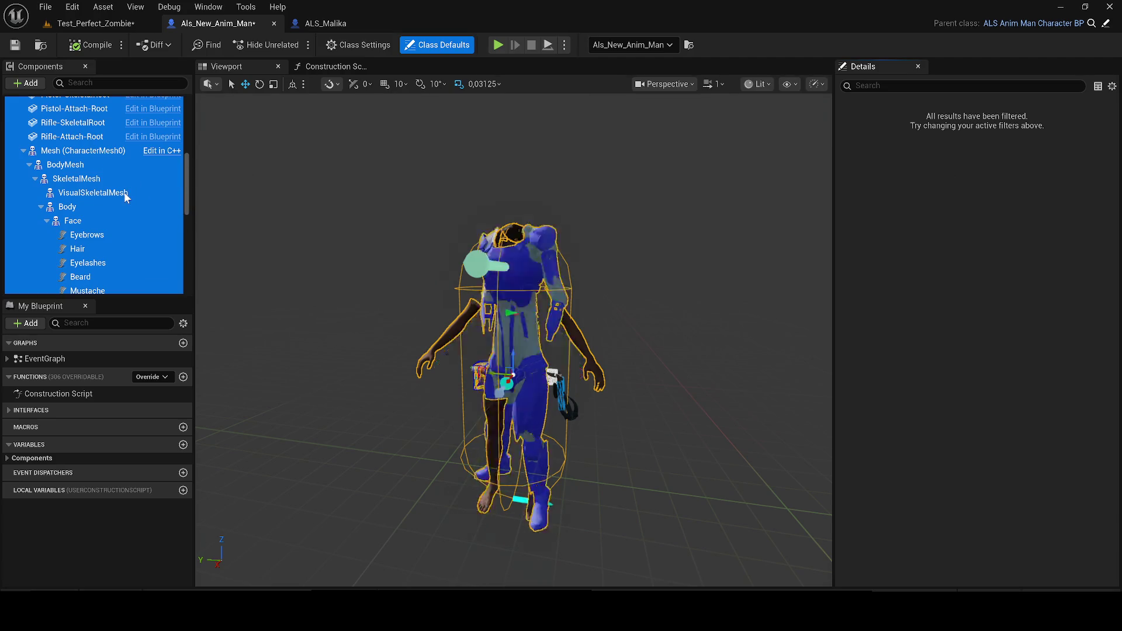
{"action": "right_click", "coordinate": [125, 197]}
{"action": "left_click", "coordinate": [110, 178]}
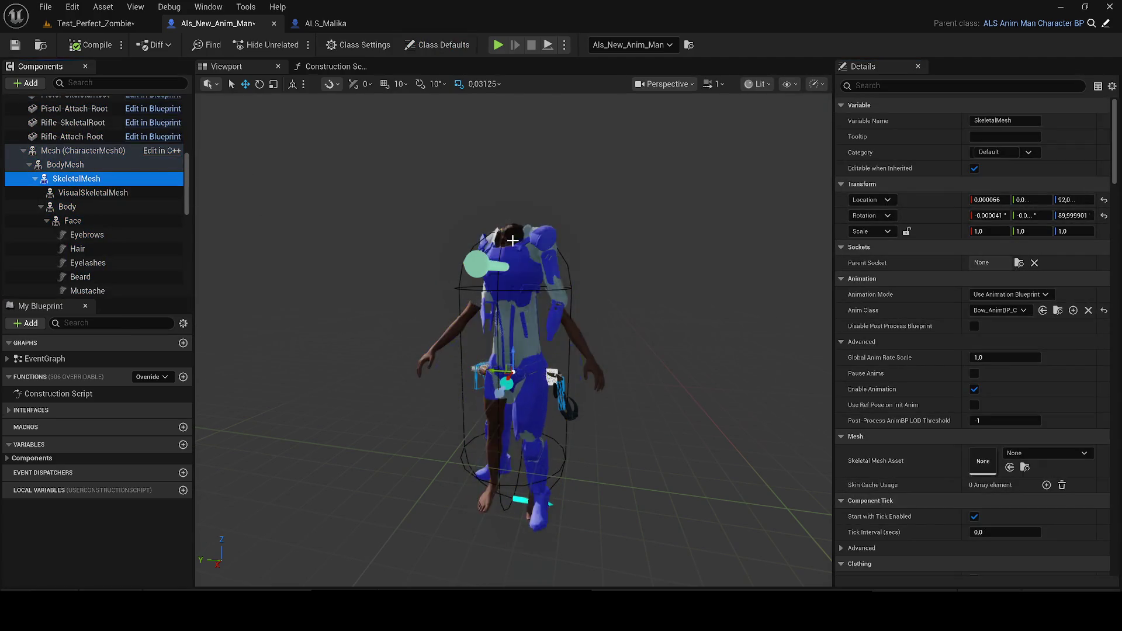
{"action": "left_click", "coordinate": [503, 232]}
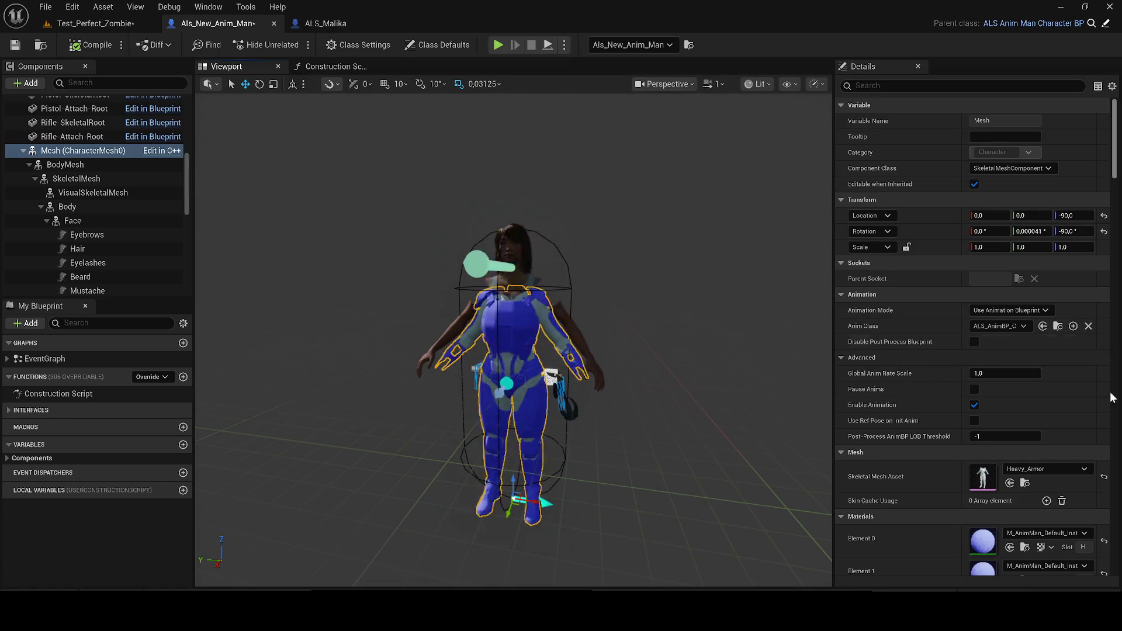
{"action": "left_click", "coordinate": [1104, 477]}
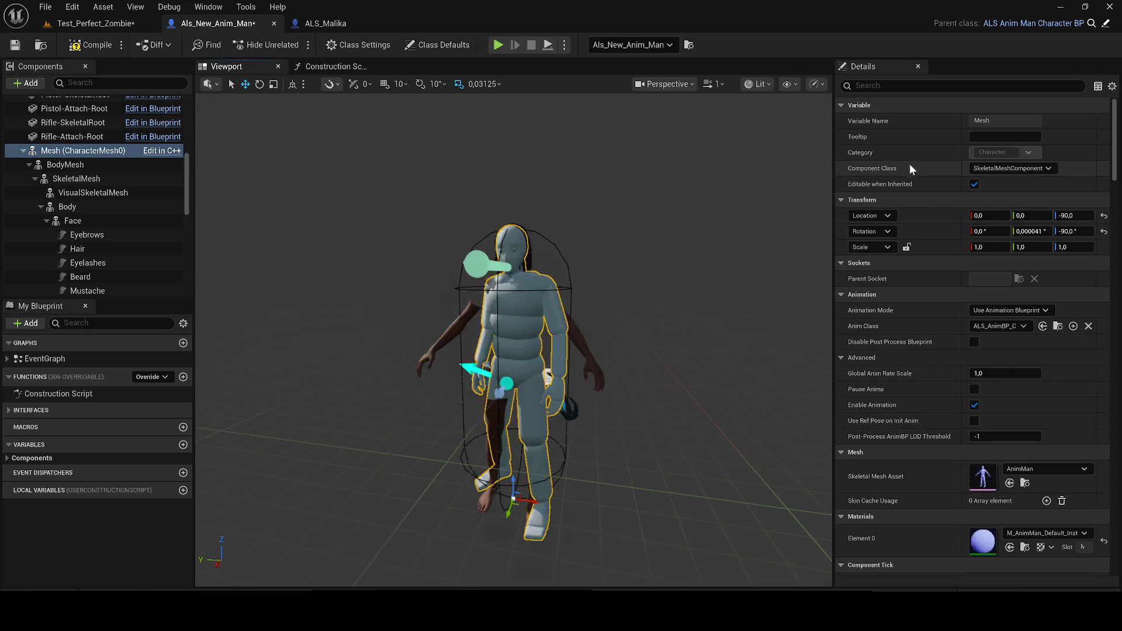
Filter the Mesh properties for 'visi' to turn Visible off.
{"action": "left_click", "coordinate": [912, 86]}
{"action": "type", "text": "visi"}
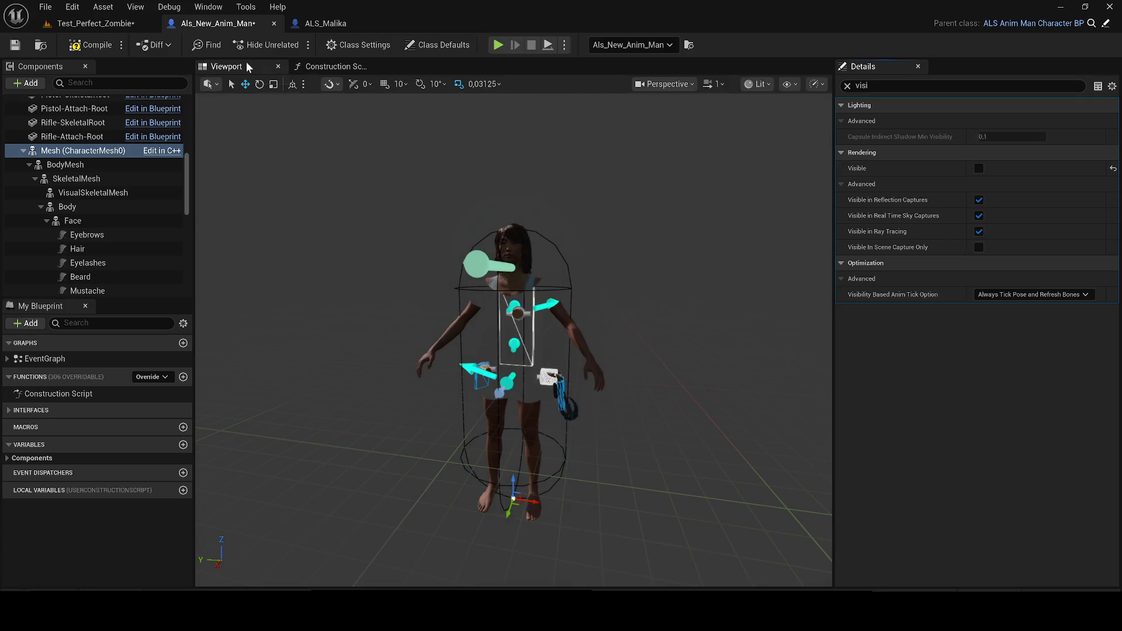
{"action": "left_click", "coordinate": [146, 23]}
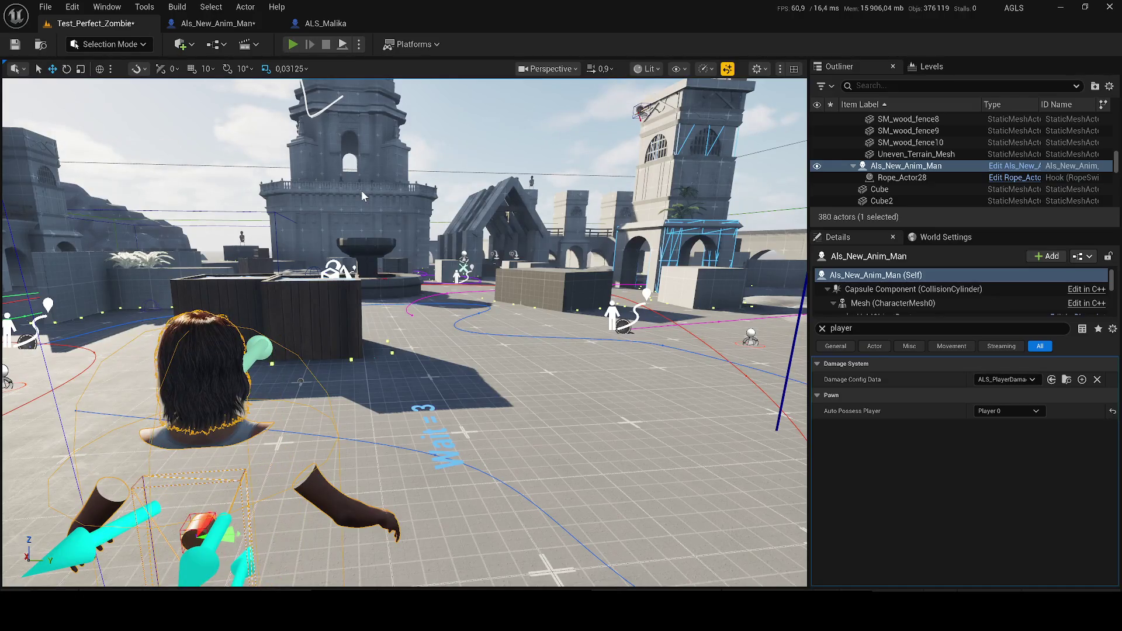
Start a play session, eject, and open ALS_Malika's viewport with its Mesh selected.
{"action": "key", "text": "alt+p"}
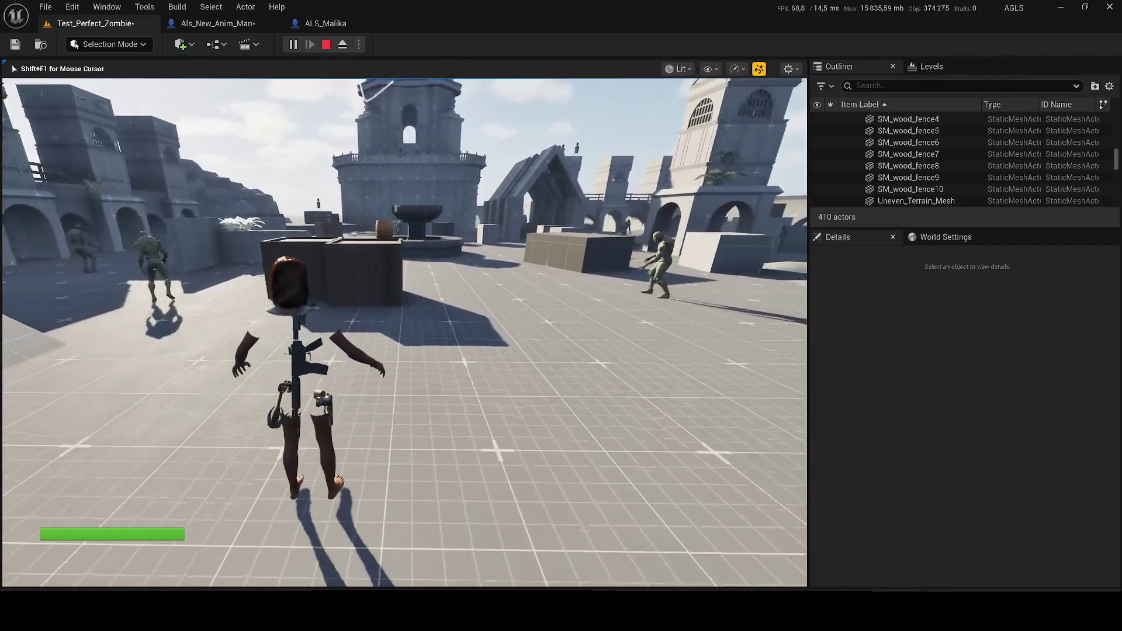
{"action": "key", "text": "F8"}
{"action": "left_click", "coordinate": [325, 23]}
{"action": "left_click", "coordinate": [260, 66]}
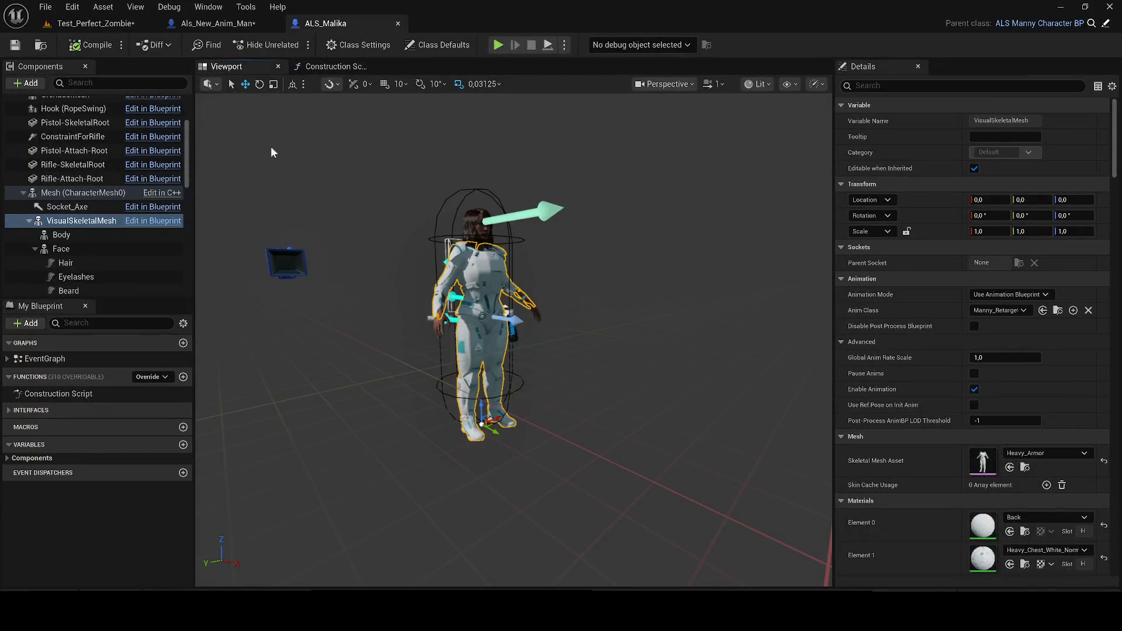
{"action": "left_click", "coordinate": [75, 193]}
{"action": "scroll", "coordinate": [78, 208], "scroll_direction": "up", "scroll_amount": 3}
Select ALS_Malika's socket and held-object components to copy.
{"action": "left_click", "coordinate": [65, 187], "text": "ctrl"}
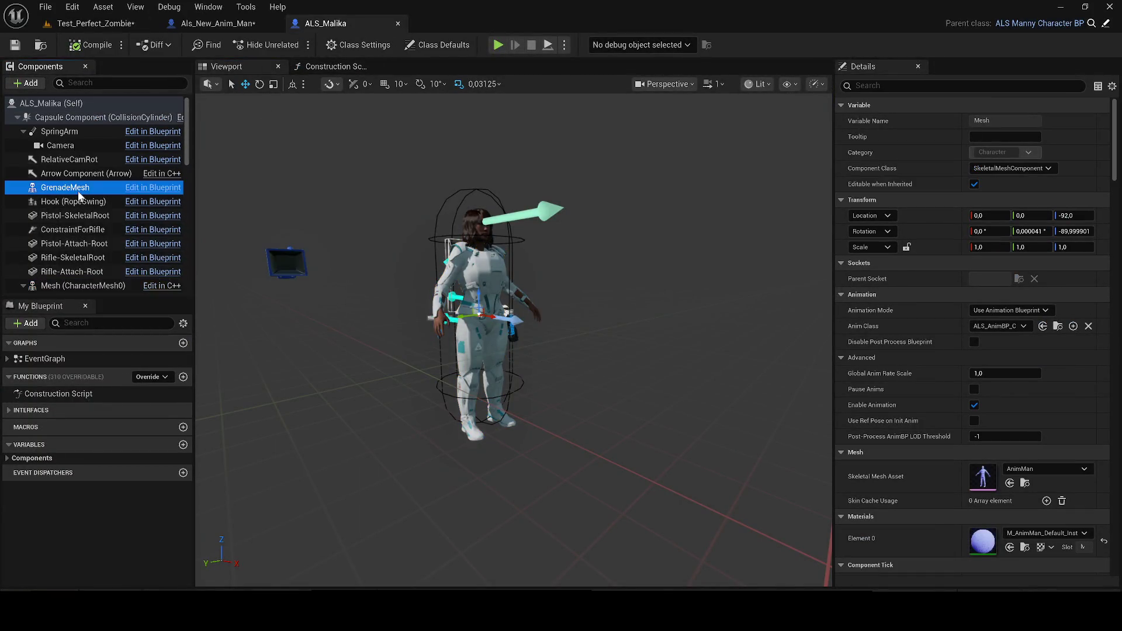
{"action": "left_click", "coordinate": [66, 133], "text": "shift"}
{"action": "left_click", "coordinate": [66, 133]}
{"action": "scroll", "coordinate": [85, 191], "scroll_direction": "down", "scroll_amount": 10}
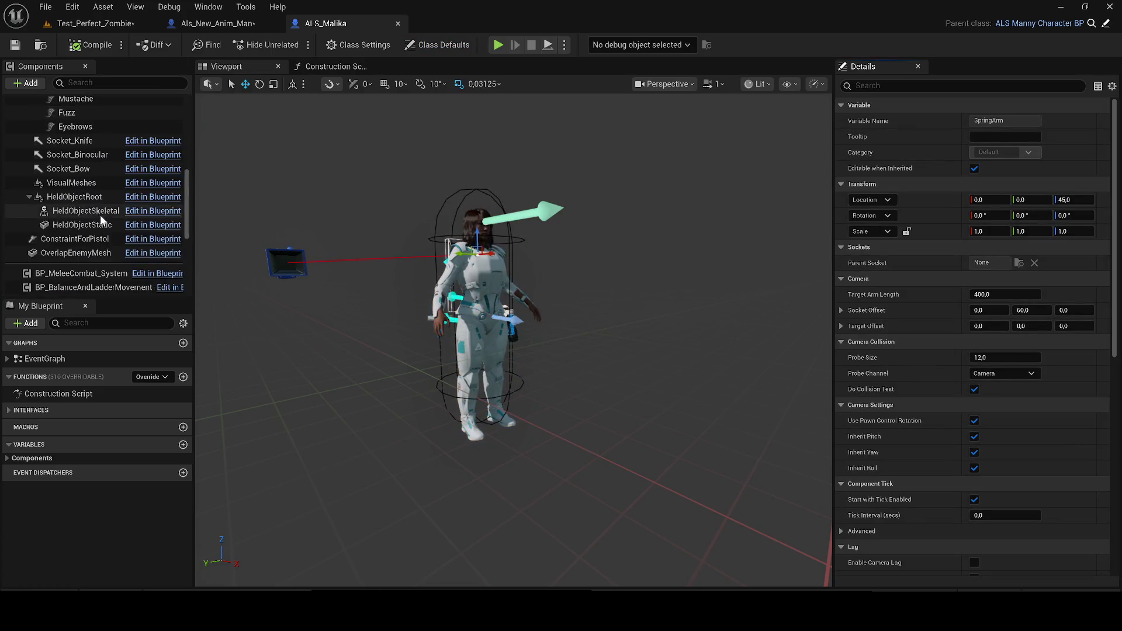
{"action": "scroll", "coordinate": [82, 211], "scroll_direction": "up", "scroll_amount": 5}
{"action": "left_click", "coordinate": [72, 199], "text": "shift"}
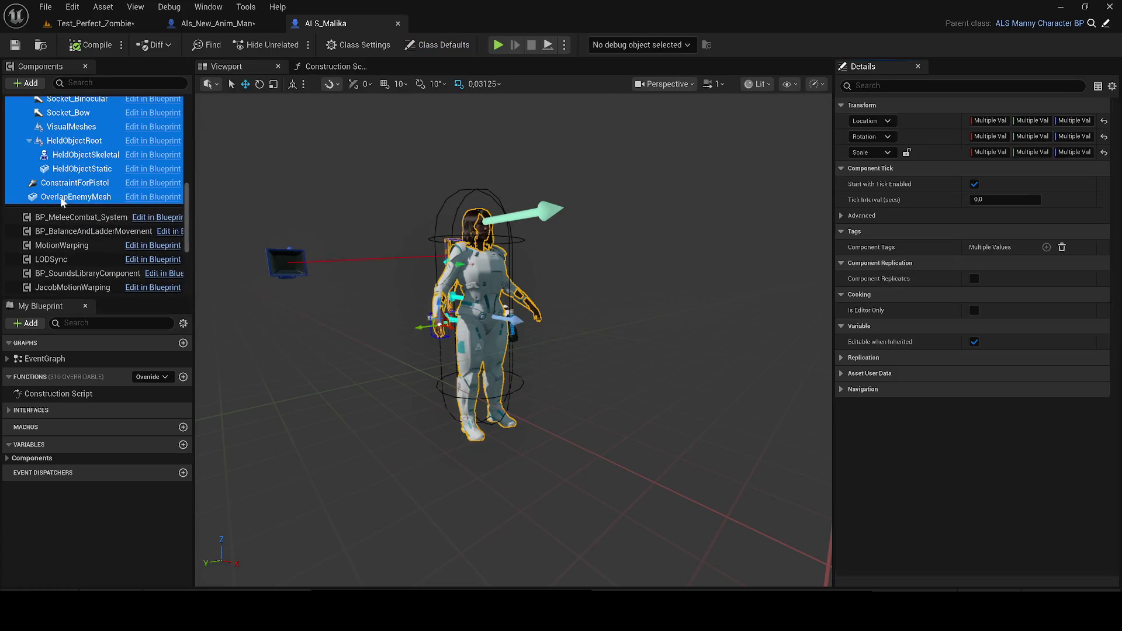
Paste the components under Mesh in Als_New_Anim_Man, then return to Test_Perfect_Zombie.
{"action": "left_click", "coordinate": [230, 23]}
{"action": "left_click", "coordinate": [52, 152]}
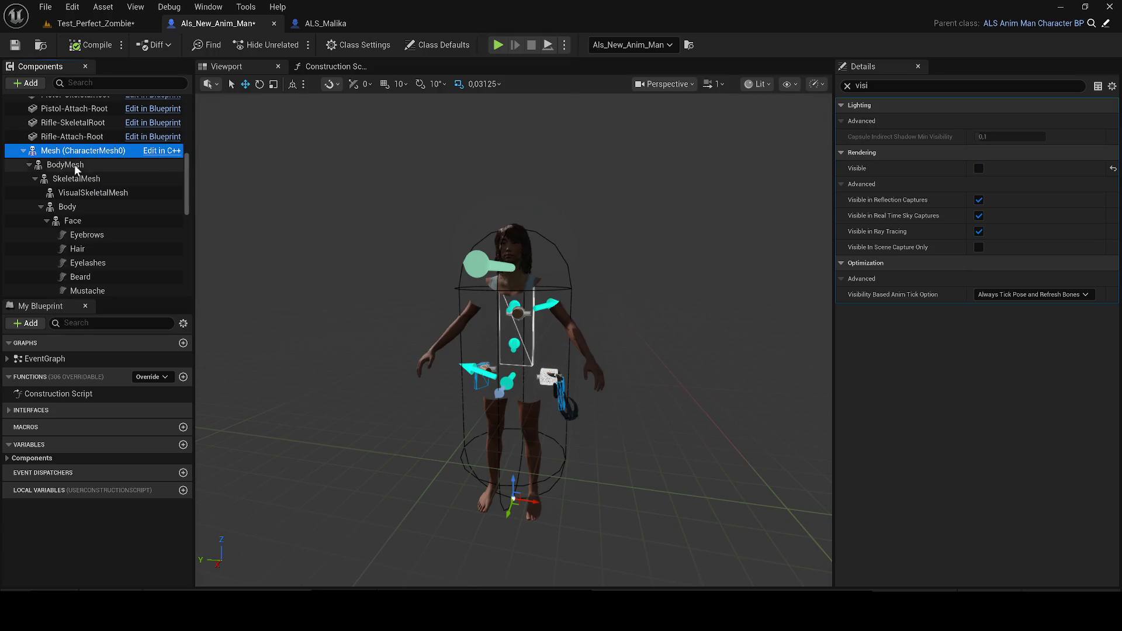
{"action": "key", "text": "ctrl+v"}
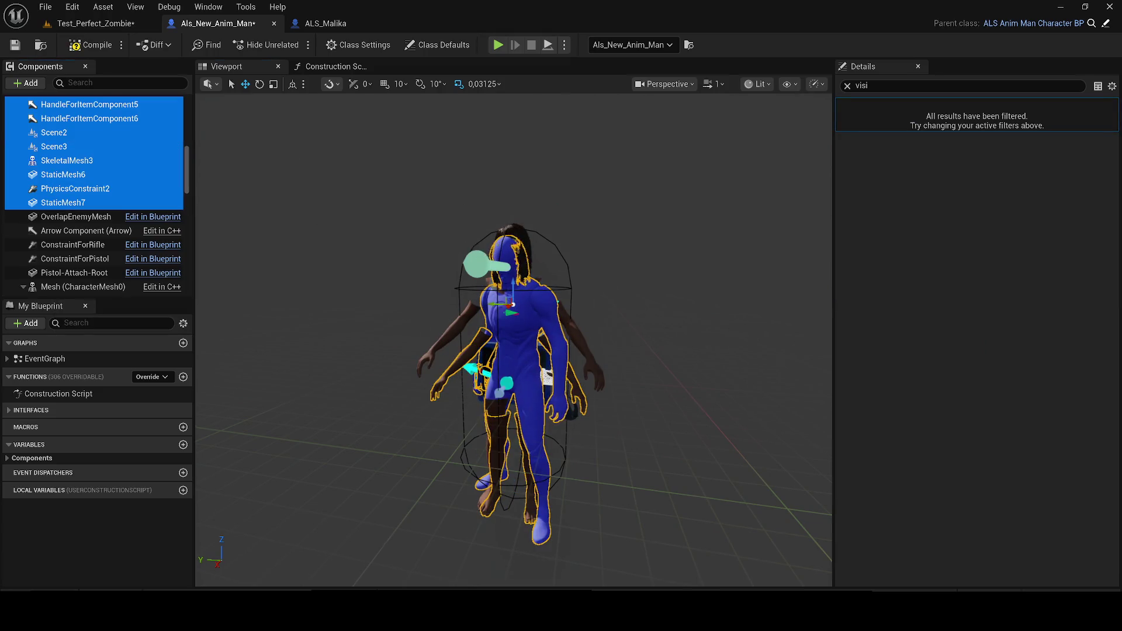
{"action": "scroll", "coordinate": [457, 240], "scroll_direction": "up", "scroll_amount": 5}
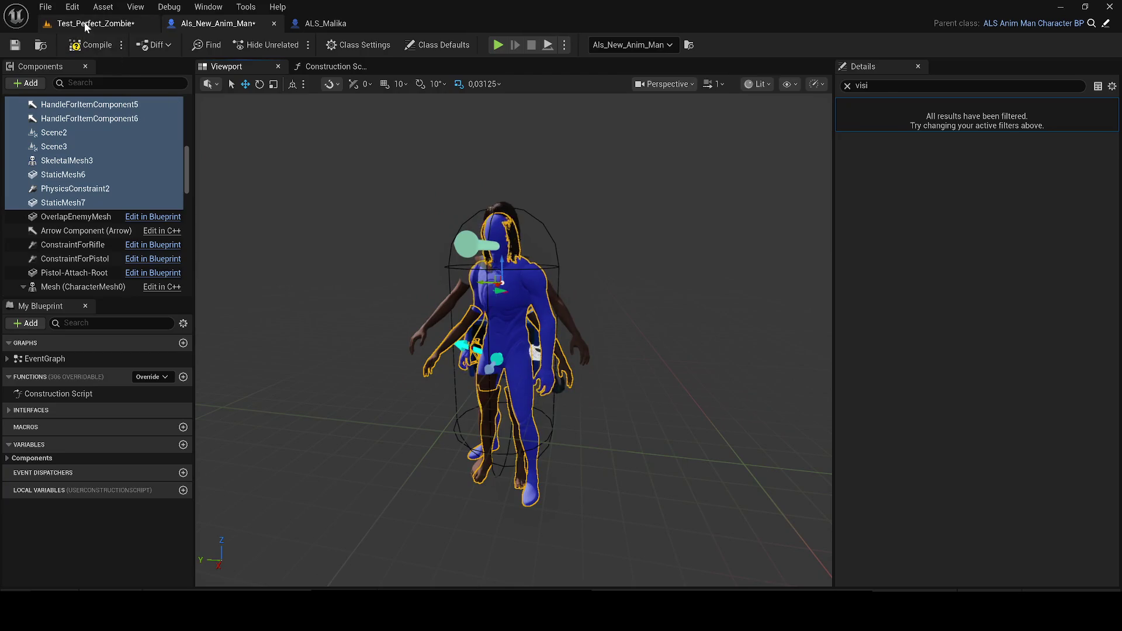
{"action": "left_click", "coordinate": [94, 23]}
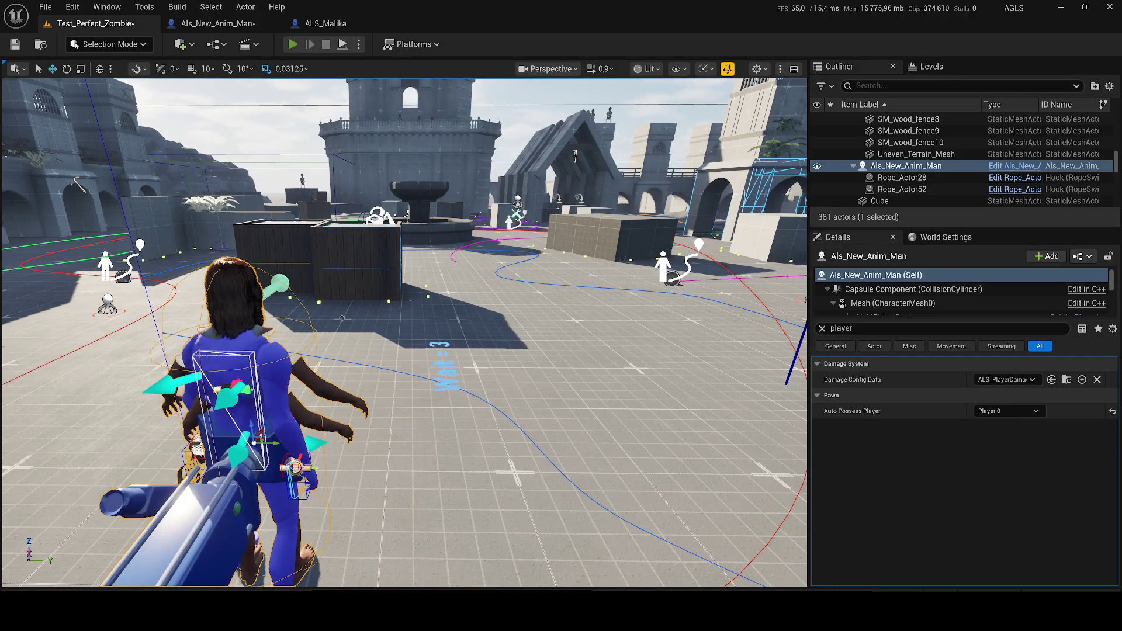
Play the level, run forward past the crate and ready the M4A1 rifle.
{"action": "left_click", "coordinate": [293, 45]}
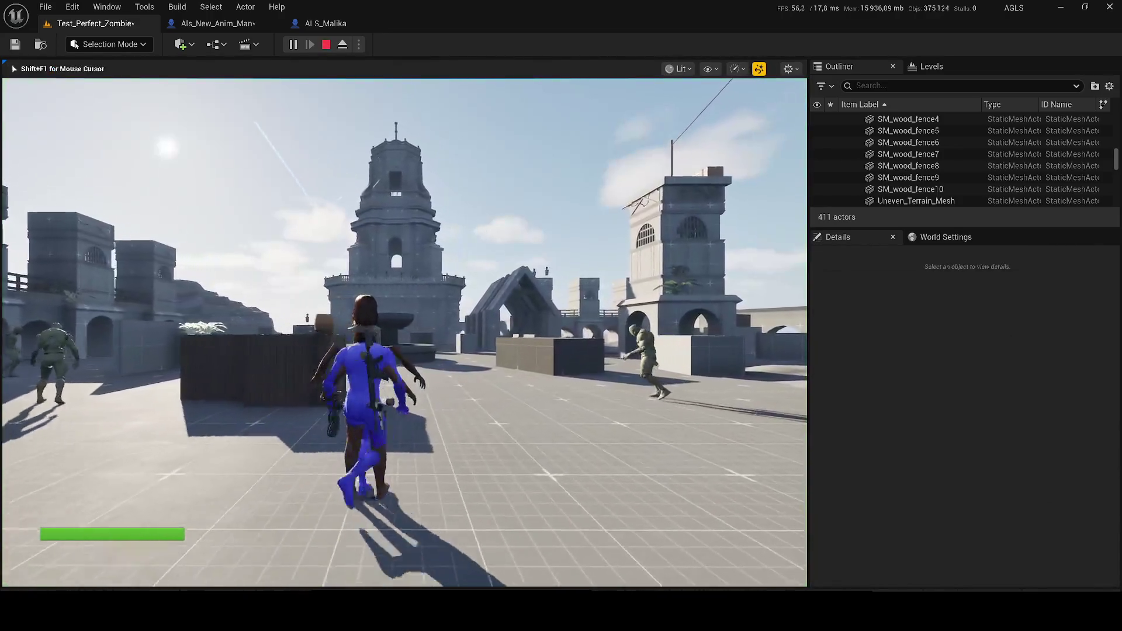
{"action": "key", "text": "w"}
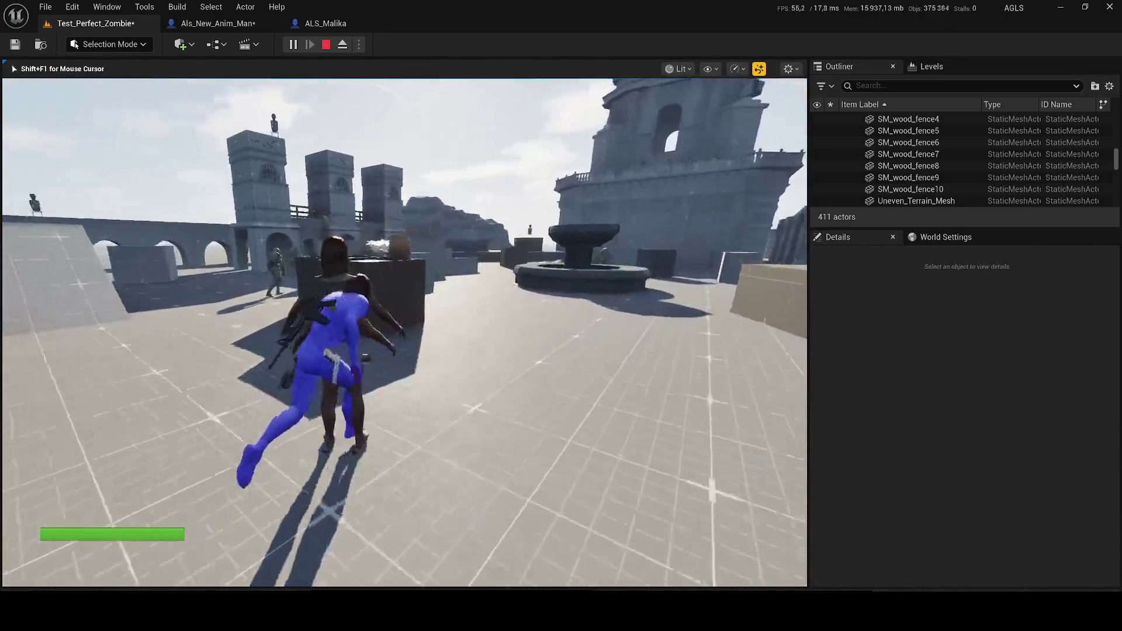
{"action": "key", "text": "w"}
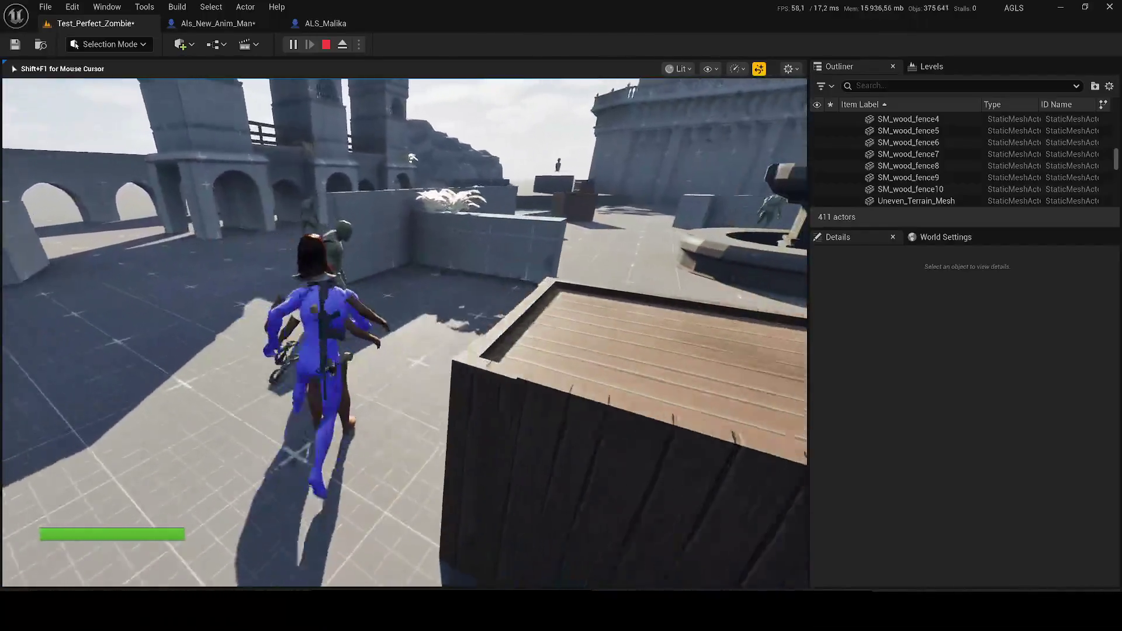
{"action": "key", "text": "w"}
{"action": "key", "text": "1"}
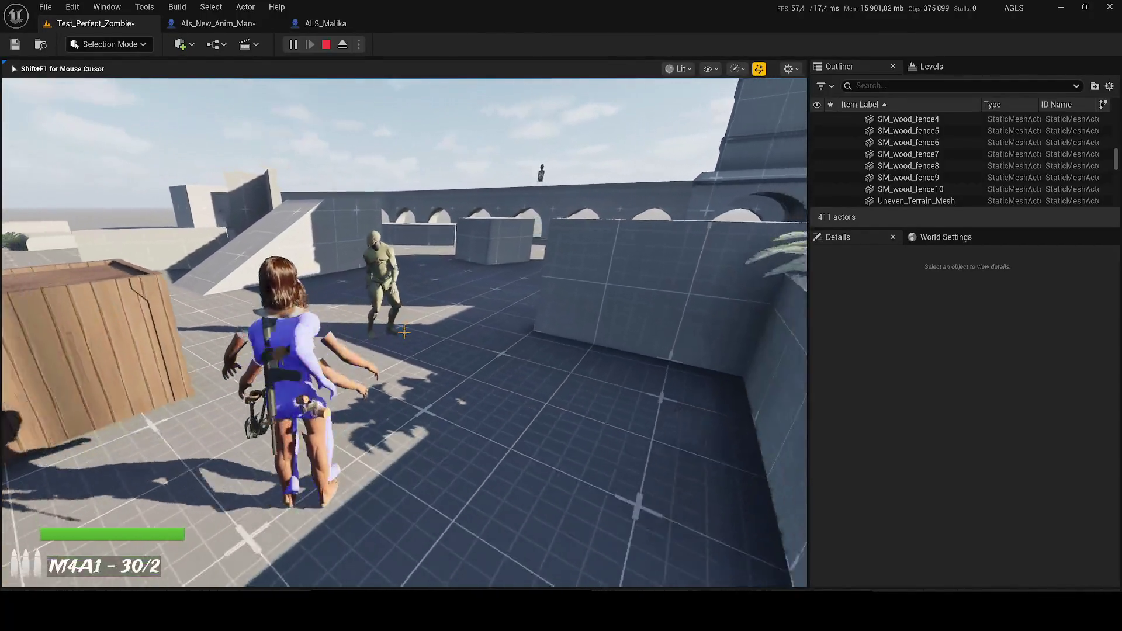
{"action": "key", "text": "w"}
Shoot the approaching zombies with the M4A1, reloading twice, then stop the session.
{"action": "left_click", "coordinate": [404, 333]}
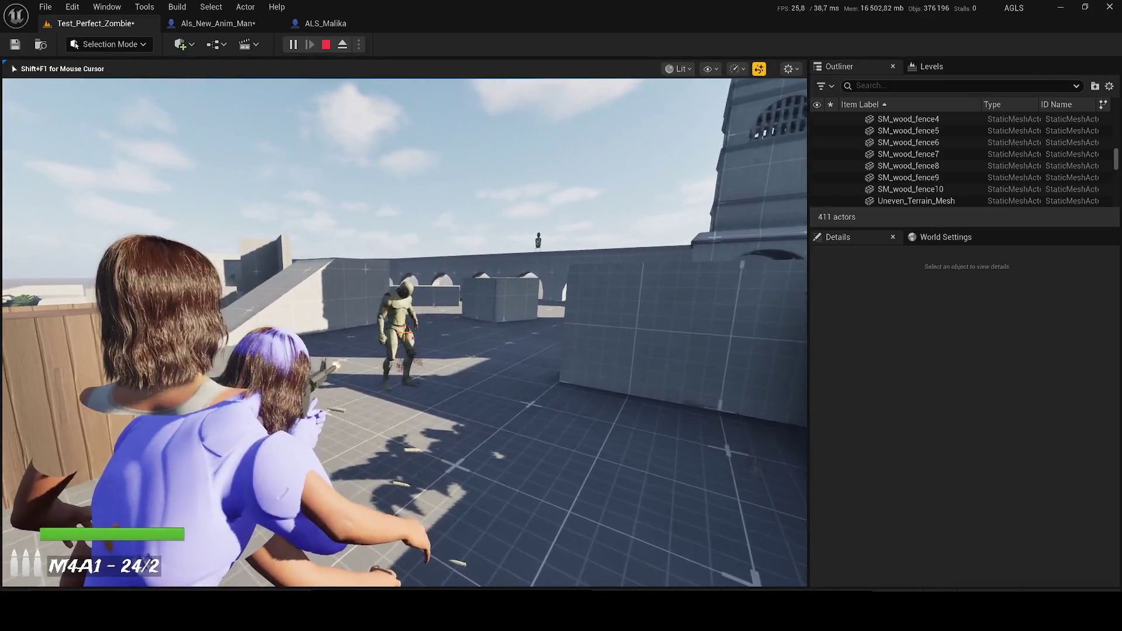
{"action": "key", "text": "r"}
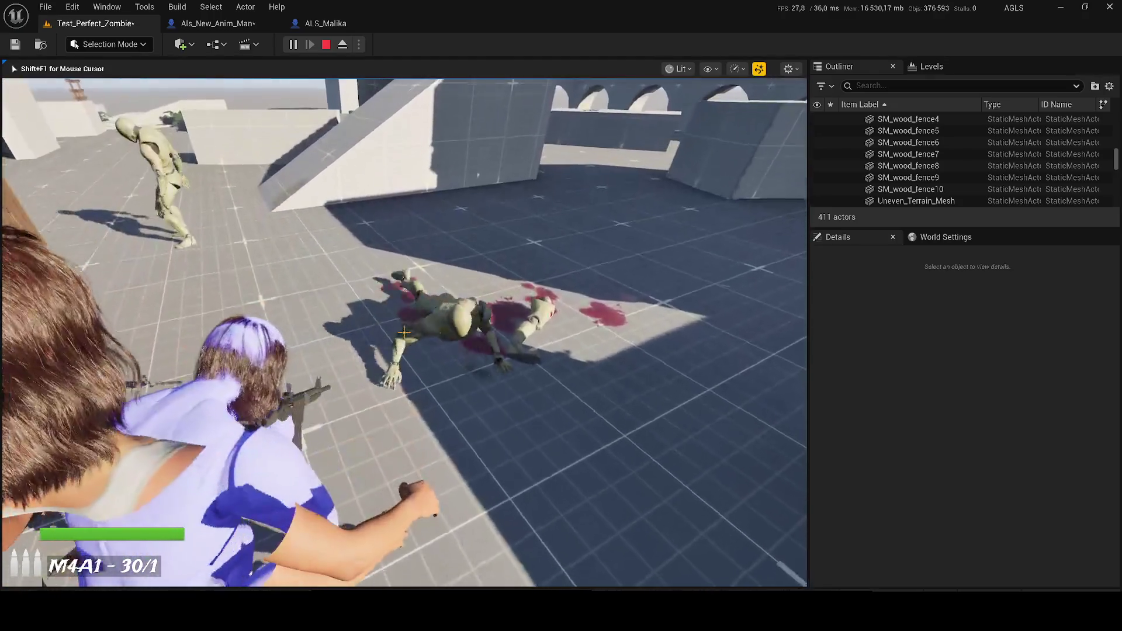
{"action": "left_click", "coordinate": [404, 332]}
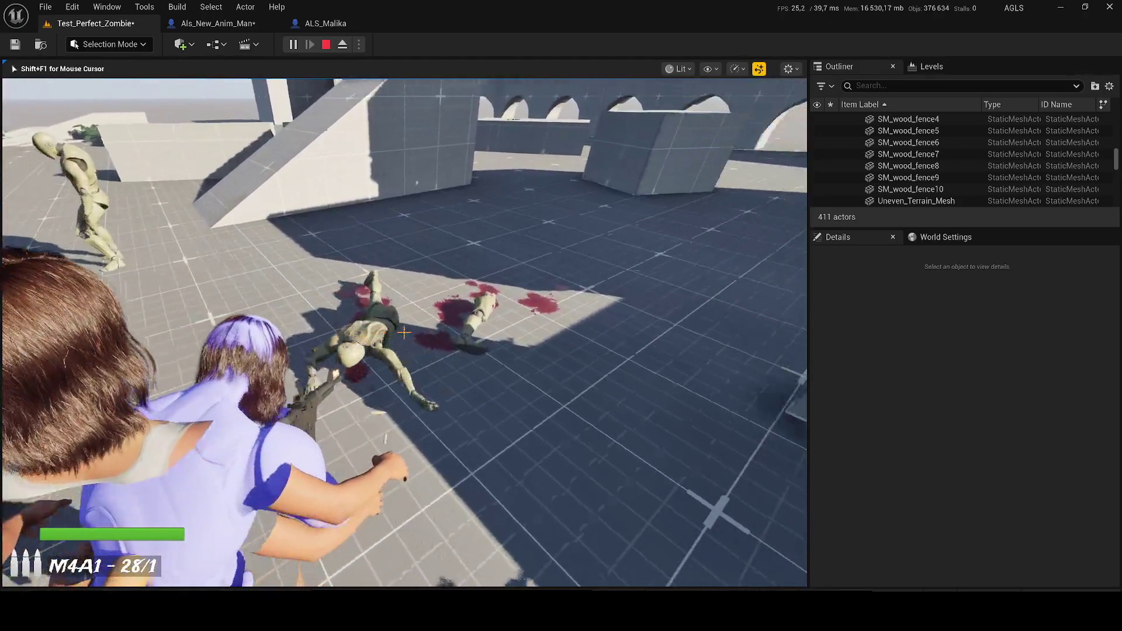
{"action": "left_click", "coordinate": [403, 332]}
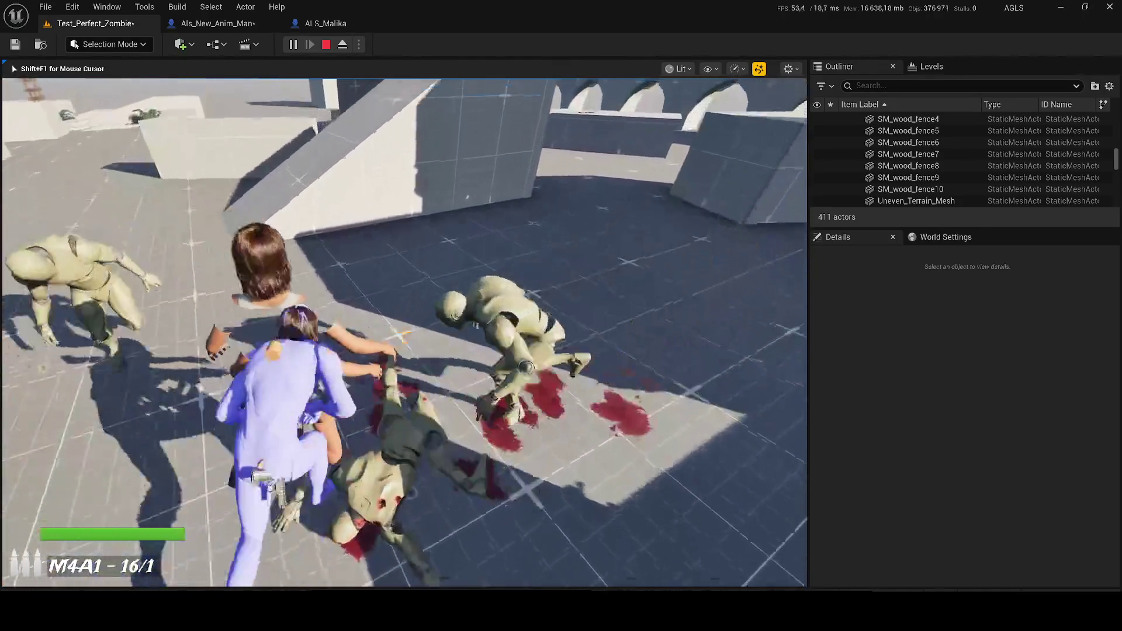
{"action": "key", "text": "r"}
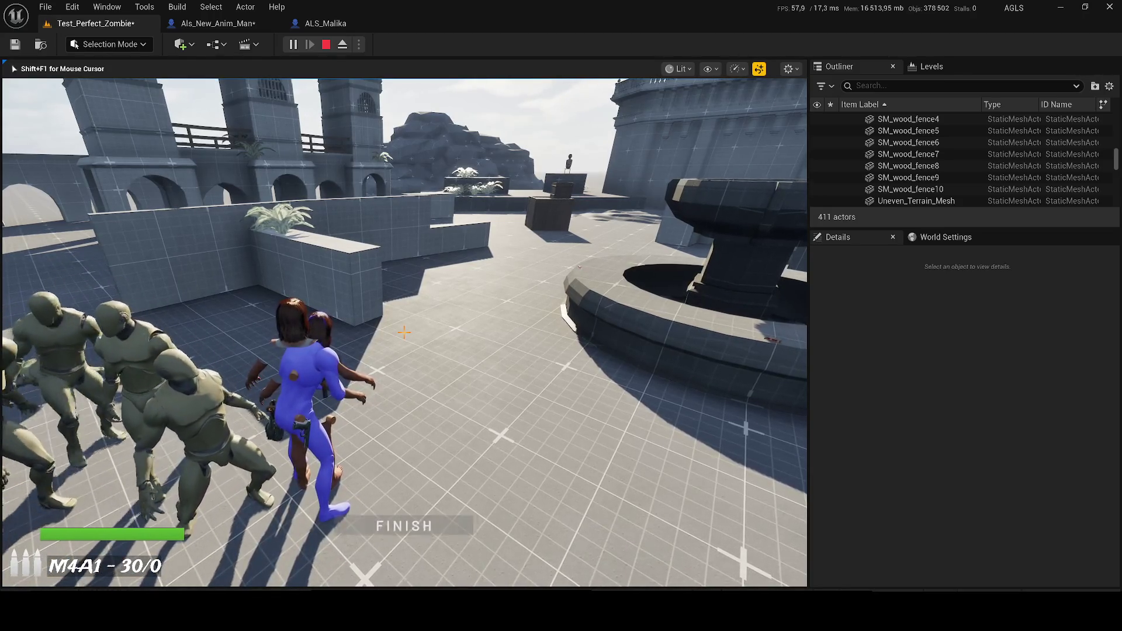
{"action": "key", "text": "Escape"}
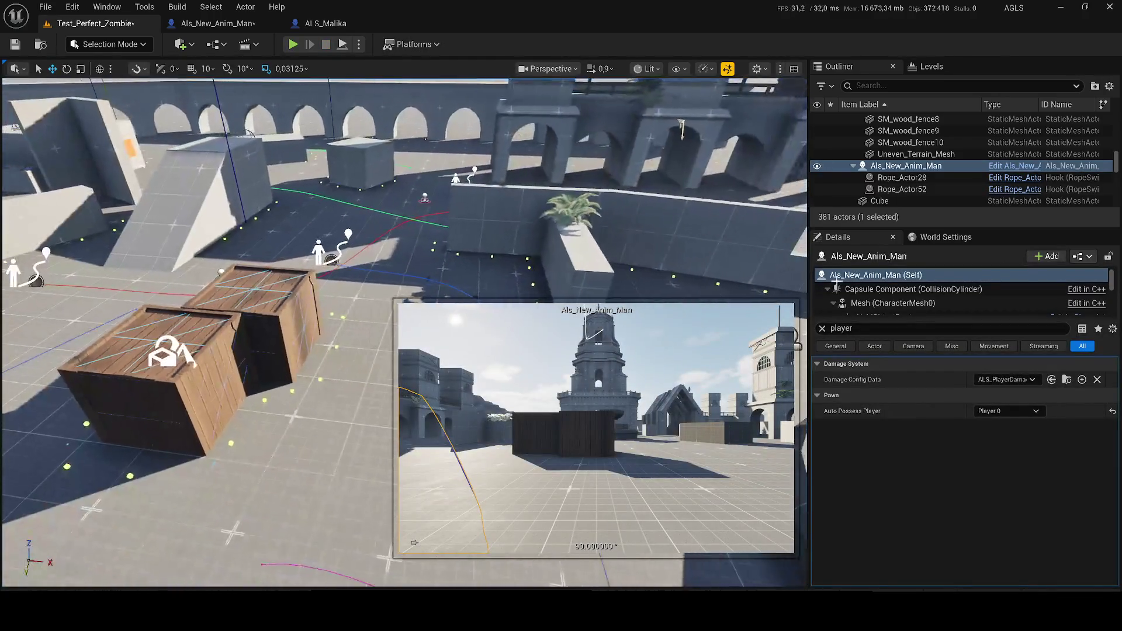
Filter the actor's Details by 'ai' and set Pawn's Auto Possess AI to Spawned.
{"action": "left_click", "coordinate": [822, 329]}
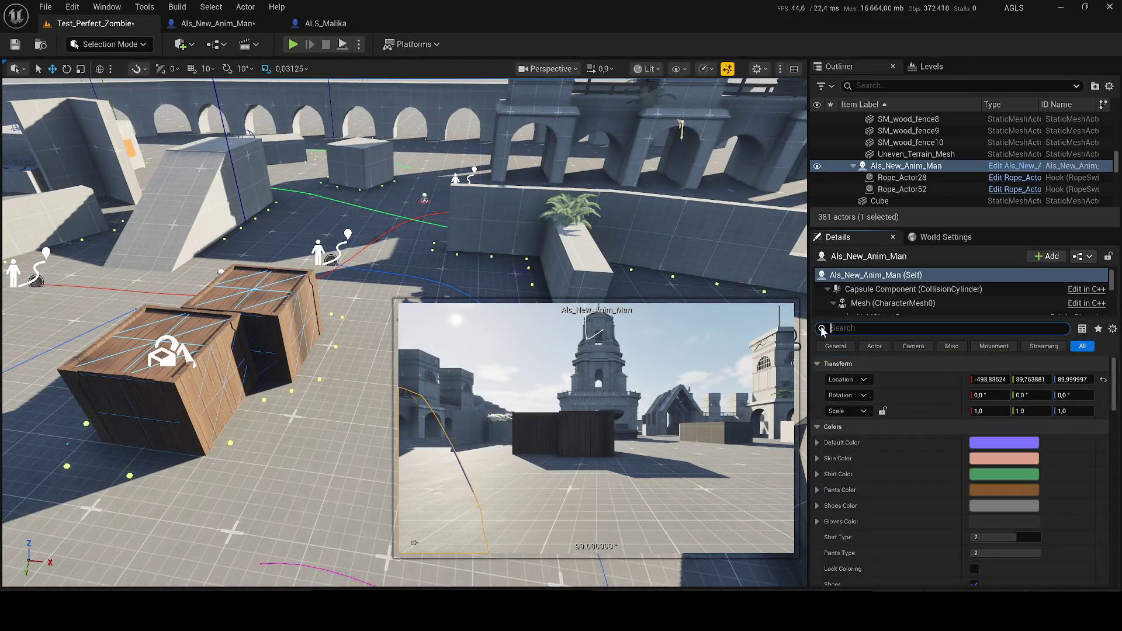
{"action": "scroll", "coordinate": [941, 477], "scroll_direction": "down", "scroll_amount": 3}
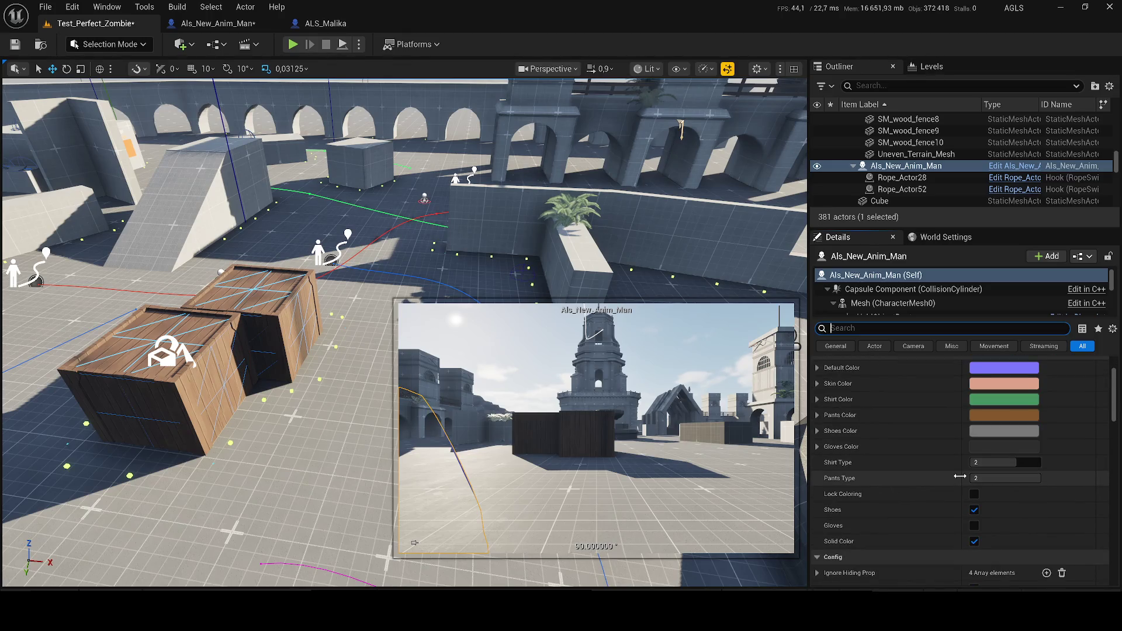
{"action": "type", "text": "ai"}
{"action": "scroll", "coordinate": [956, 472], "scroll_direction": "up", "scroll_amount": 2}
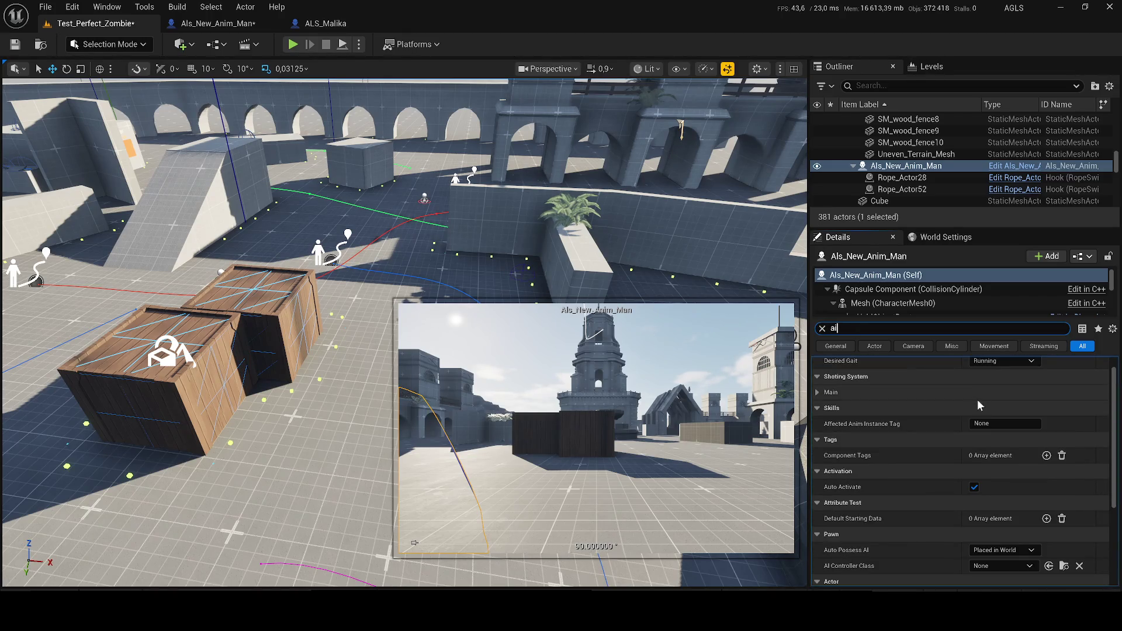
{"action": "scroll", "coordinate": [935, 456], "scroll_direction": "up", "scroll_amount": 1}
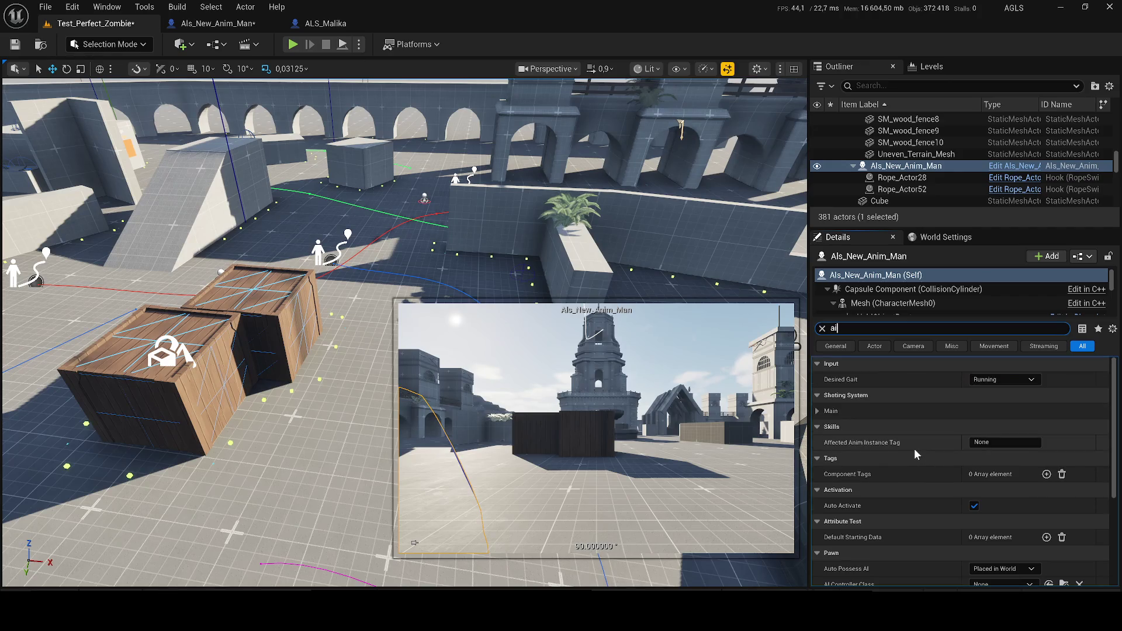
{"action": "left_click", "coordinate": [816, 412]}
{"action": "left_click", "coordinate": [813, 408]}
{"action": "scroll", "coordinate": [847, 415], "scroll_direction": "down", "scroll_amount": 5}
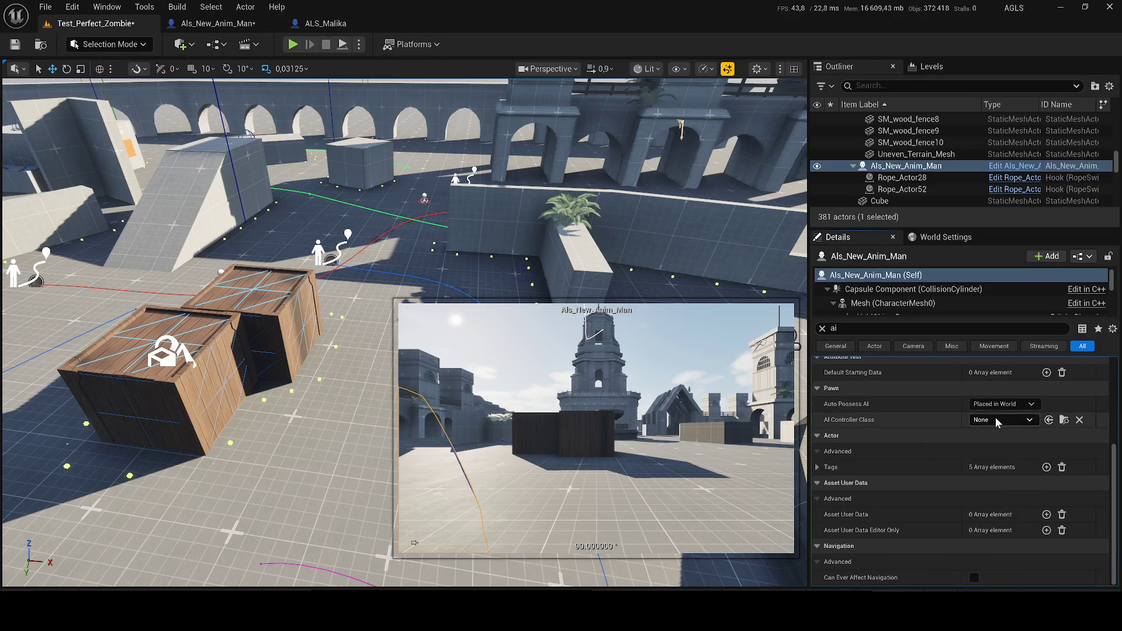
{"action": "left_click", "coordinate": [996, 418]}
{"action": "left_click", "coordinate": [999, 418]}
{"action": "left_click", "coordinate": [1004, 404]}
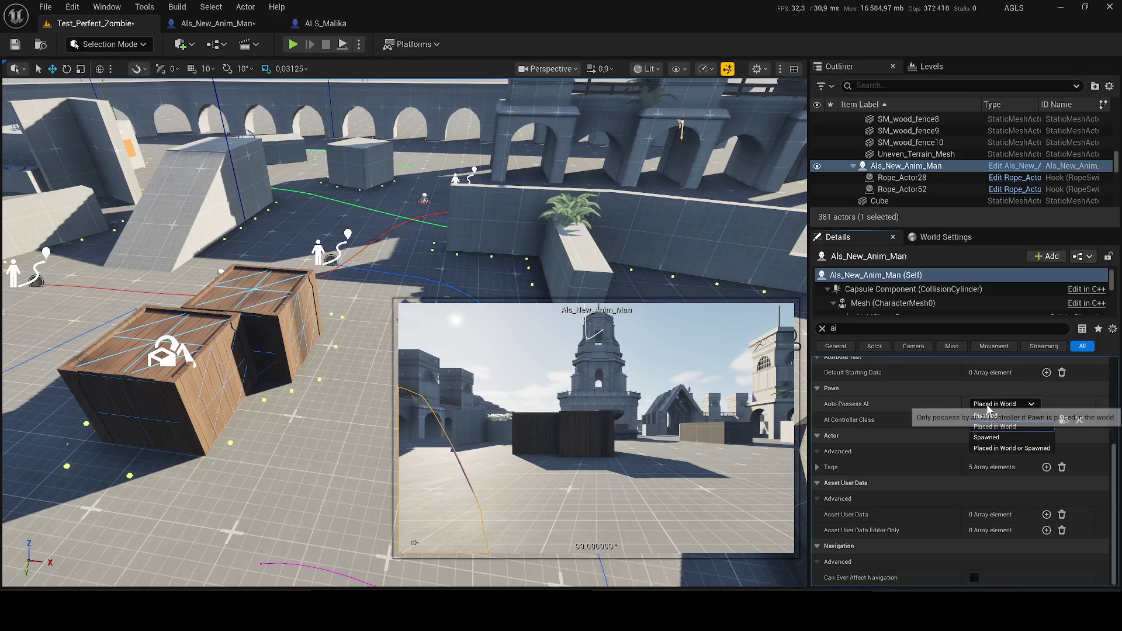
{"action": "left_click", "coordinate": [1021, 437]}
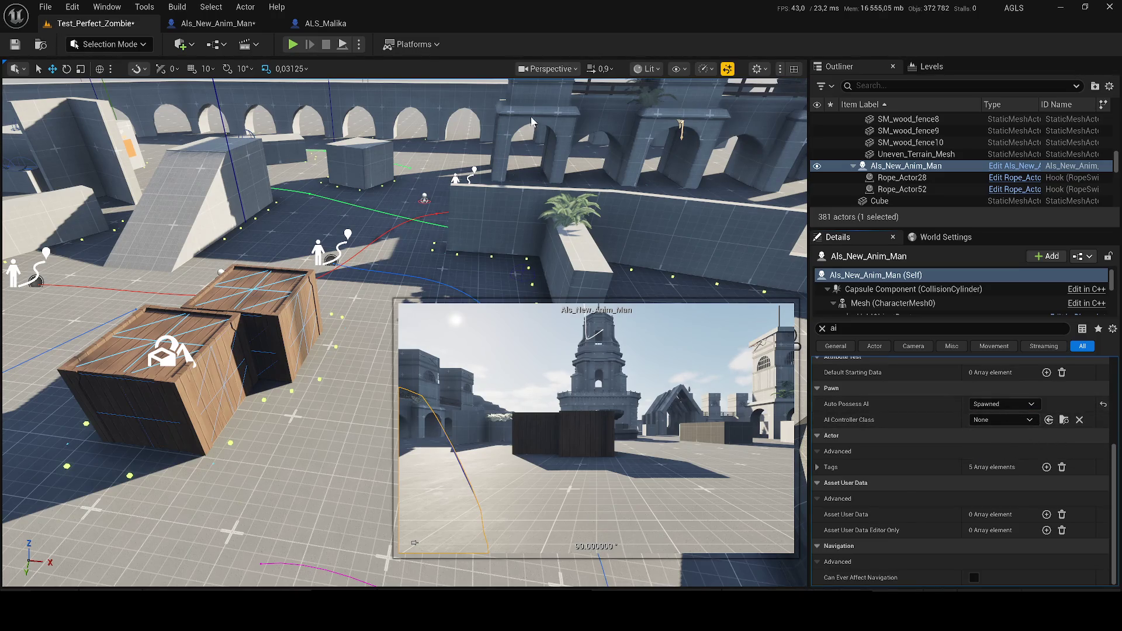
Play-test with Alt+P, running the blue character ahead of the zombies, then stop and go to ALS_Malika.
{"action": "key", "text": "alt+p"}
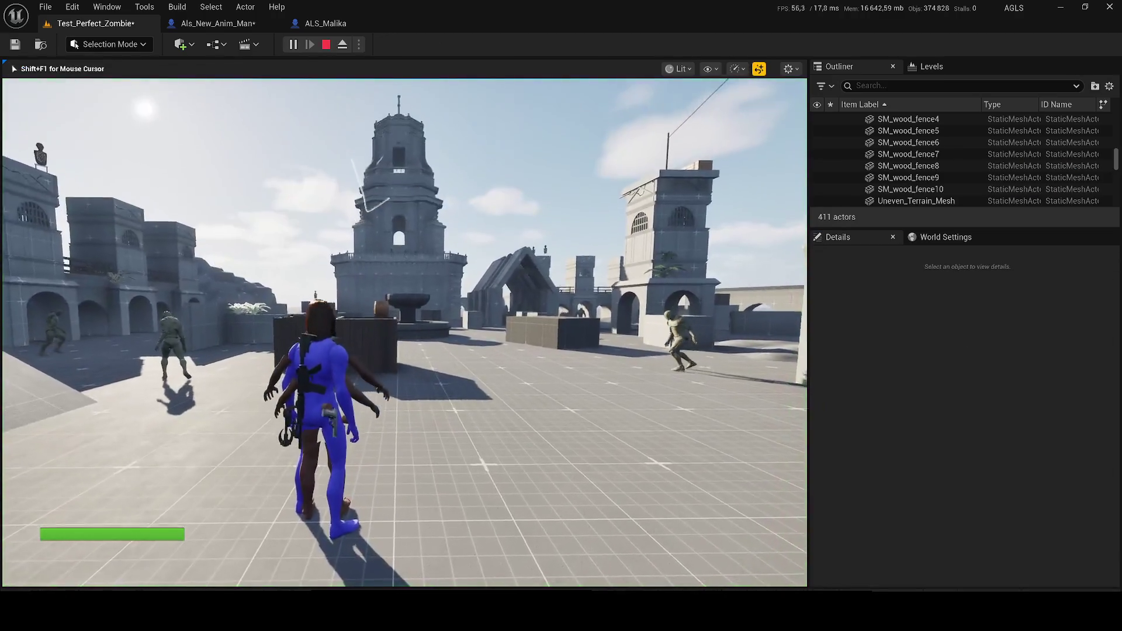
{"action": "key", "text": "w"}
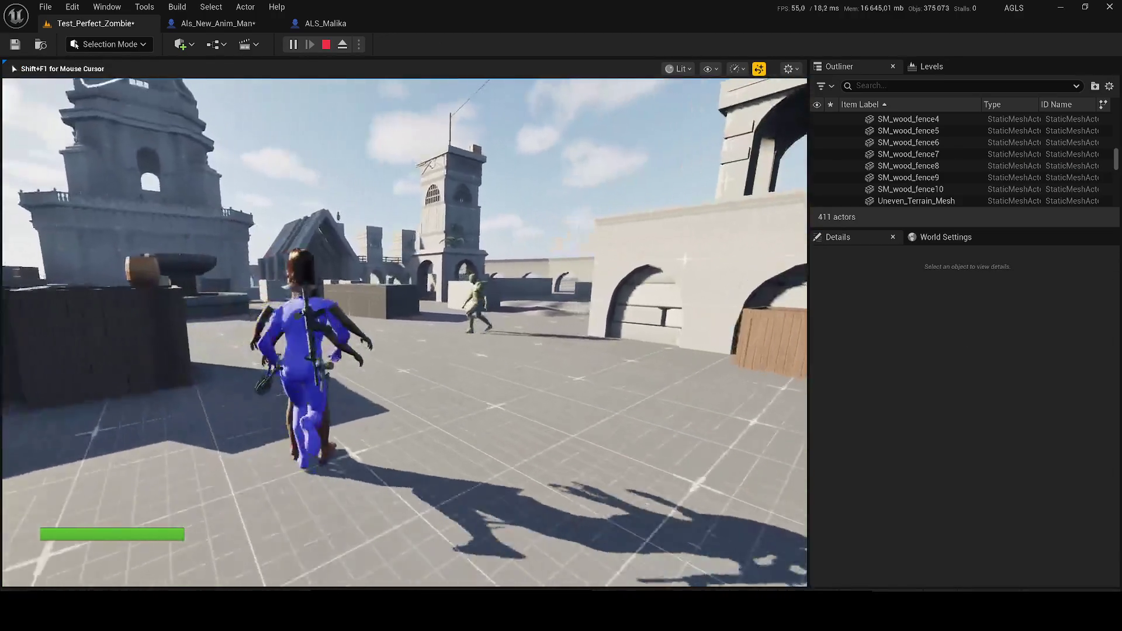
{"action": "key", "text": "w"}
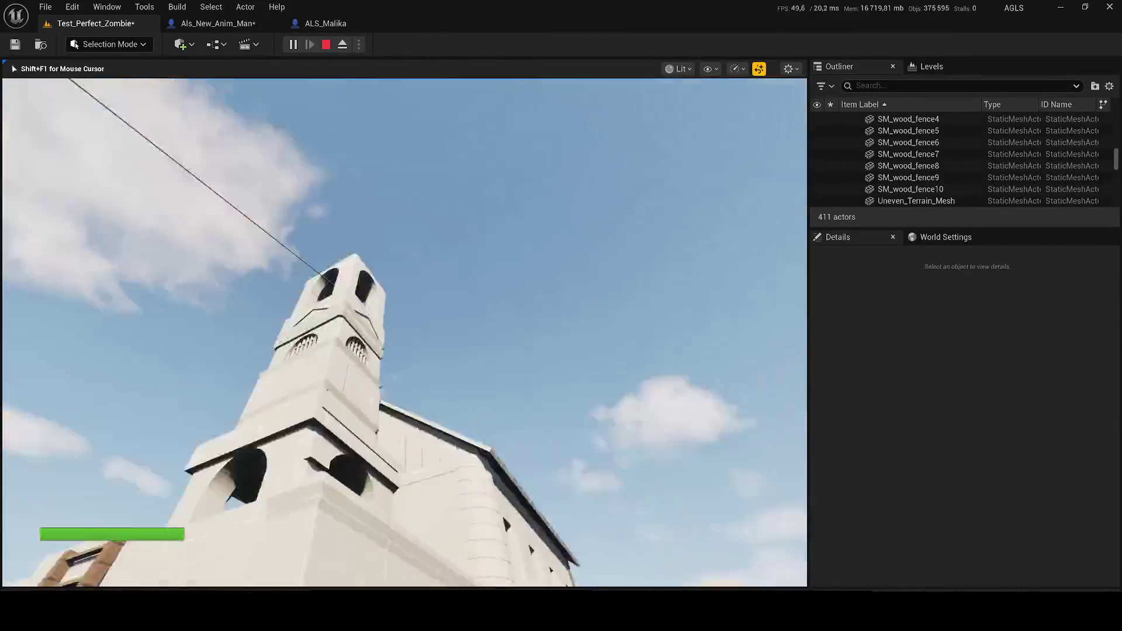
{"action": "key", "text": "Escape"}
{"action": "left_click", "coordinate": [325, 23]}
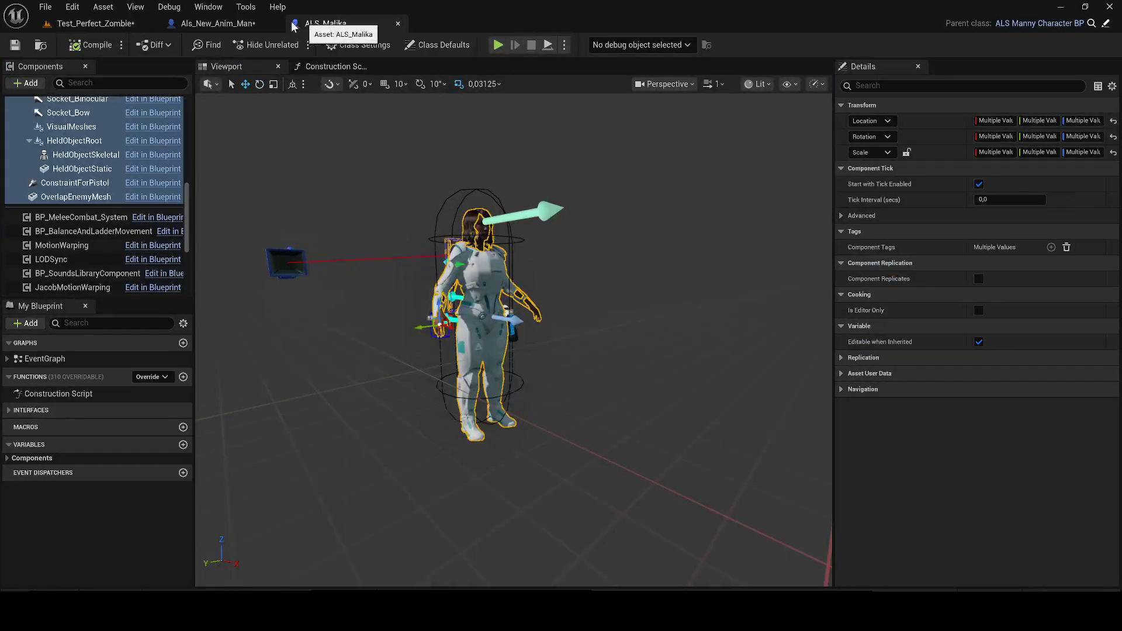
Select the hair mesh in the Als_New_Anim_Man blueprint viewport.
{"action": "left_click", "coordinate": [218, 24]}
{"action": "left_click", "coordinate": [536, 275]}
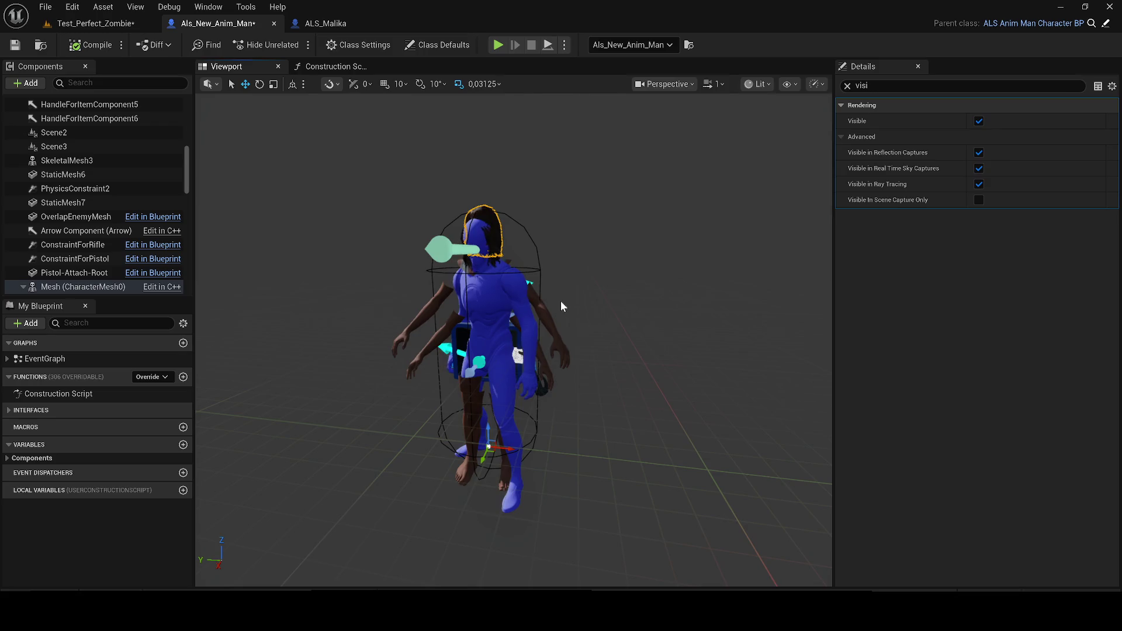
{"action": "scroll", "coordinate": [560, 300], "scroll_direction": "up", "scroll_amount": 3}
{"action": "key", "text": "ctrl+z"}
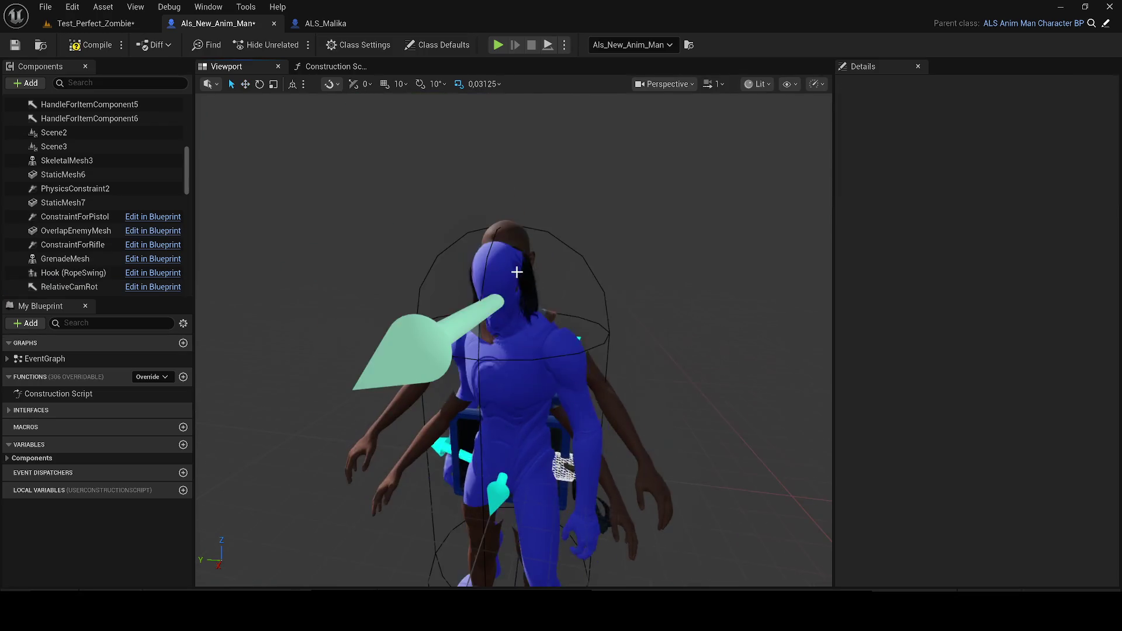
{"action": "left_click", "coordinate": [511, 247]}
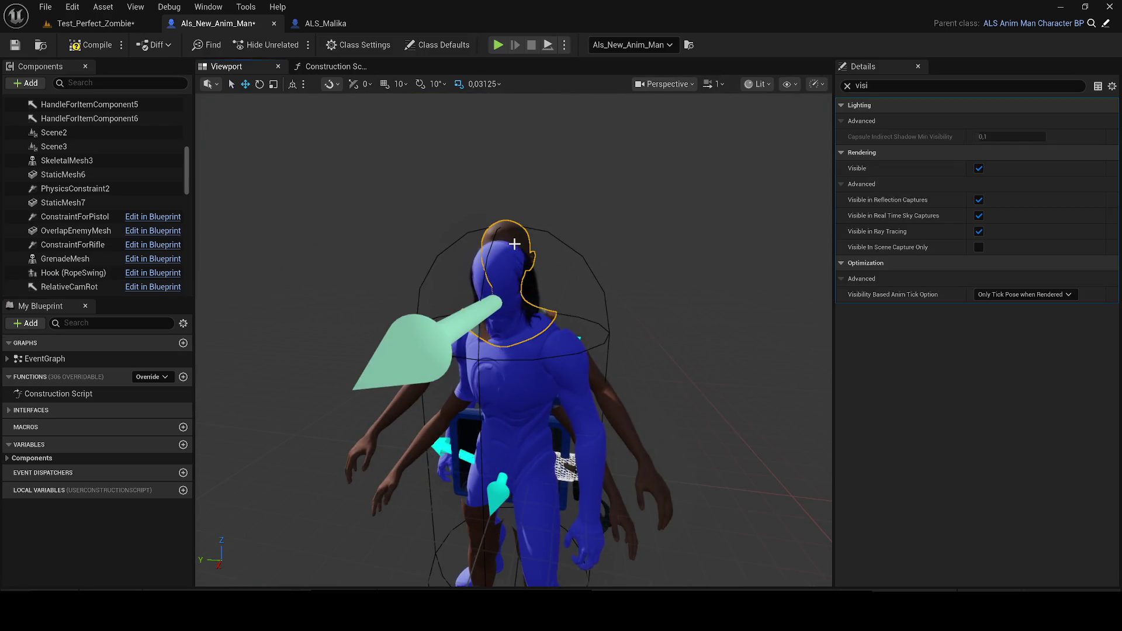
{"action": "left_click", "coordinate": [533, 288]}
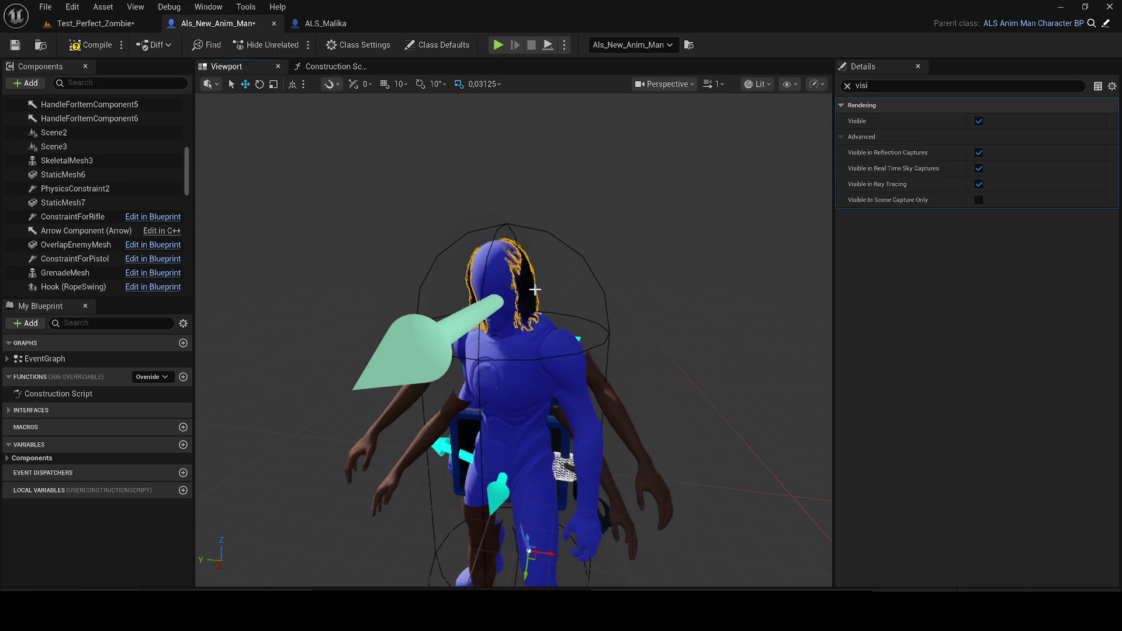
Delete the hair mesh, undo to restore it, then start Play in Test_Perfect_Zombie.
{"action": "key", "text": "Delete"}
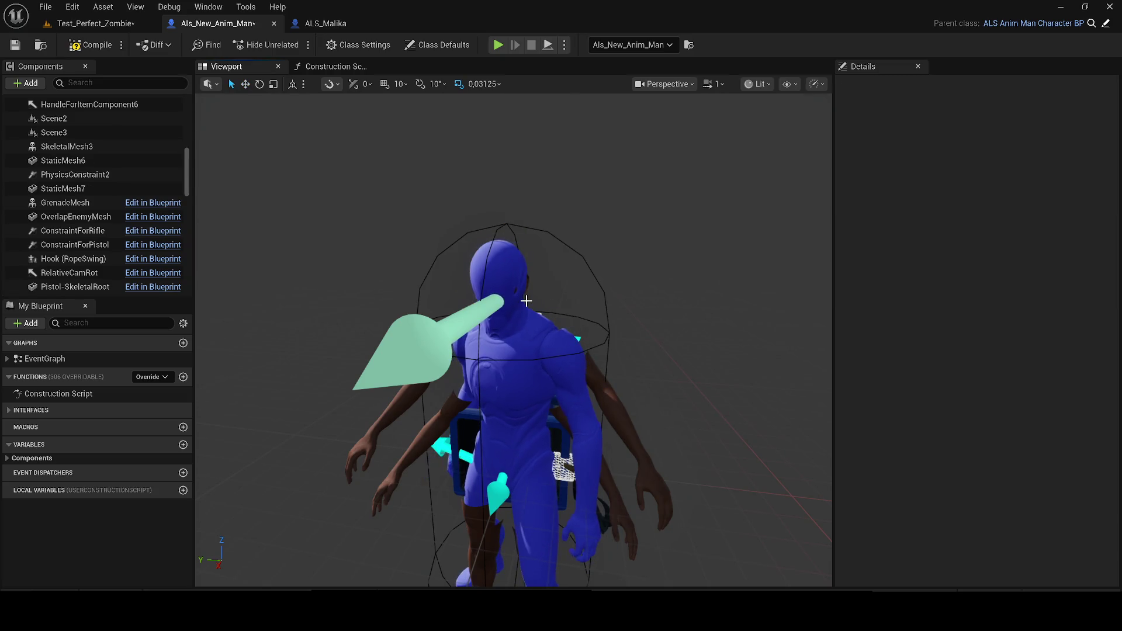
{"action": "mouse_move", "coordinate": [517, 281]}
{"action": "left_mouse_down"}
{"action": "mouse_move", "coordinate": [415, 282]}
{"action": "mouse_move", "coordinate": [366, 204]}
{"action": "left_mouse_up"}
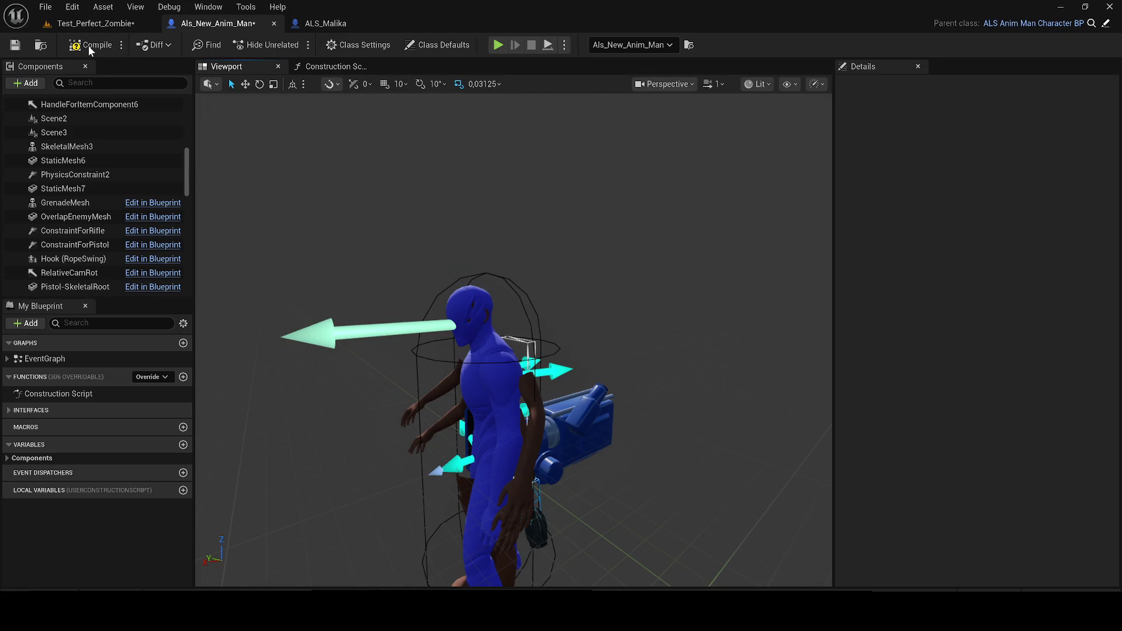
{"action": "key", "text": "ctrl+z"}
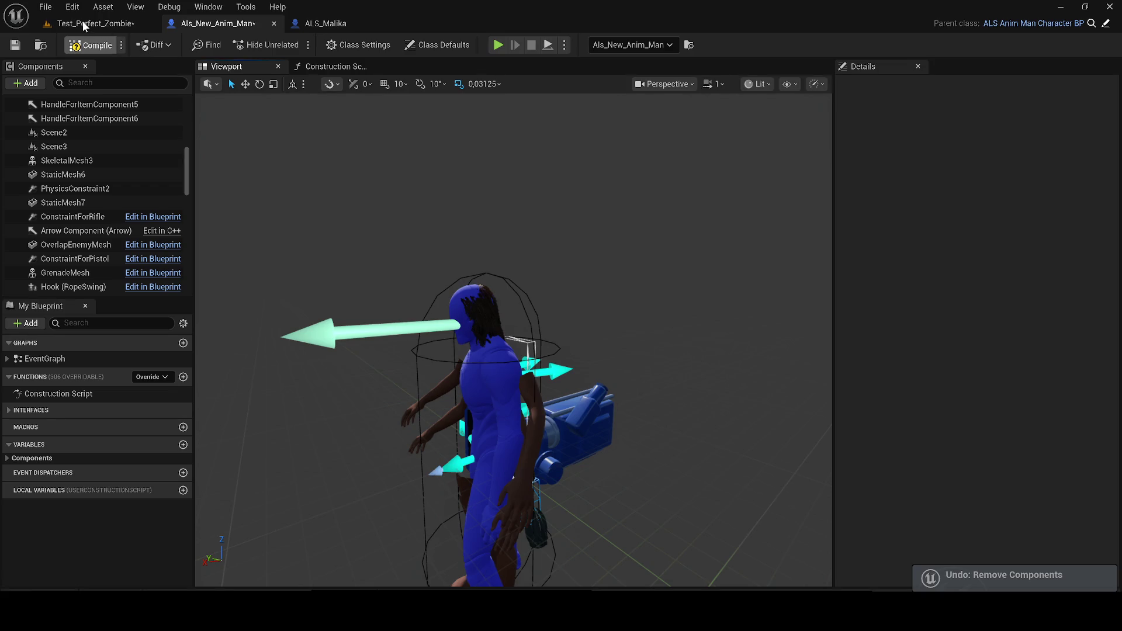
{"action": "left_click", "coordinate": [82, 23]}
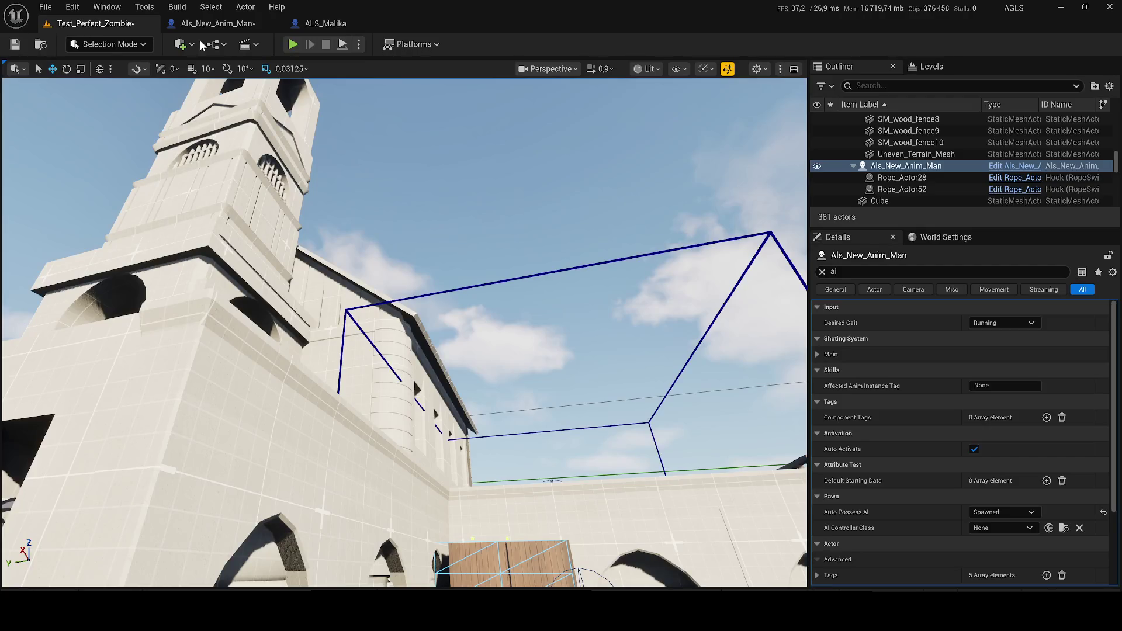
{"action": "left_click", "coordinate": [293, 44]}
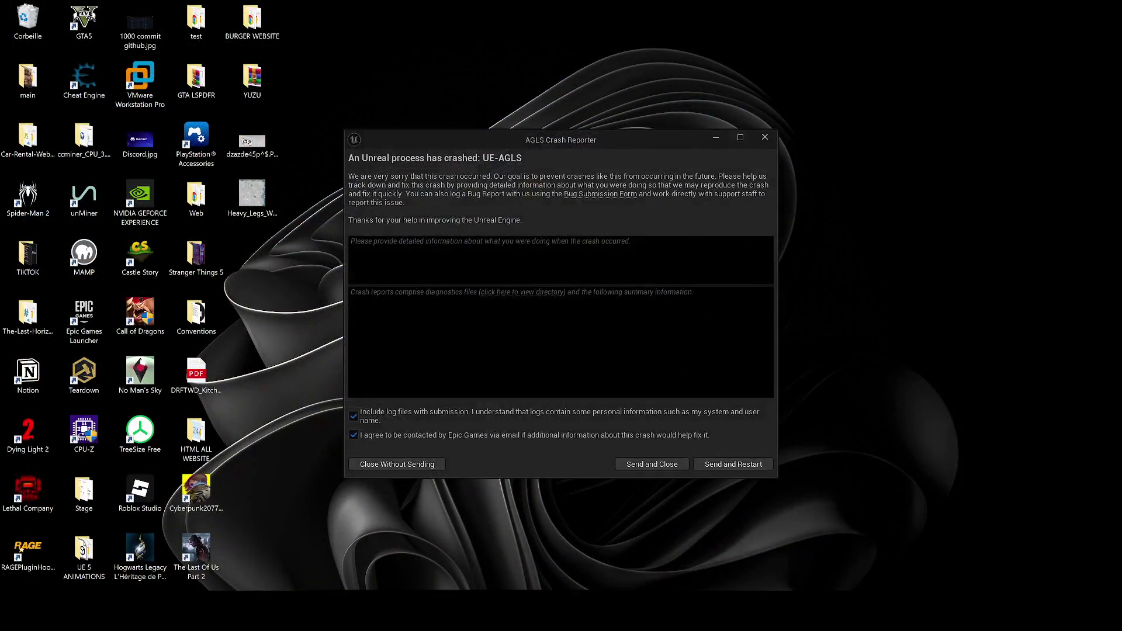
Choose Send and Restart in the AGLS Crash Reporter.
{"action": "left_click", "coordinate": [734, 464]}
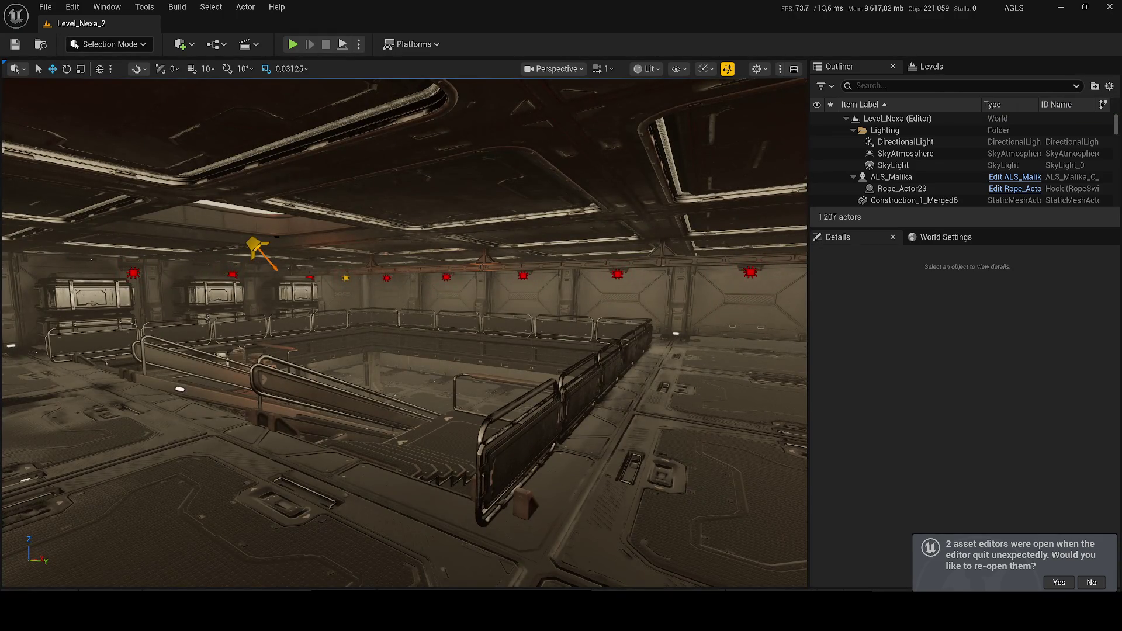
Decline reopening asset editors and search the top Content folder for 'zo'.
{"action": "key", "text": "ctrl+space"}
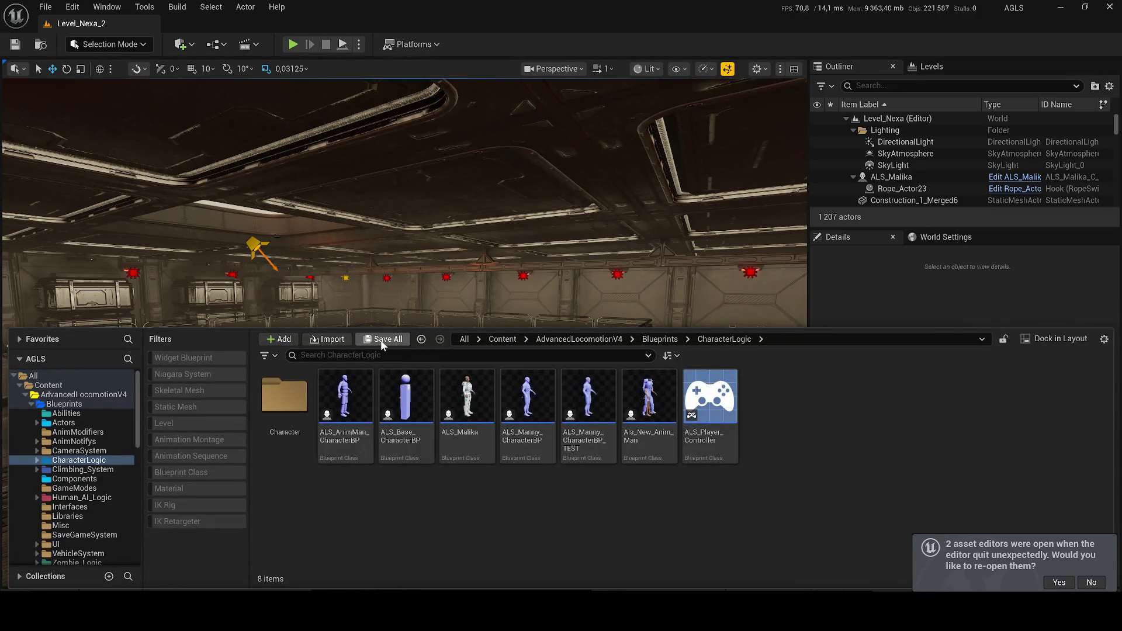
{"action": "left_click", "coordinate": [1092, 583]}
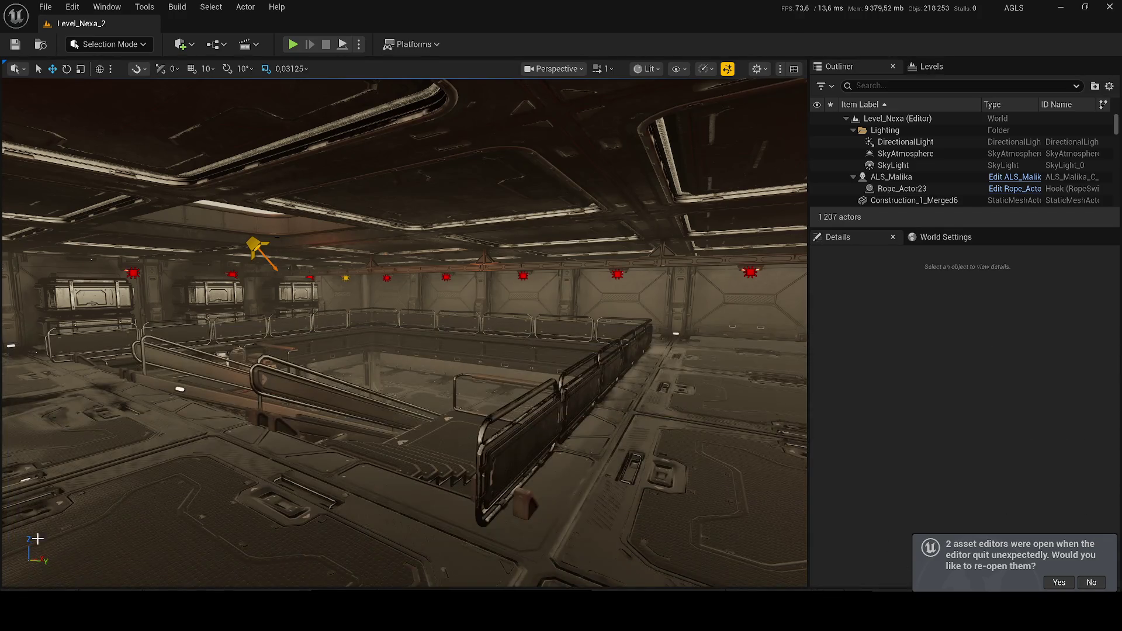
{"action": "key", "text": "ctrl+space"}
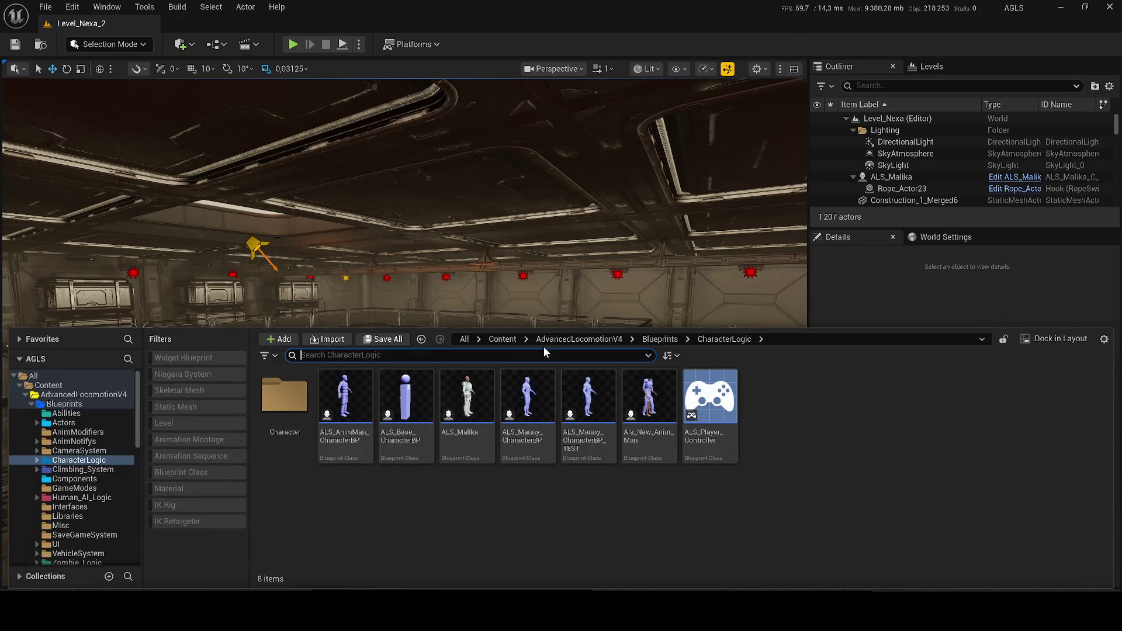
{"action": "left_click", "coordinate": [496, 339]}
{"action": "type", "text": "zombi"}
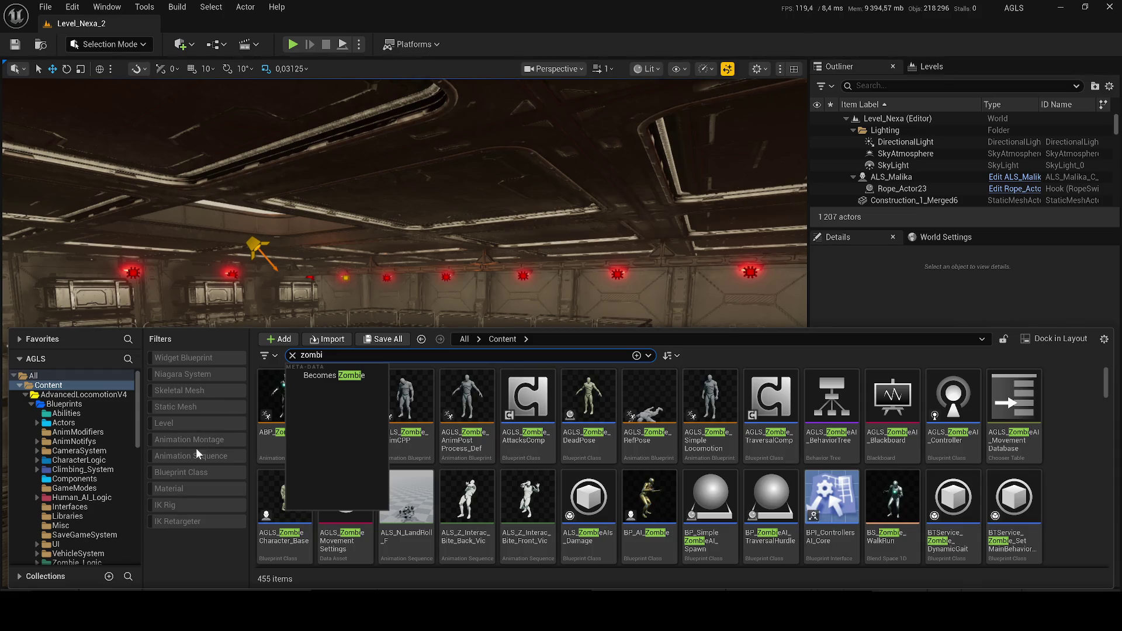
Filter results to Level assets and open Test_Perfect_Zombie.
{"action": "left_click", "coordinate": [202, 423]}
{"action": "left_click", "coordinate": [608, 450]}
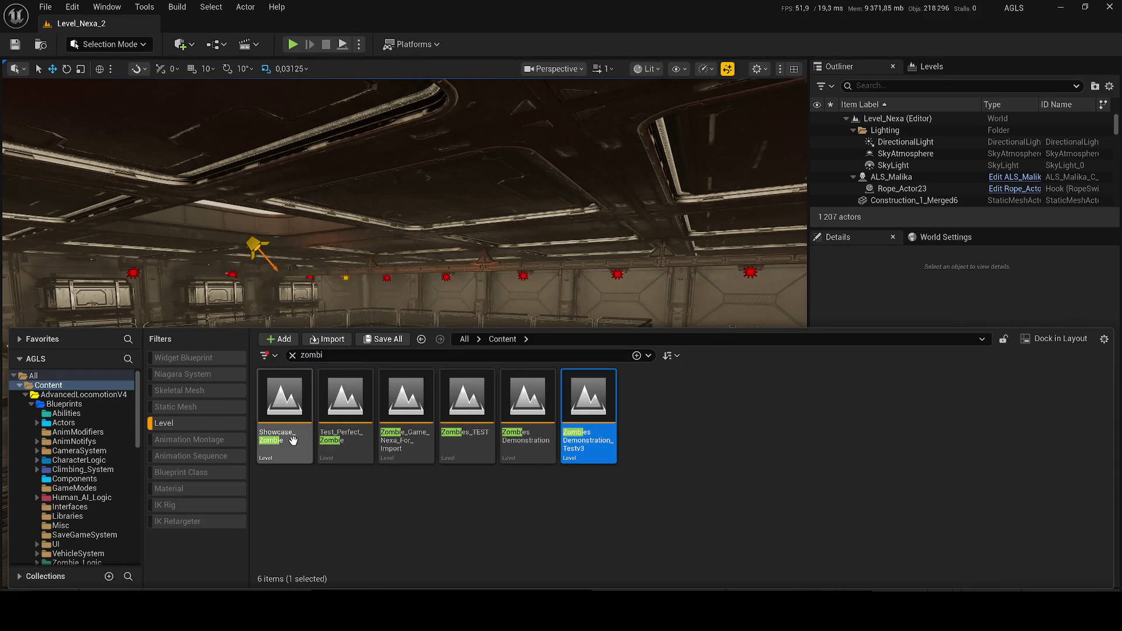
{"action": "left_click", "coordinate": [350, 433]}
{"action": "right_click", "coordinate": [351, 433]}
{"action": "key", "text": "Escape"}
{"action": "double_click", "coordinate": [335, 409]}
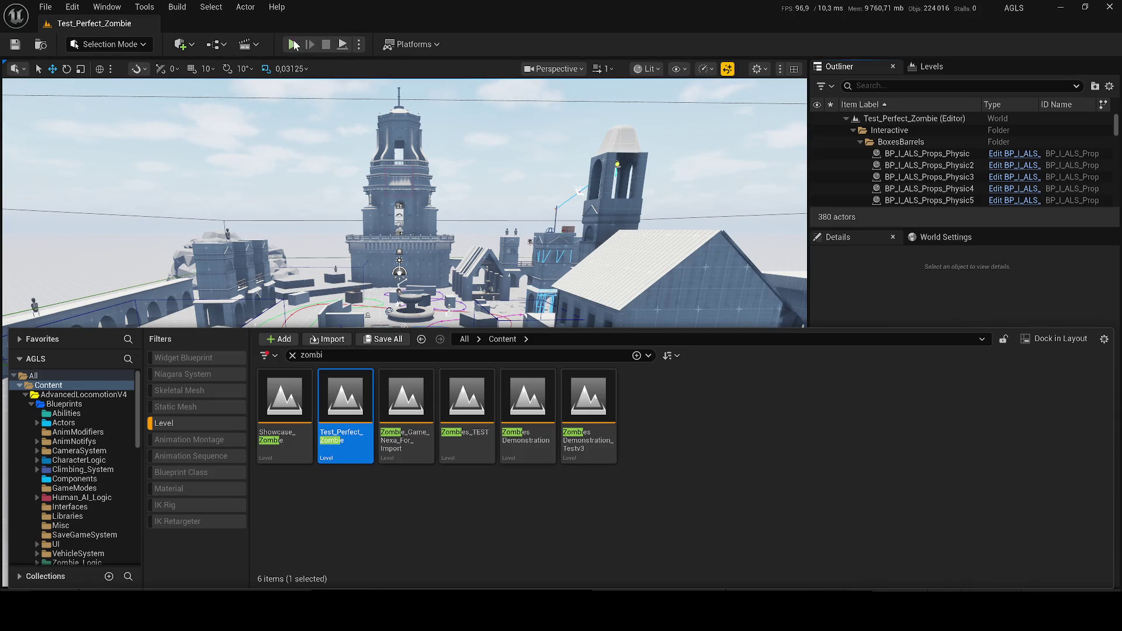
Play-test with the green-shirted character, run into a zombie's reach and flee, then stop.
{"action": "key", "text": "alt+p"}
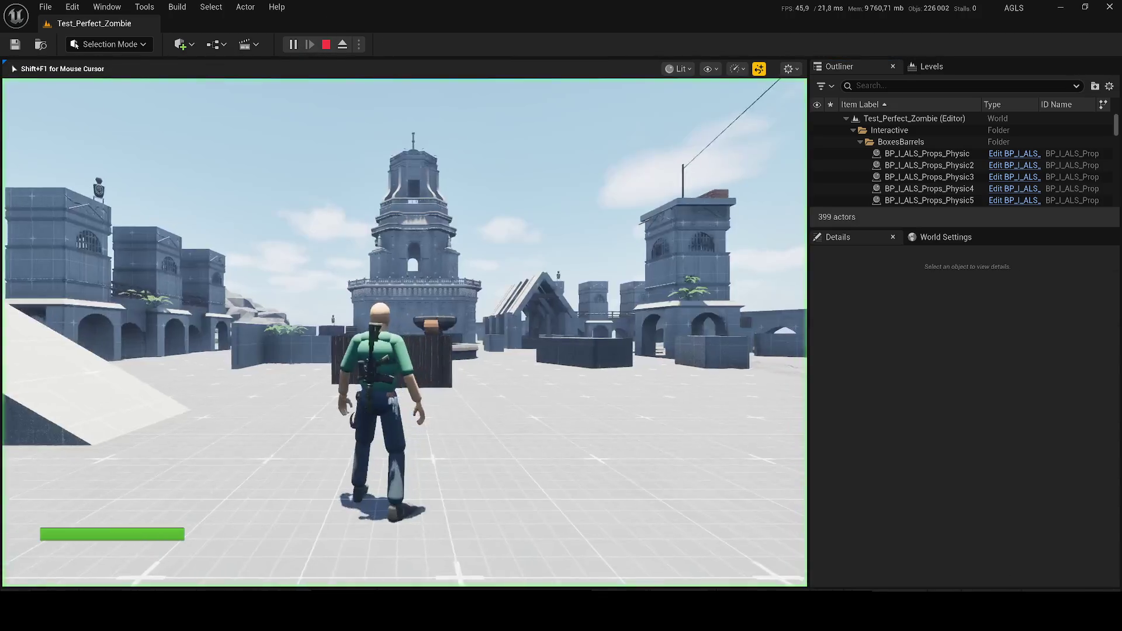
{"action": "key", "text": "w"}
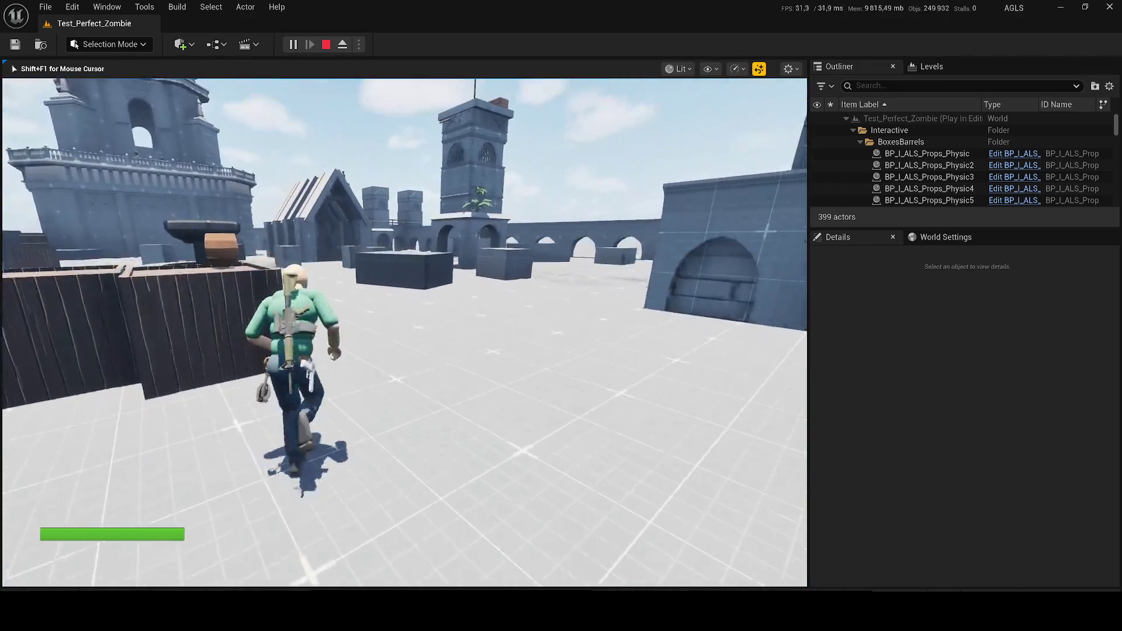
{"action": "key", "text": "w"}
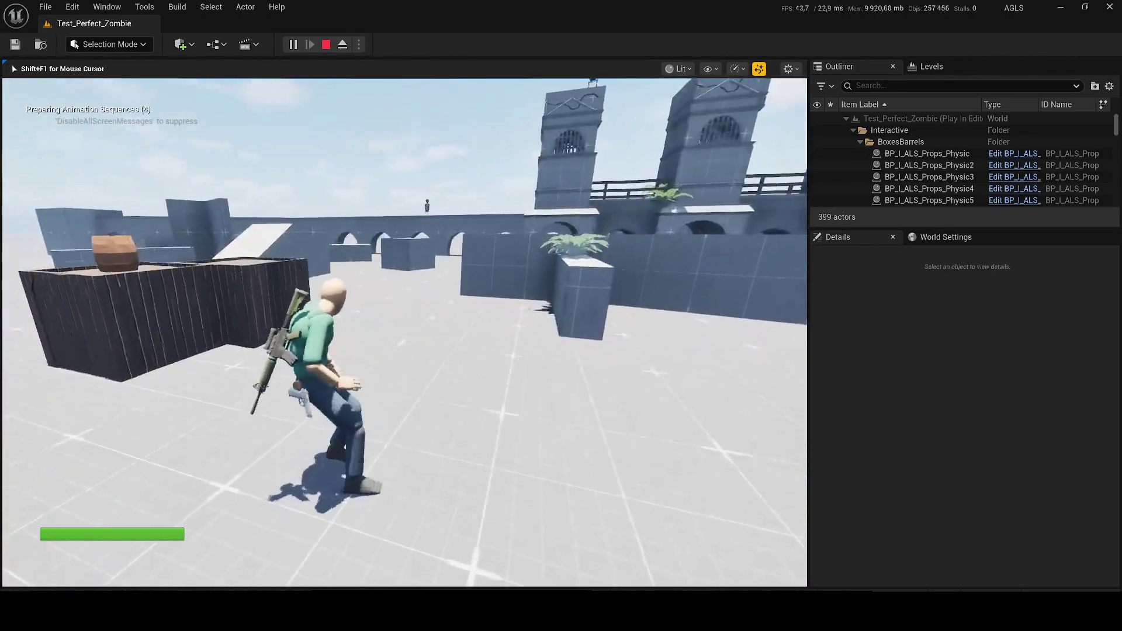
{"action": "key", "text": "w"}
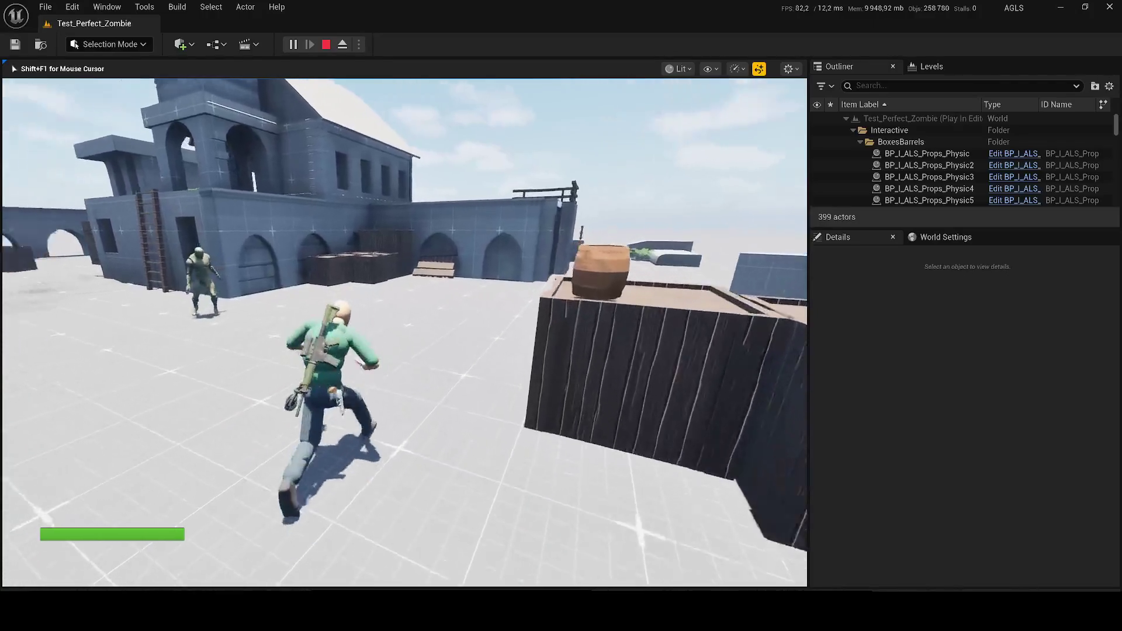
{"action": "key", "text": "w"}
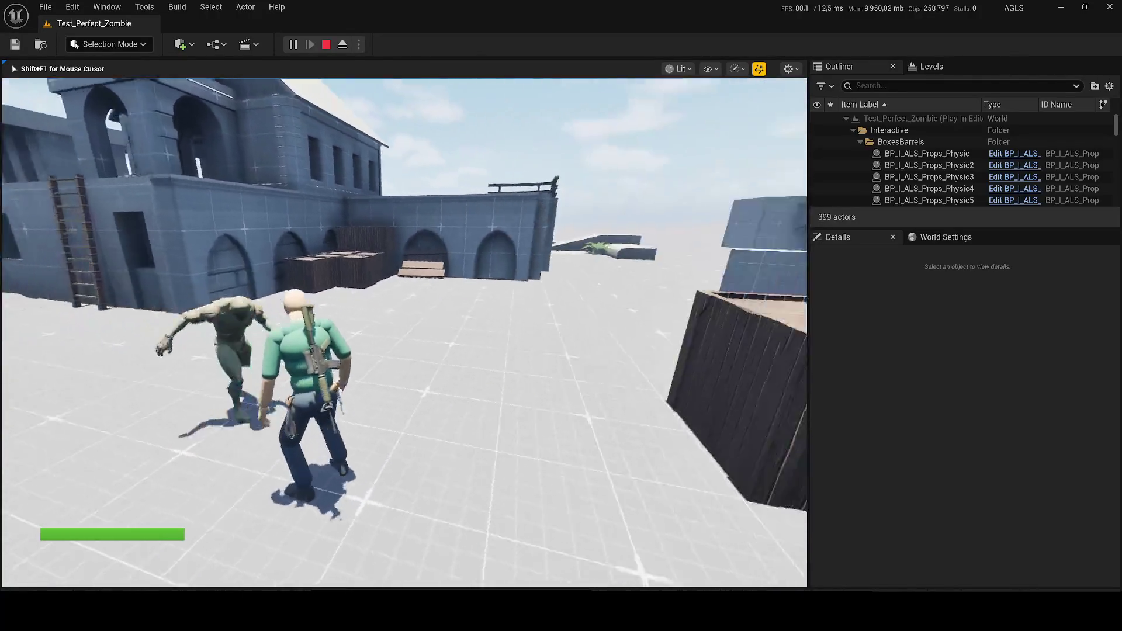
{"action": "key", "text": "w"}
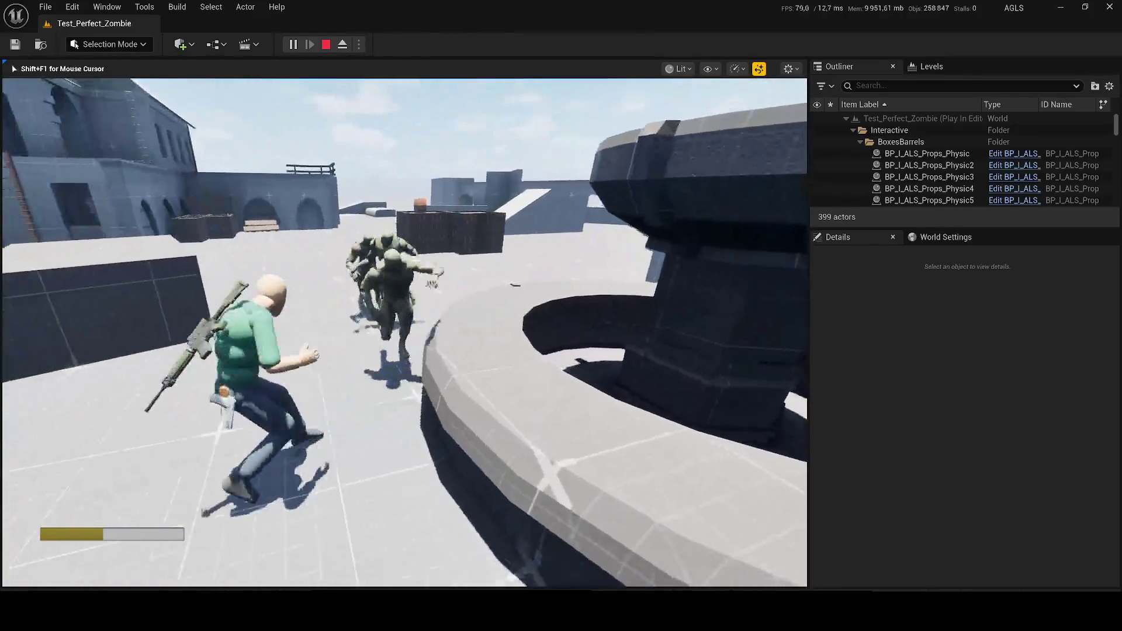
{"action": "key", "text": "Escape"}
{"action": "left_click", "coordinate": [385, 409]}
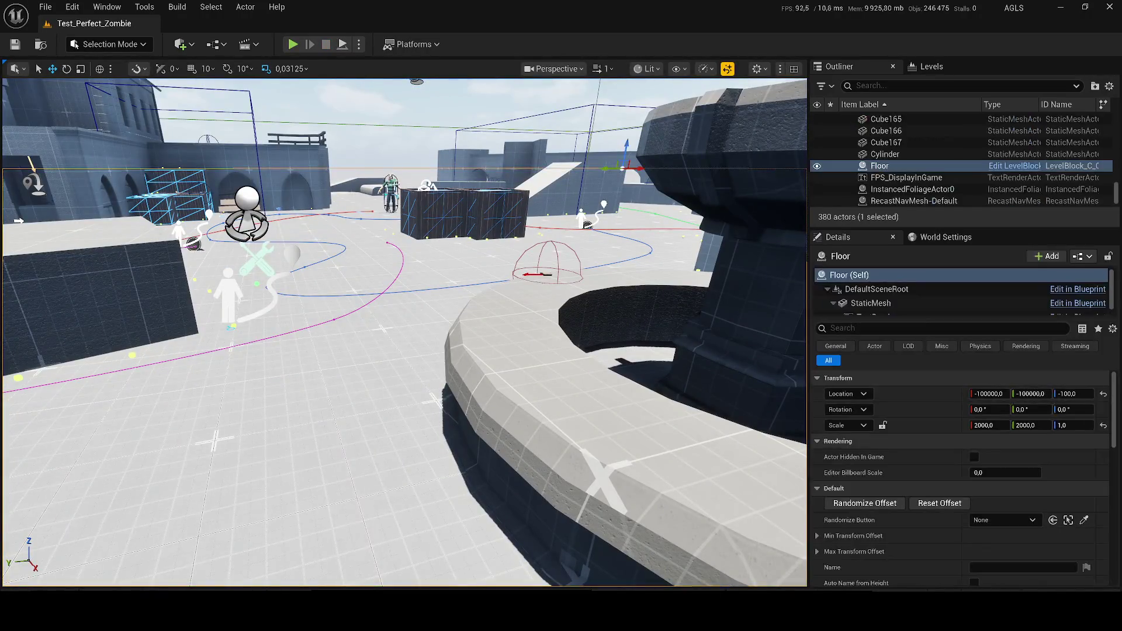
Select ALS_AnimMan_CharacterBP, frame it with F, and browse to its blueprint asset.
{"action": "left_click", "coordinate": [400, 192]}
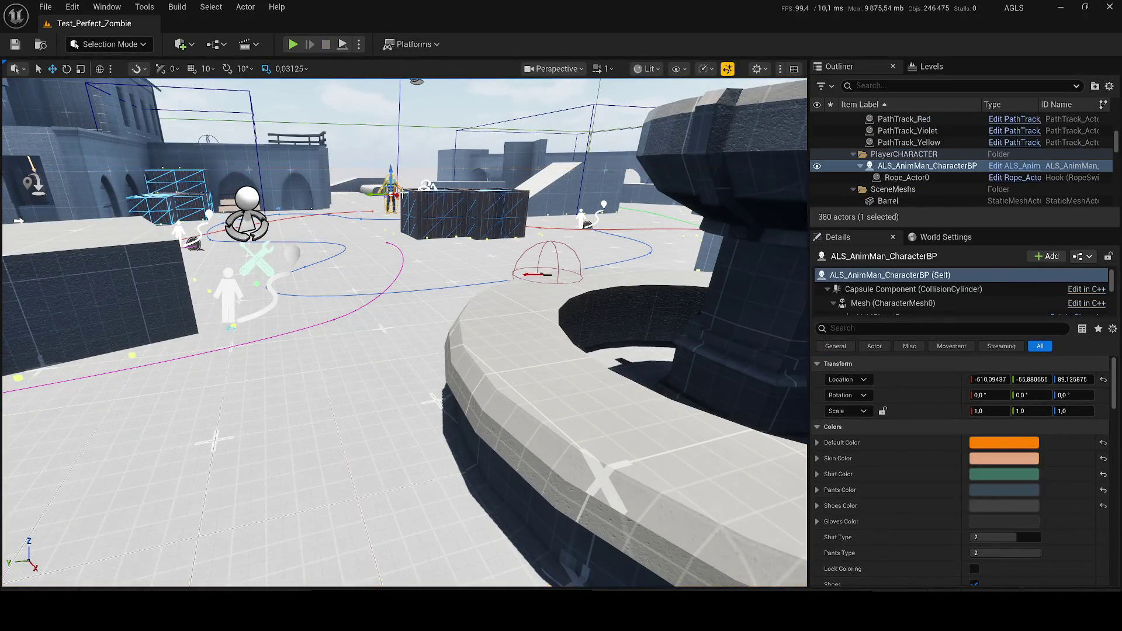
{"action": "key", "text": "f"}
{"action": "right_click", "coordinate": [885, 168]}
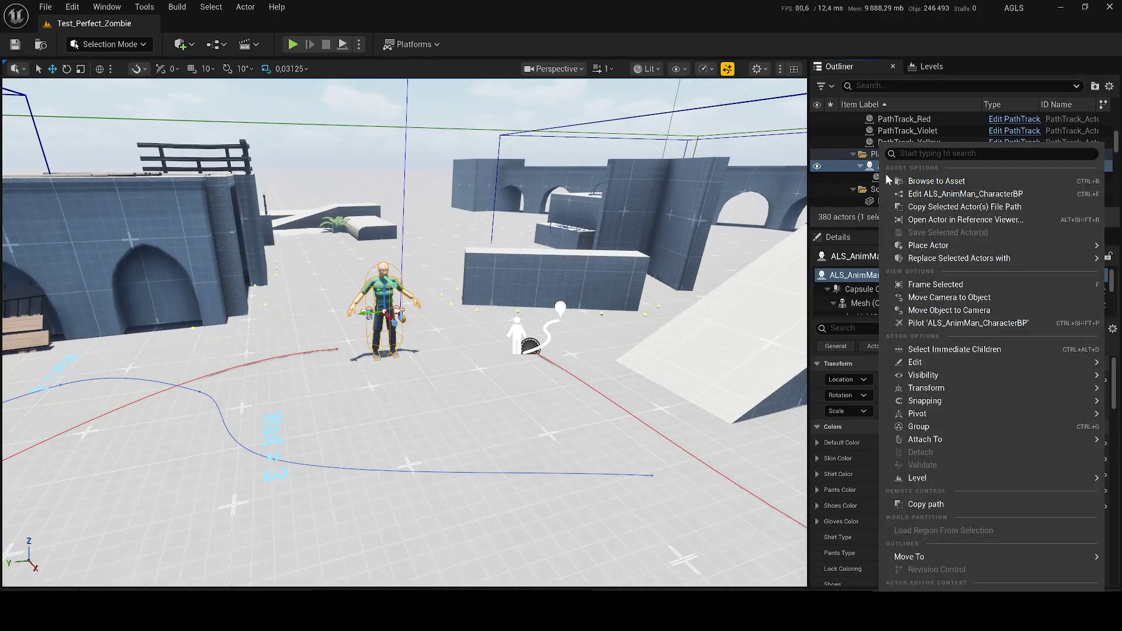
{"action": "left_click", "coordinate": [911, 151]}
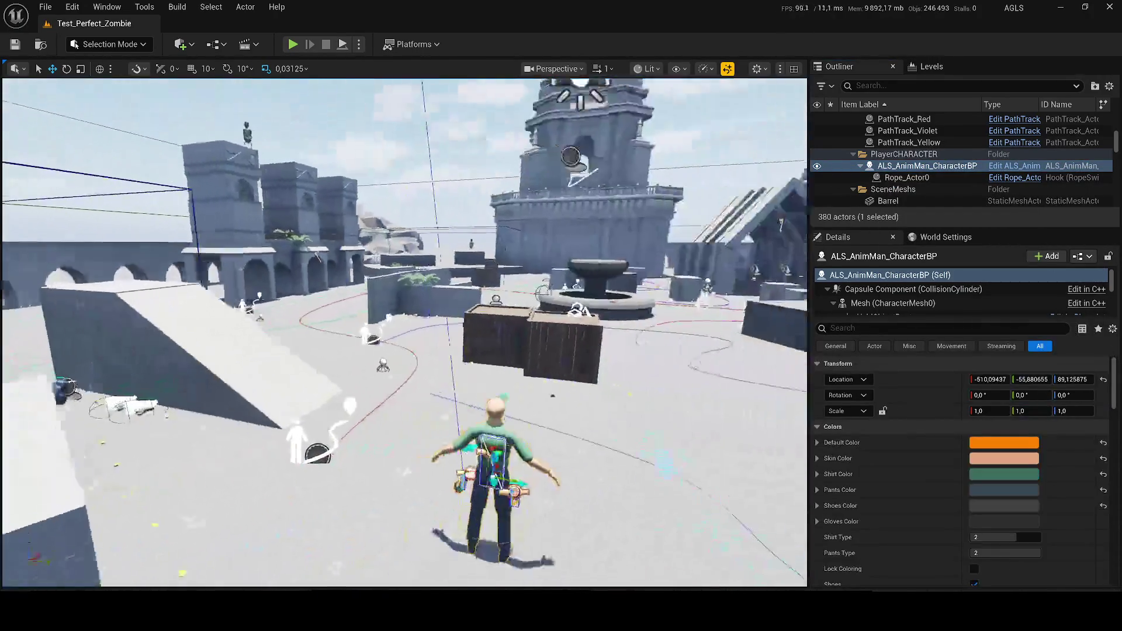